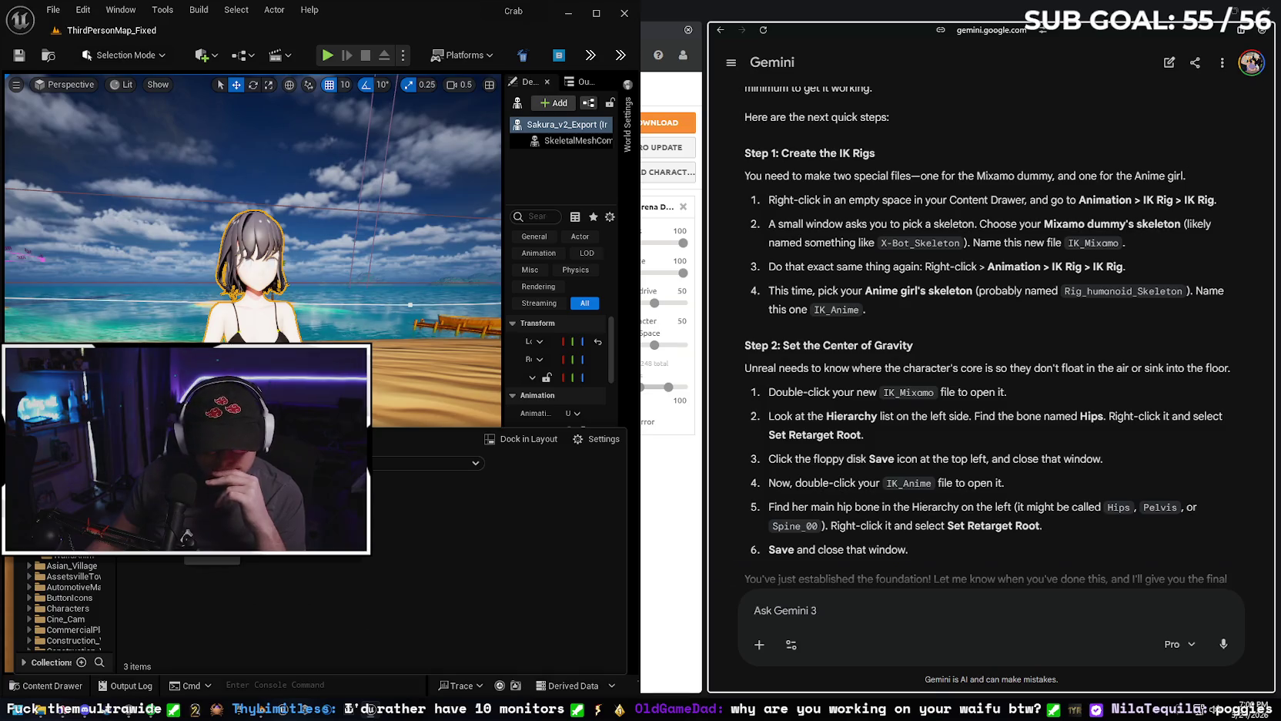
Try Duplicate and Retarget on the Sakura animation, find no IK retargeter, and cancel.
key(alt+Left)
scroll(497, 596, down, 1)
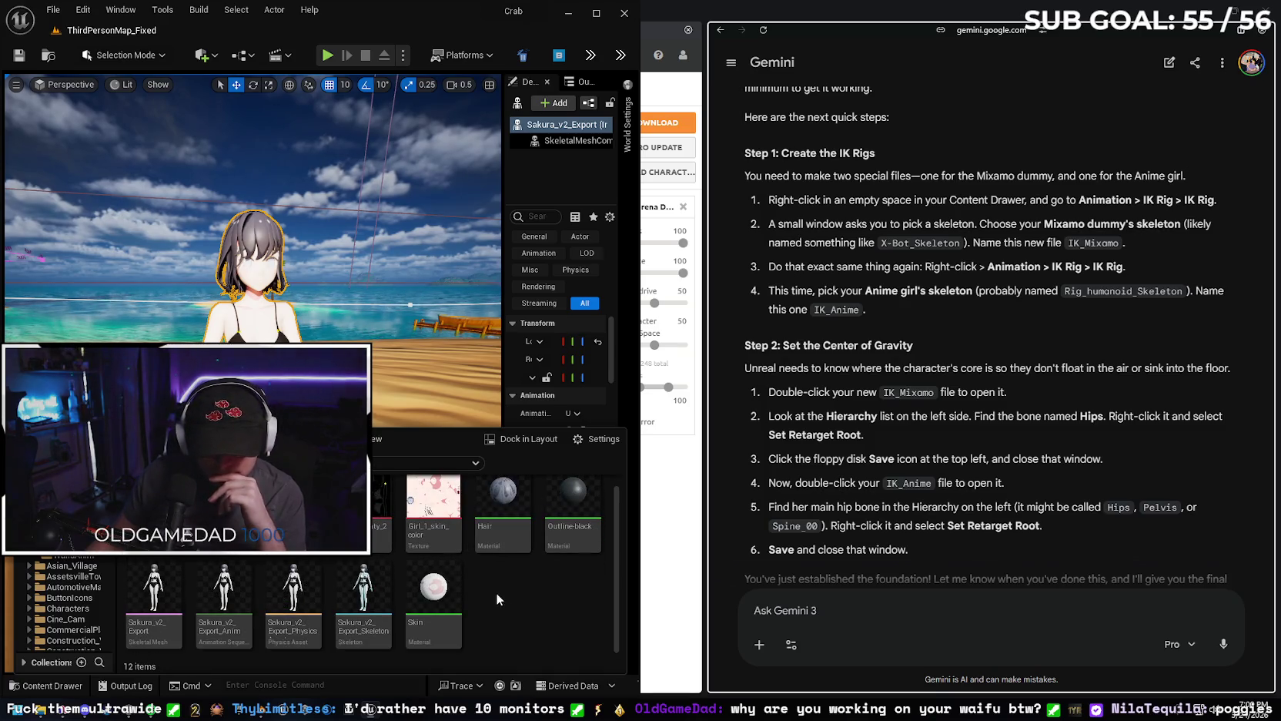
right_click(219, 583)
mouse_move(303, 170)
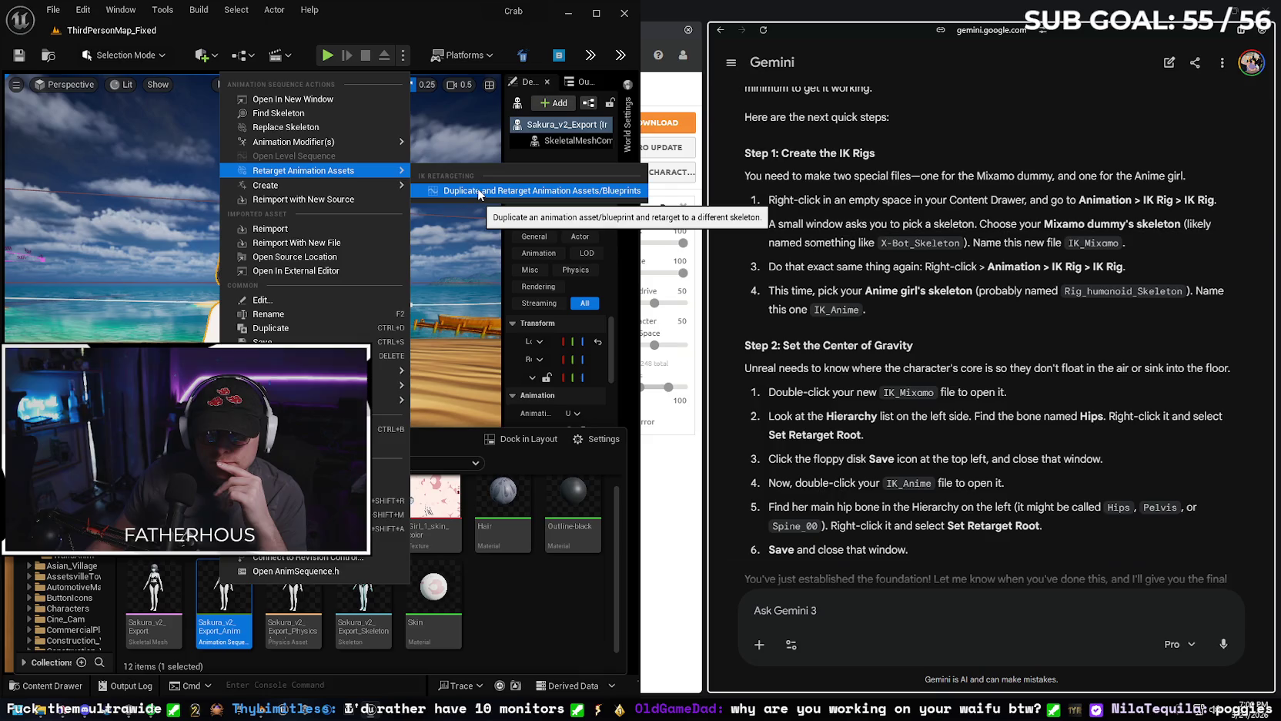
click(477, 191)
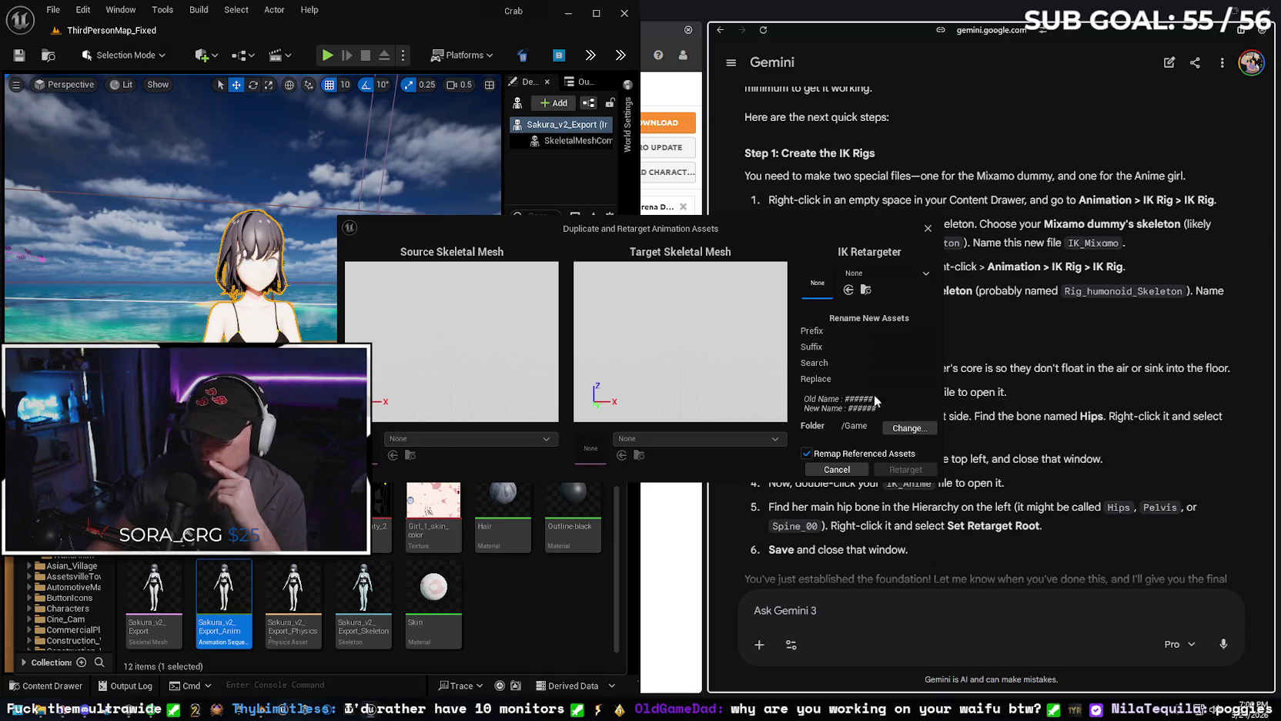
click(872, 278)
click(876, 270)
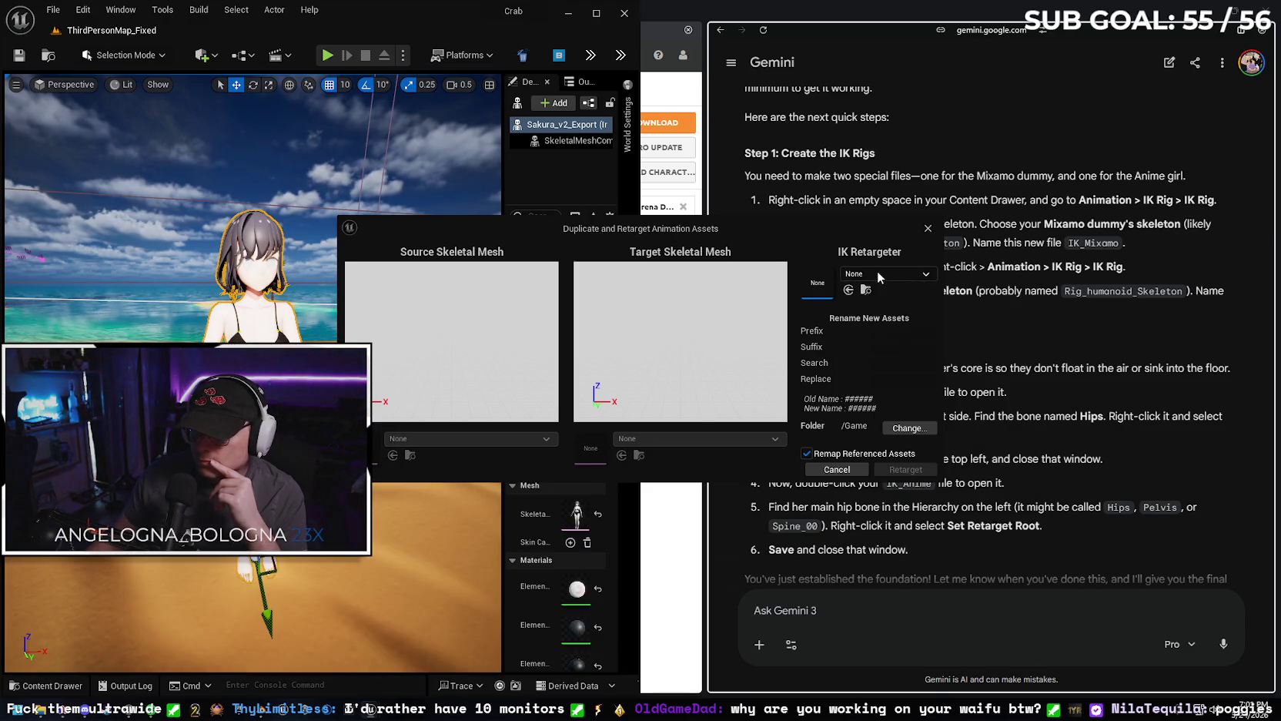
click(837, 469)
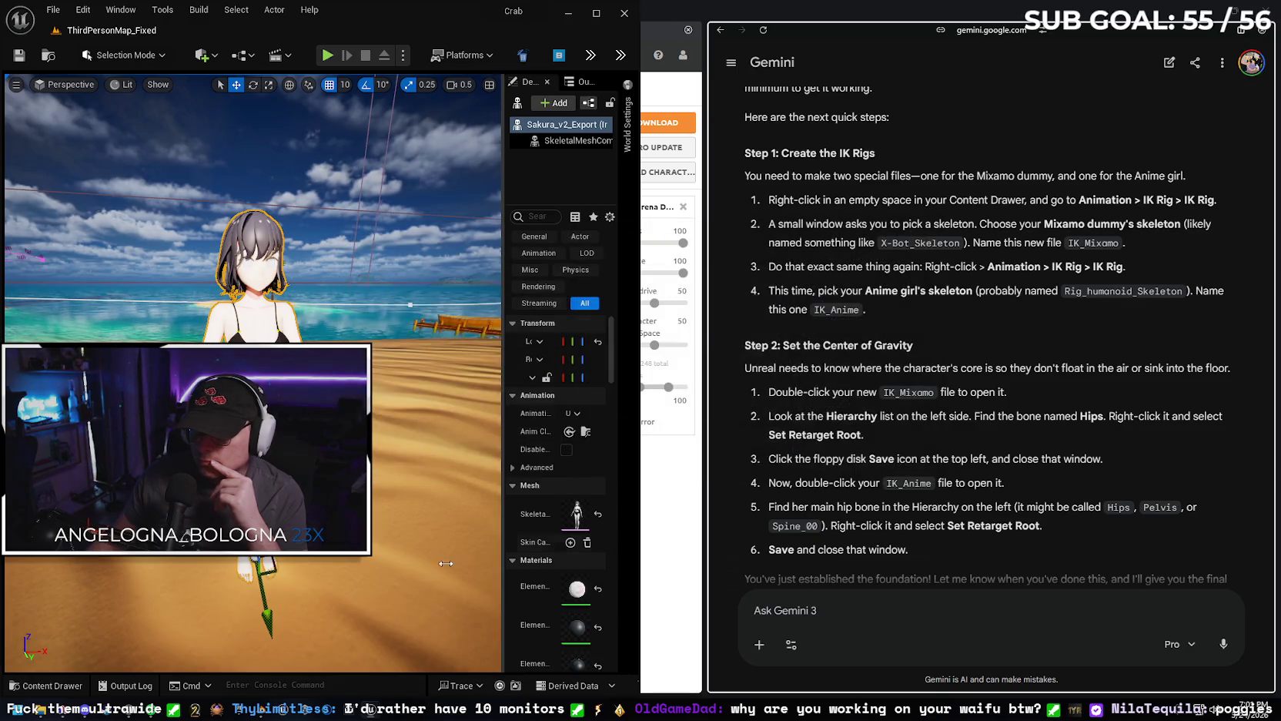
Reimport the Sakura skeletal mesh from a different file.
click(46, 685)
right_click(153, 598)
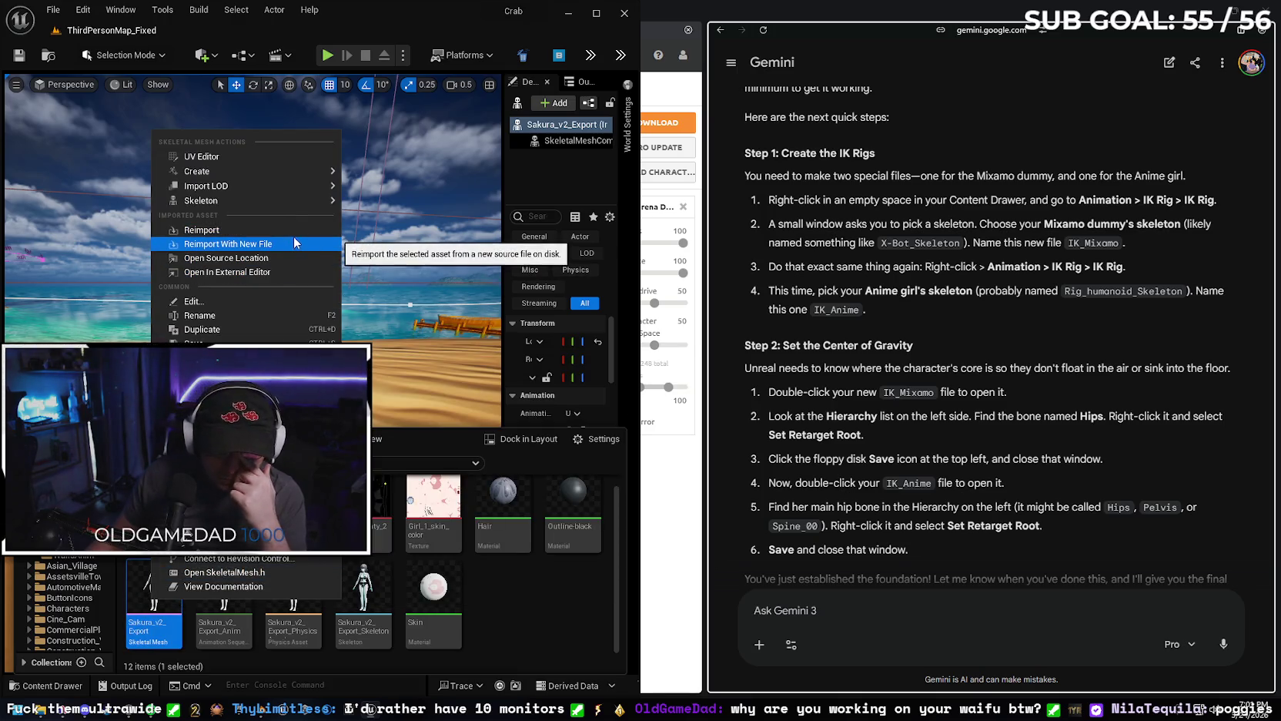
click(520, 599)
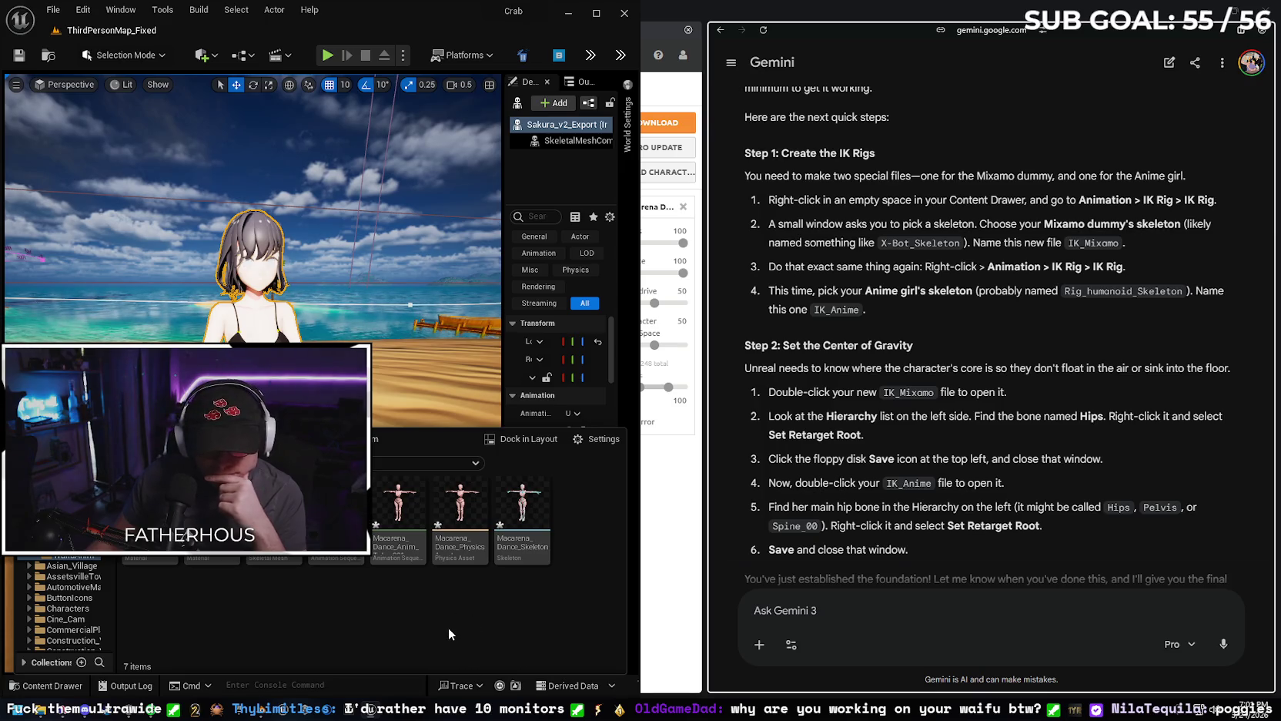
mouse_move(397, 530)
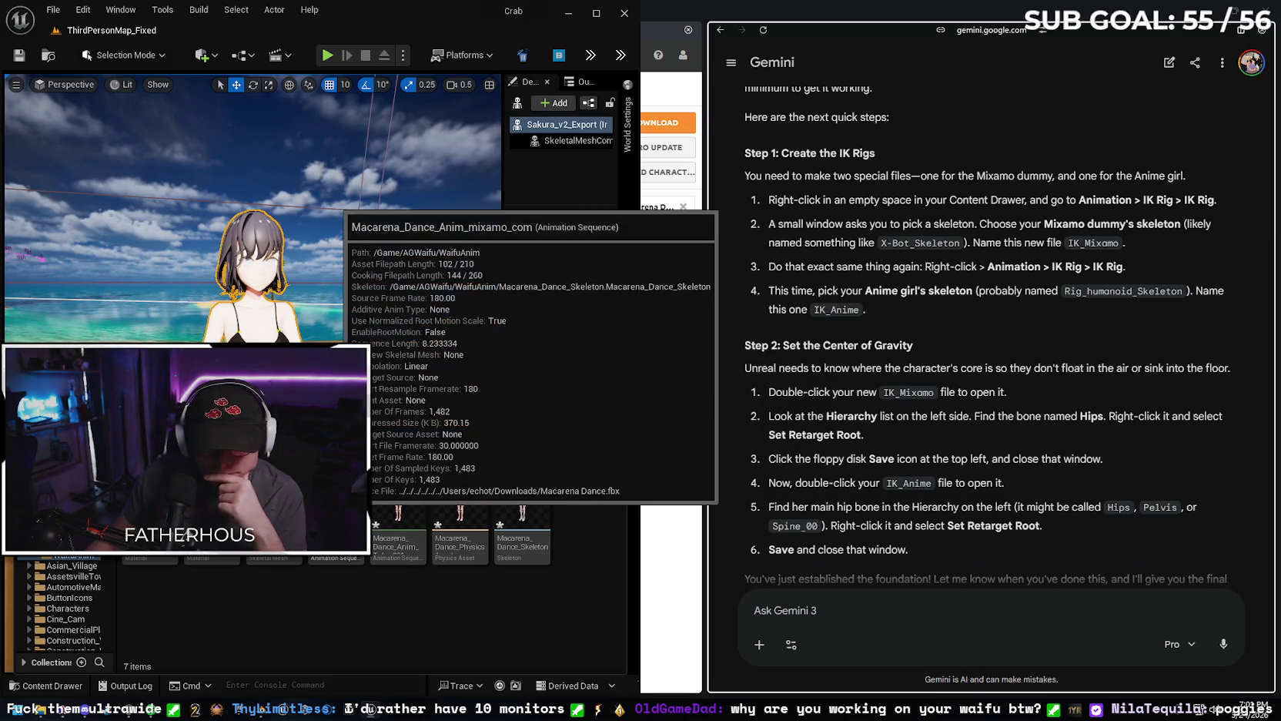
Try Duplicate and Retarget on the Macarena animation, find no IK retargeter, and cancel.
right_click(337, 532)
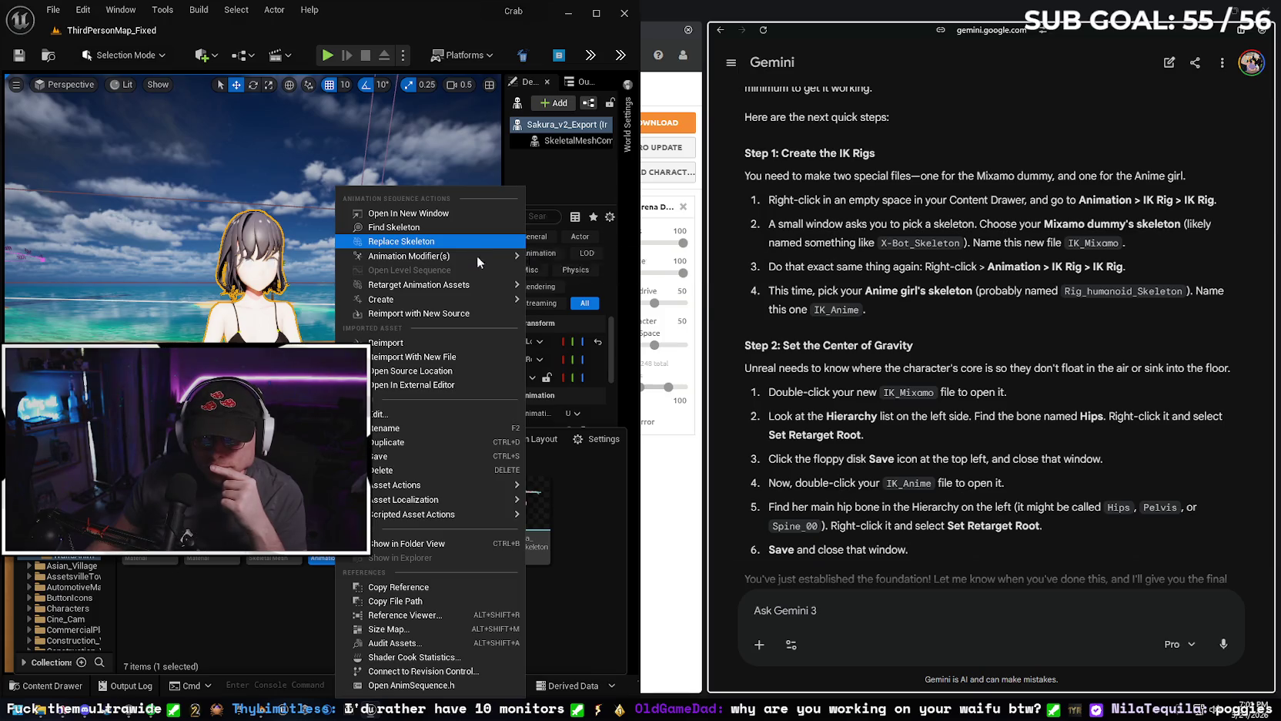
click(554, 305)
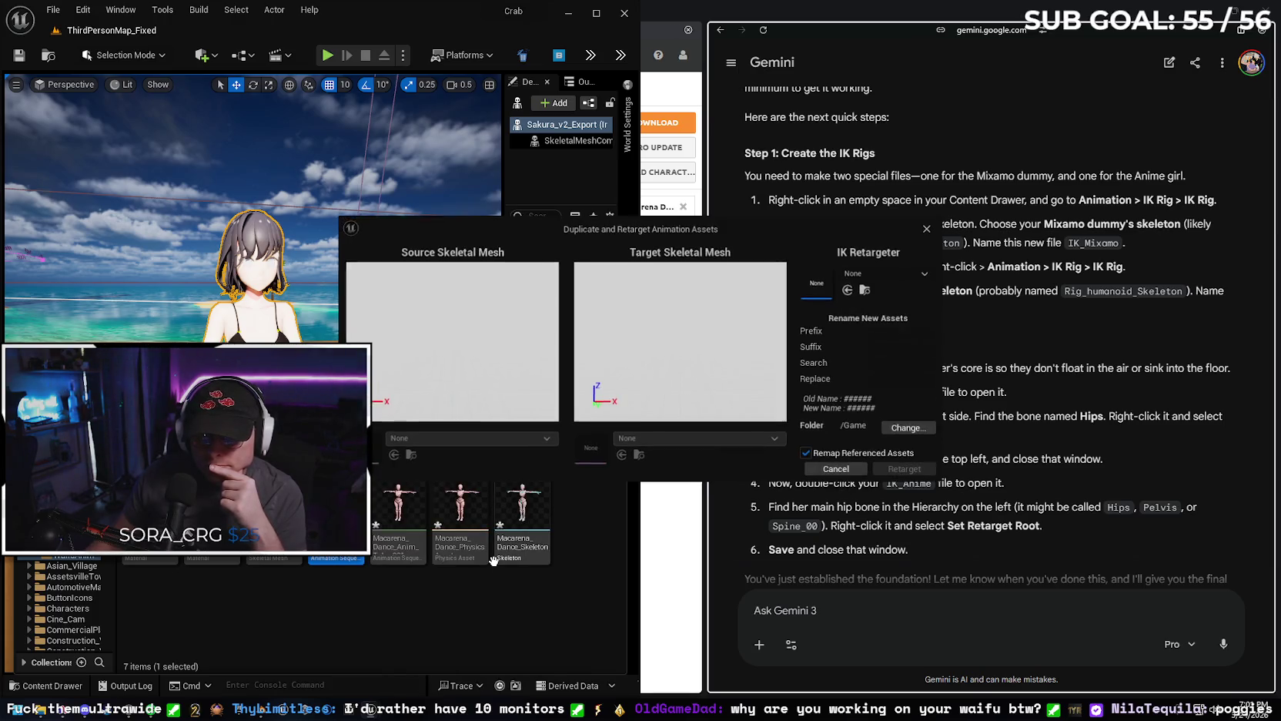
click(879, 271)
click(882, 270)
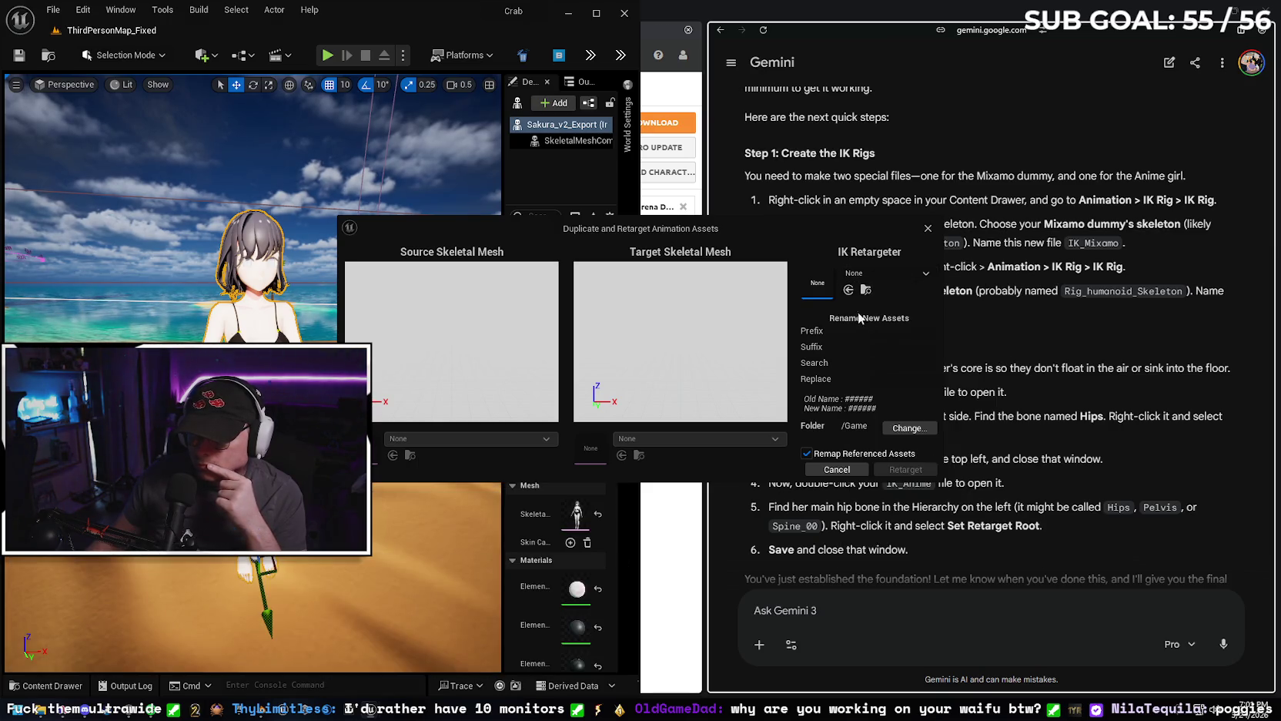
click(837, 469)
scroll(981, 474, down, 3)
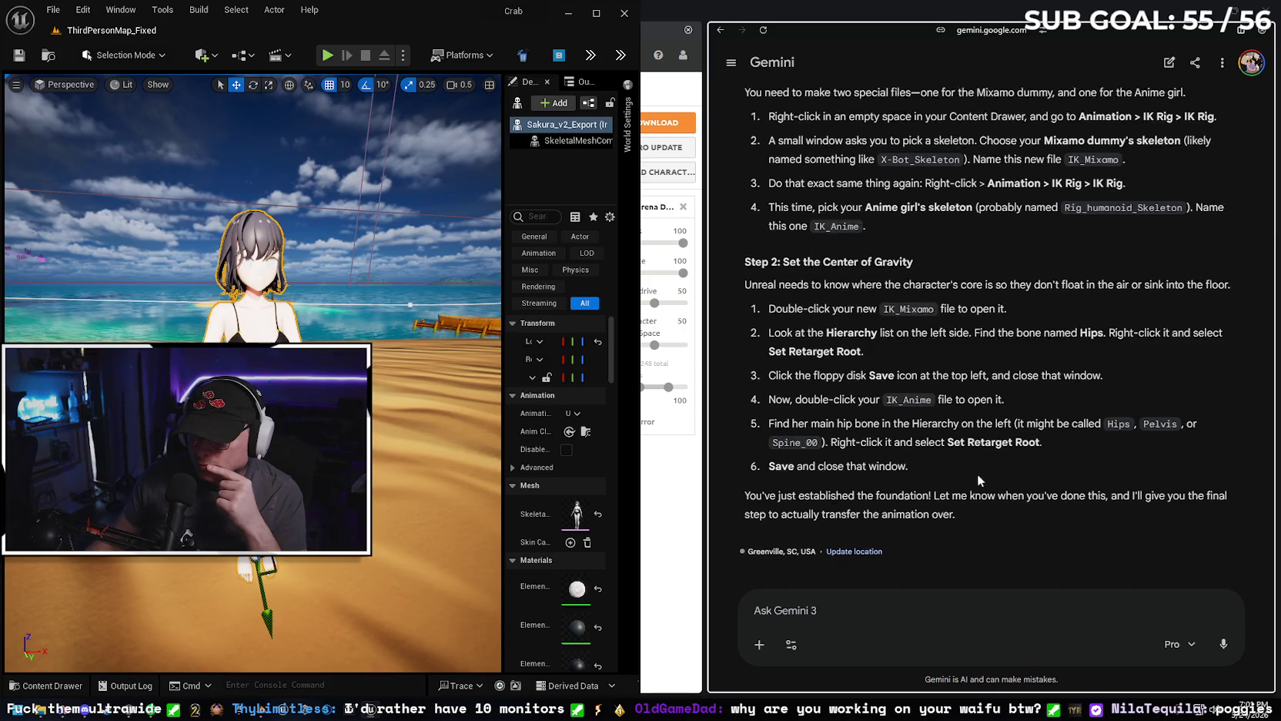
scroll(978, 473, up, 2)
Replace the Macarena animation's skeleton with Sakura_v2_Export_Skeleton.
click(46, 686)
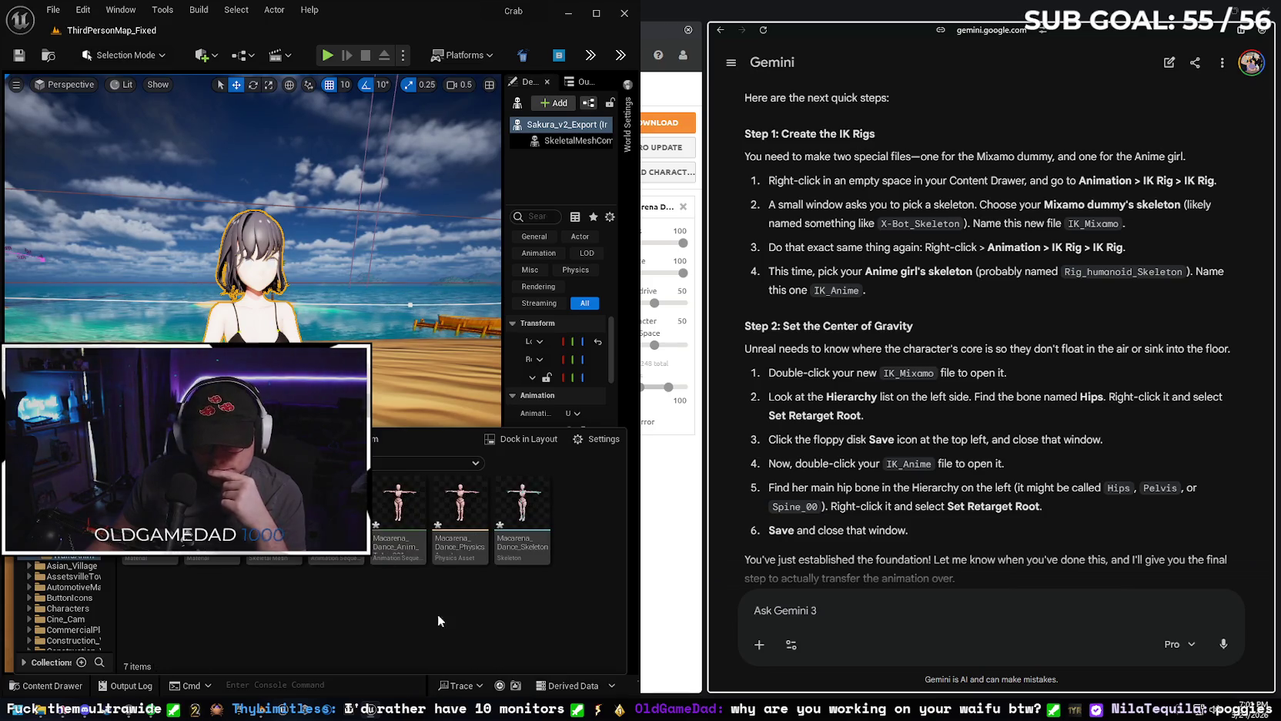
right_click(338, 531)
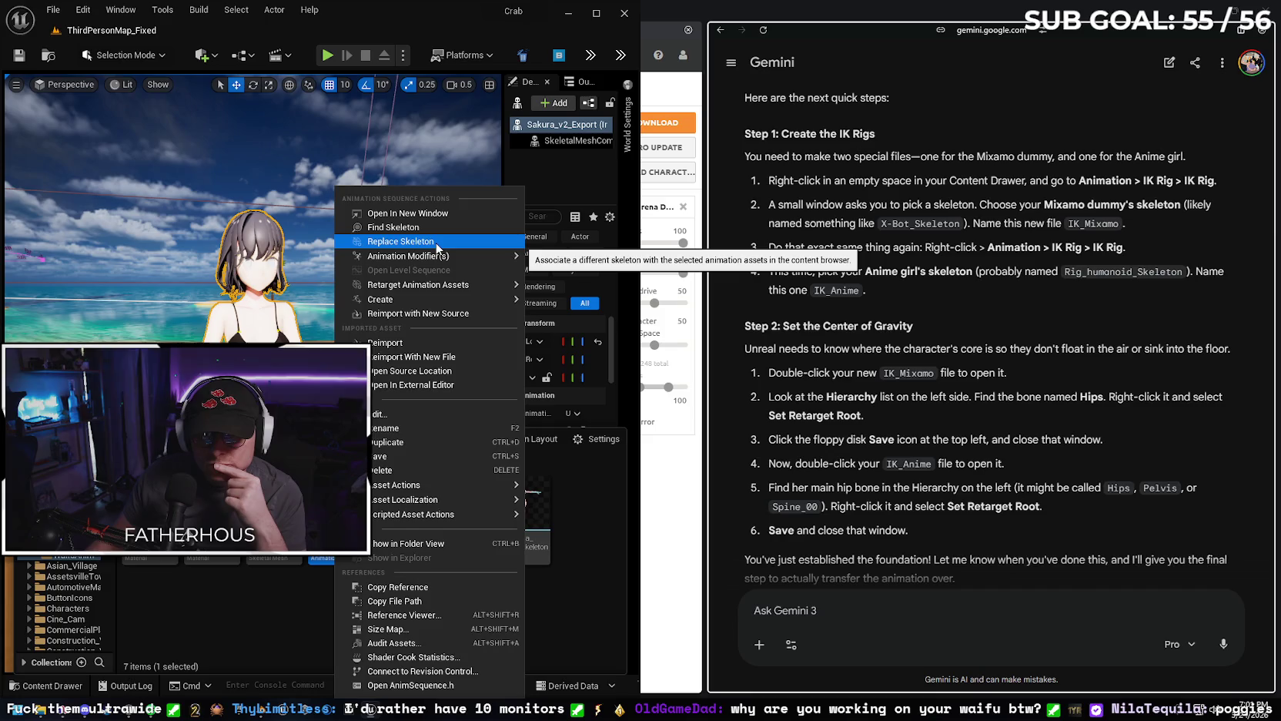
click(400, 241)
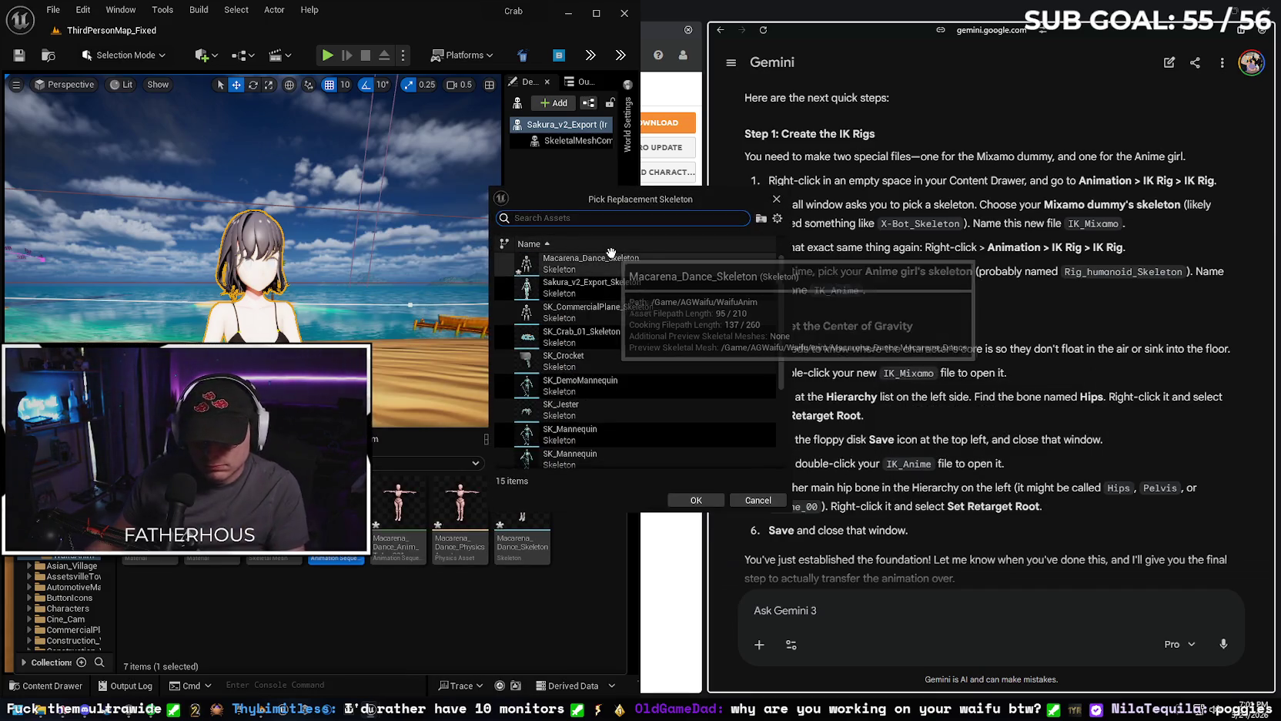
text(sa)
click(644, 264)
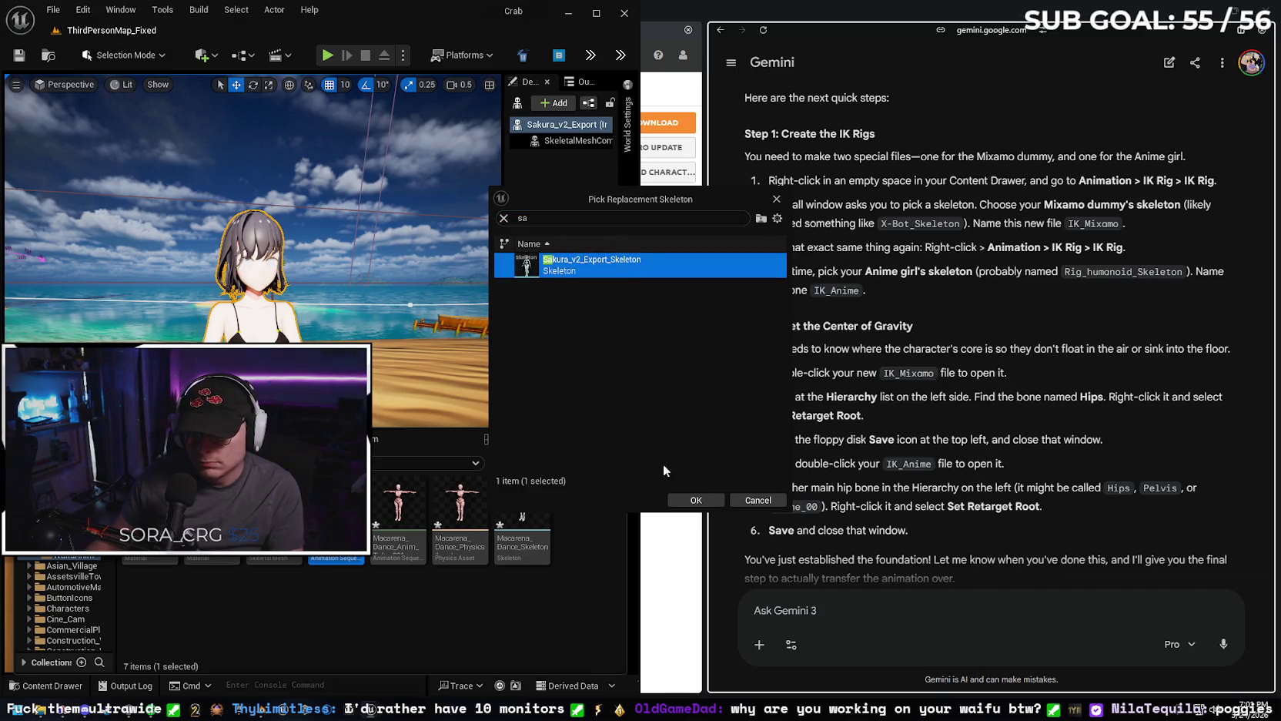
click(696, 500)
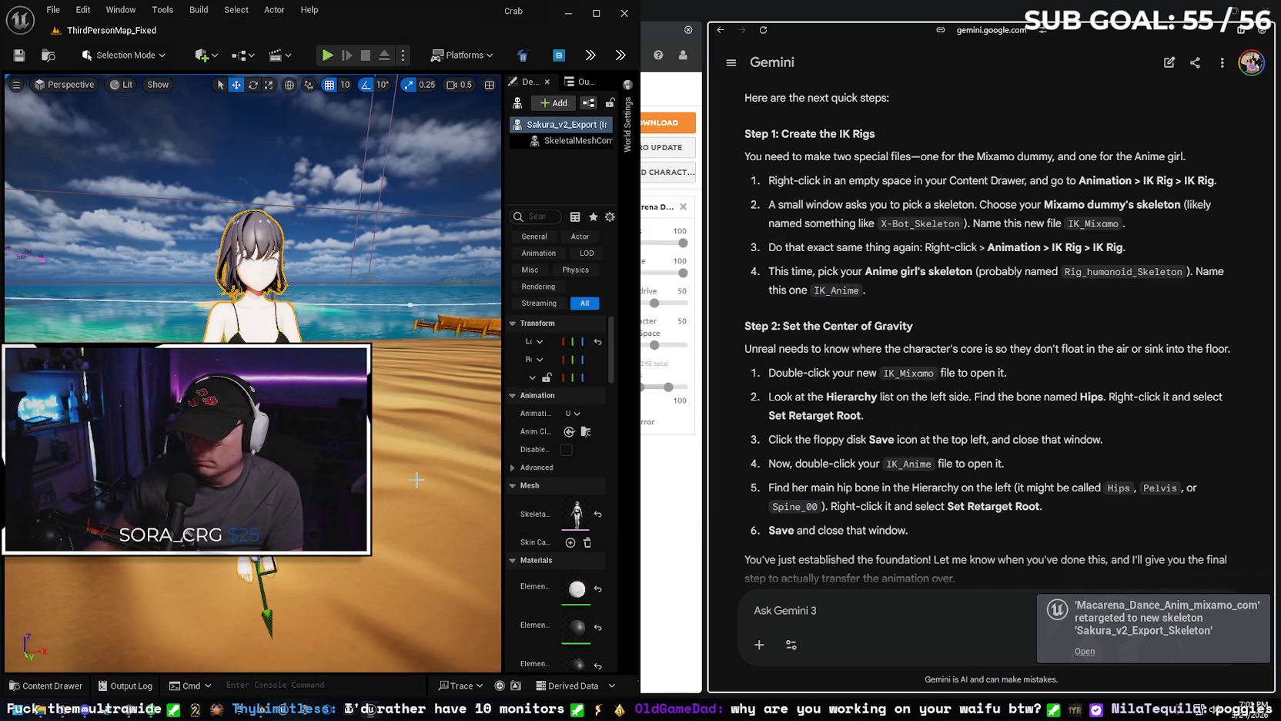
Place the Macarena dance animation in the beach level beside Sakura.
drag(416, 480, 117, 696)
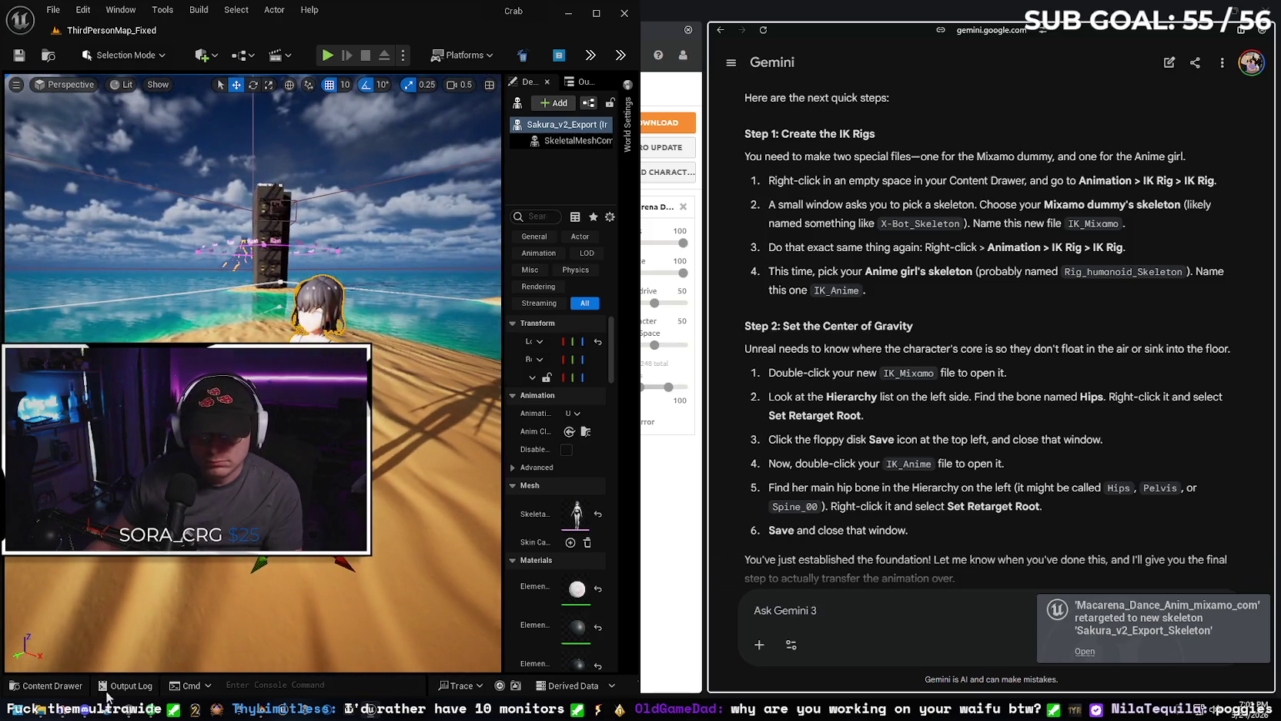
click(42, 685)
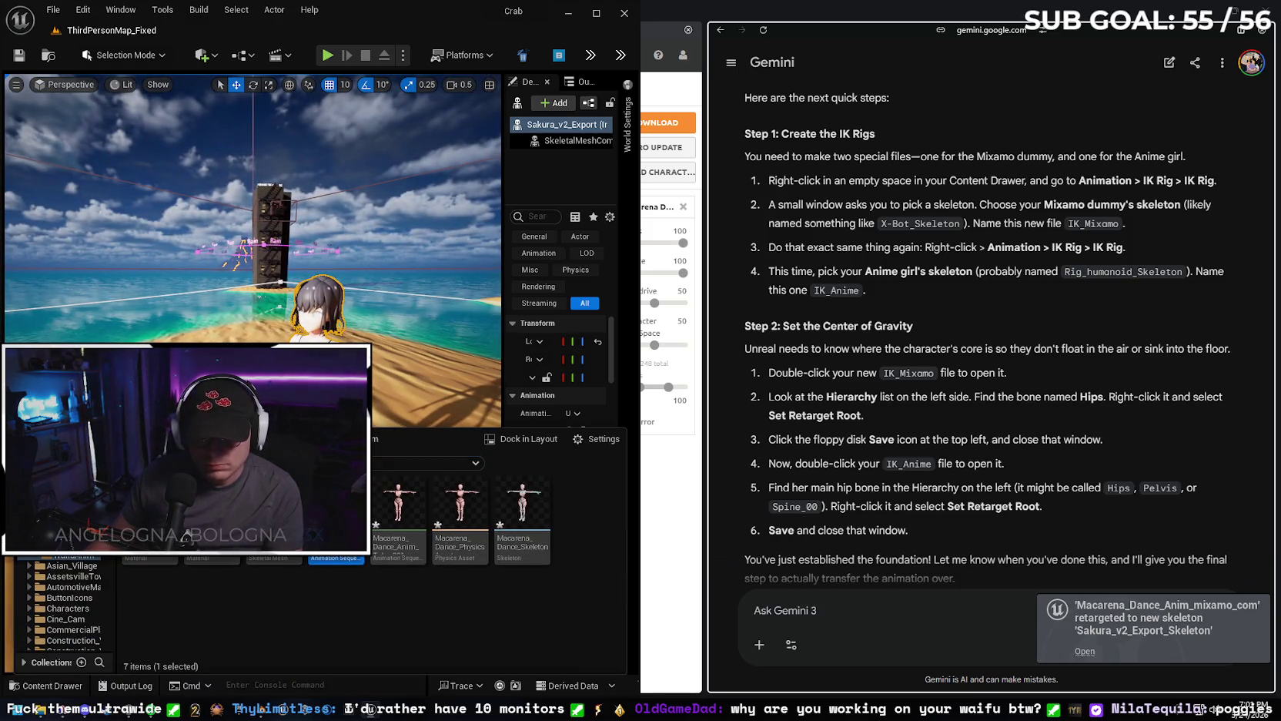
key(ctrl+space)
drag(138, 308, 139, 300)
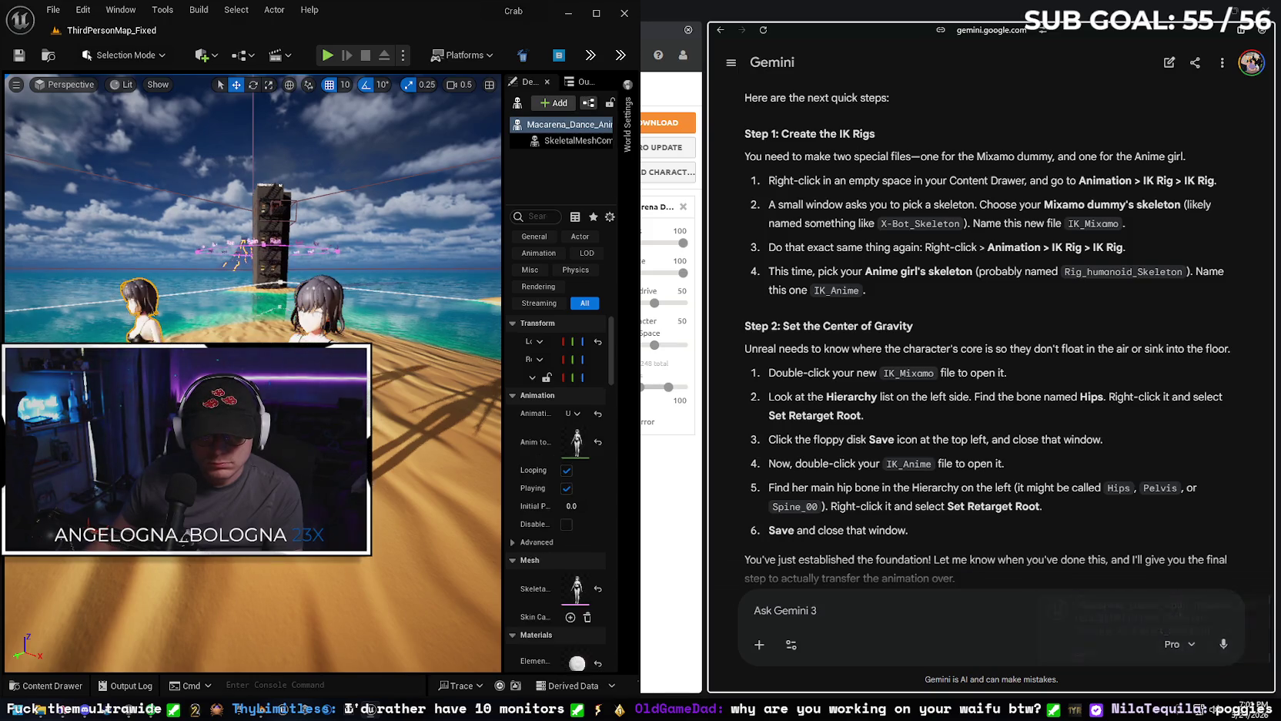
drag(252, 608, 252, 600)
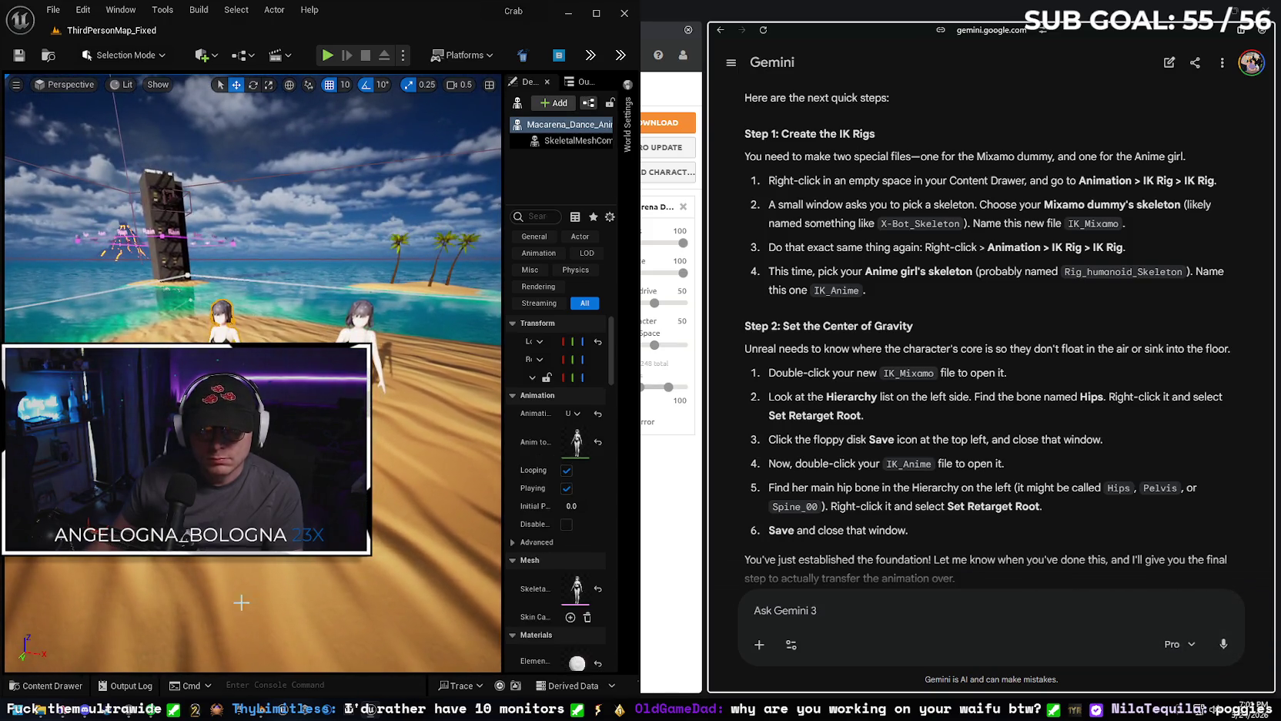
right_click(227, 550)
Play-test the level, then select the Macarena dance actor and widen its Details panel.
click(300, 542)
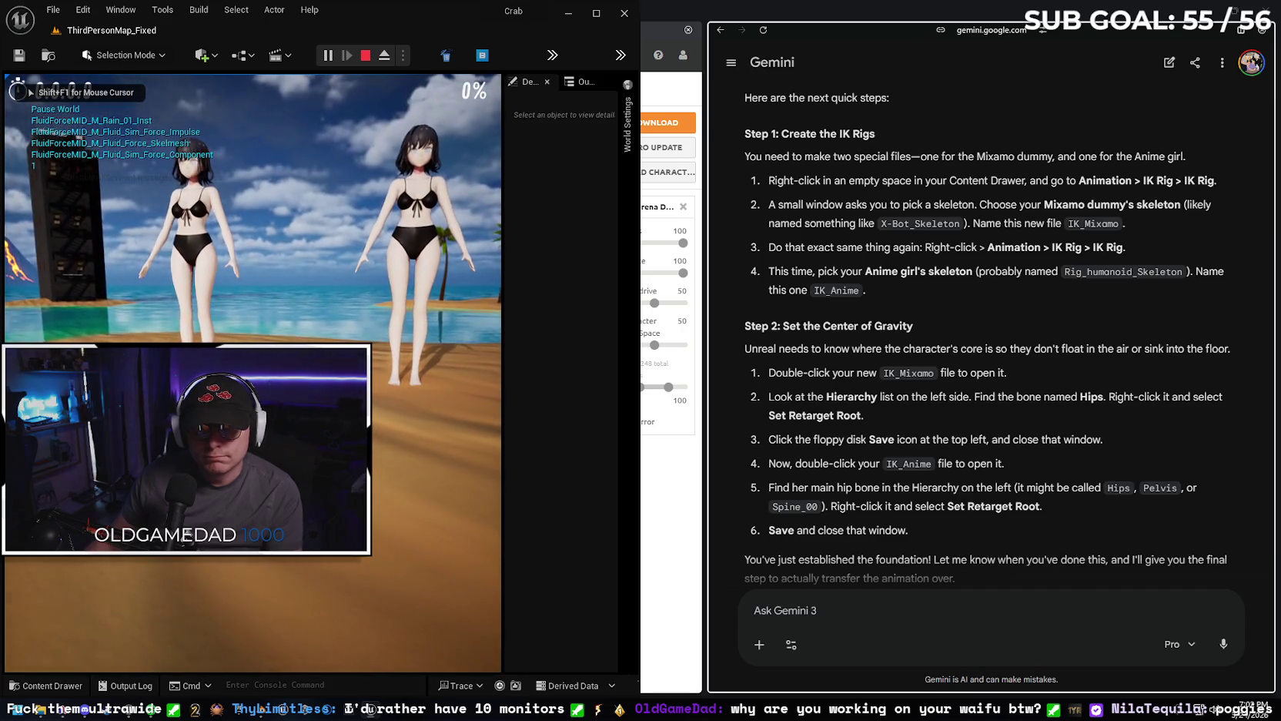
key(Escape)
click(213, 293)
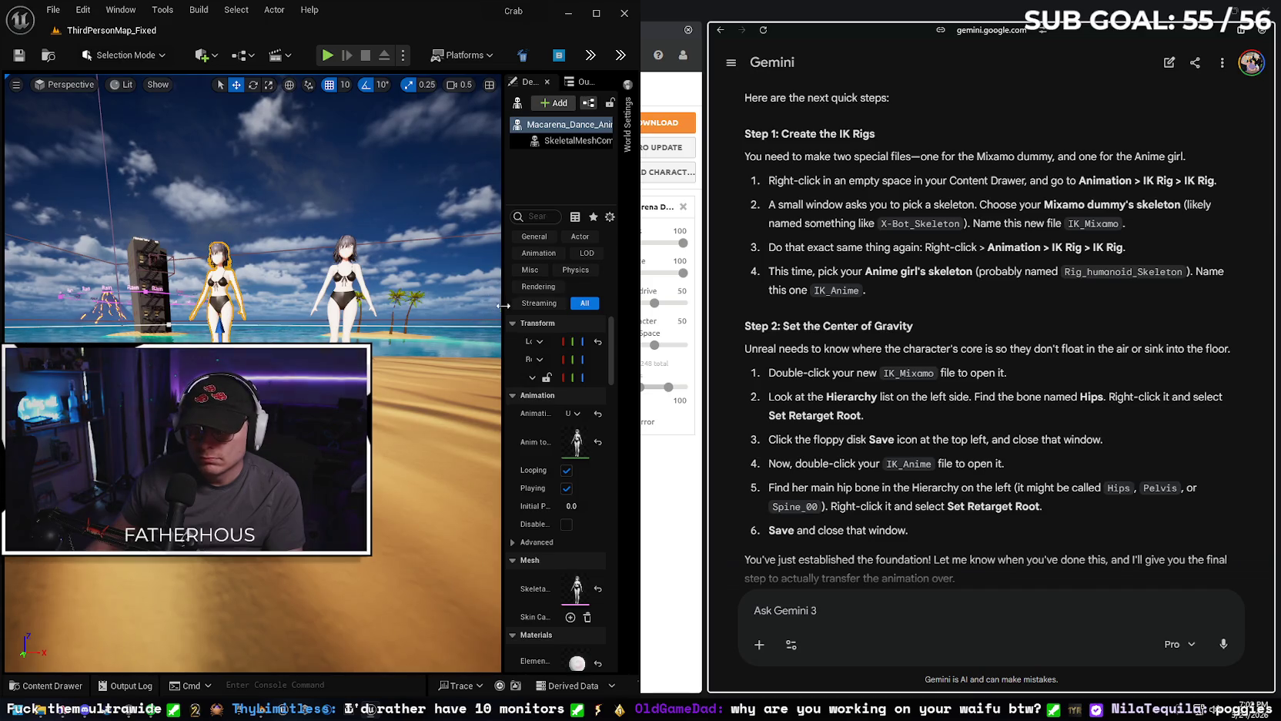
drag(502, 305, 382, 308)
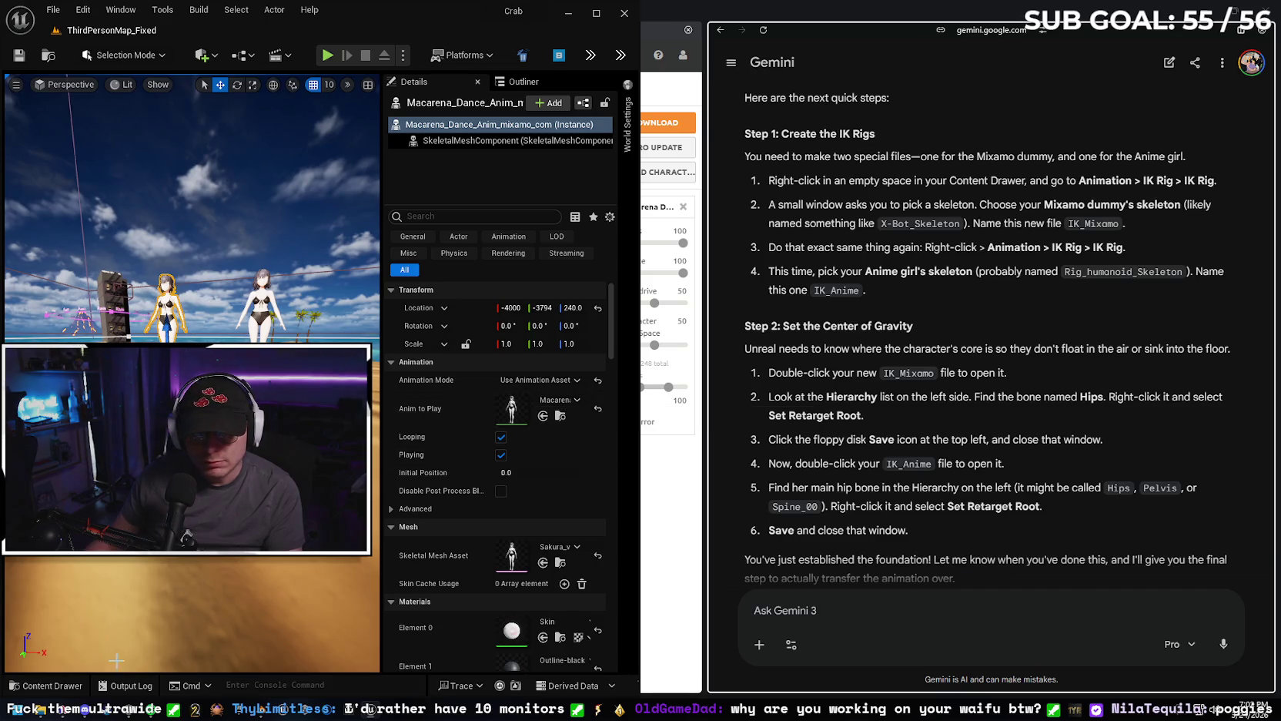
click(69, 687)
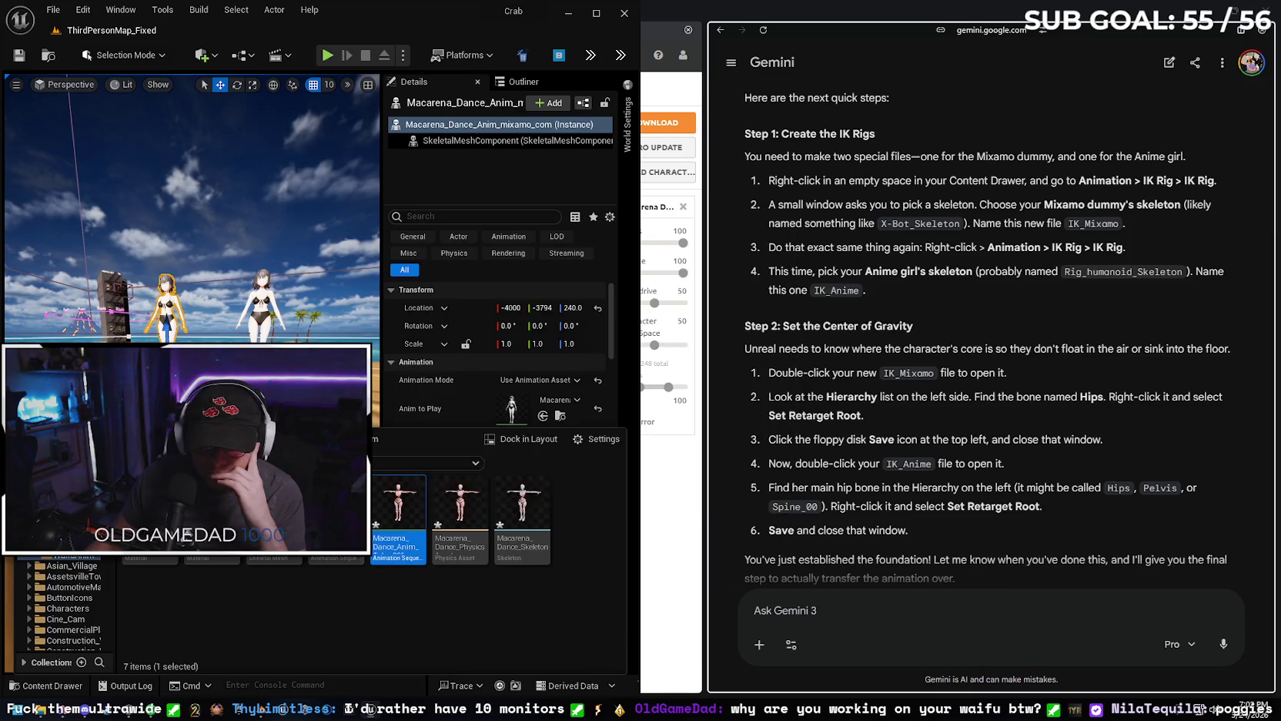
Place another Macarena dance actor in the level and run a quick play preview.
drag(403, 508, 304, 335)
right_click(235, 111)
click(377, 489)
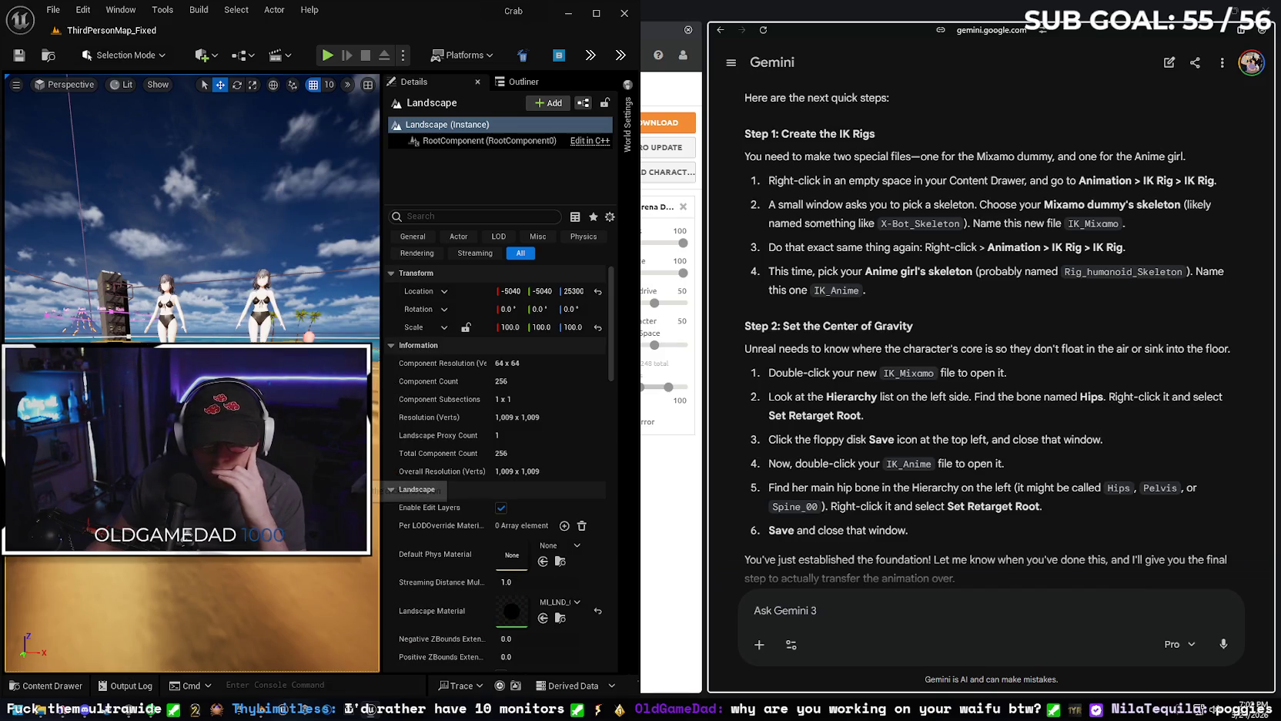
key(alt+p)
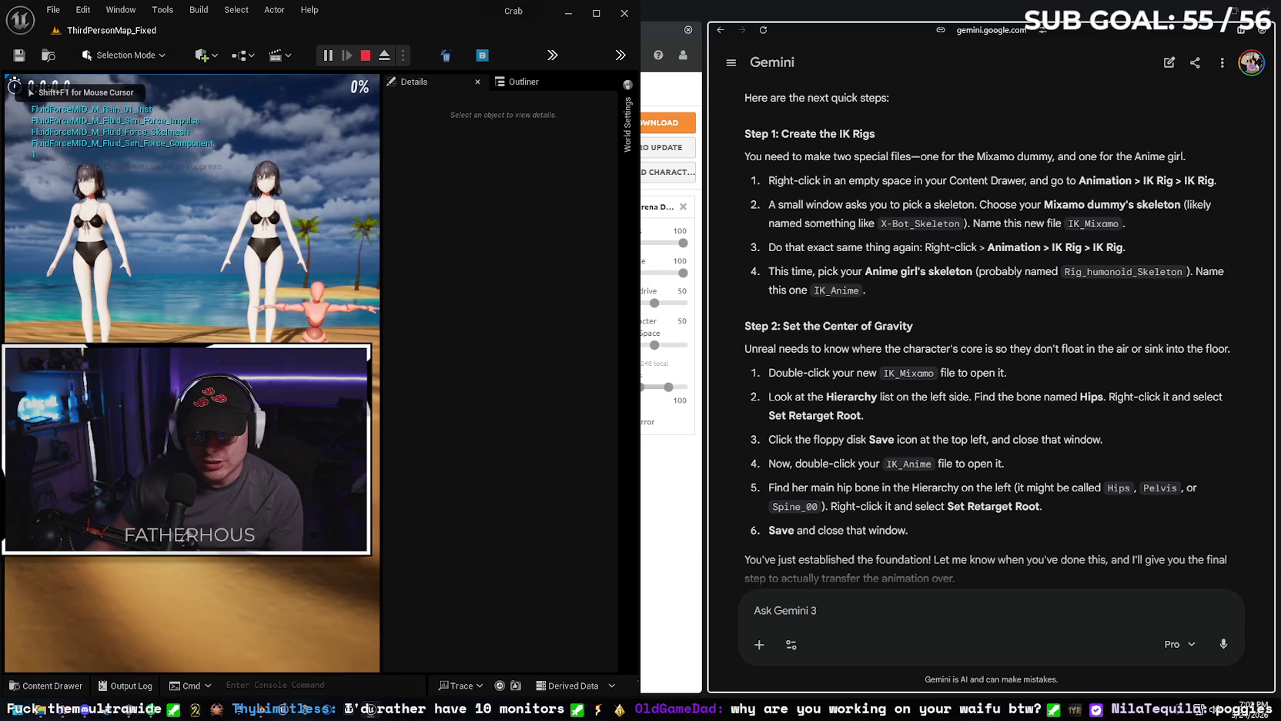
key(Escape)
click(76, 683)
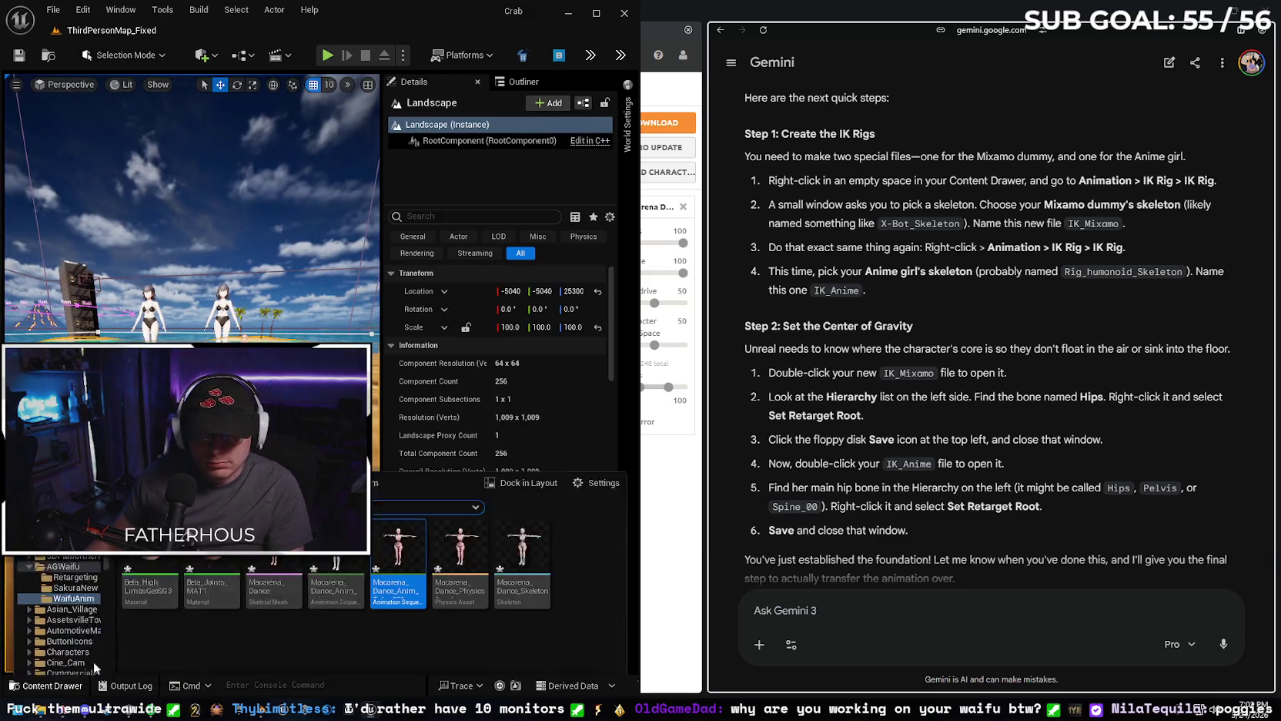
click(376, 620)
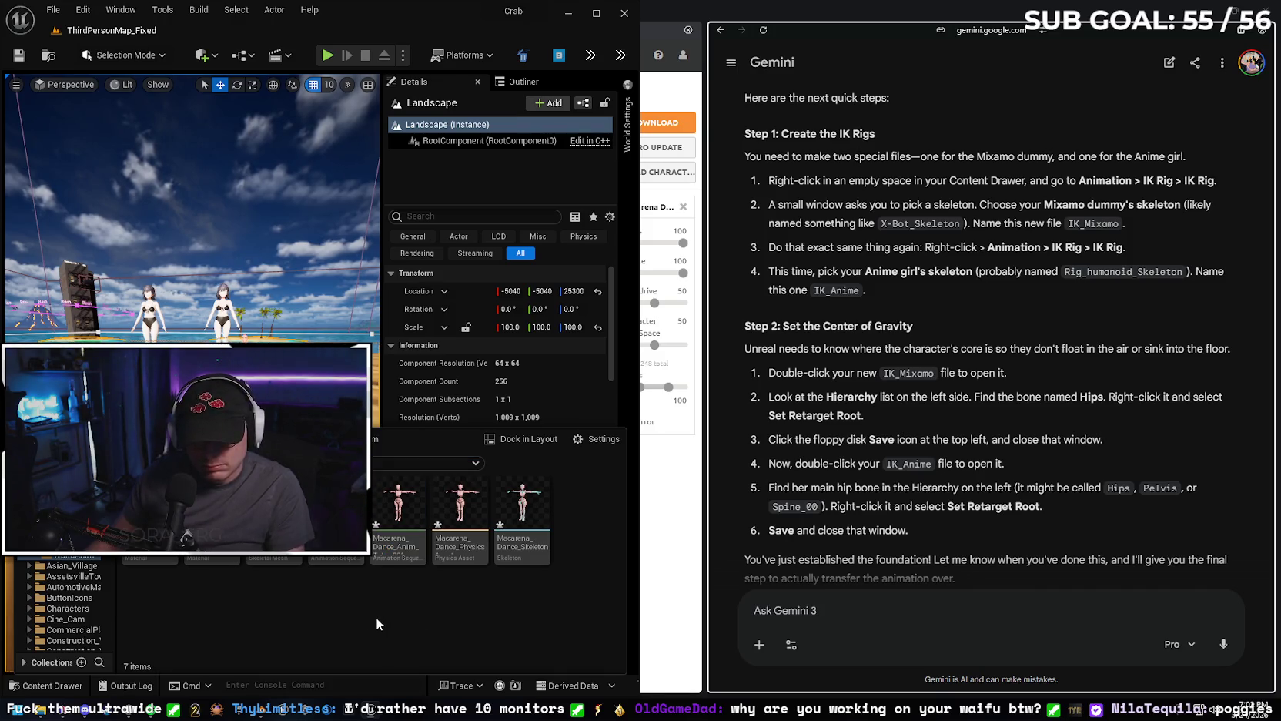
Undo six changes, including the skeleton swap and Sakura actor, then place the Macarena animation as a dancer.
key(ctrl+z)
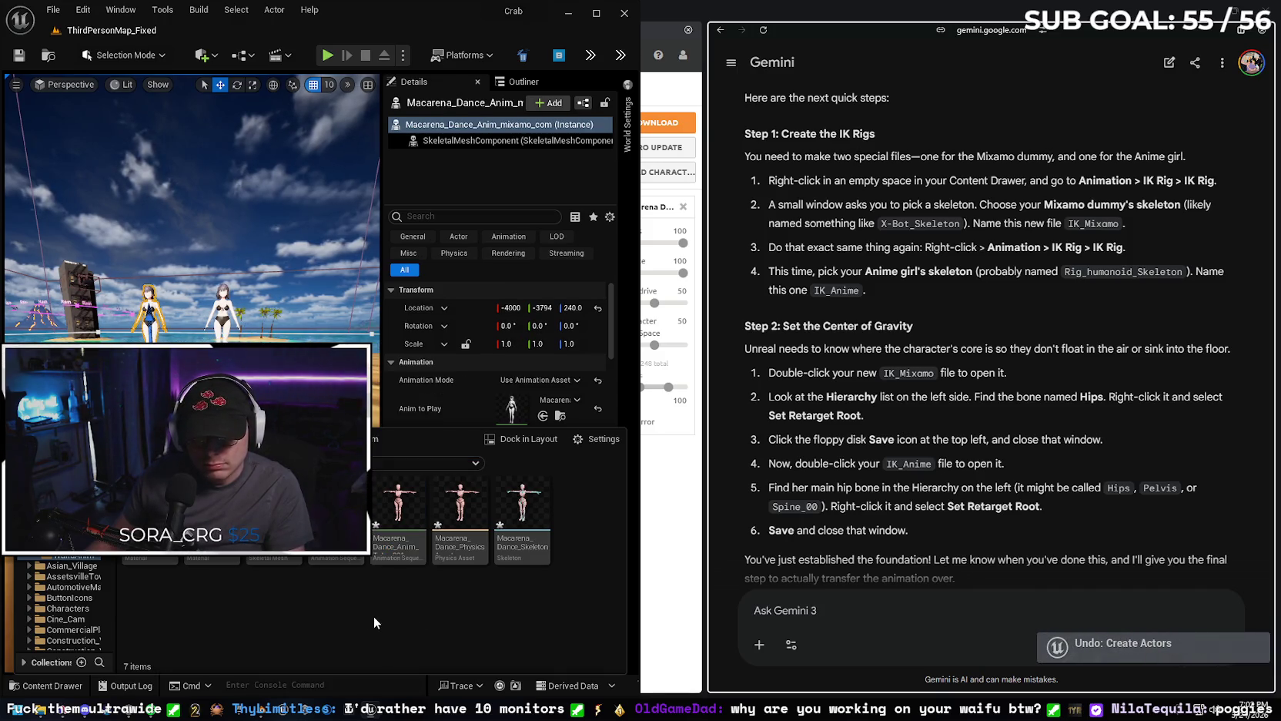
key(ctrl+z)
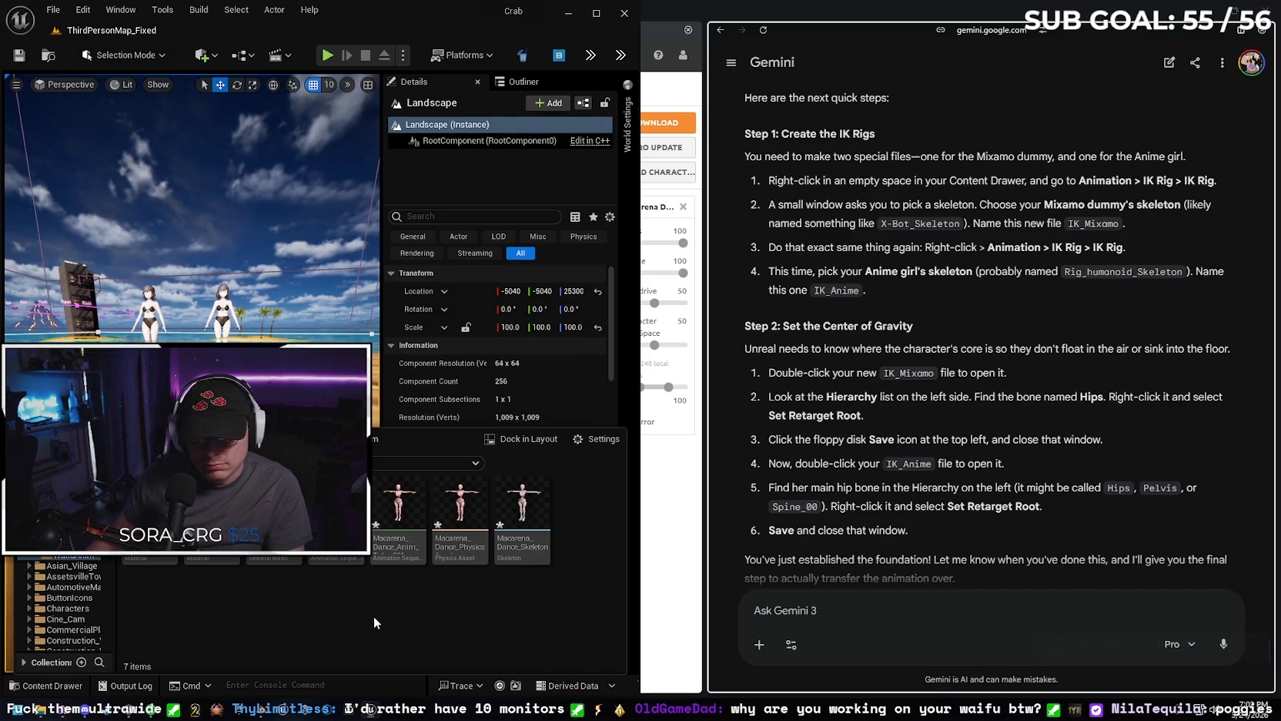
key(ctrl+z)
key(ctrl+z)
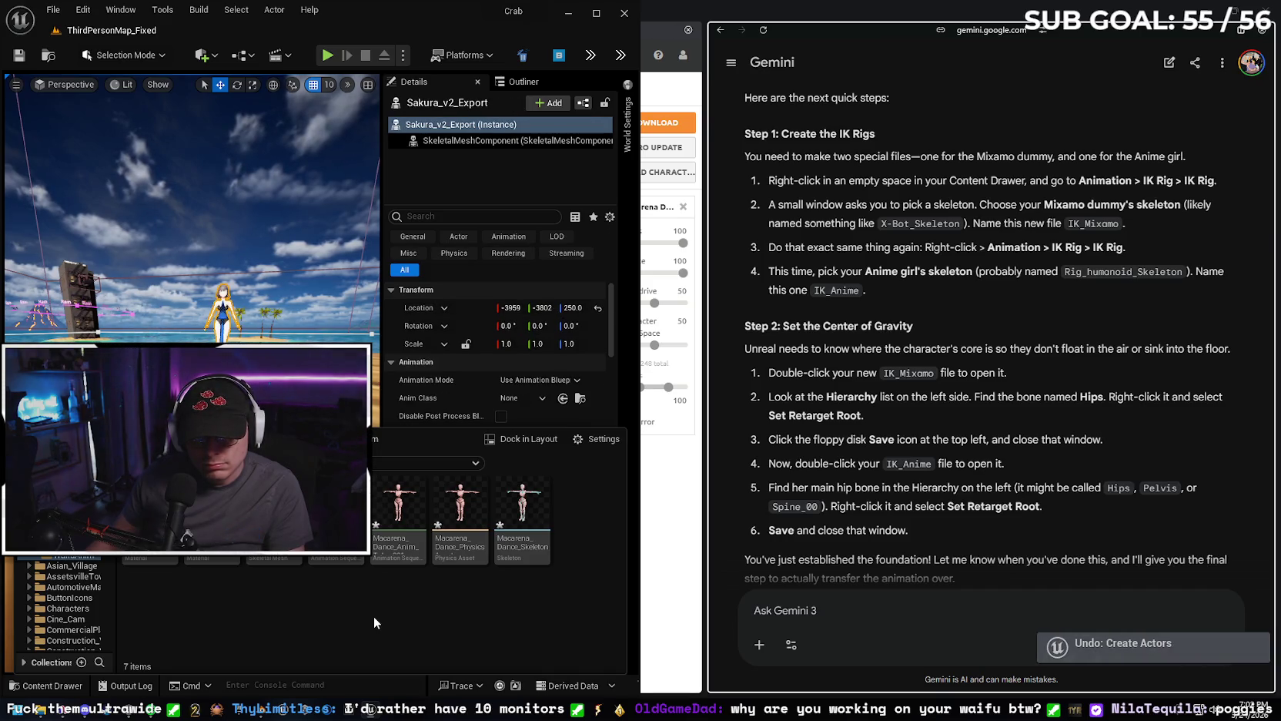
key(ctrl+z)
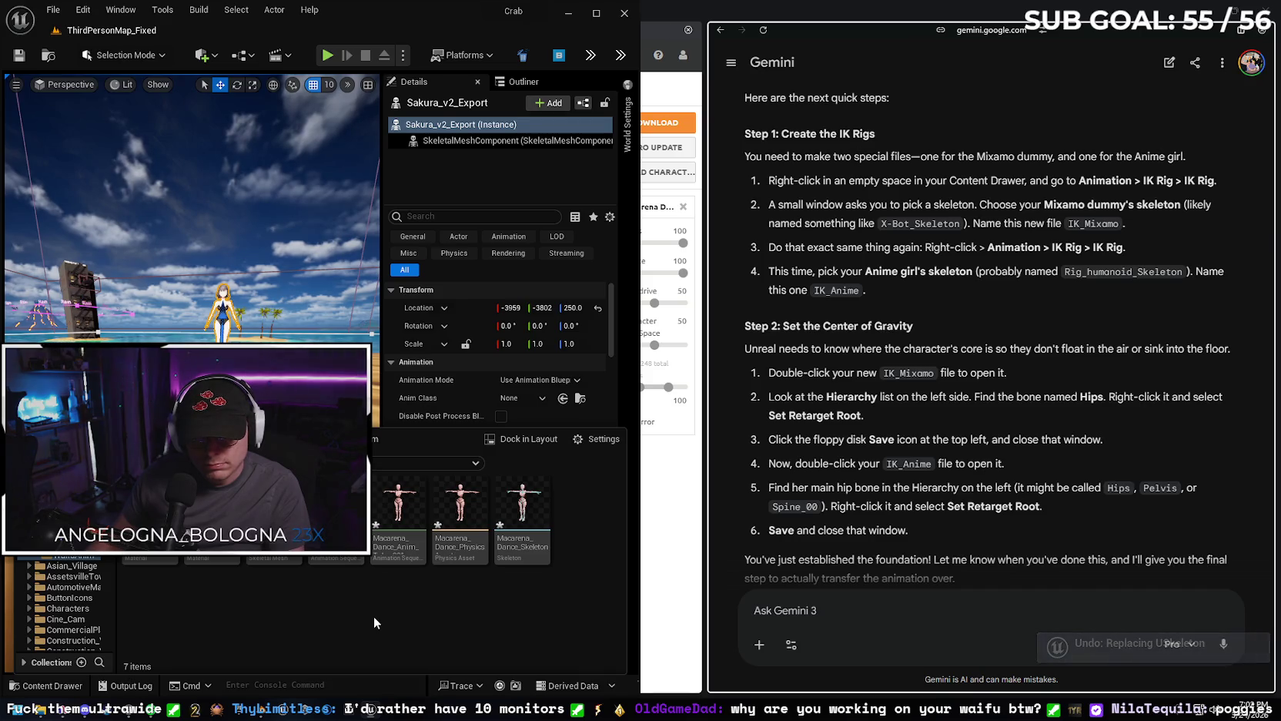
key(ctrl+z)
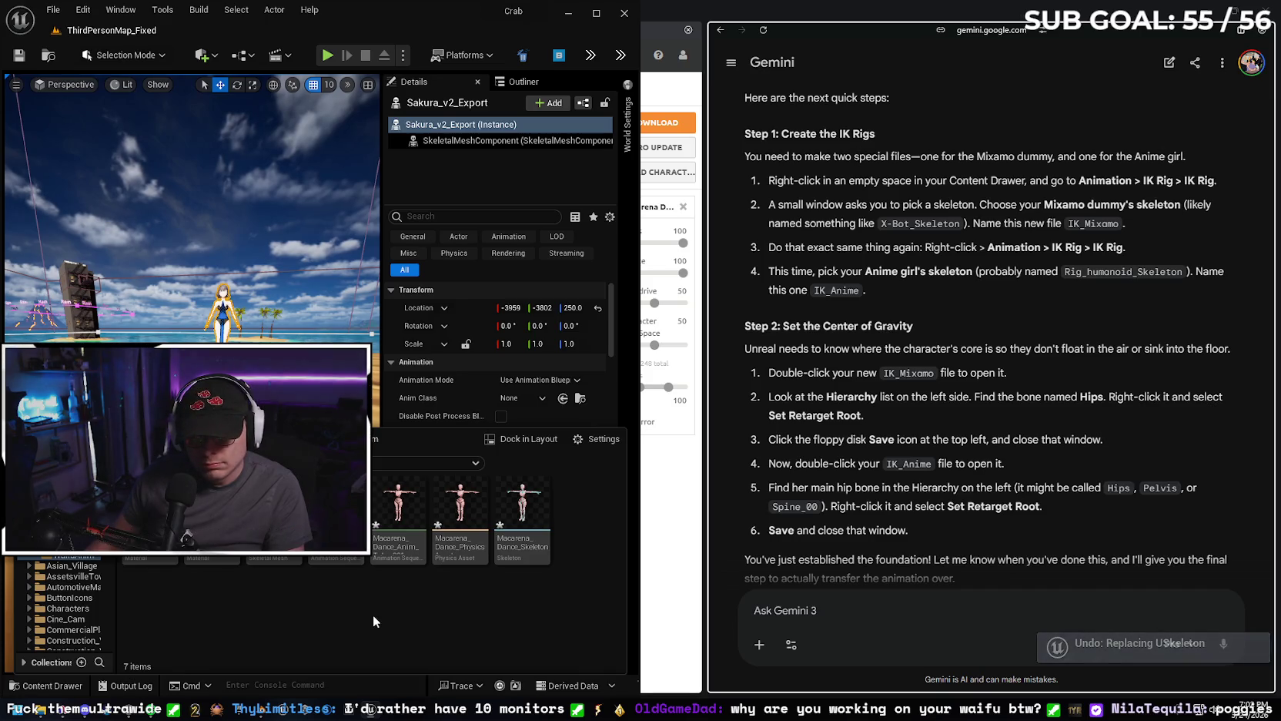
key(ctrl+z)
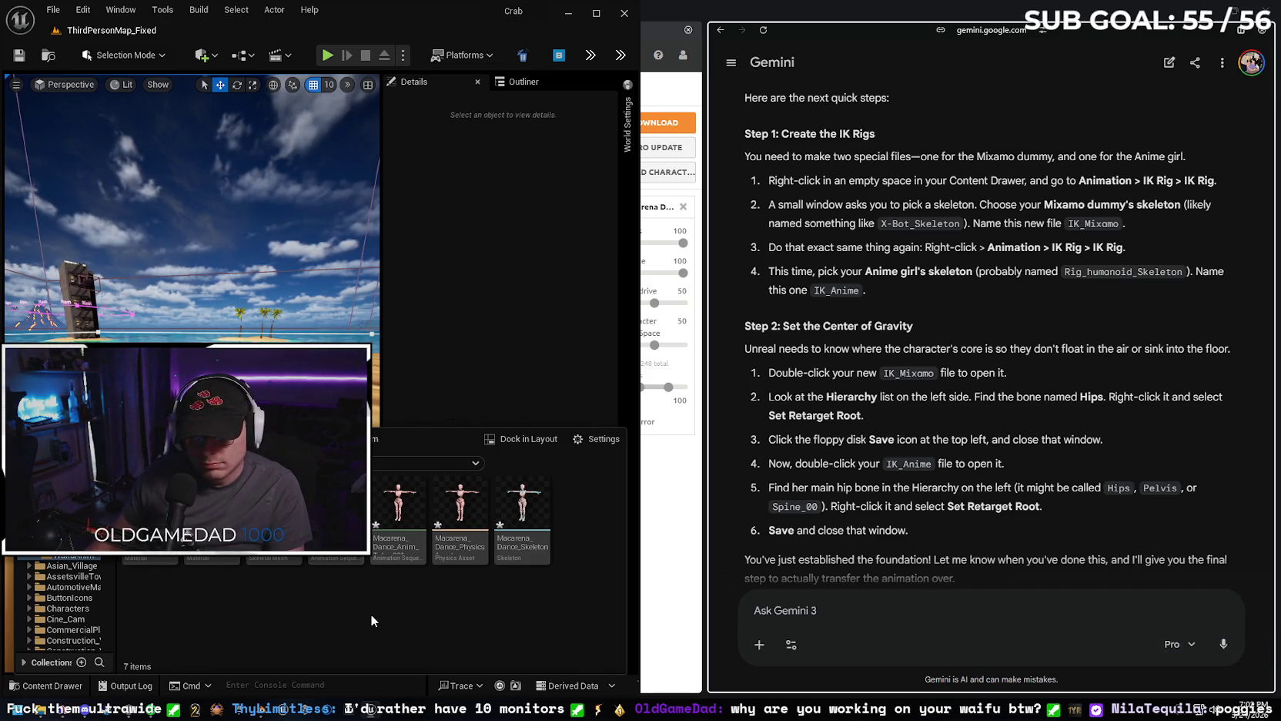
mouse_move(397, 515)
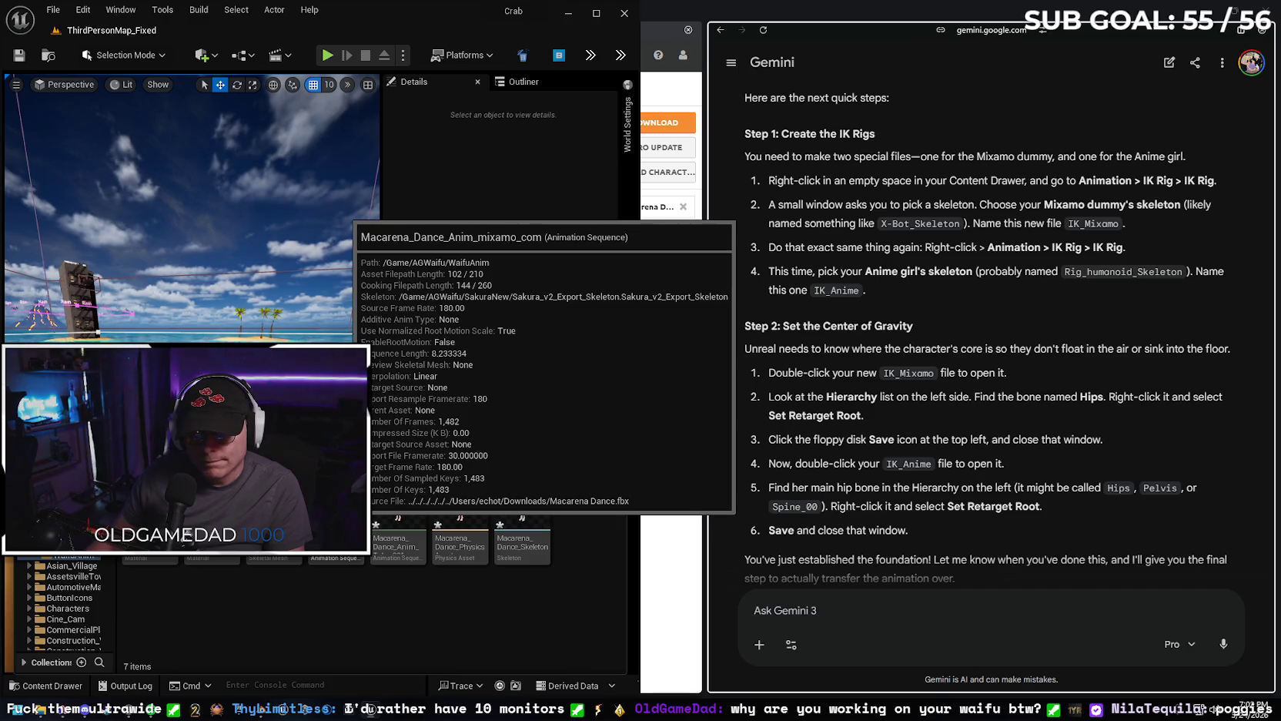
drag(398, 539, 256, 292)
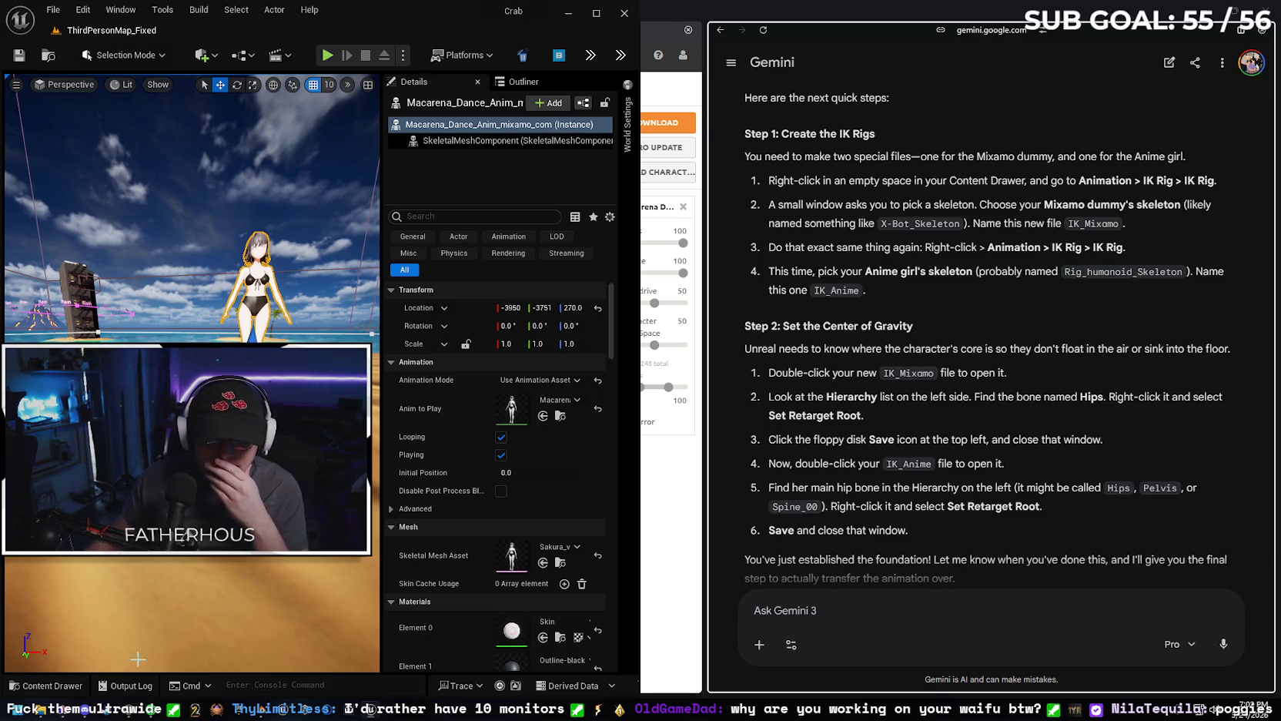
Delete the dancing character from the level.
key(Delete)
click(52, 685)
click(82, 9)
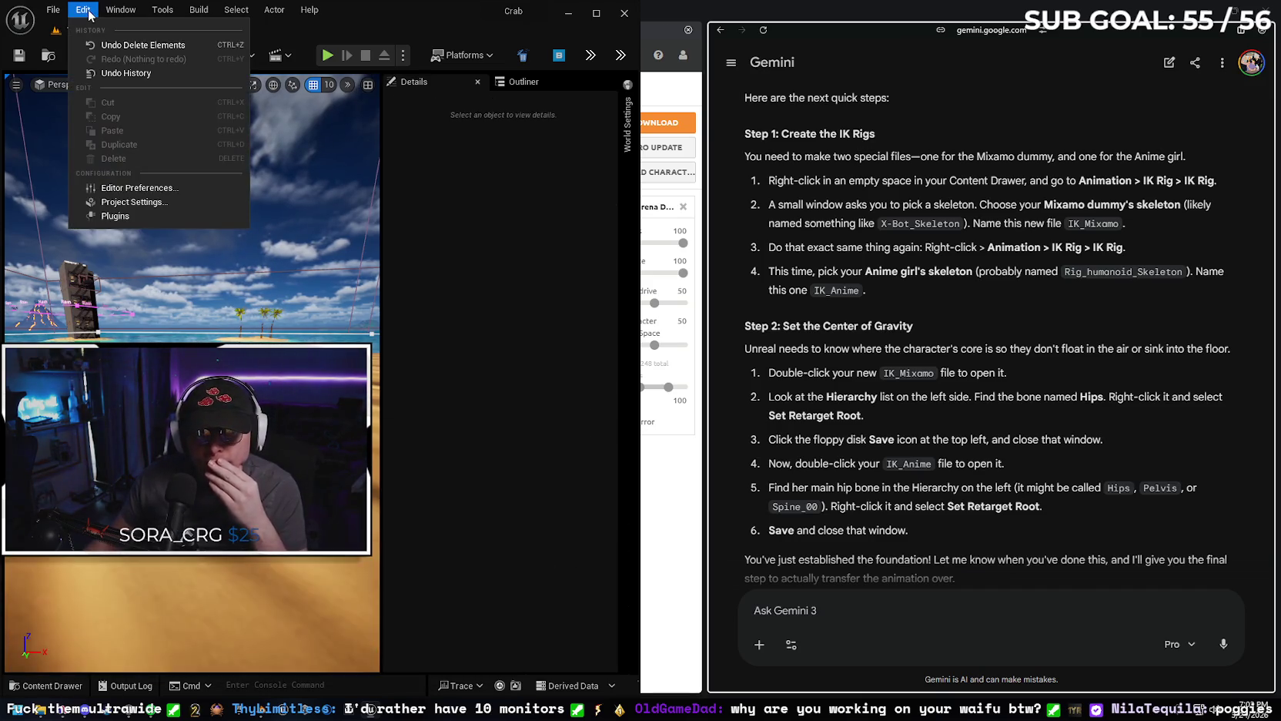
click(90, 16)
Select all seven Macarena assets in the folder and force-delete them.
click(52, 685)
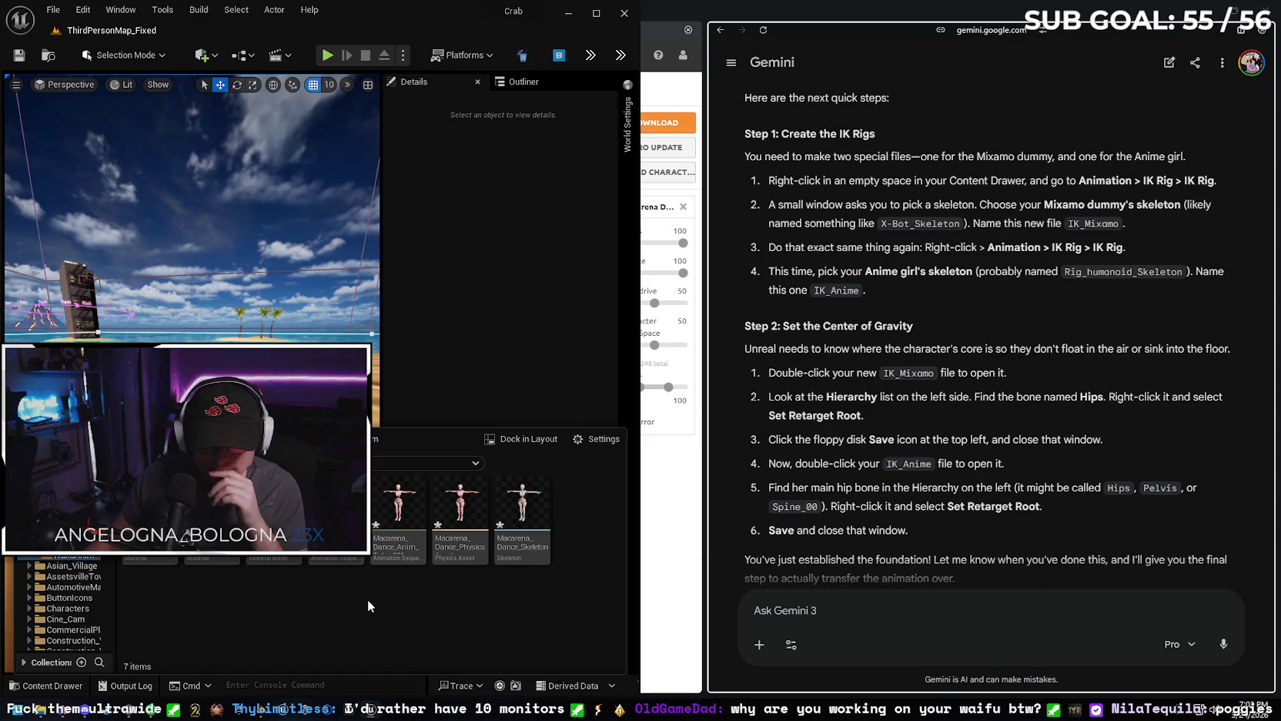
click(150, 531)
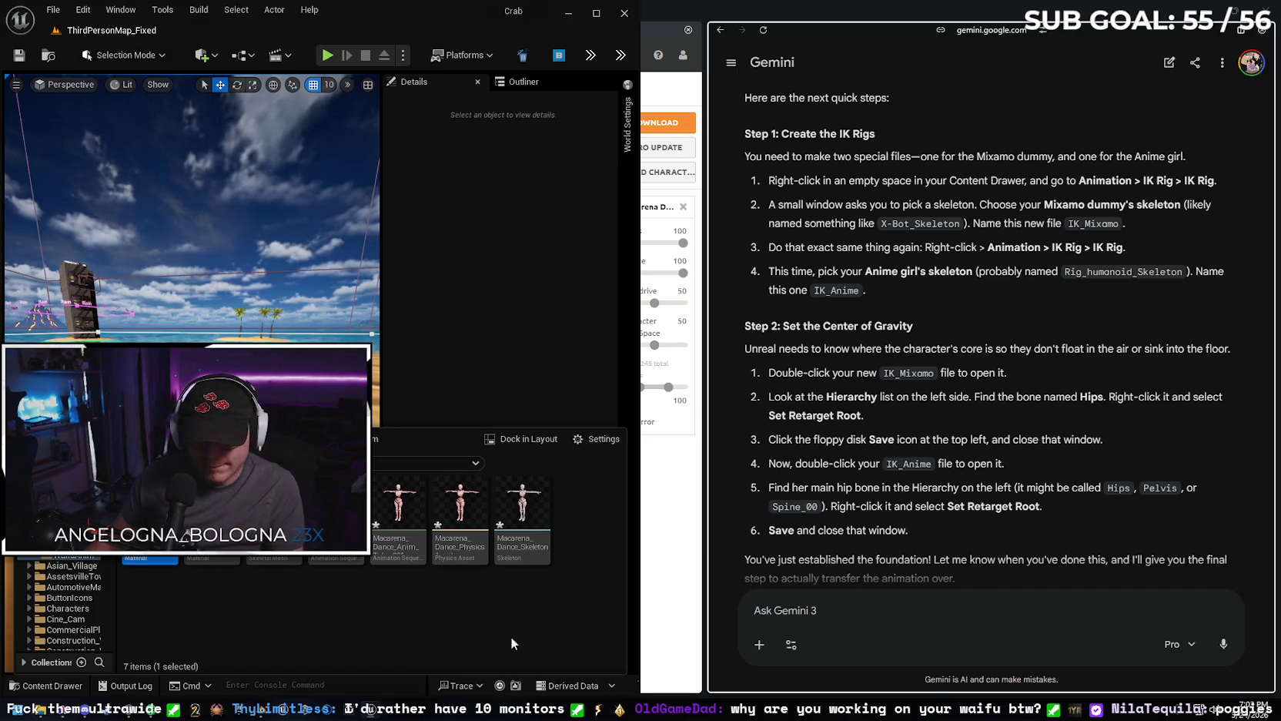
shift+click(516, 512)
key(Delete)
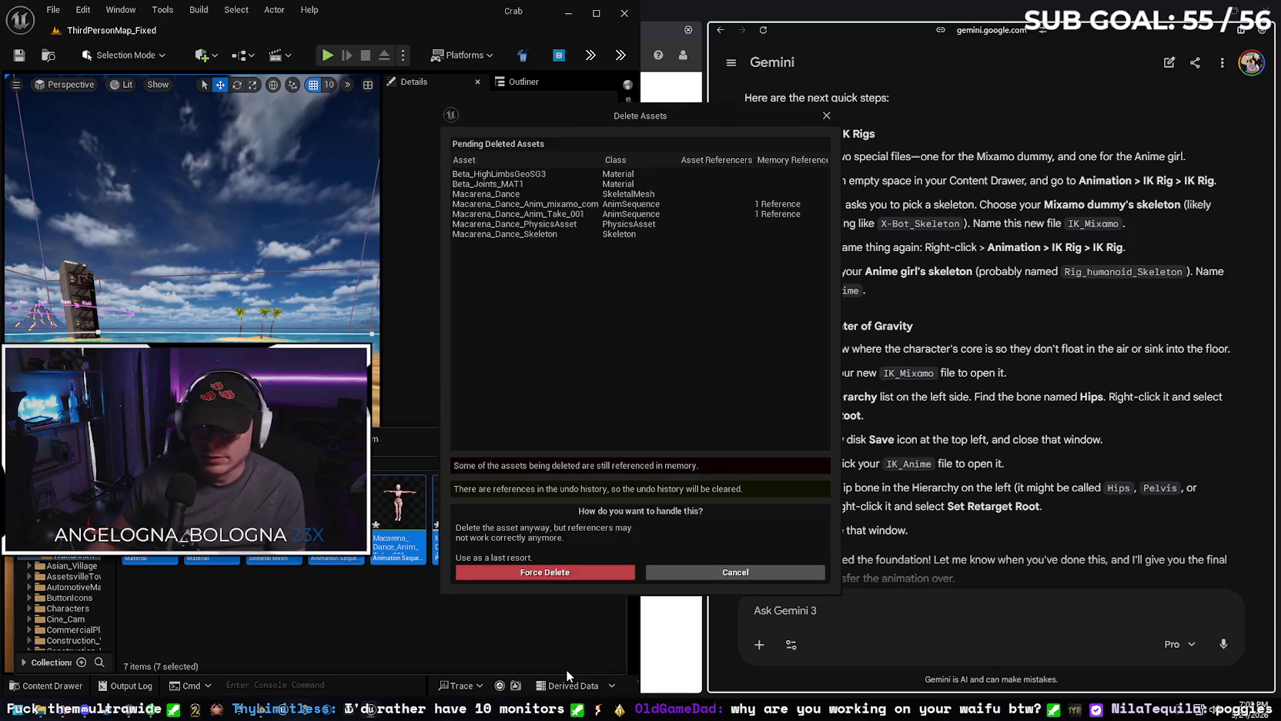
click(497, 577)
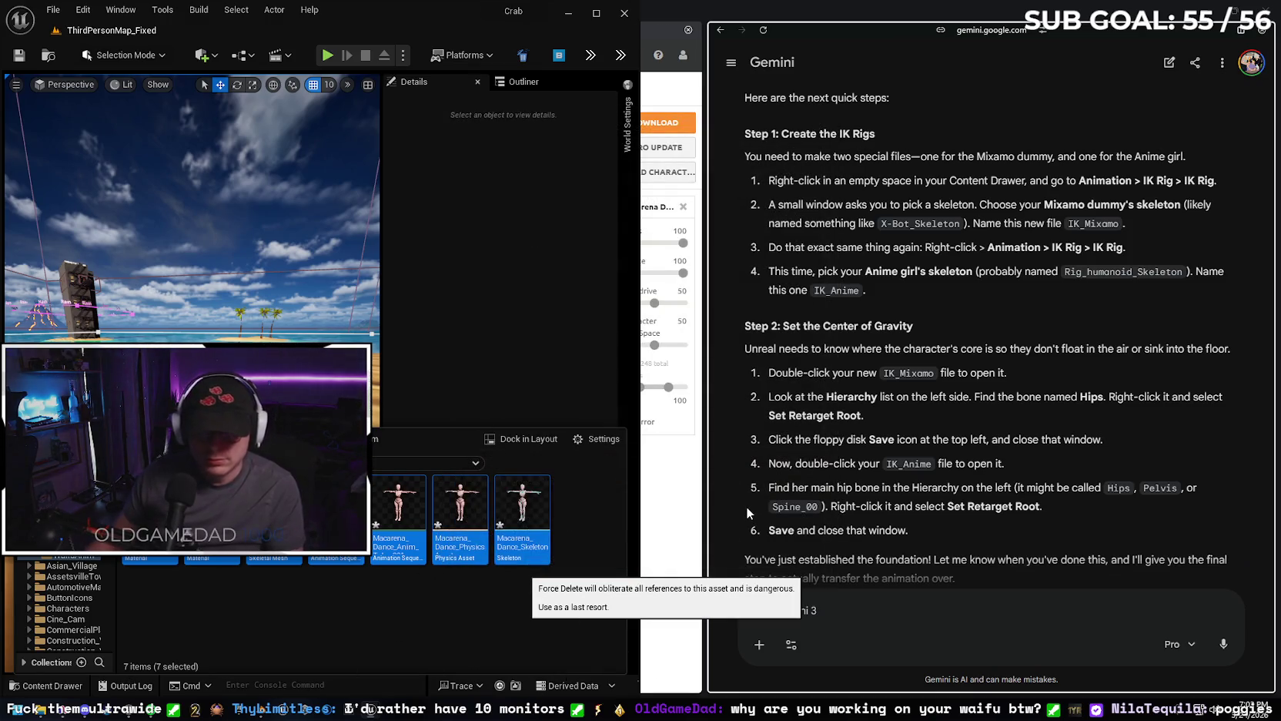
click(40, 709)
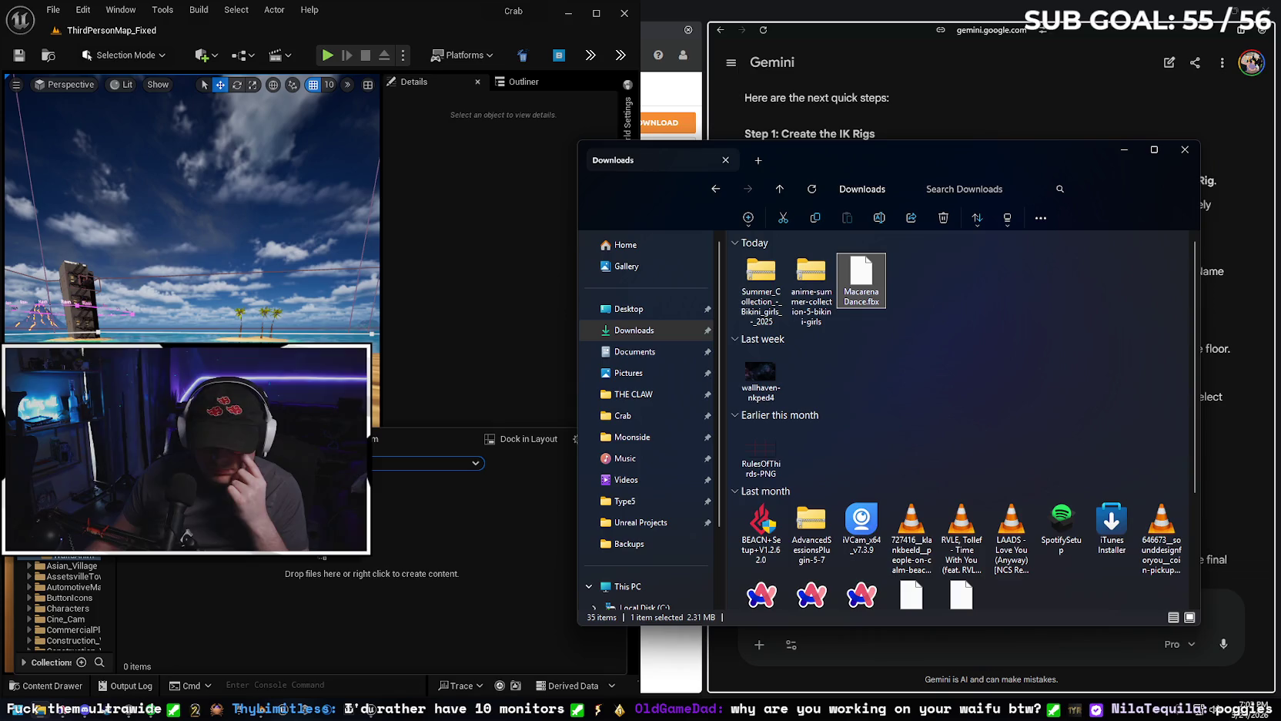
Import all Macarena Dance.fbx contents into WaifuAnim with Skeleton left as None.
click(1123, 148)
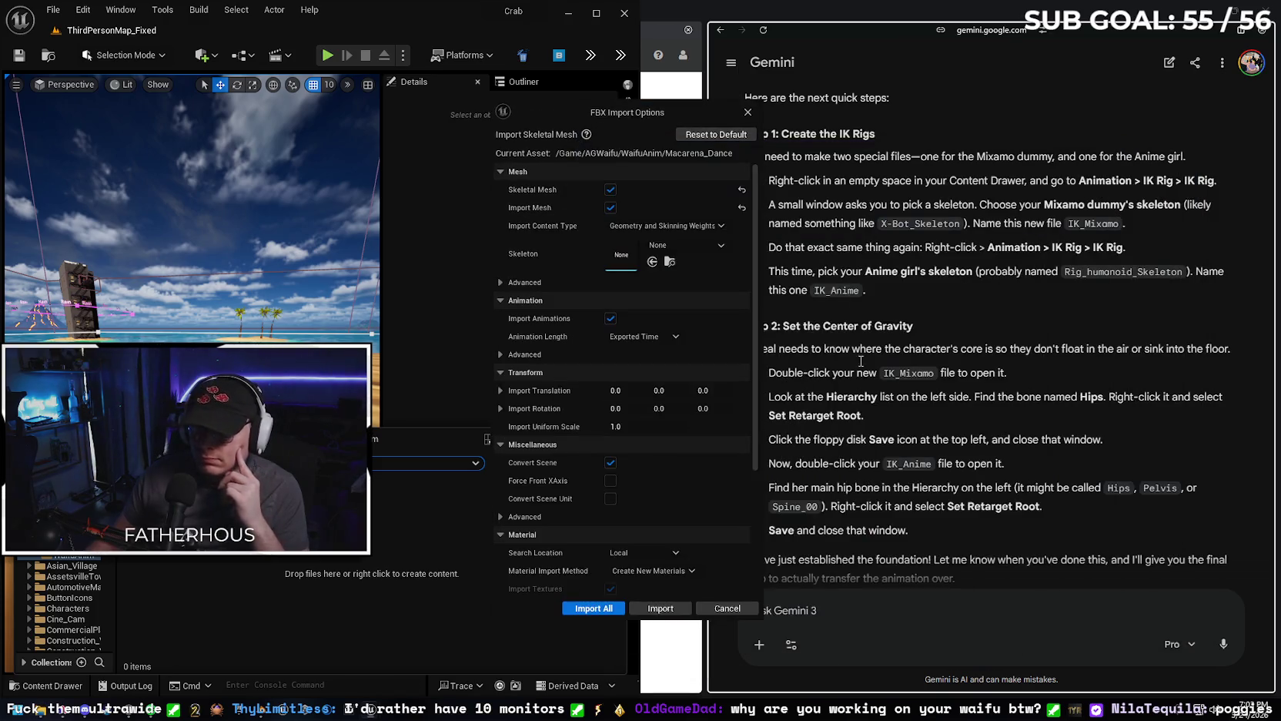
click(594, 608)
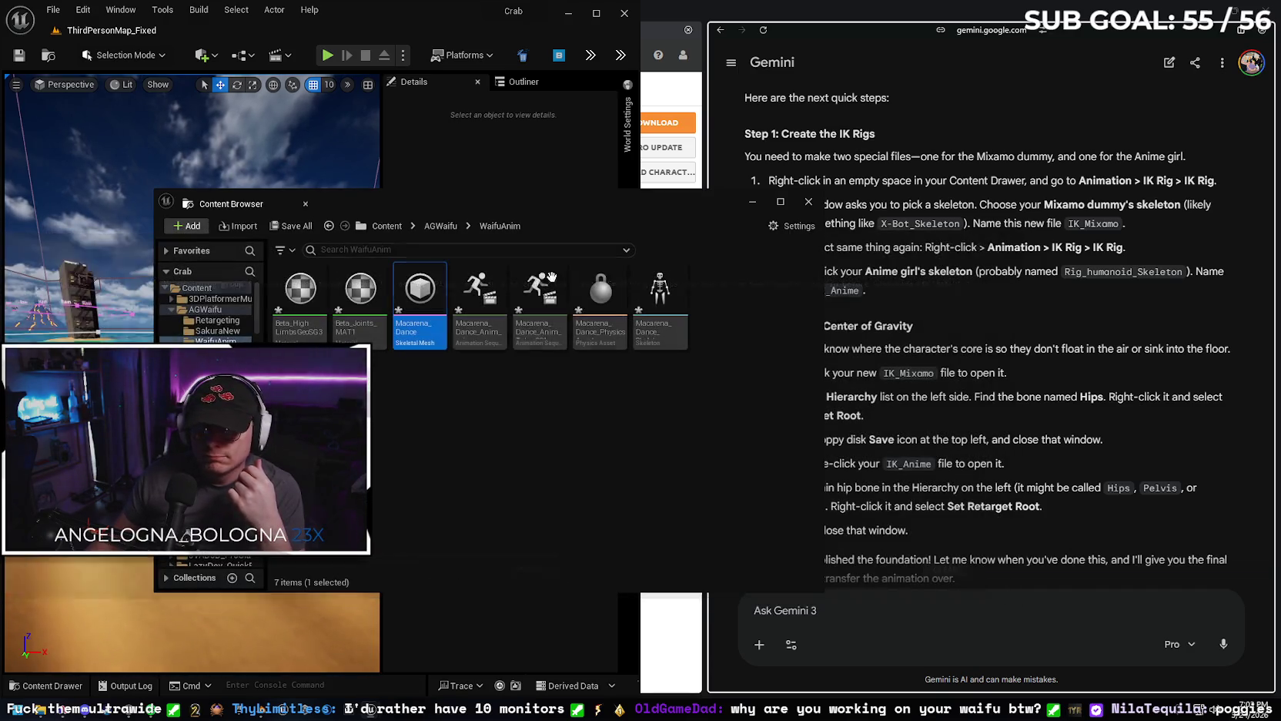
Place the re-imported Macarena animation in the level and run a short play test.
click(48, 685)
drag(398, 504, 248, 327)
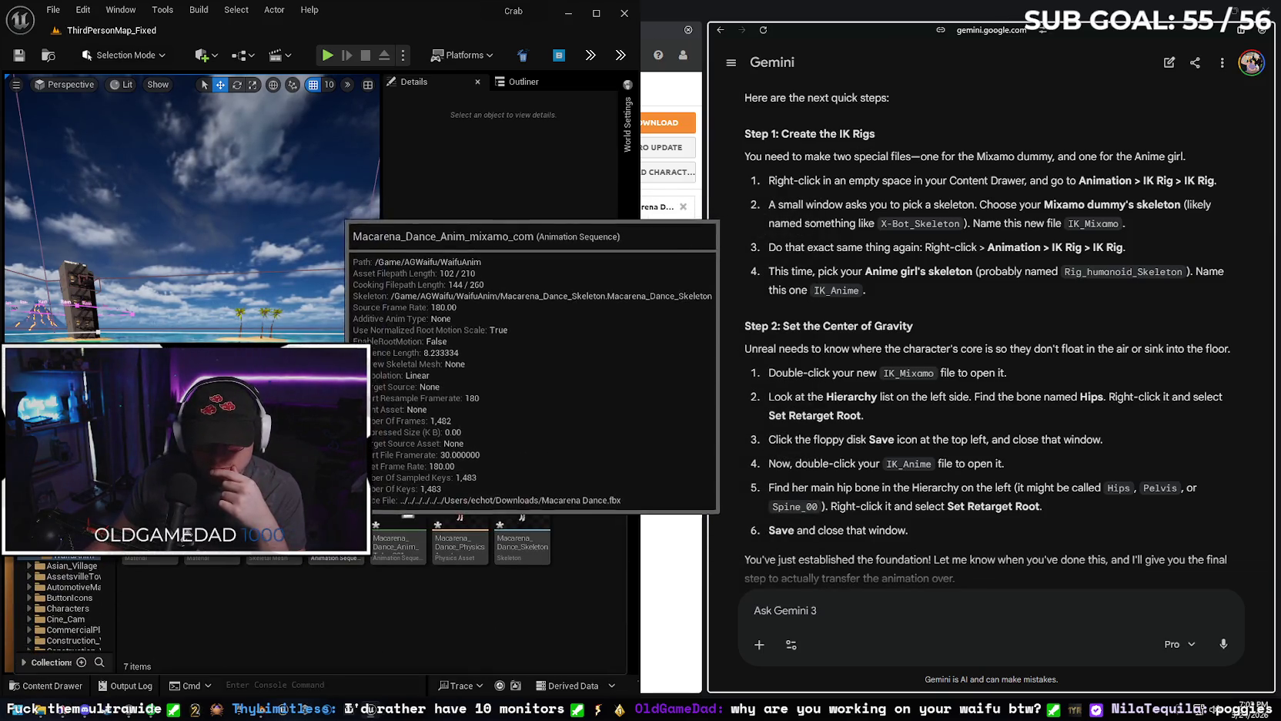
right_click(243, 86)
click(400, 442)
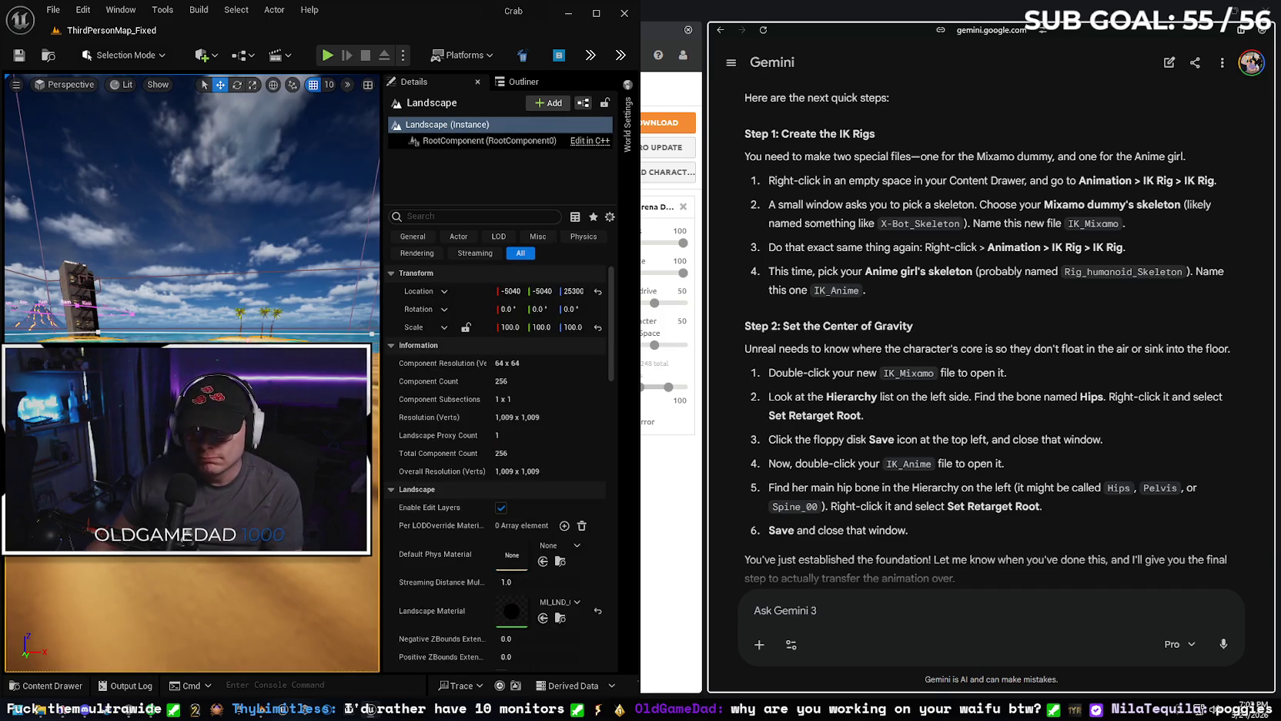
key(alt+p)
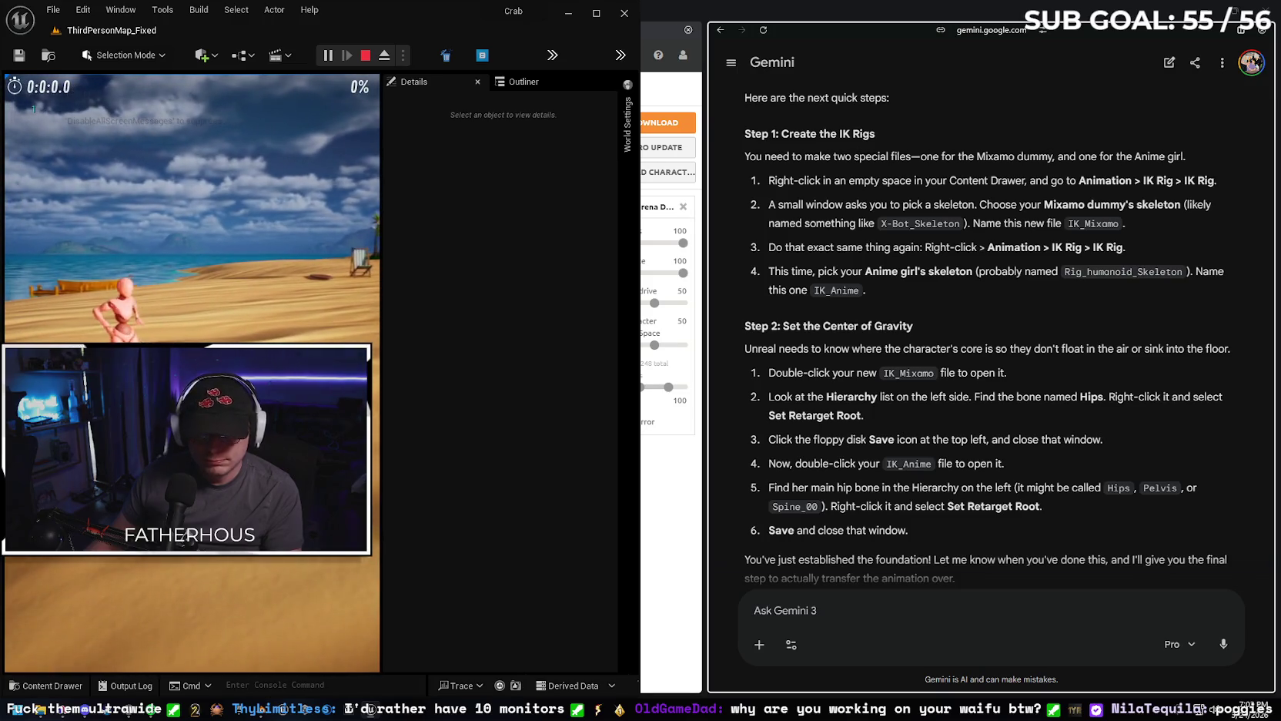
key(Escape)
Start typing 'are you sure you got' into Gemini's prompt in the browser.
scroll(913, 430, down, 1)
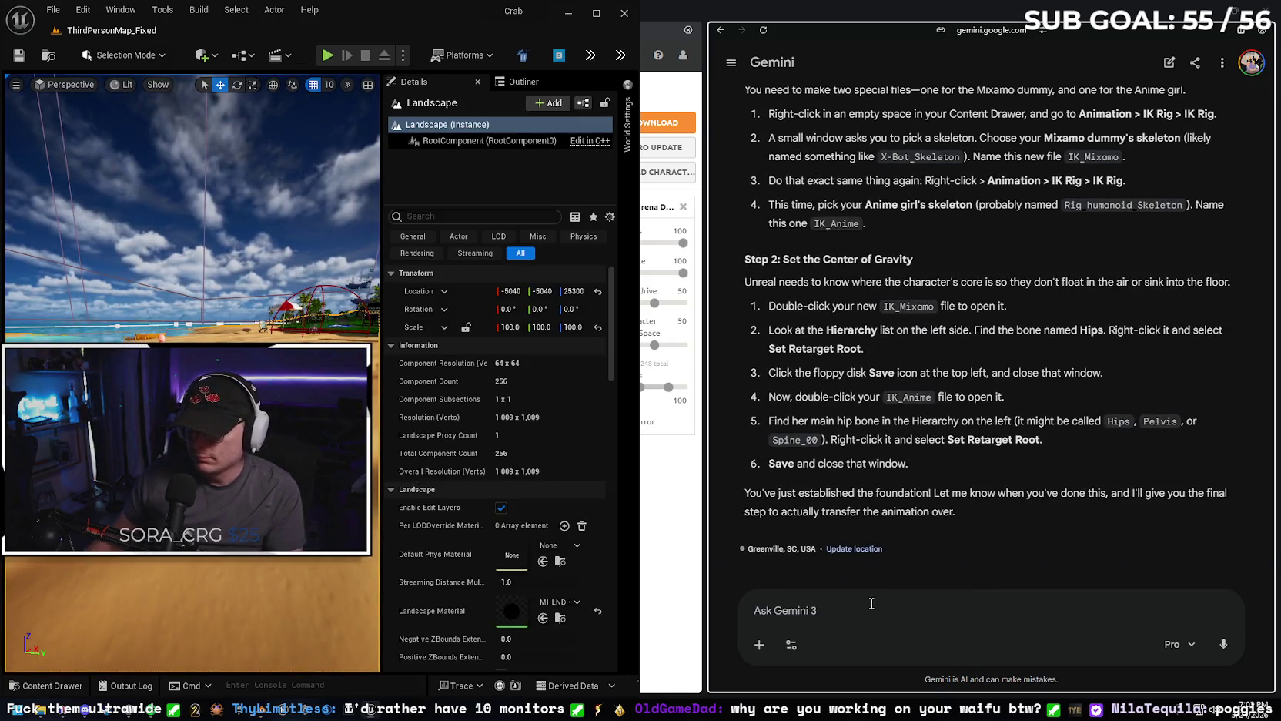
click(871, 604)
text(are you sure you )
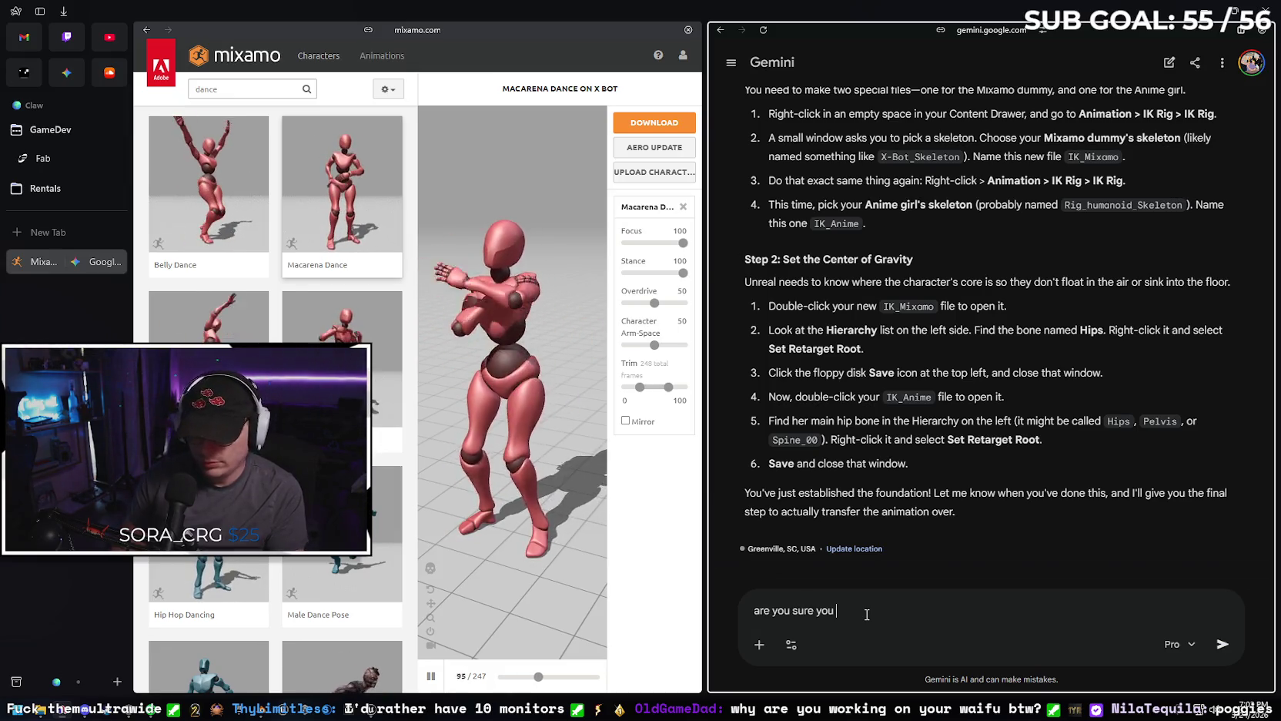
text(got that)
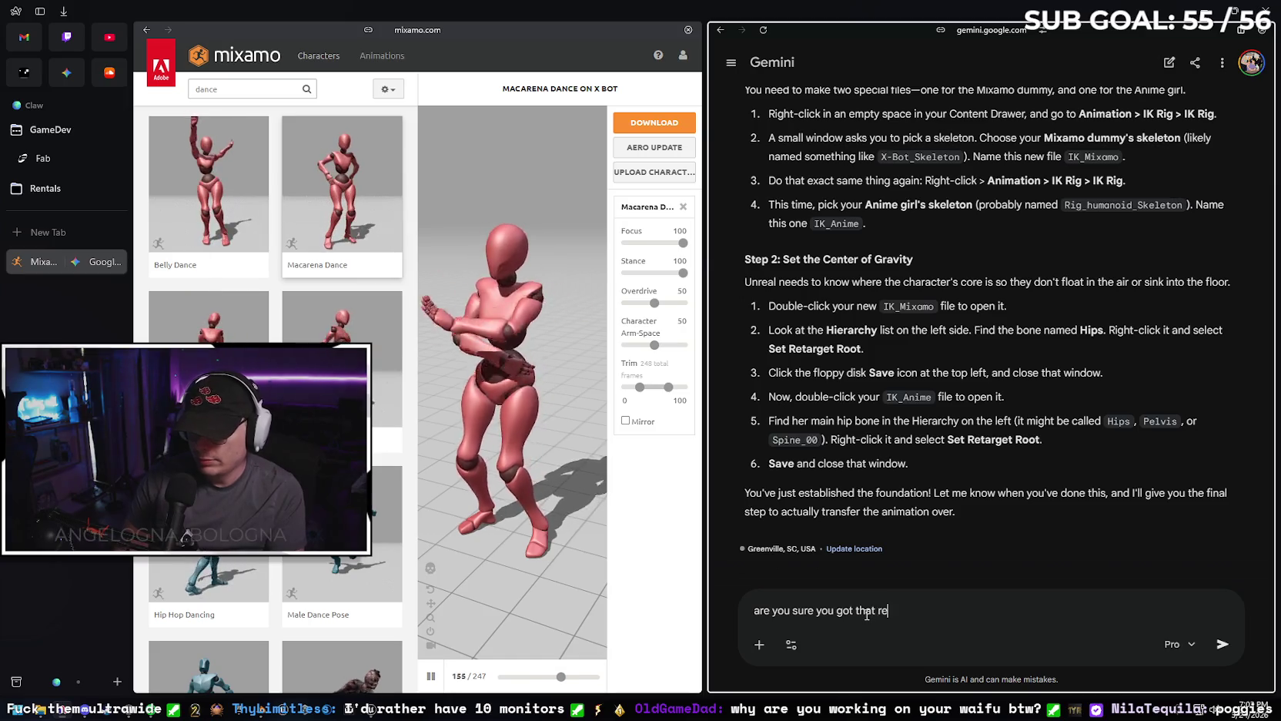
Send 'are you sure you got that retarget process right?' and move Gemini to a separate tab.
text(retarget prove)
key(BackSpace)
key(BackSpace)
text(cess right?)
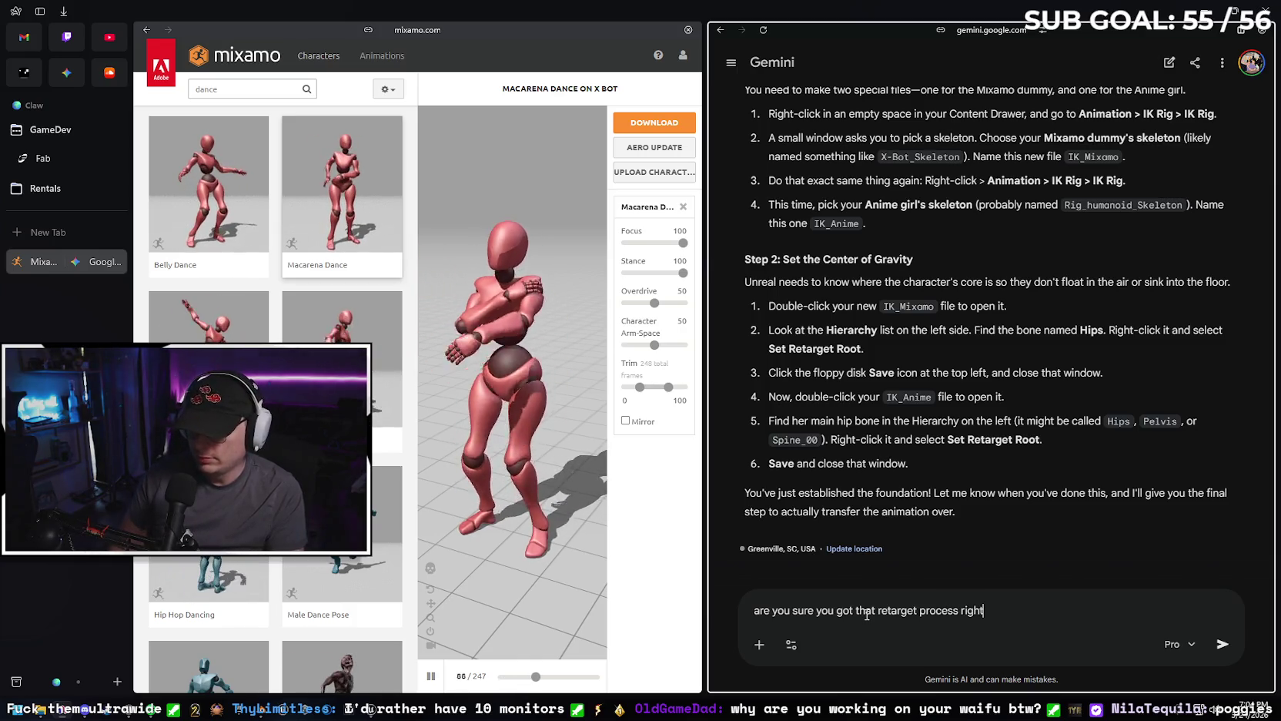
key(Return)
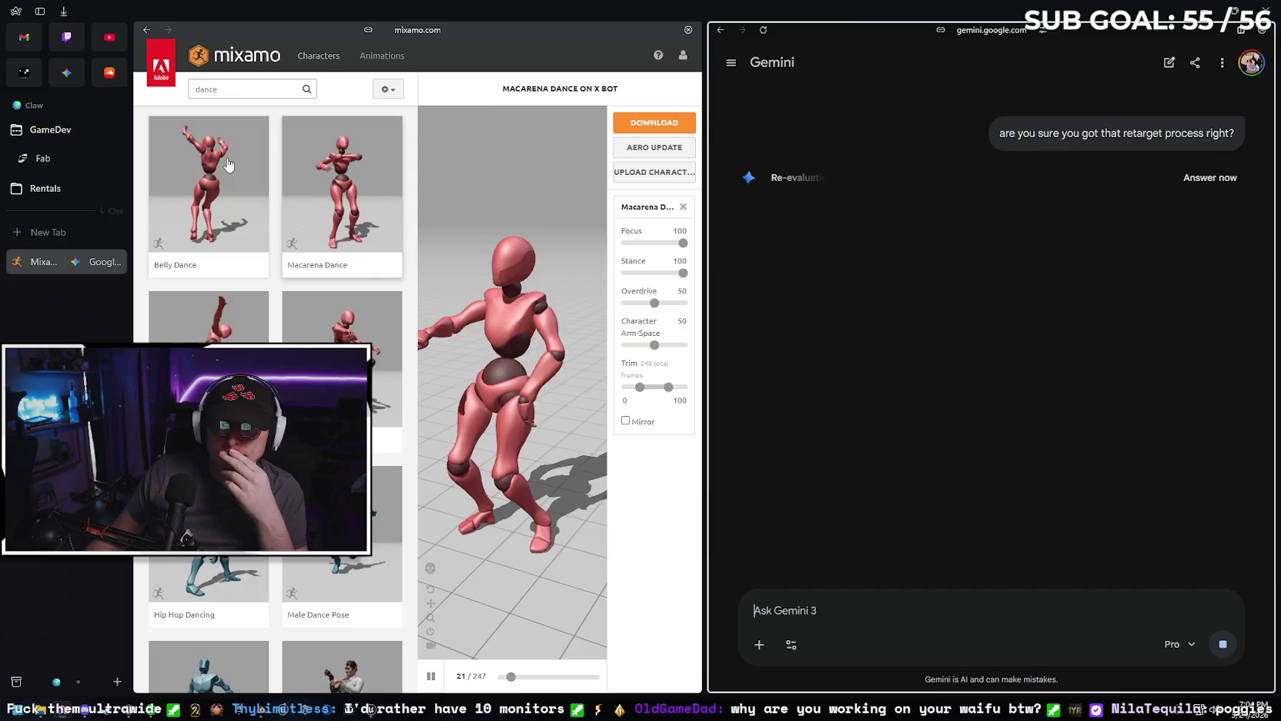
click(1240, 31)
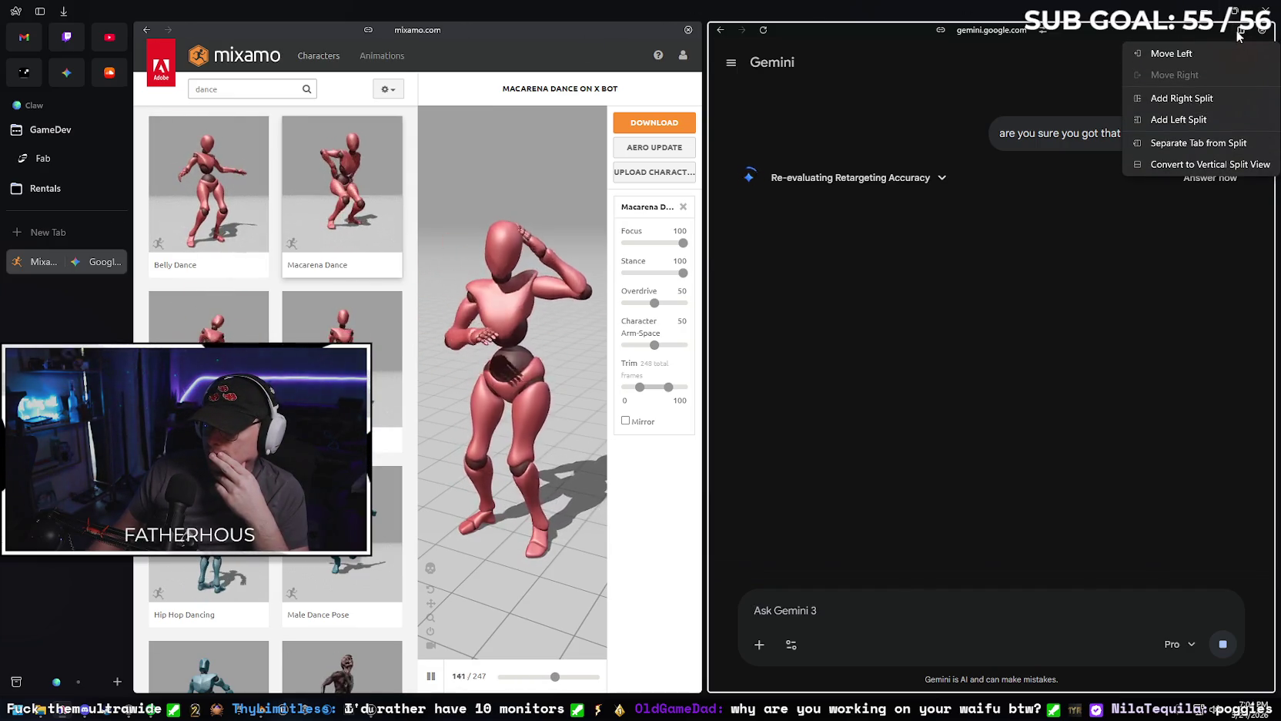
click(1198, 142)
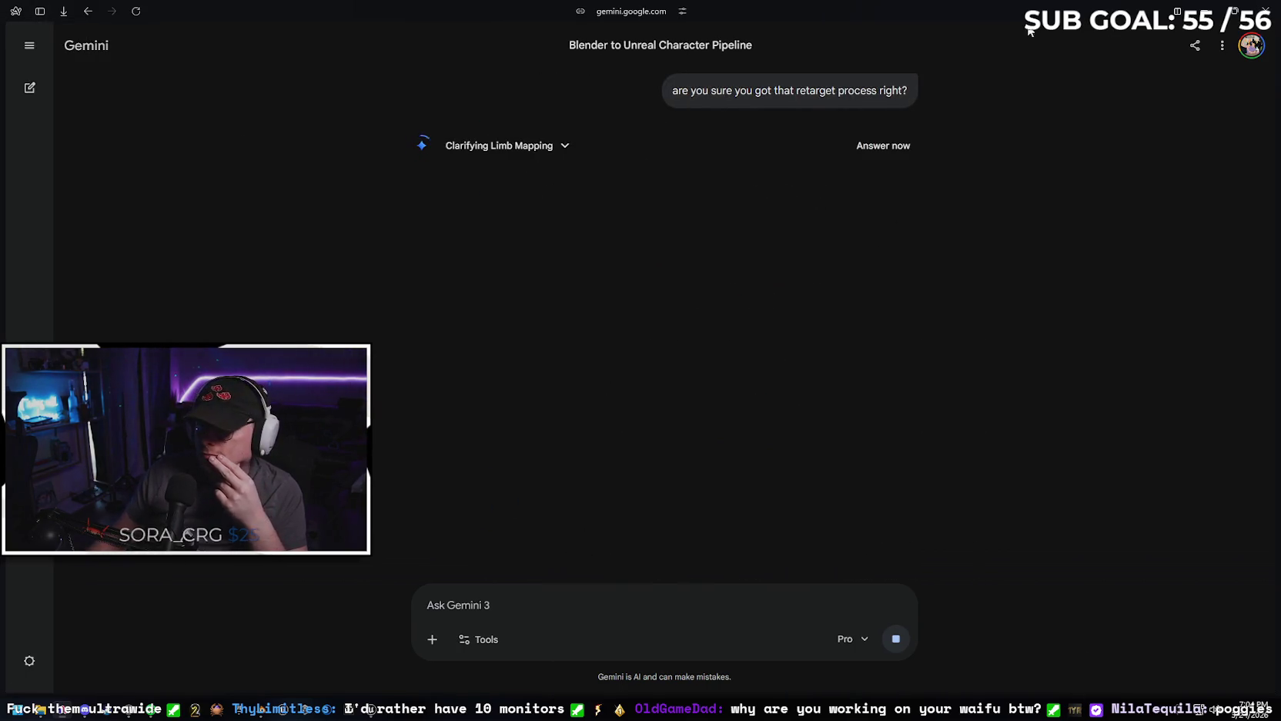
Snap the browser beside Unreal and scroll Gemini's reply through Step 2 on retarget chains.
key(super+Right)
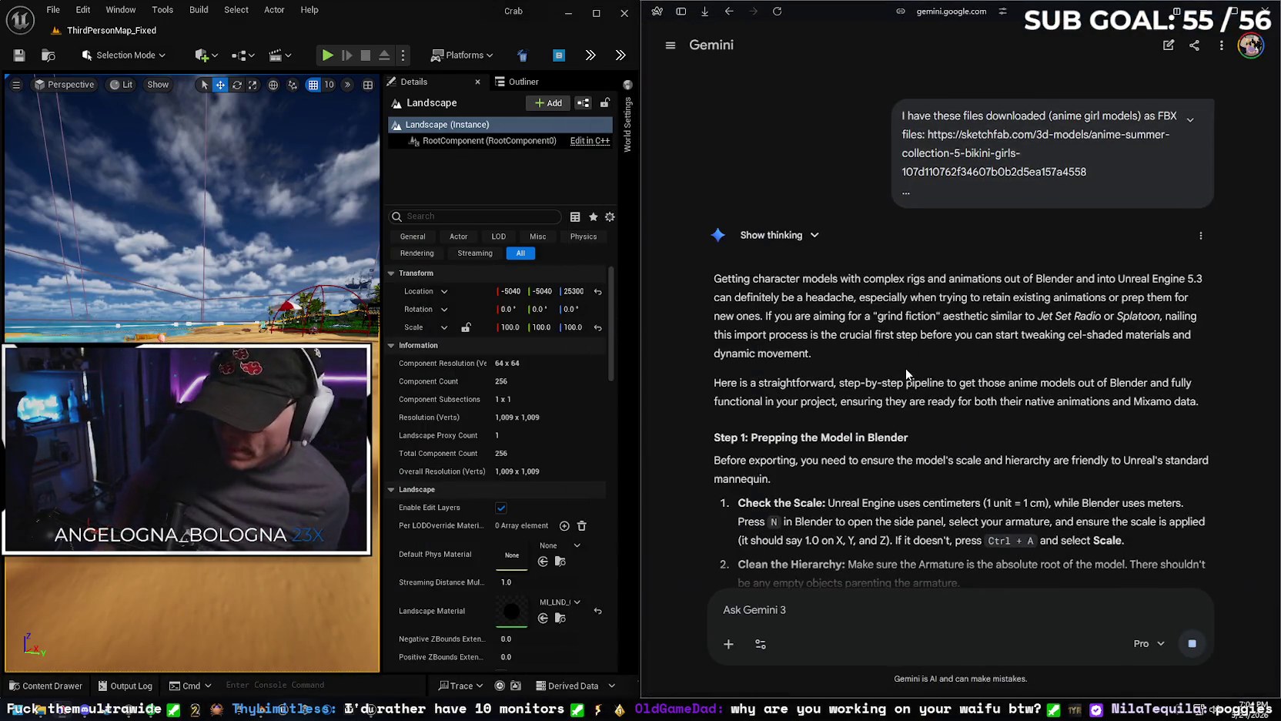
scroll(914, 362, down, 2)
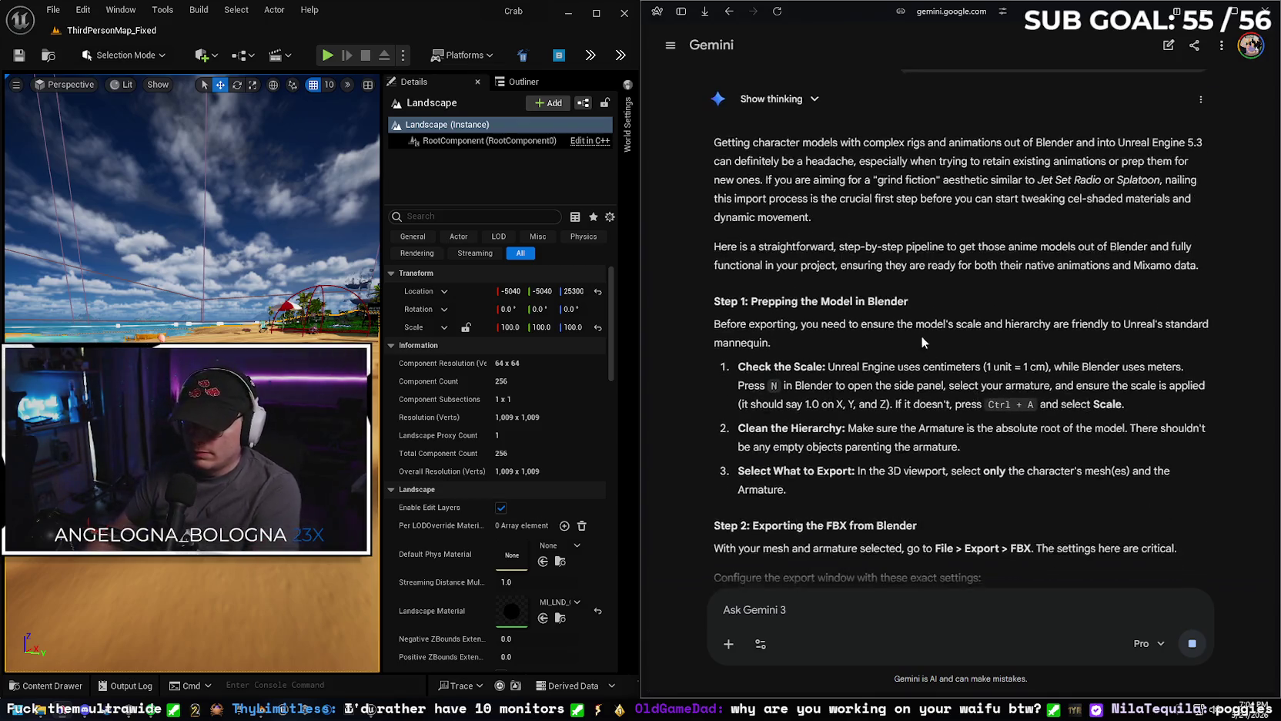
scroll(924, 343, down, 10)
scroll(1001, 423, down, 15)
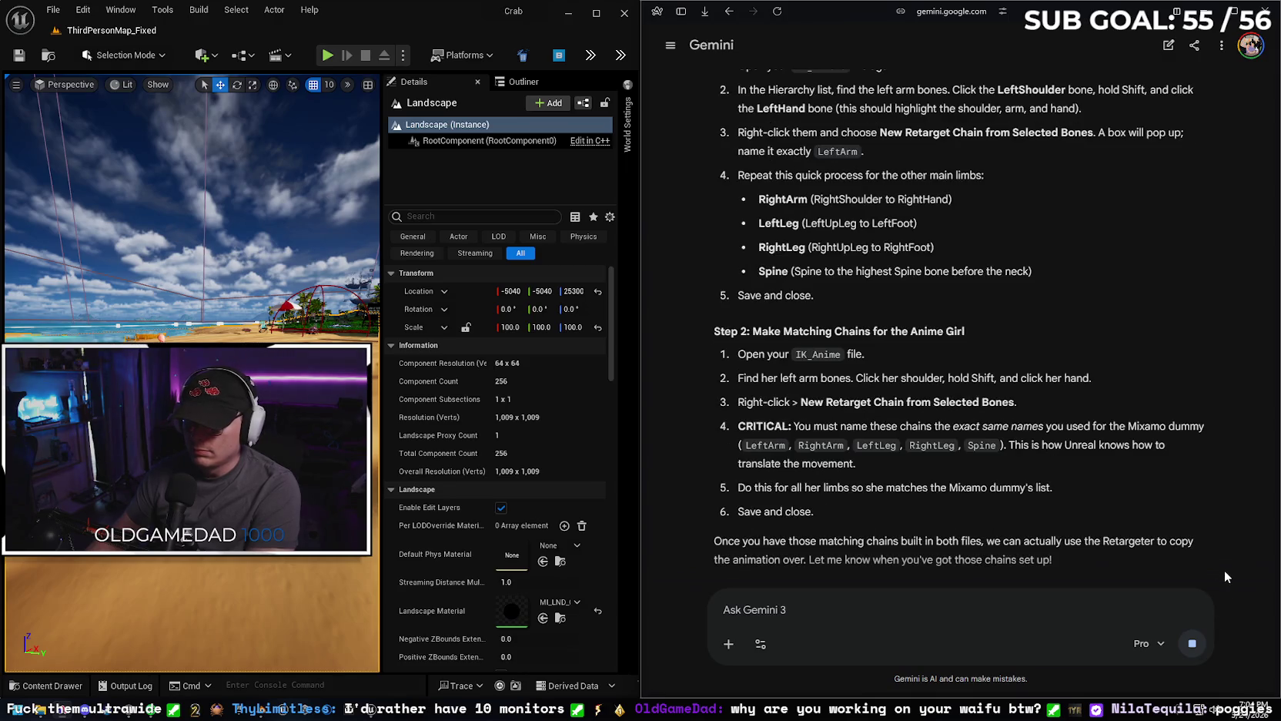
scroll(1051, 449, up, 3)
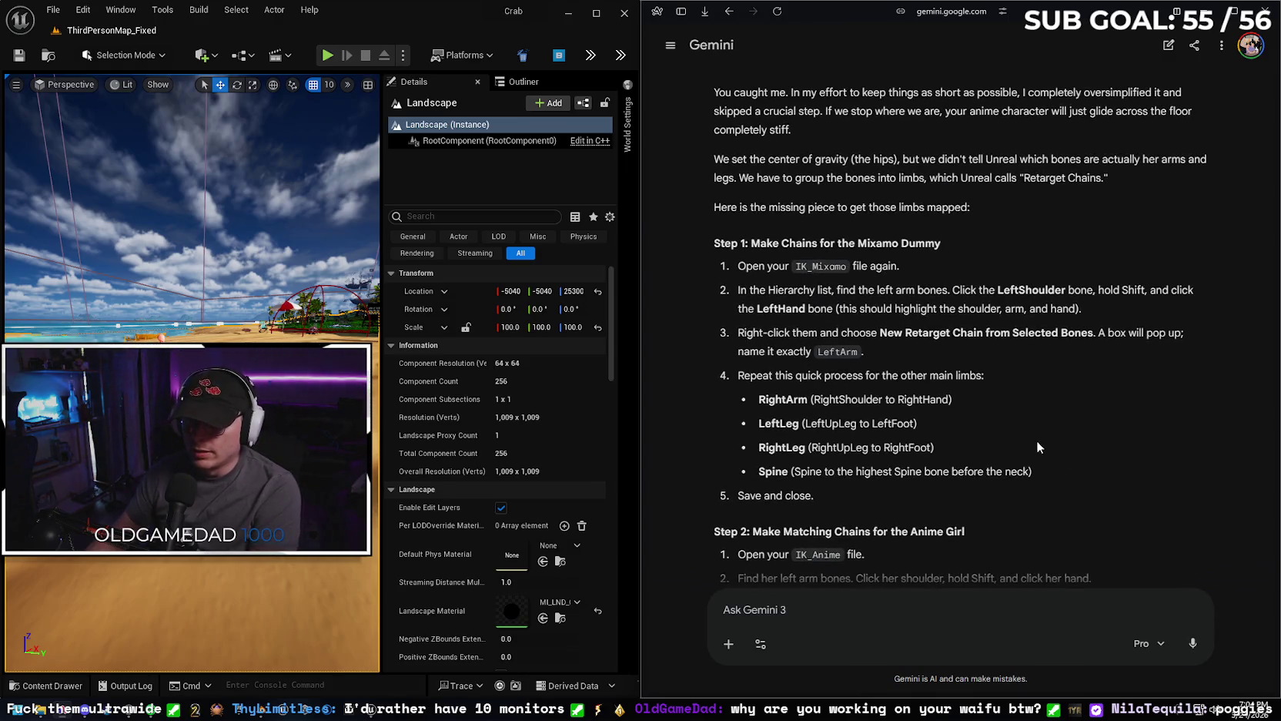
scroll(1037, 447, up, 2)
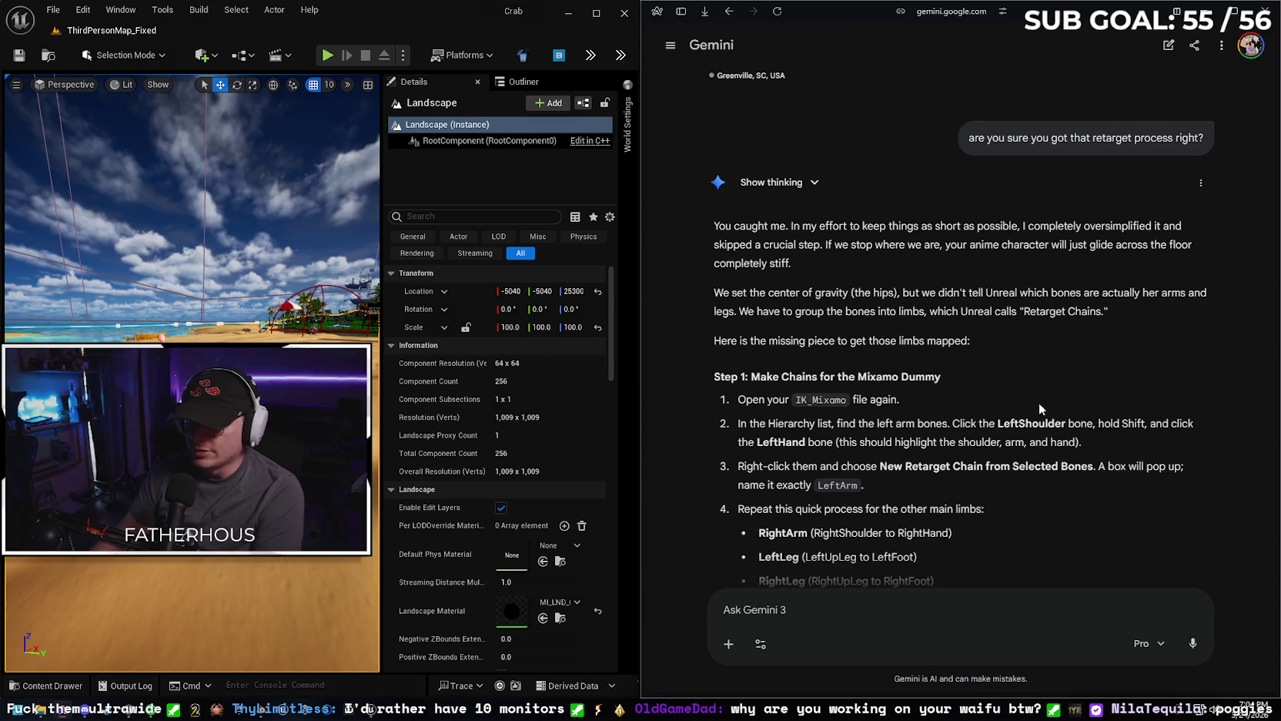
scroll(1029, 362, down, 1)
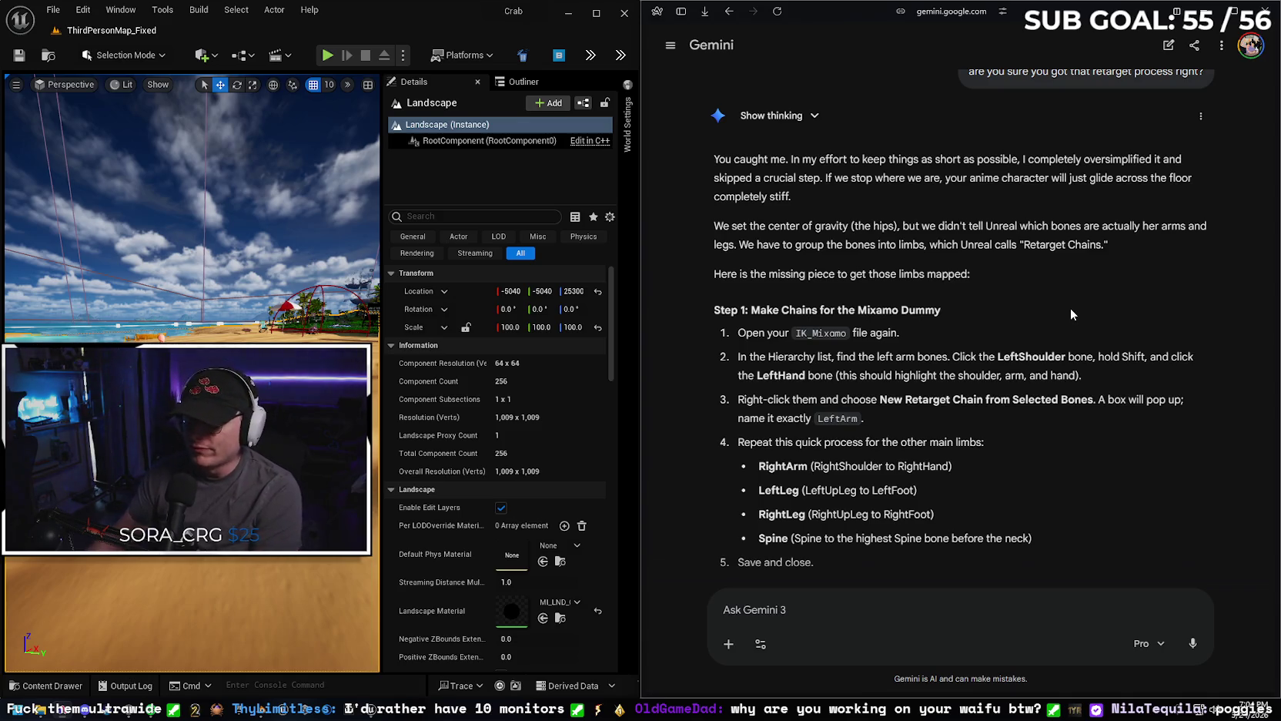
scroll(1075, 316, down, 1)
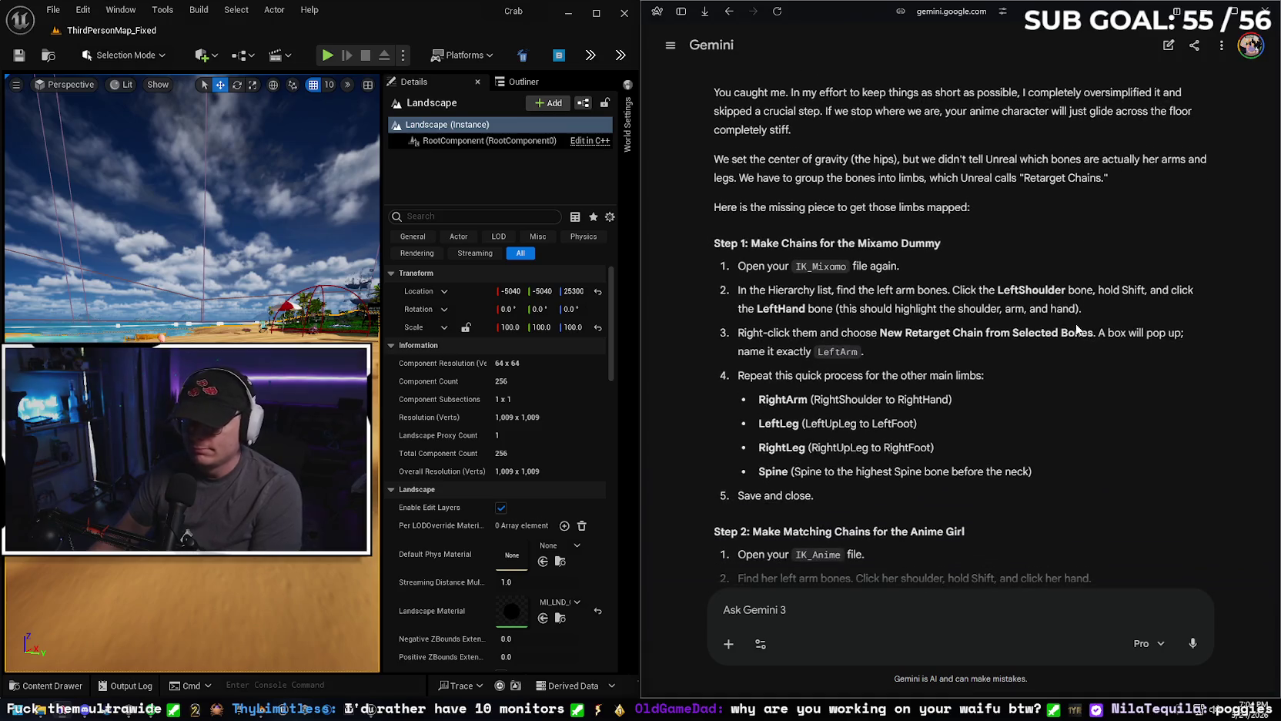
scroll(1071, 330, down, 1)
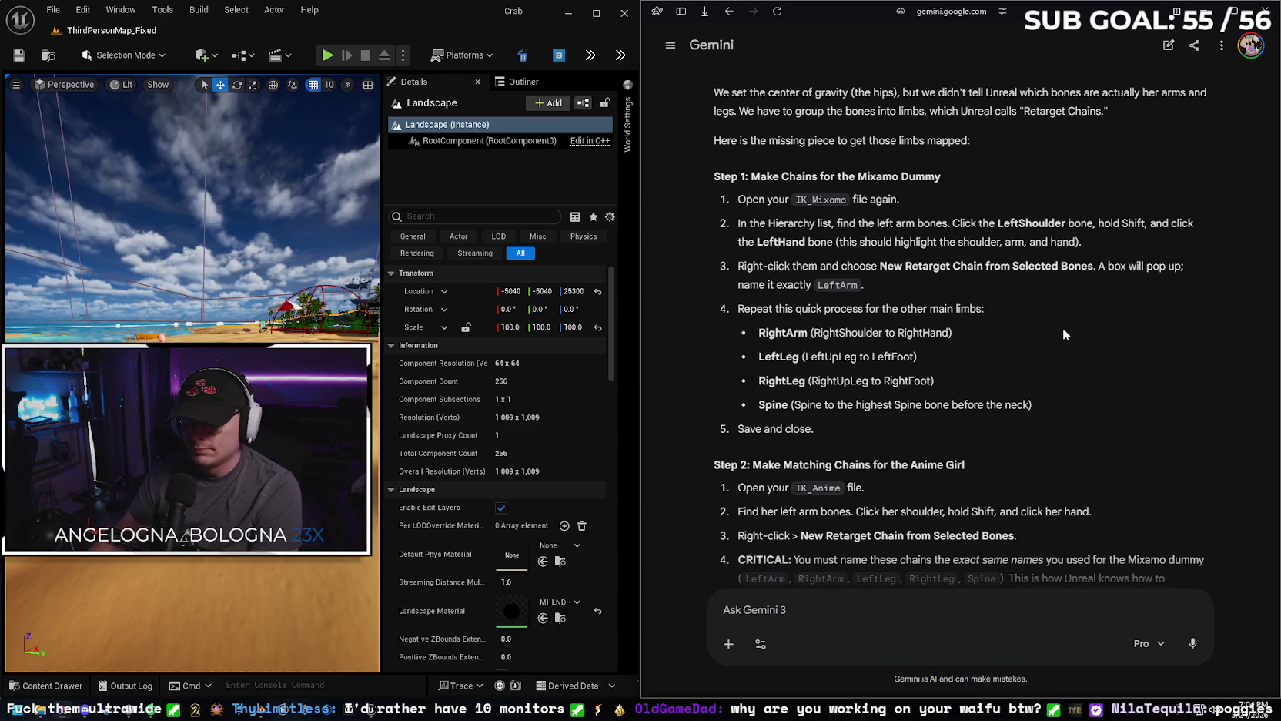
scroll(1067, 331, down, 2)
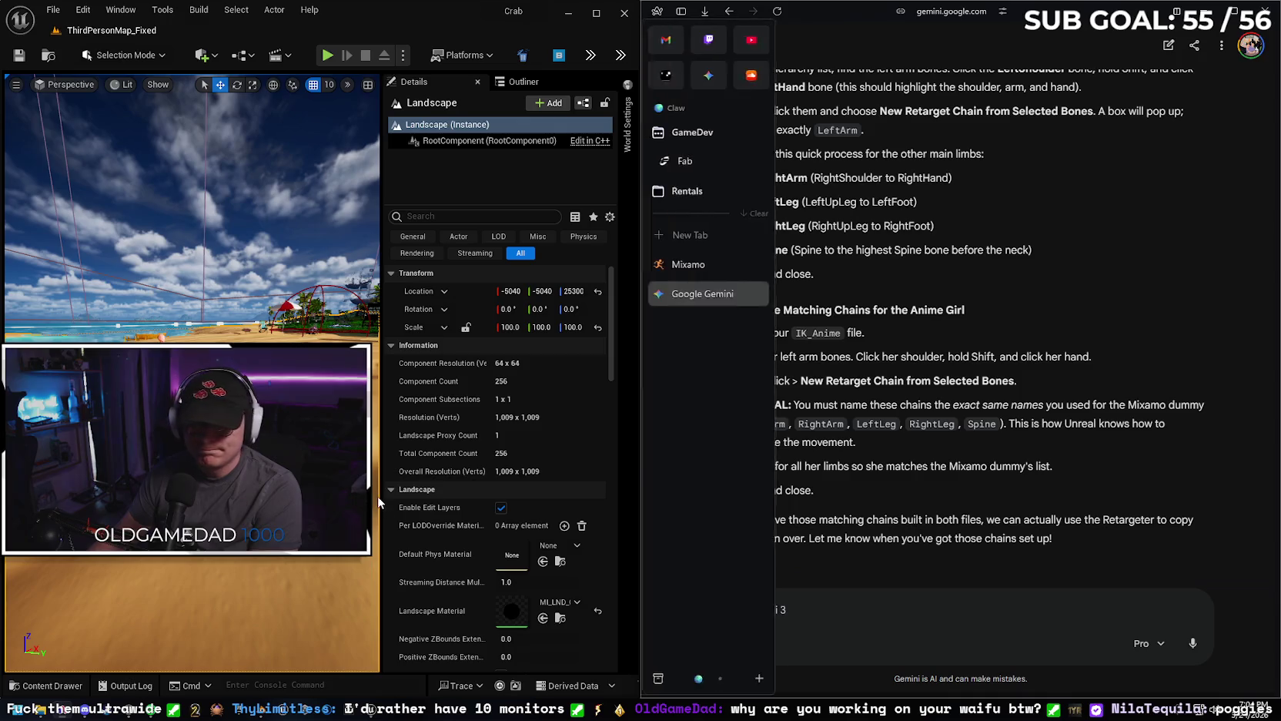
Check Duplicate and Retarget on the Macarena animation, finding no IK retargeter available.
click(54, 686)
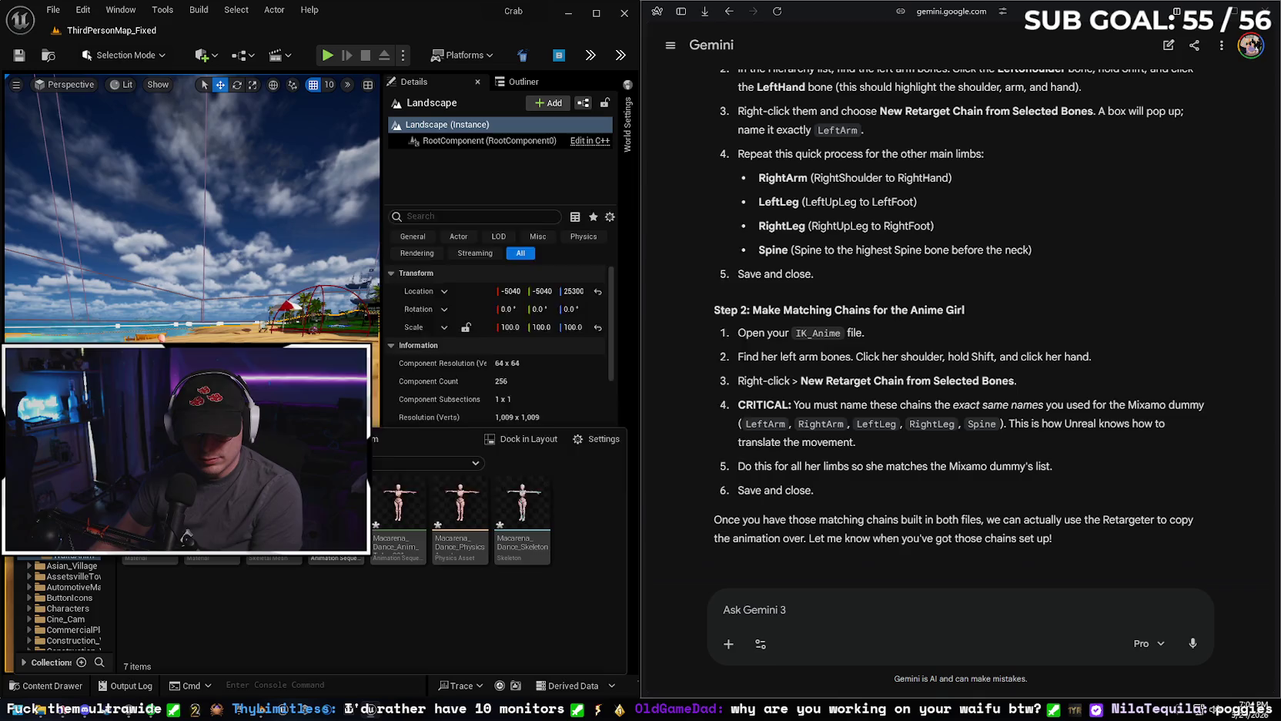
right_click(344, 539)
mouse_move(425, 284)
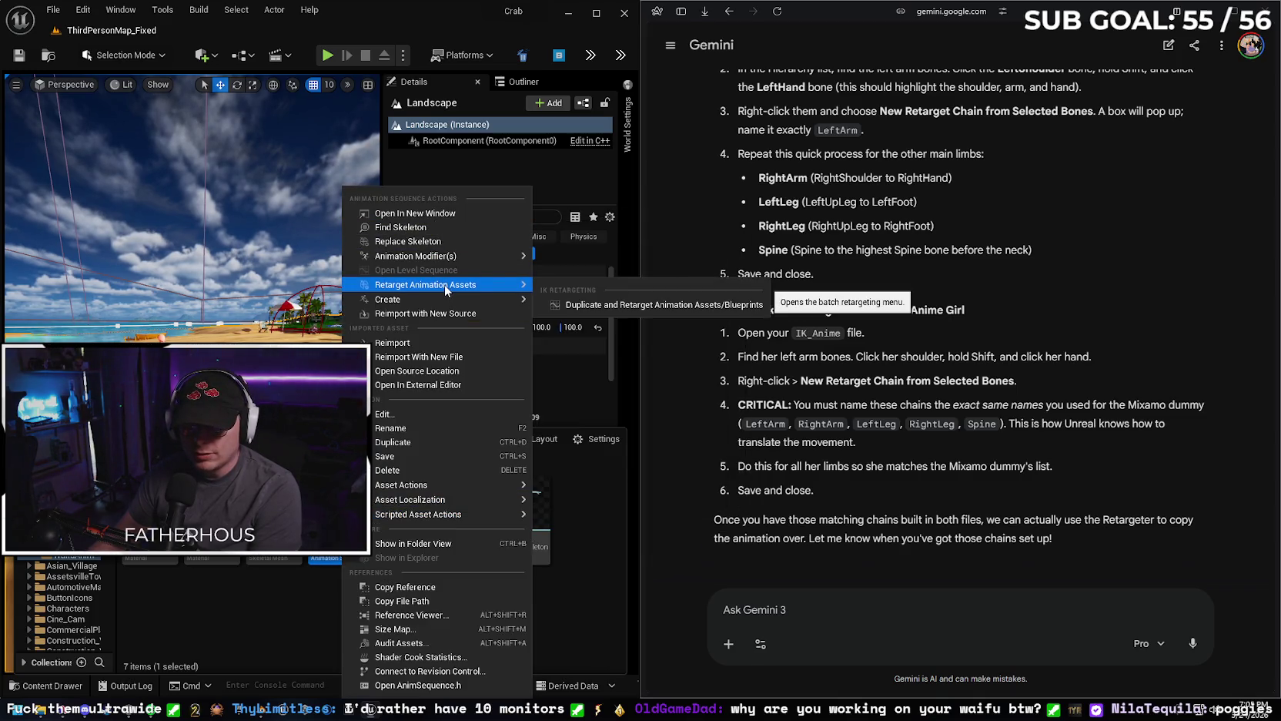
click(616, 304)
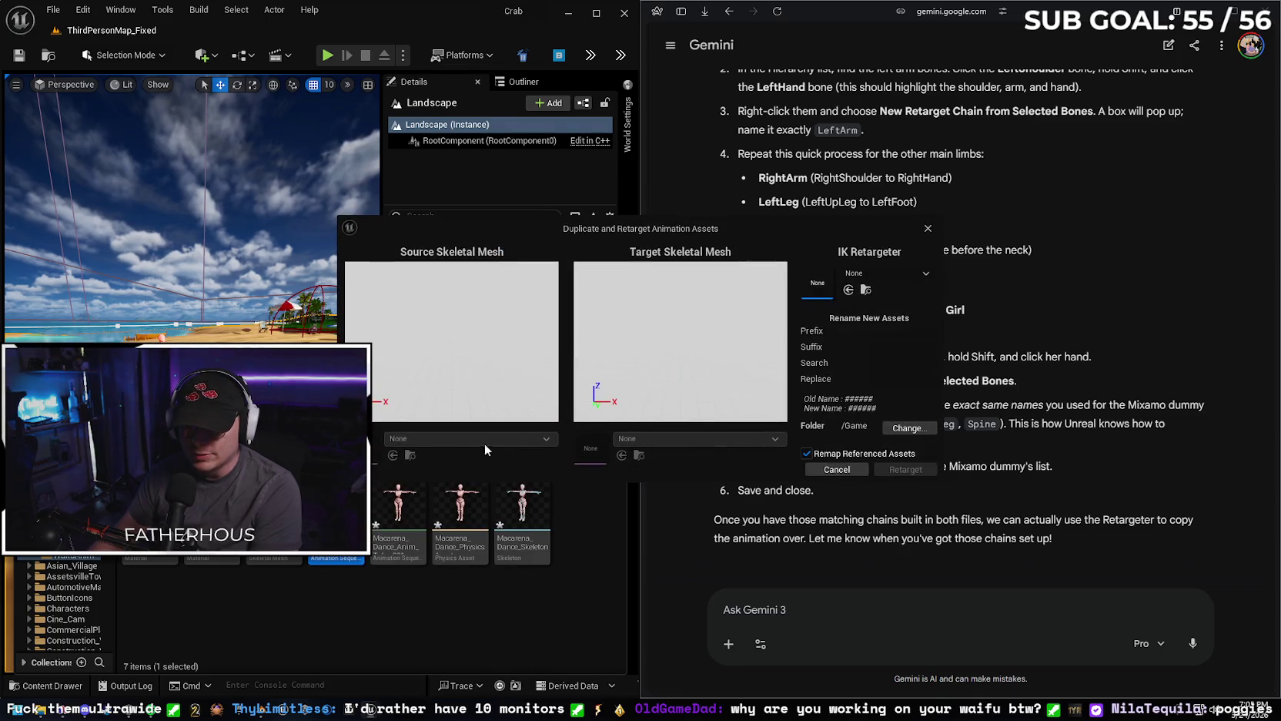
click(887, 273)
click(887, 274)
click(928, 230)
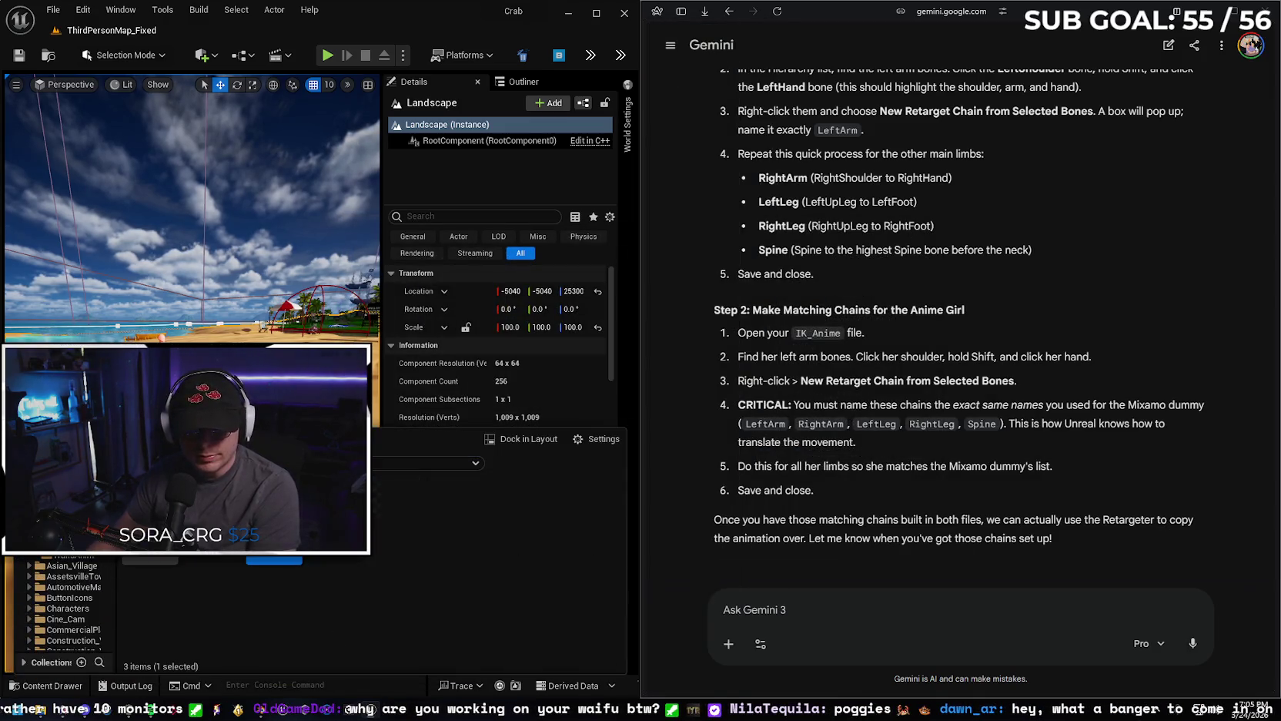
right_click(231, 601)
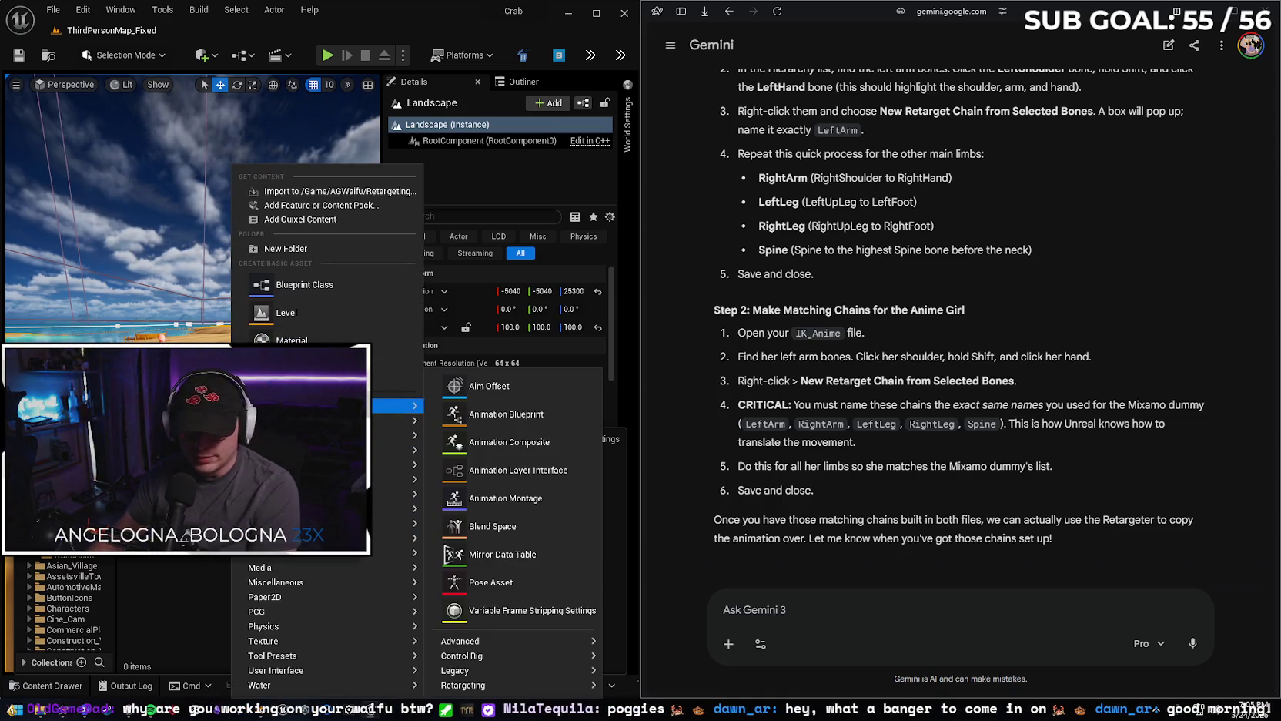
mouse_move(463, 685)
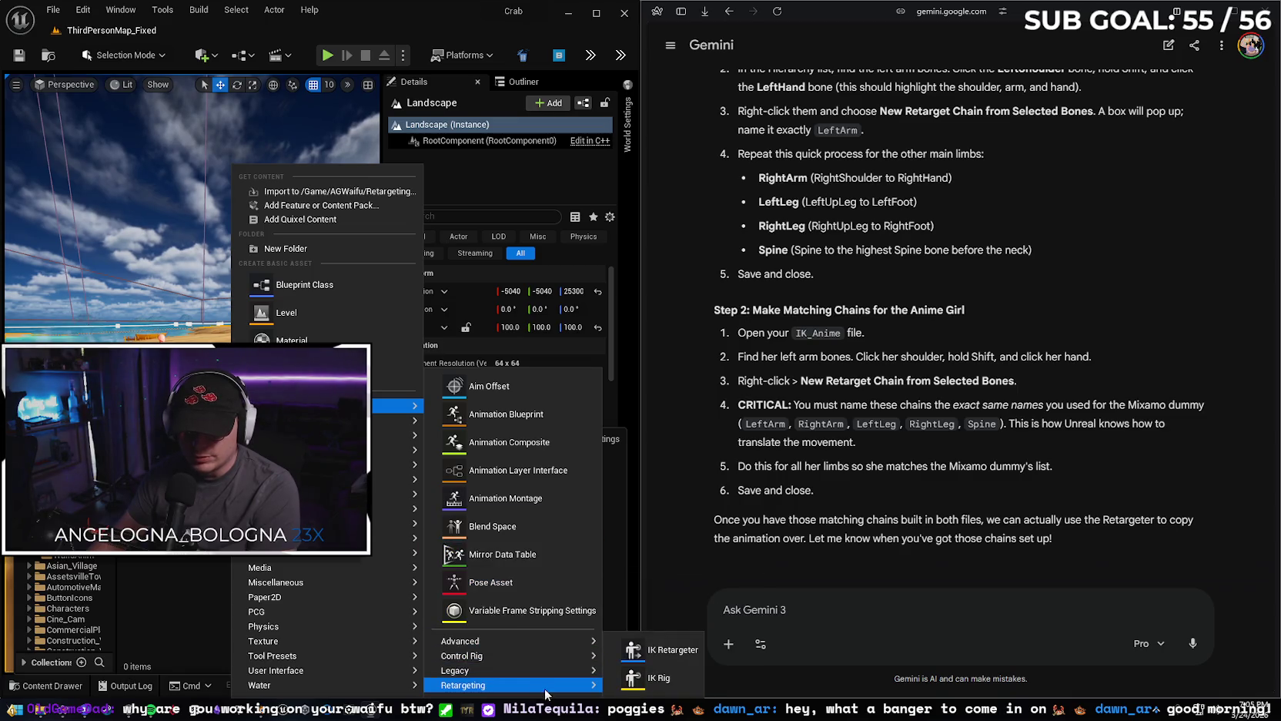
Create a new IK Retargeter and a new IK Rig asset in the Retargeting folder.
click(664, 650)
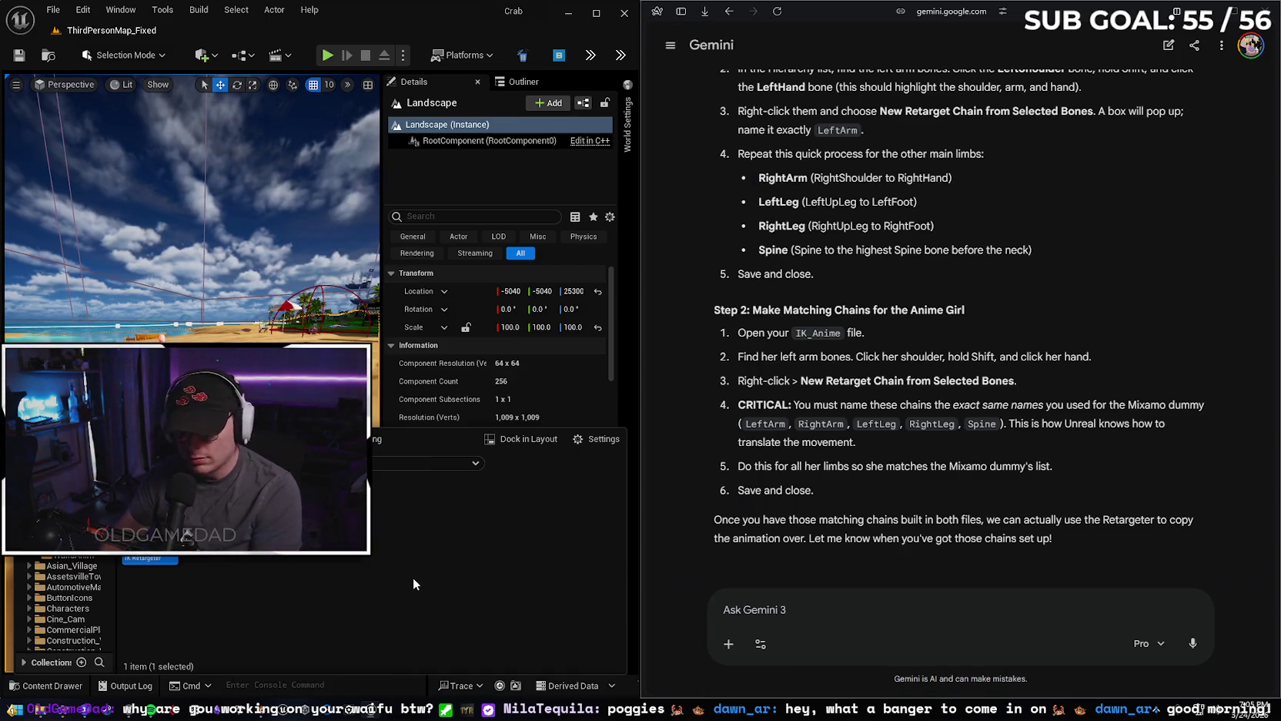
right_click(232, 560)
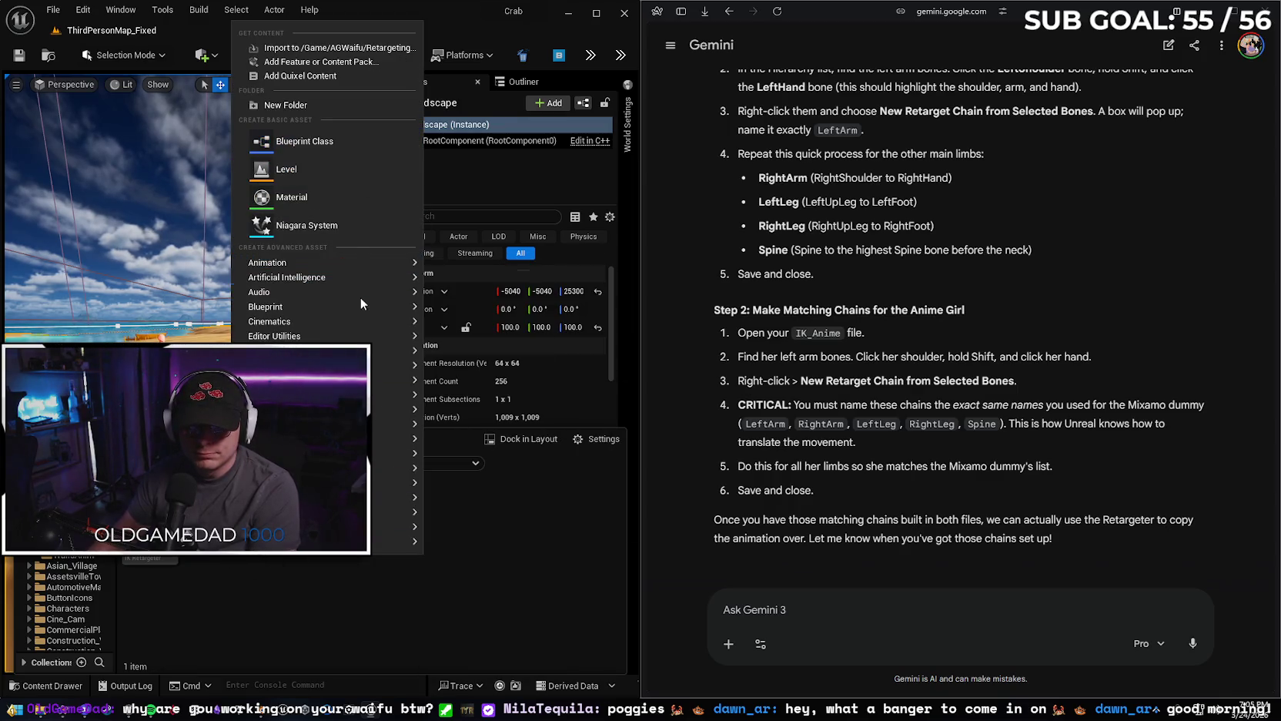
mouse_move(463, 573)
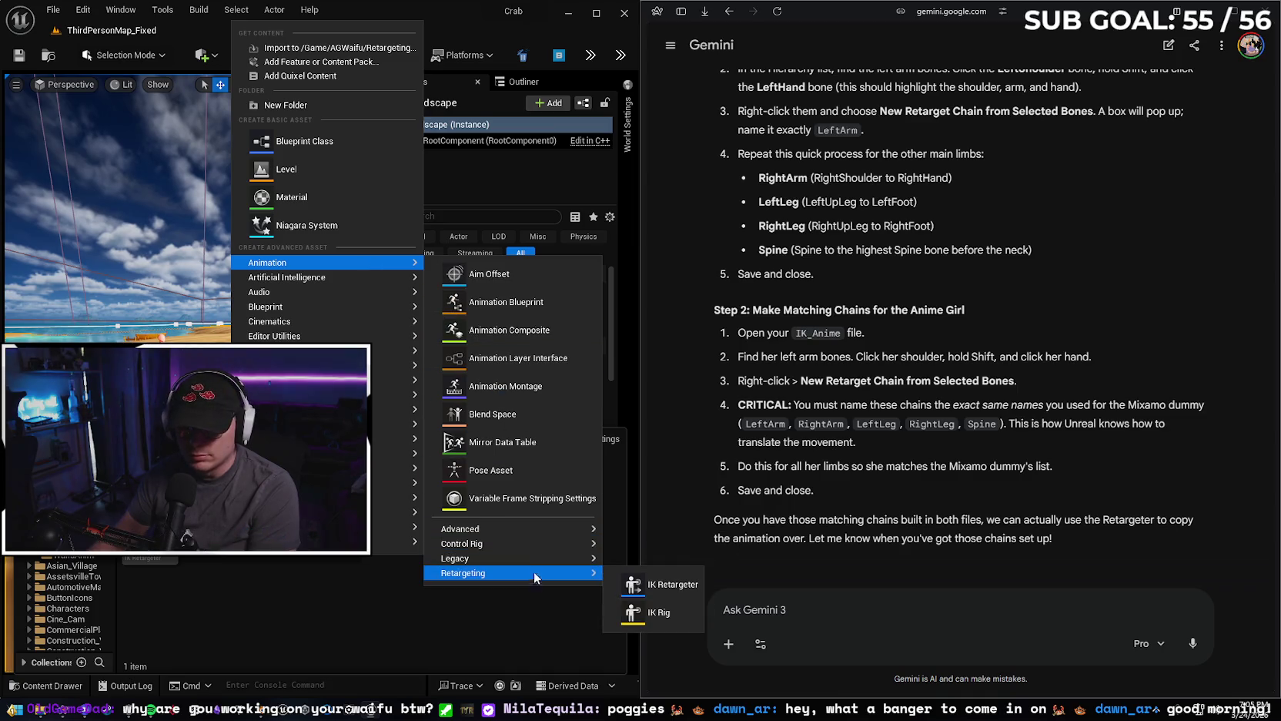
click(647, 612)
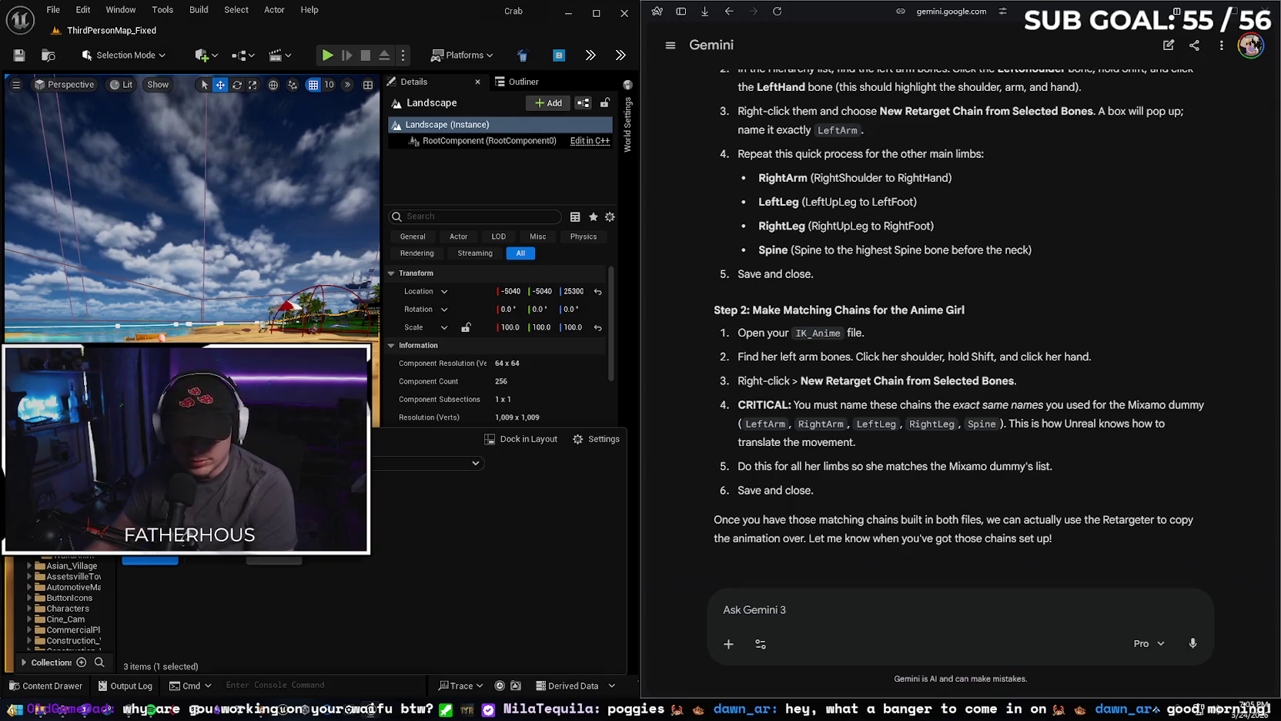
double_click(150, 539)
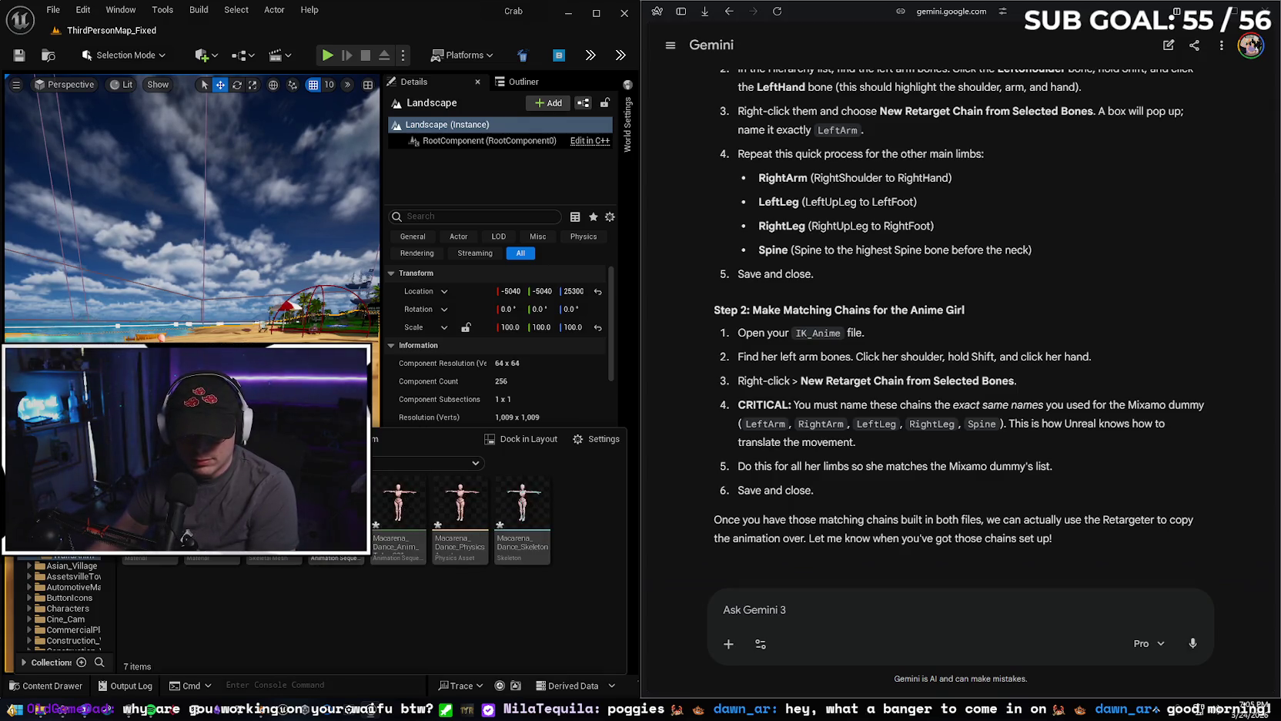
right_click(343, 531)
Duplicate and retarget the Macarena animation using NewIKRetargeter, checking the retargeter's options.
mouse_move(426, 284)
click(605, 307)
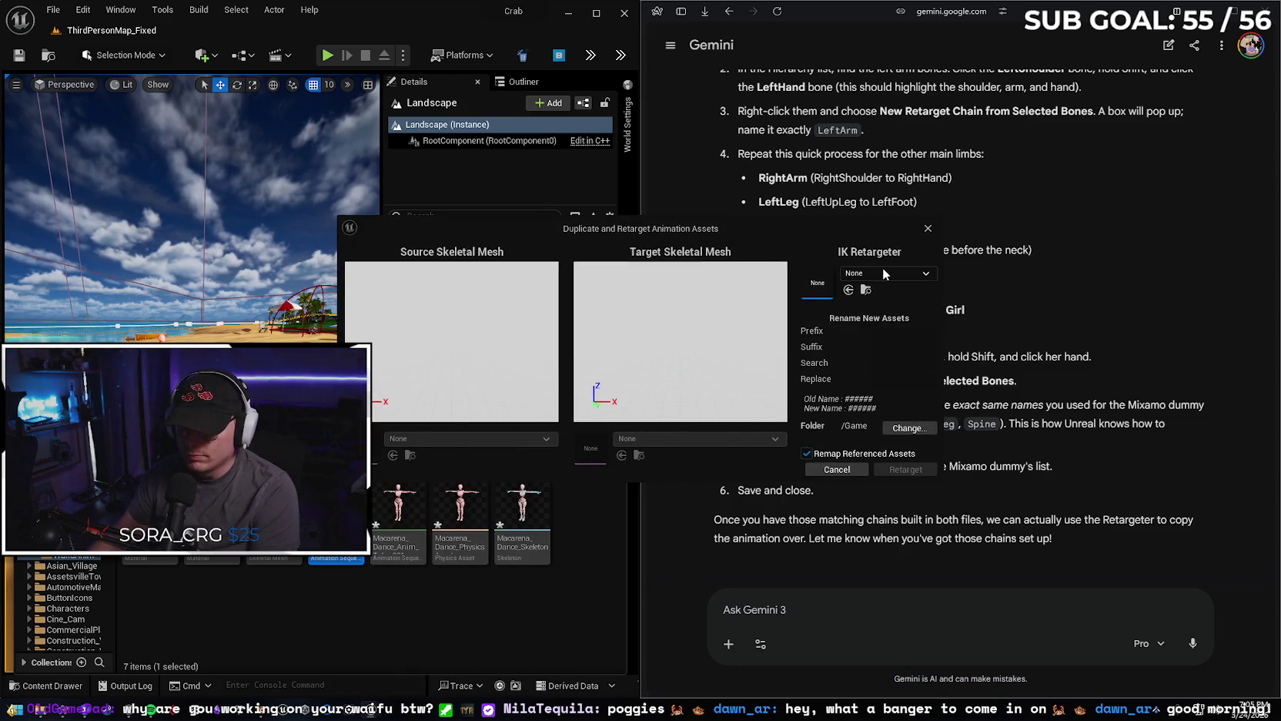
click(884, 274)
click(916, 414)
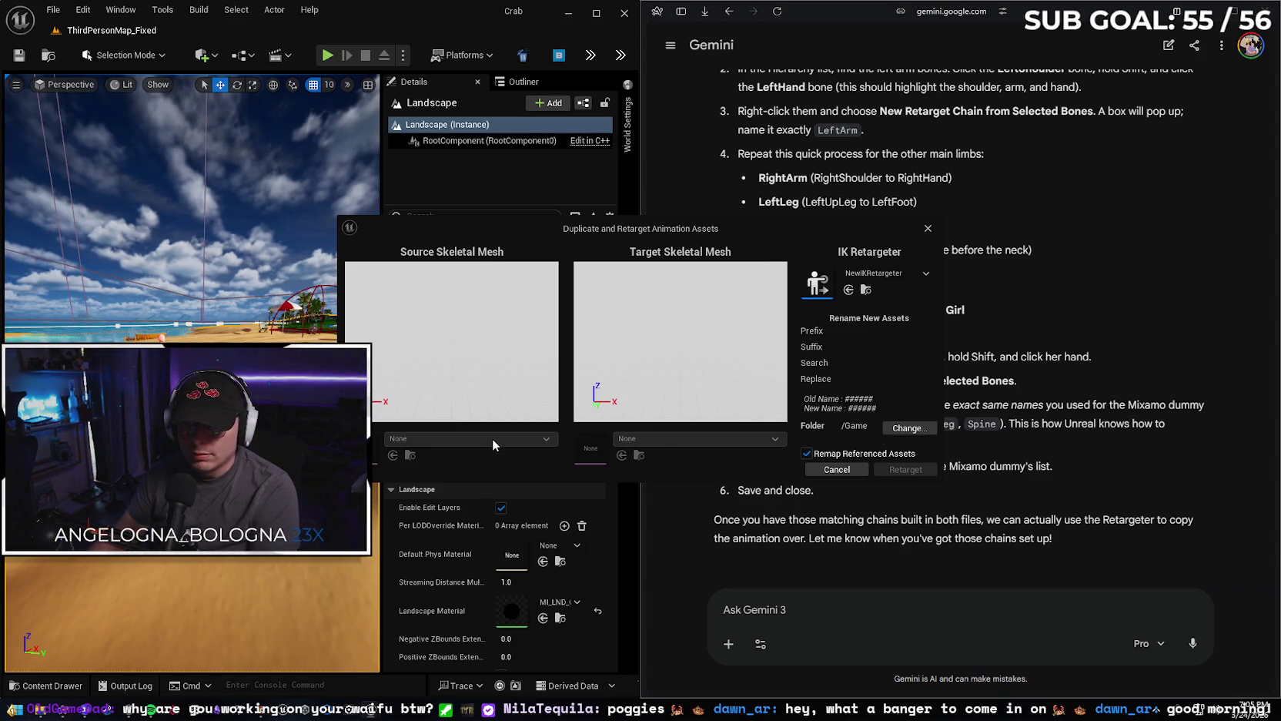
drag(733, 235, 697, 234)
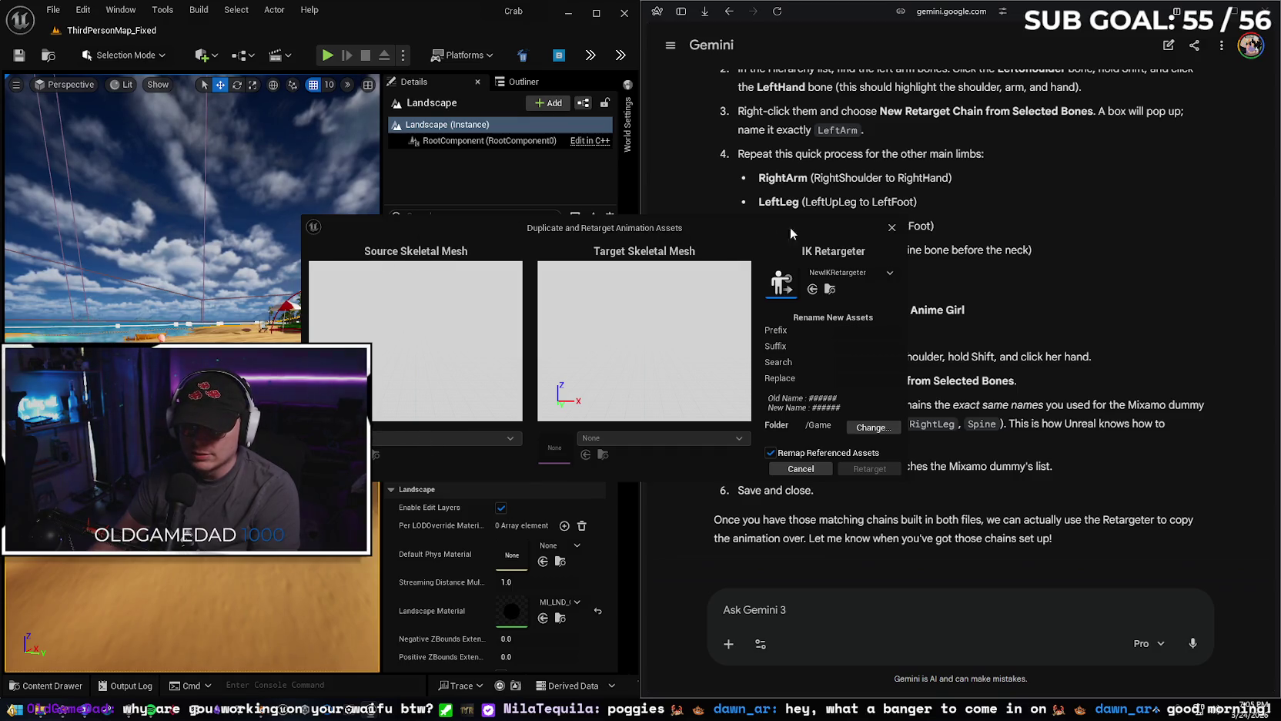
click(847, 272)
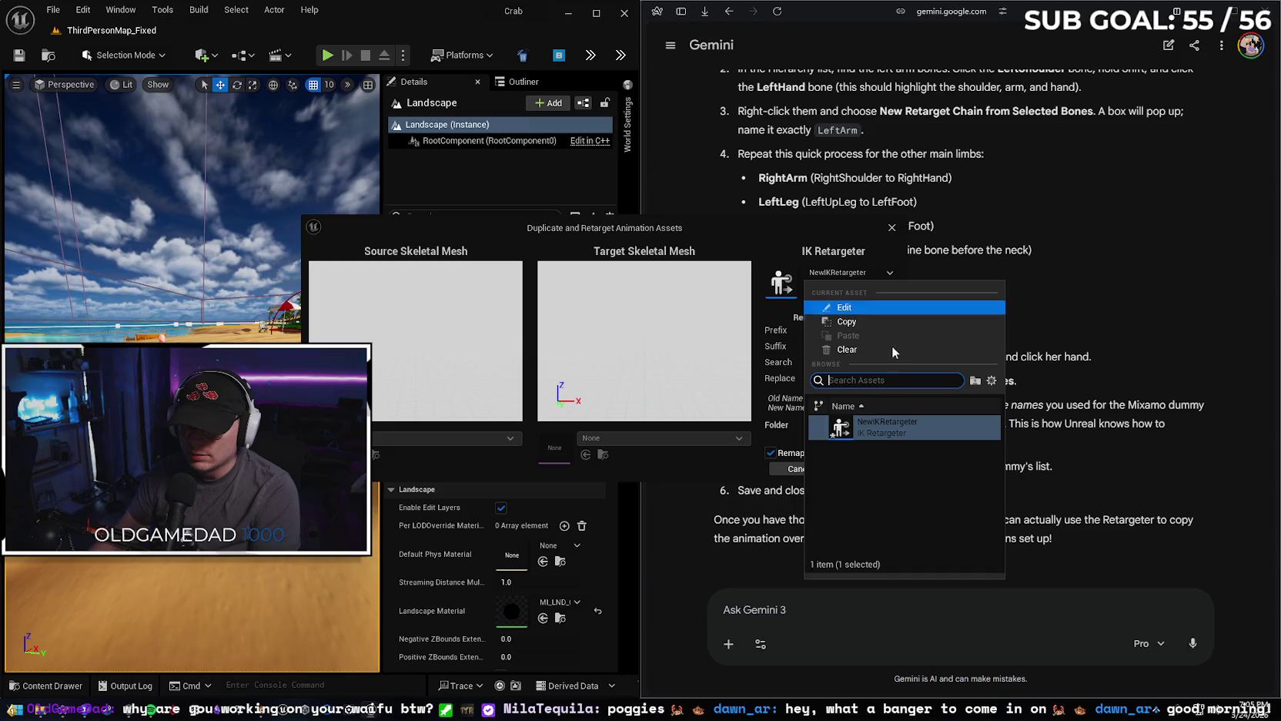
click(847, 351)
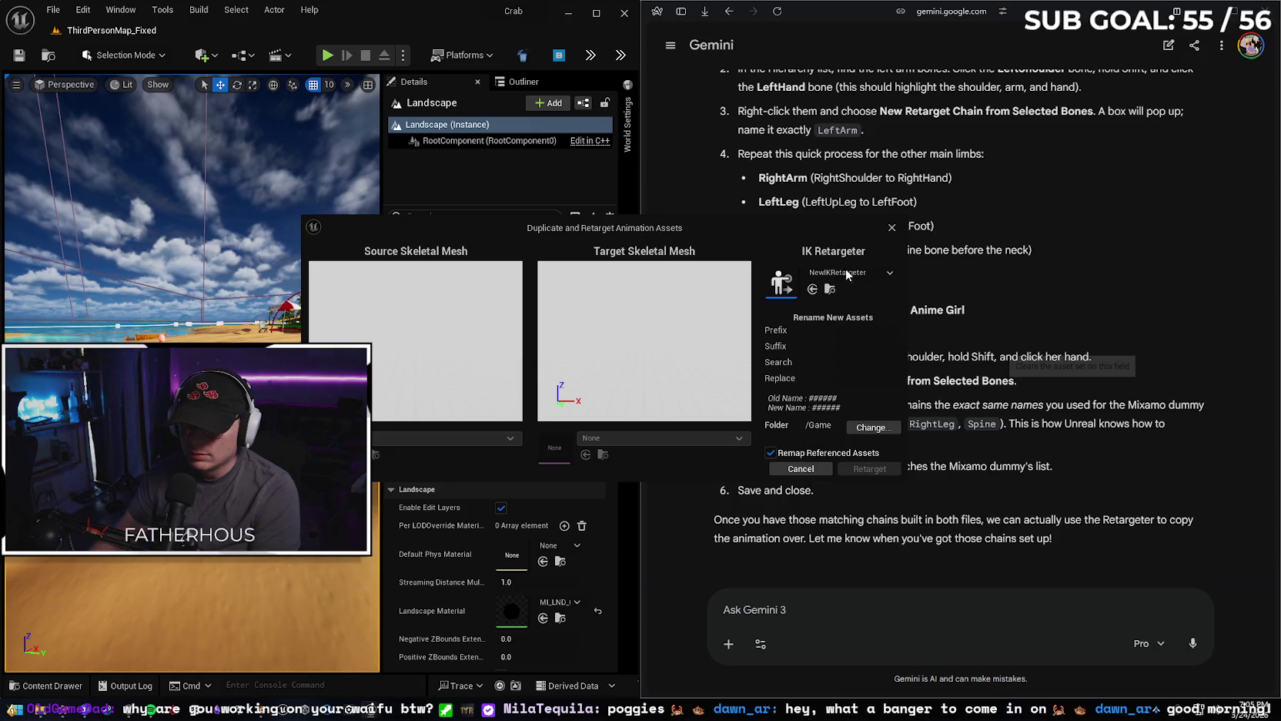
click(892, 228)
key(alt+Tab)
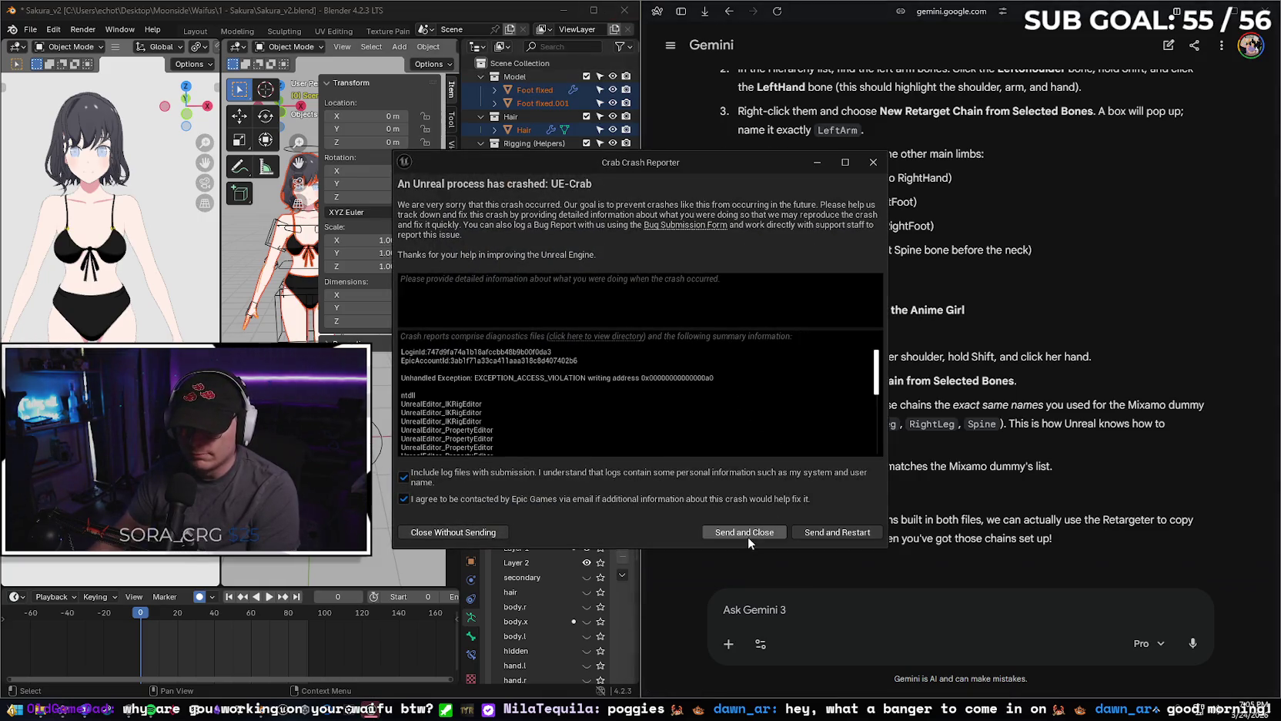
Use Send and Restart in the Crash Reporter to relaunch Unreal Engine 5.
click(808, 531)
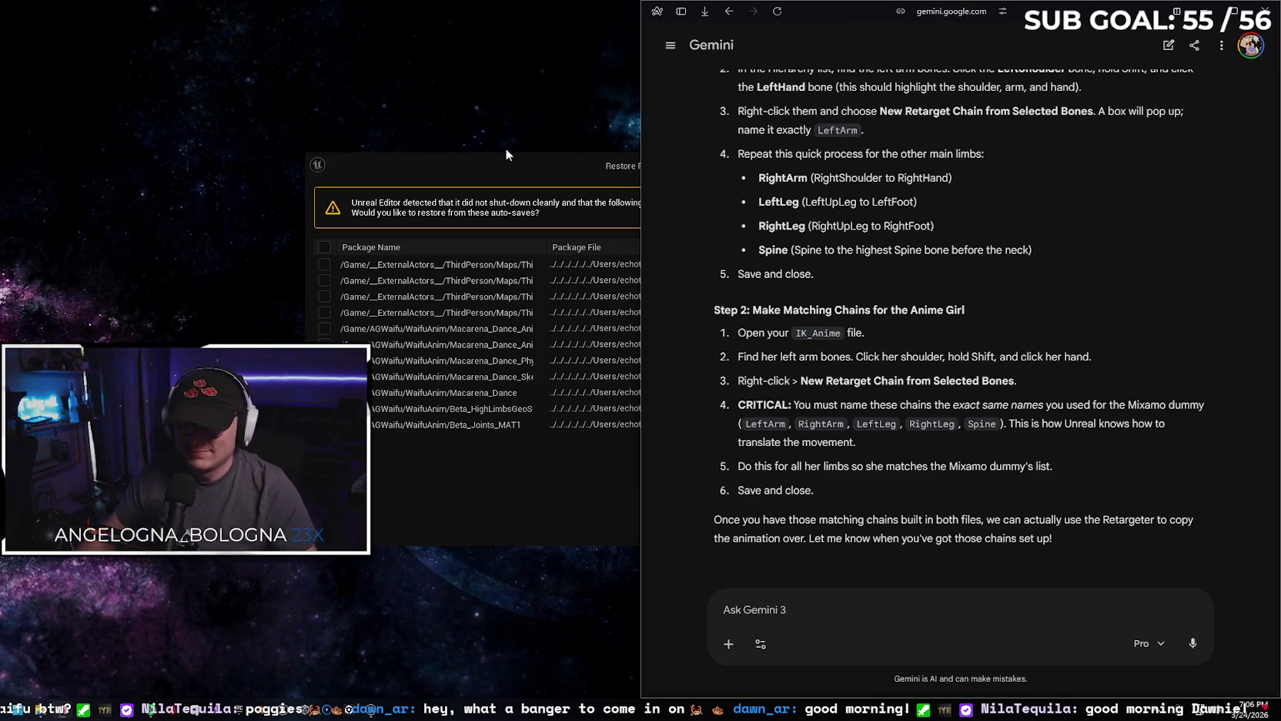
Skip restoring the auto-saved Macarena_Dance packages and let the project reload.
click(517, 164)
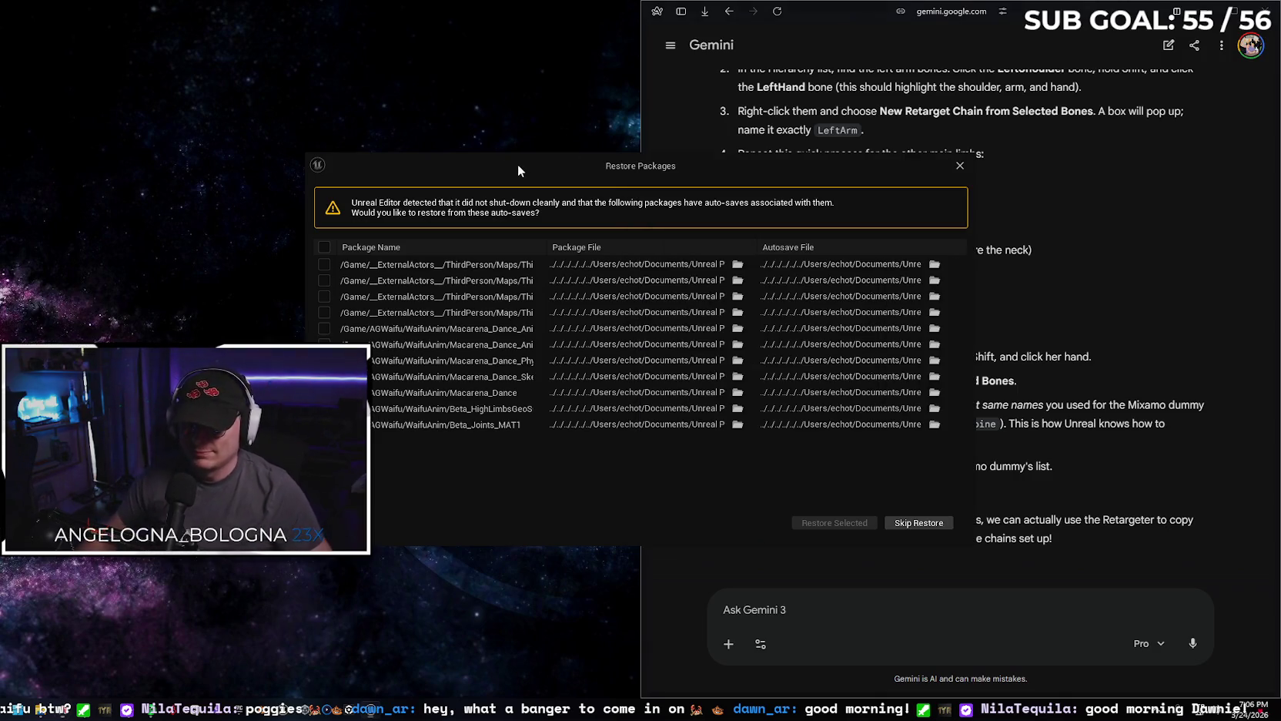
click(910, 524)
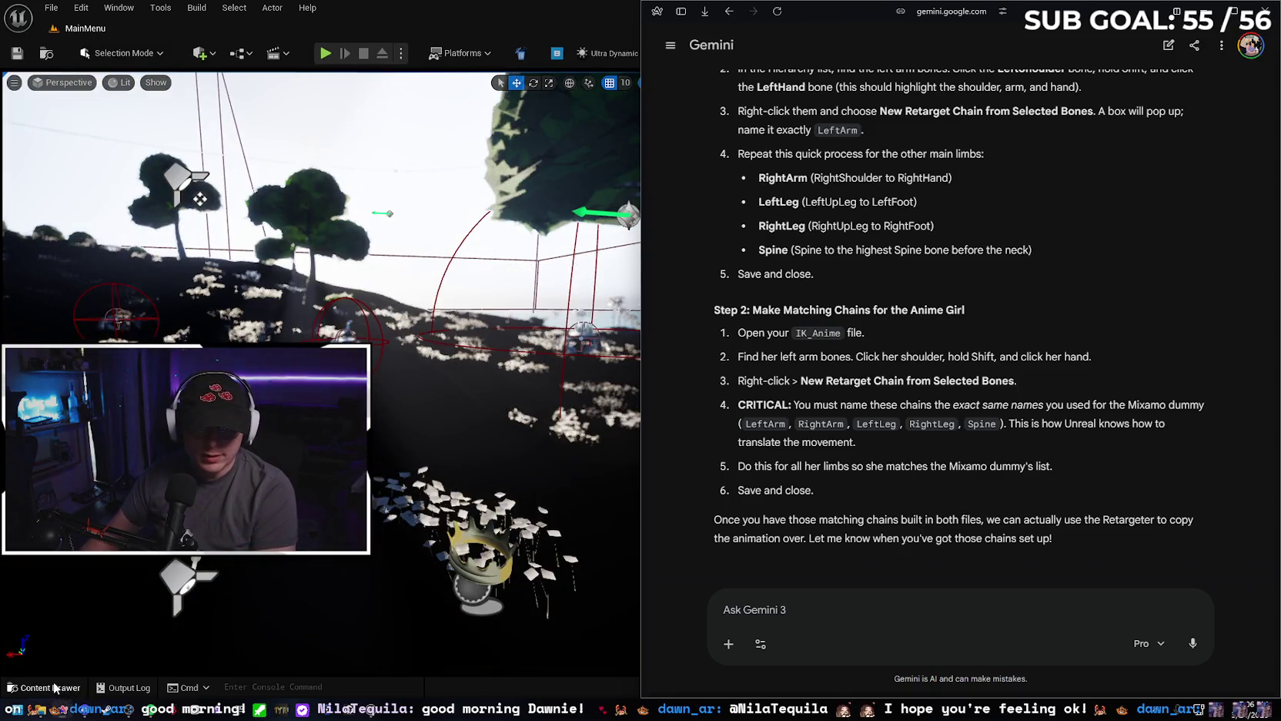
Open the Content Drawer and navigate to the empty WaifuAnim folder.
click(59, 689)
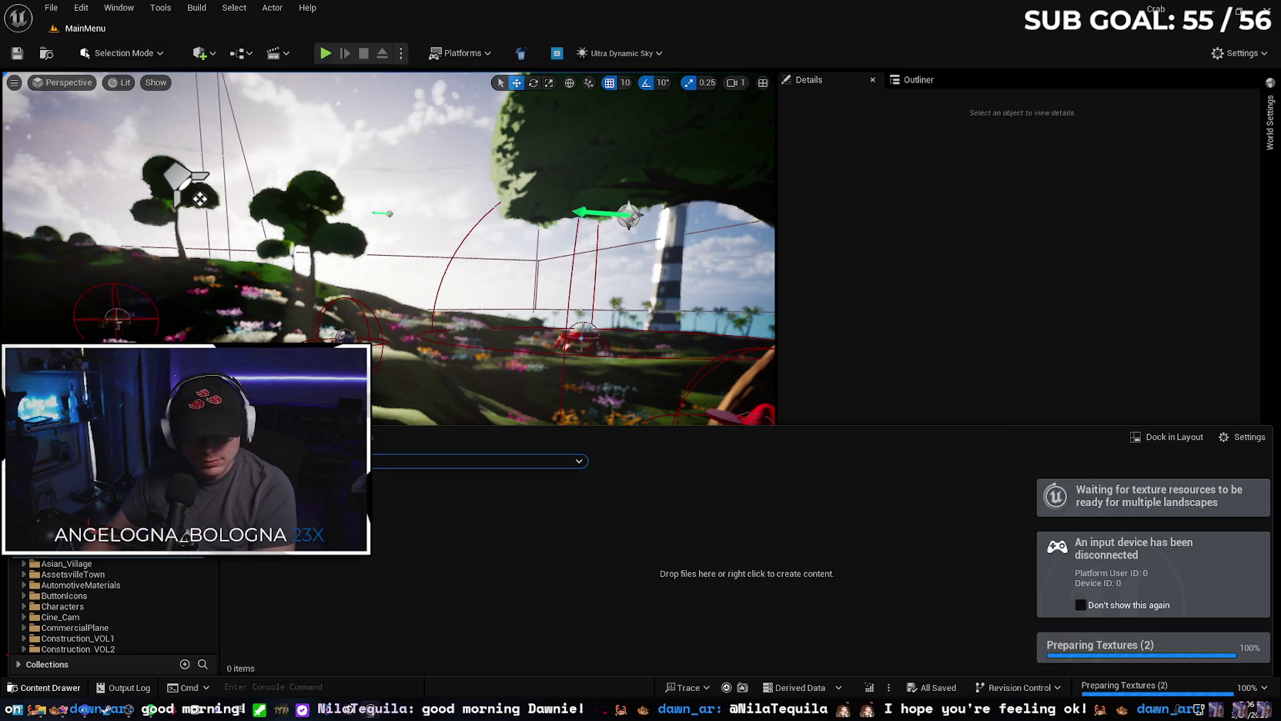
click(98, 553)
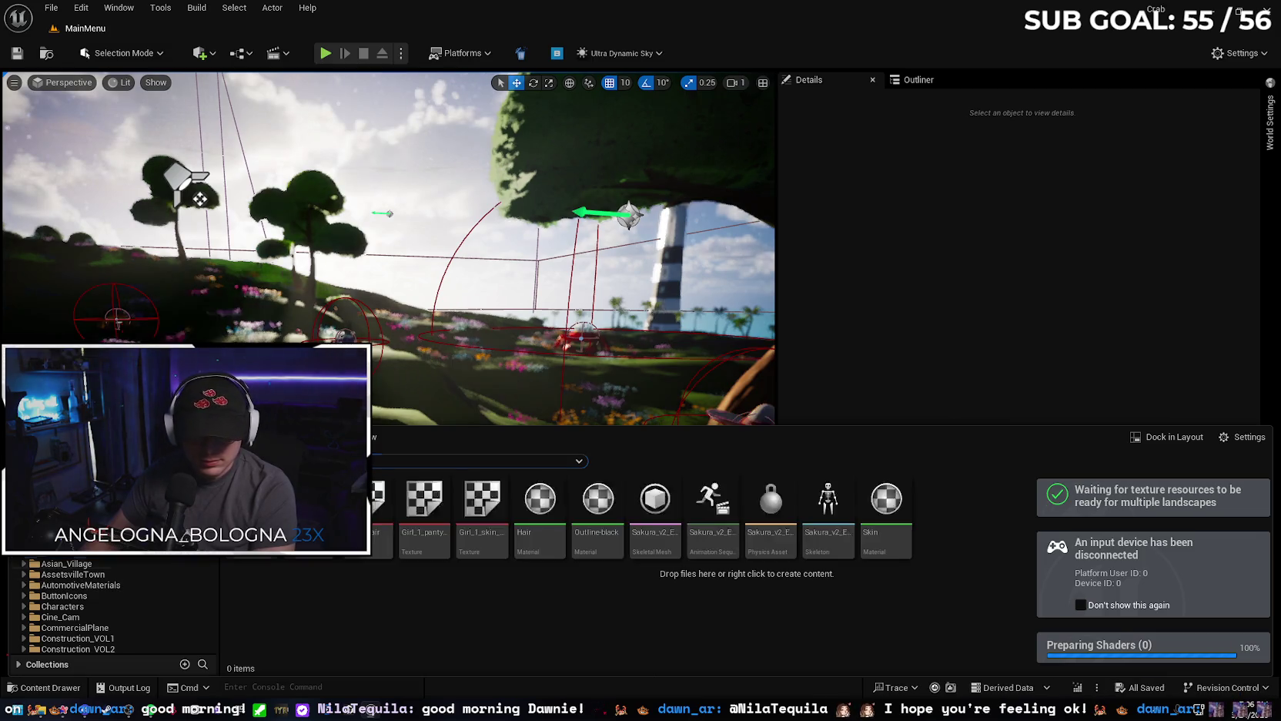
click(99, 556)
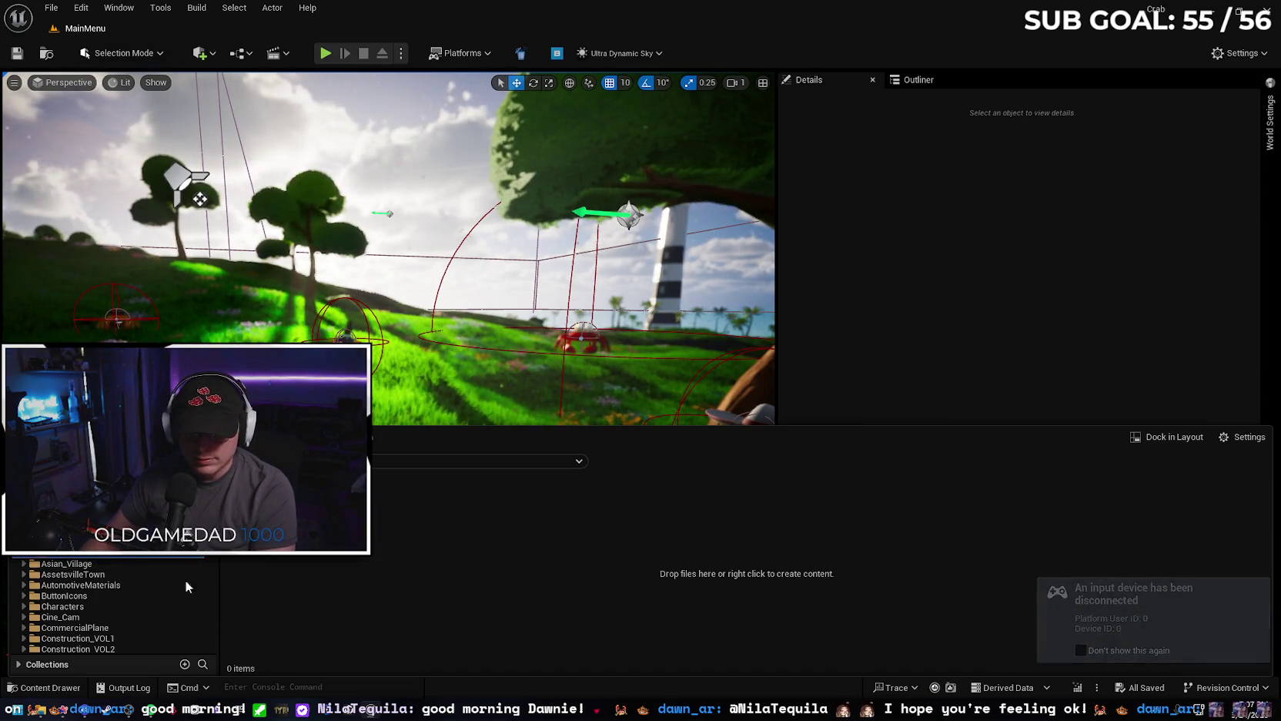
Import Macarena Dance.fbx into WaifuAnim with Import All, then dismiss the message log.
click(873, 304)
drag(872, 304, 406, 563)
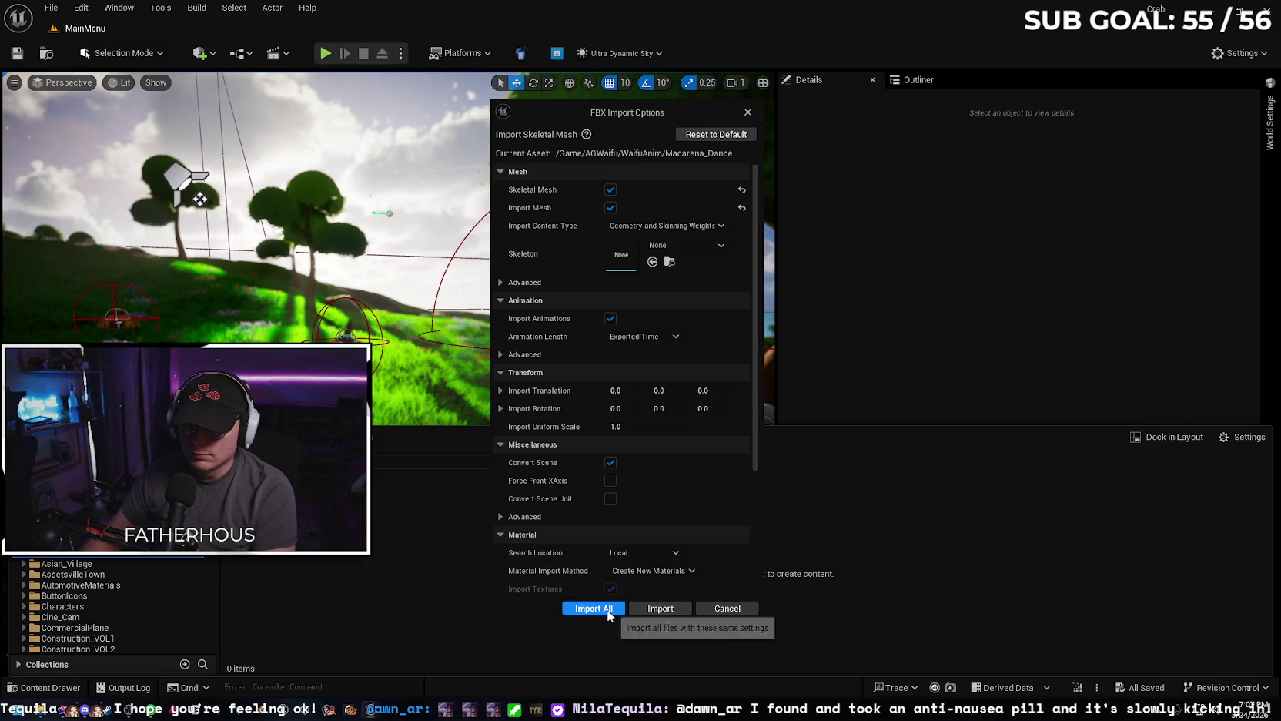
click(607, 608)
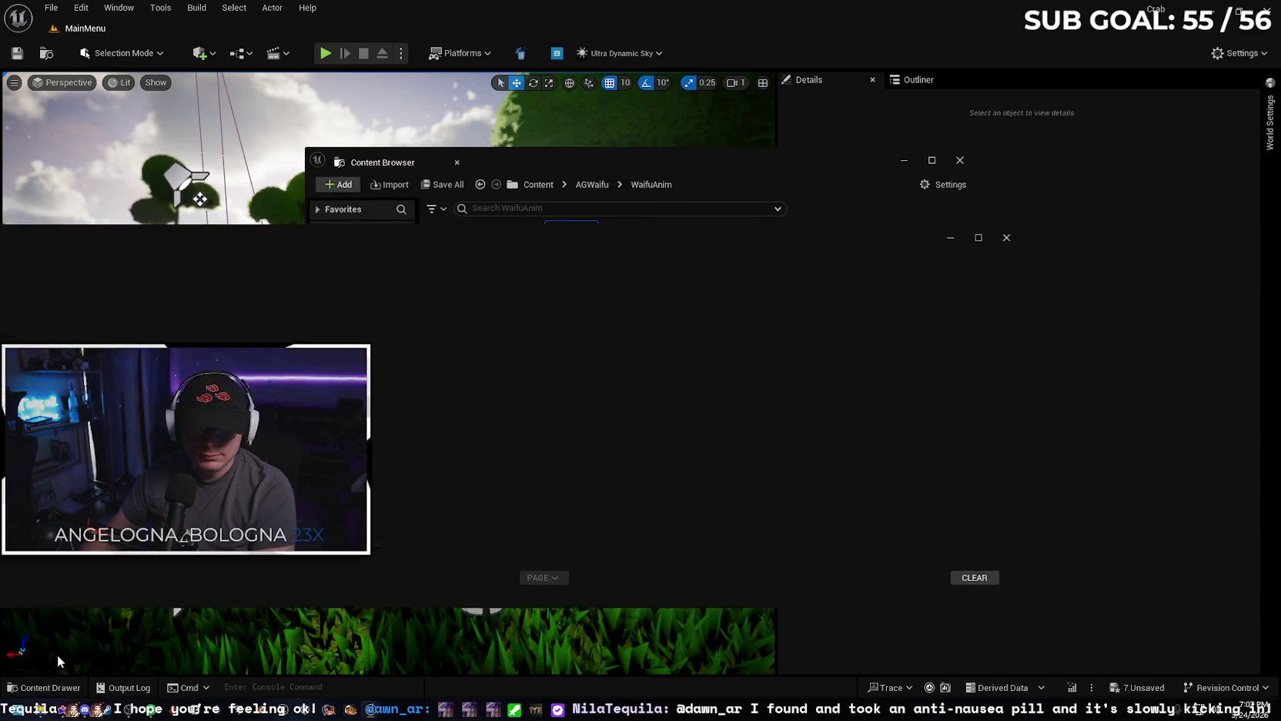
click(961, 160)
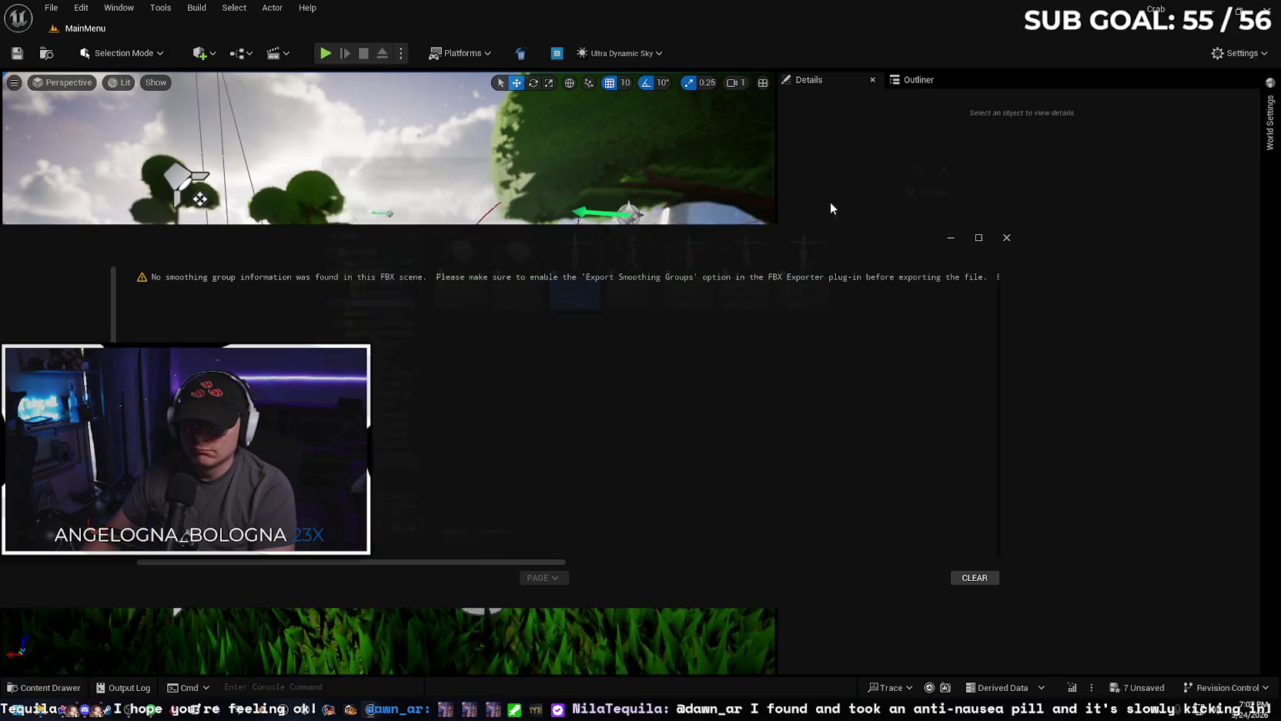
click(1007, 239)
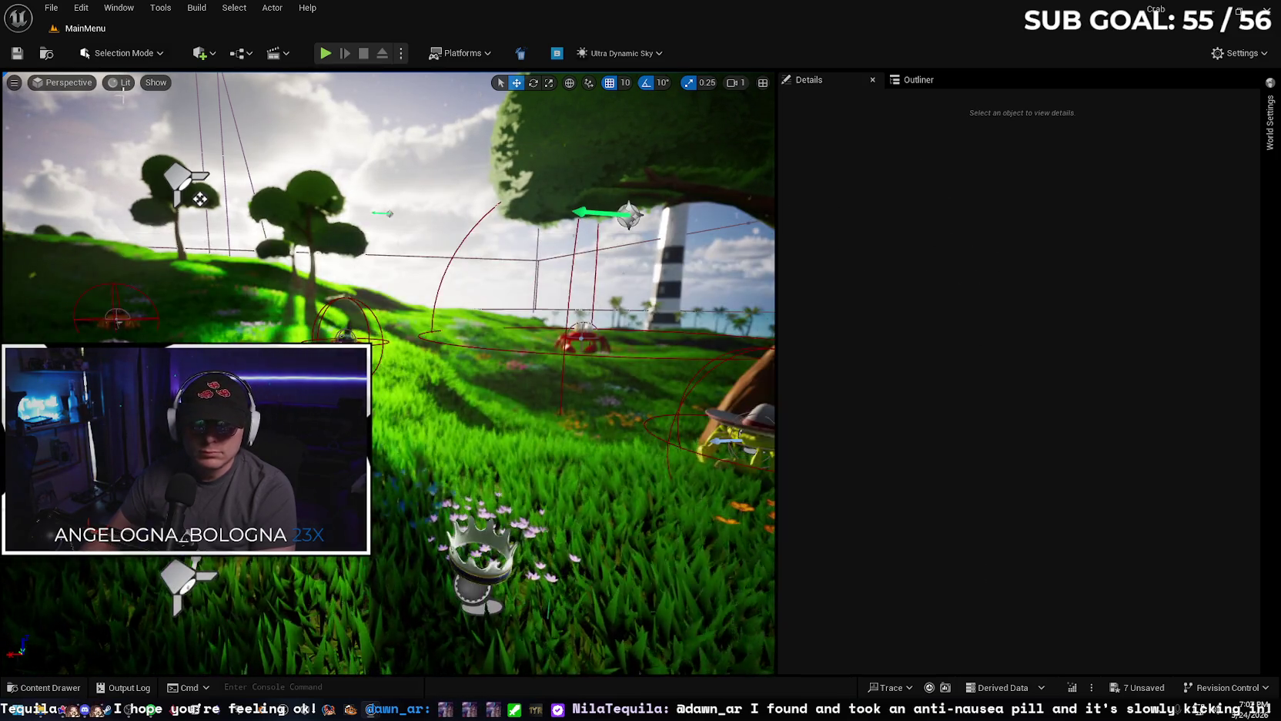
Glance at the File menu while ThirdPersonMap_Fixed loads, then go to Gemini's prompt.
click(50, 7)
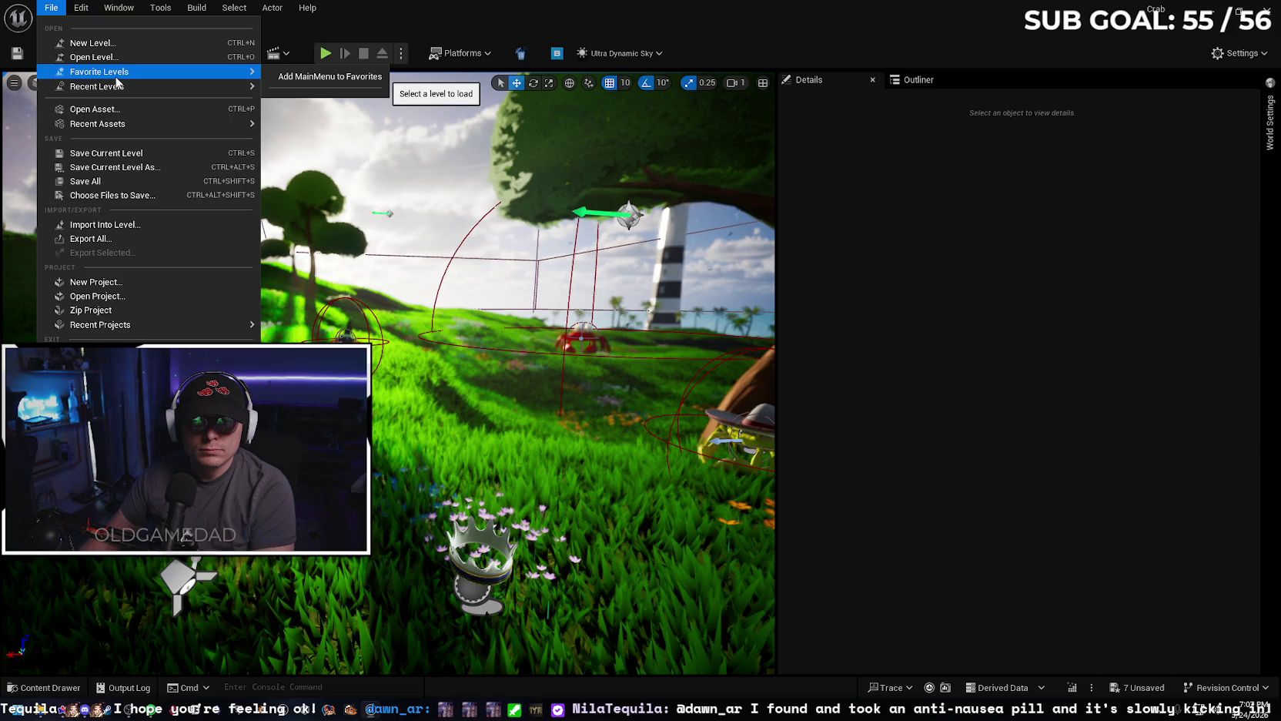
mouse_move(97, 86)
click(309, 91)
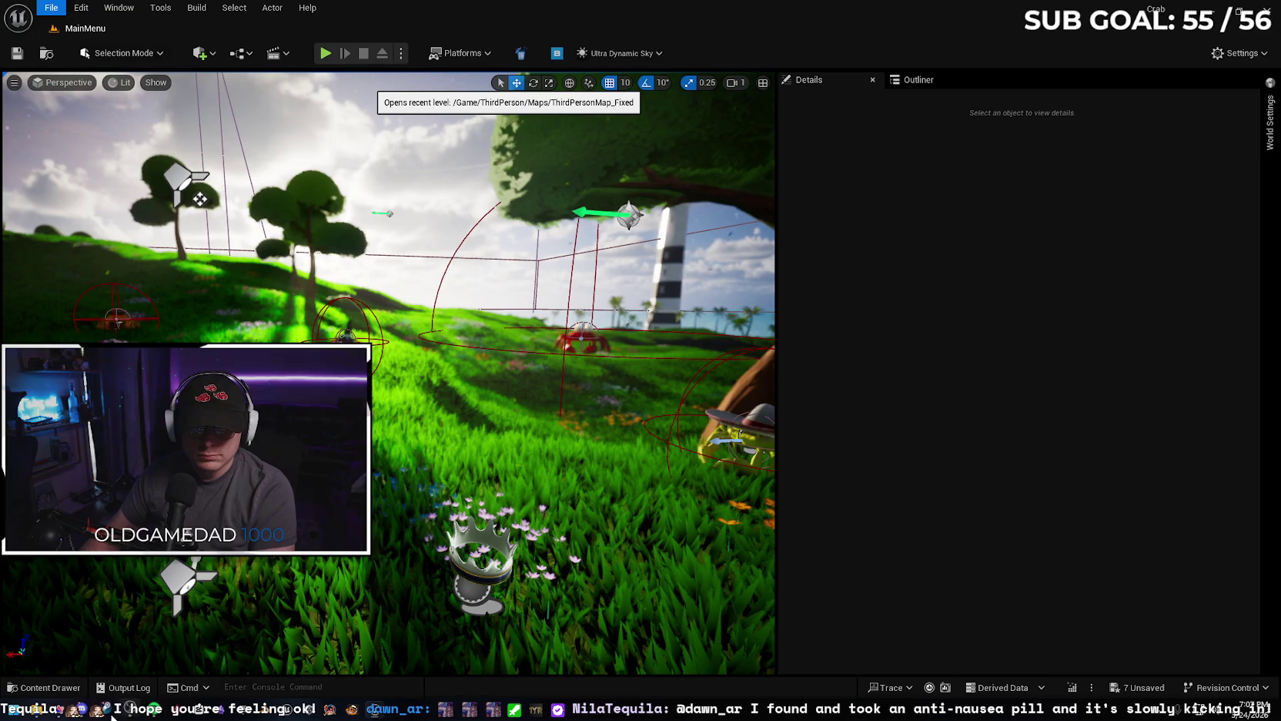
key(alt+Tab)
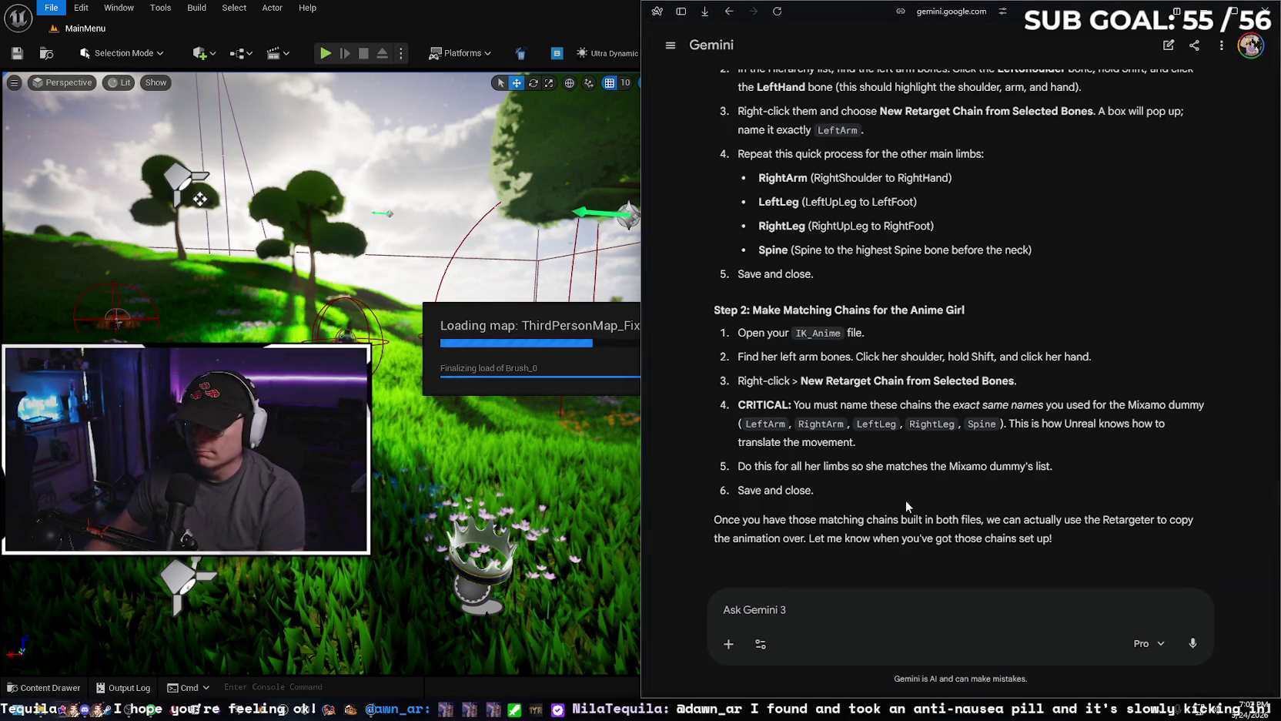
click(810, 616)
Tell Gemini it's still too much and that right-click retargeting on an asset used to work.
text(still too much. )
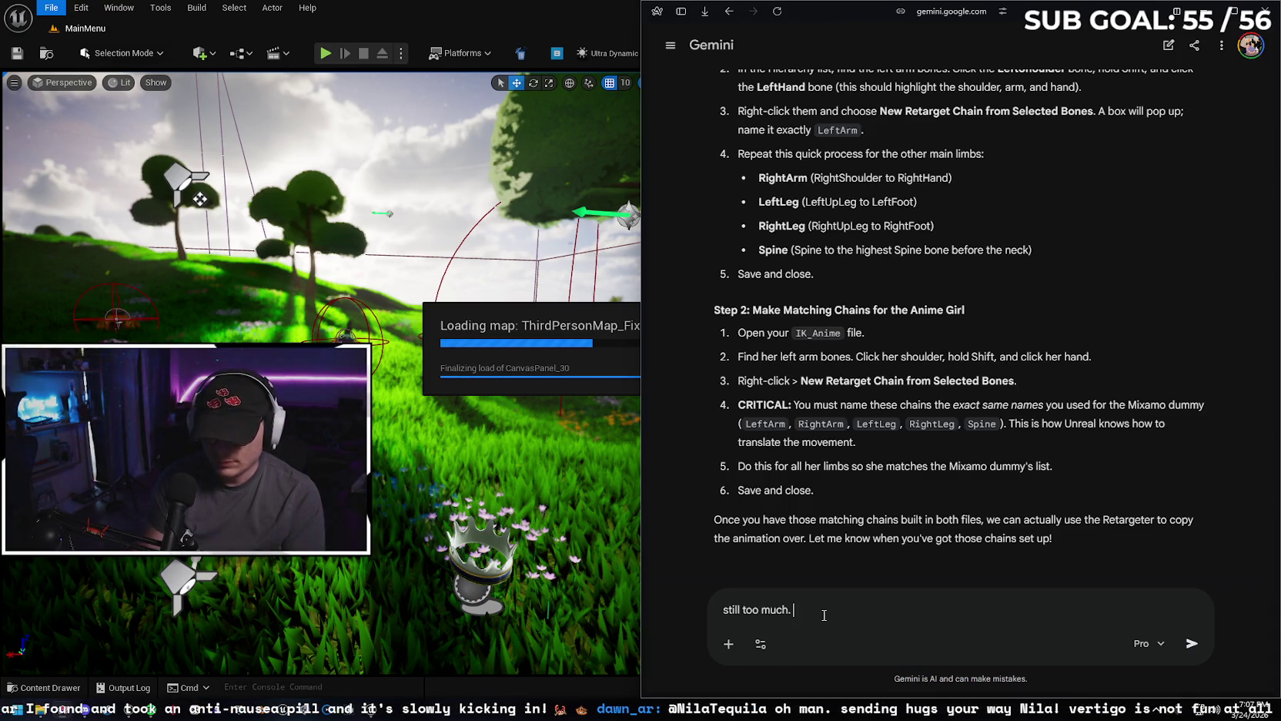
text(I'm prety)
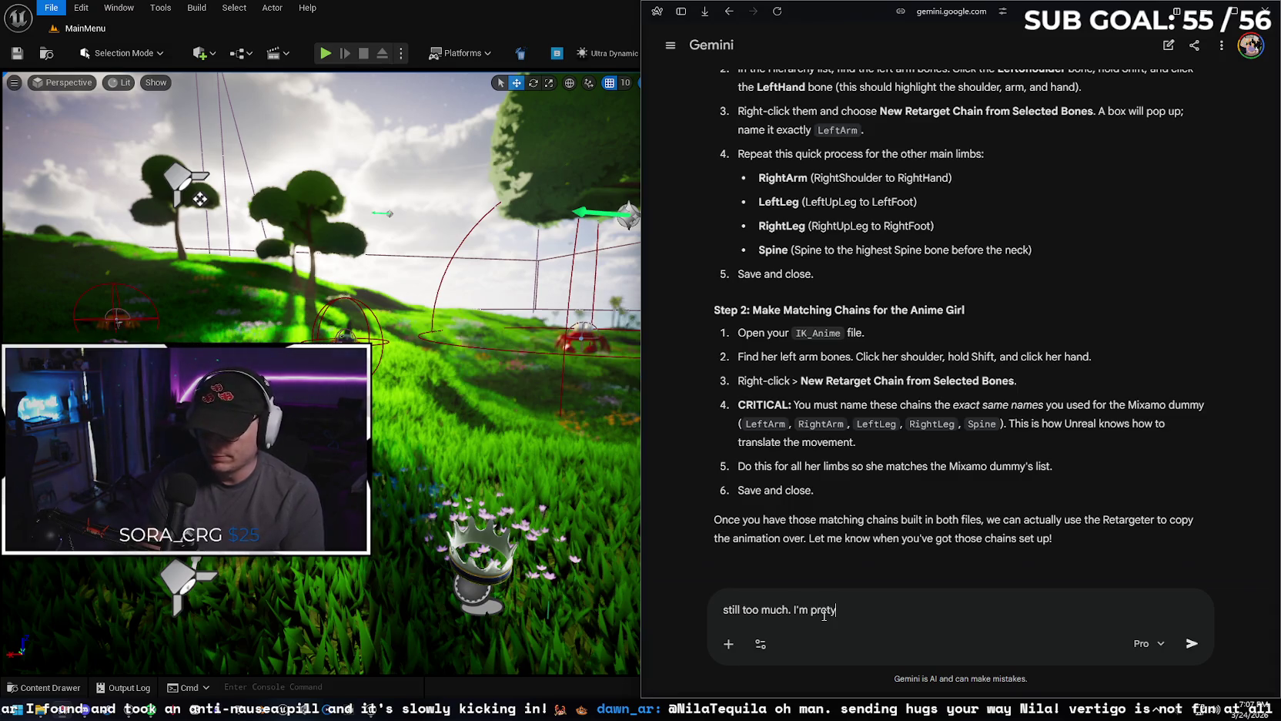
key(BackSpace)
text(ty sure i)
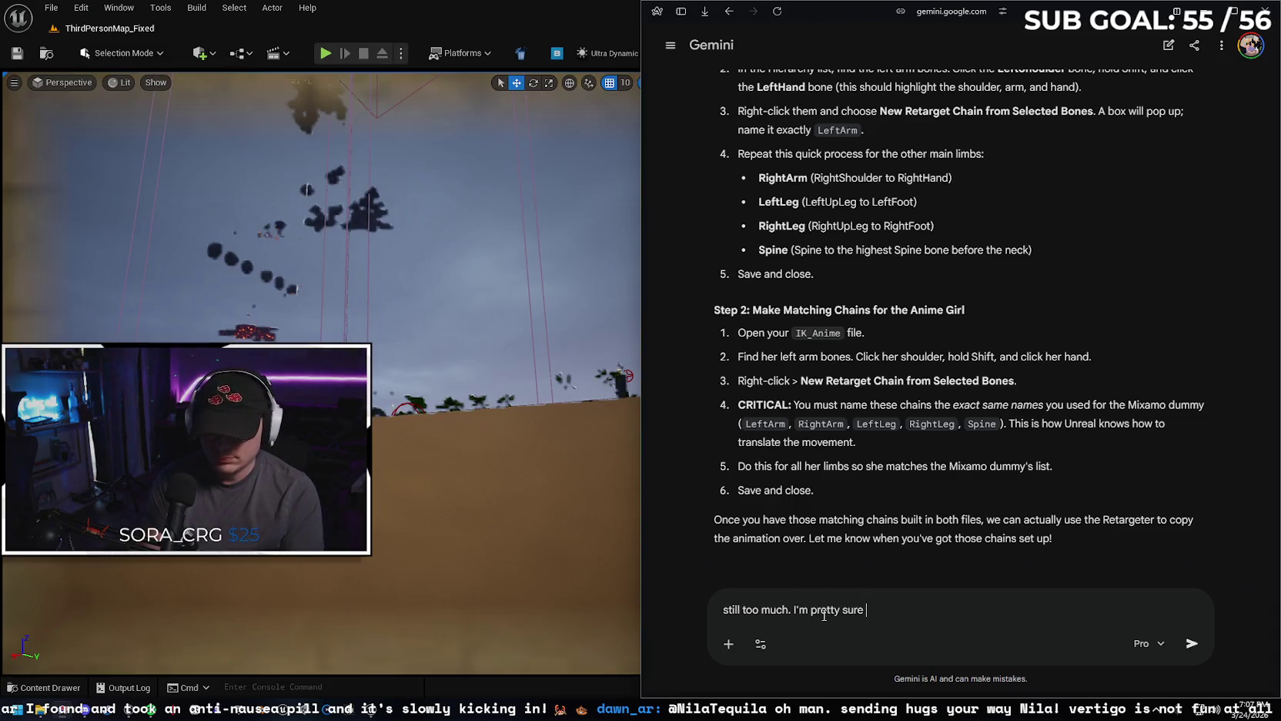
text(ve just)
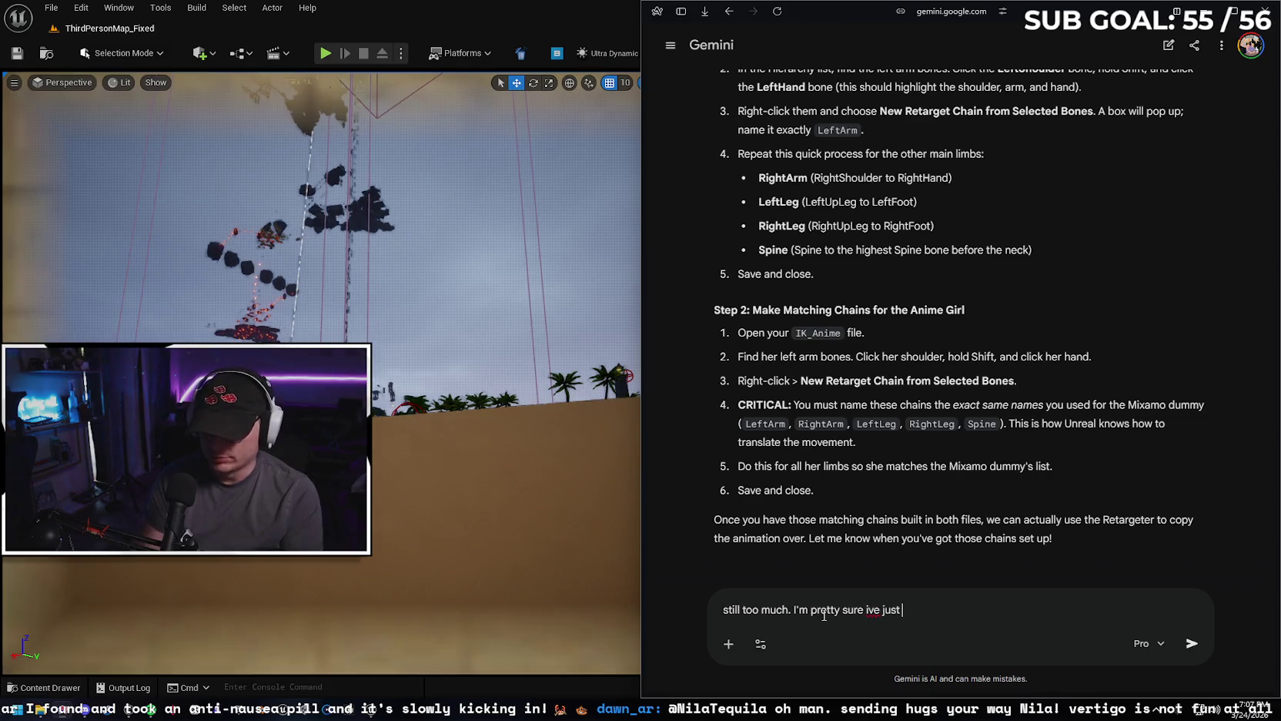
text( right clicked an as)
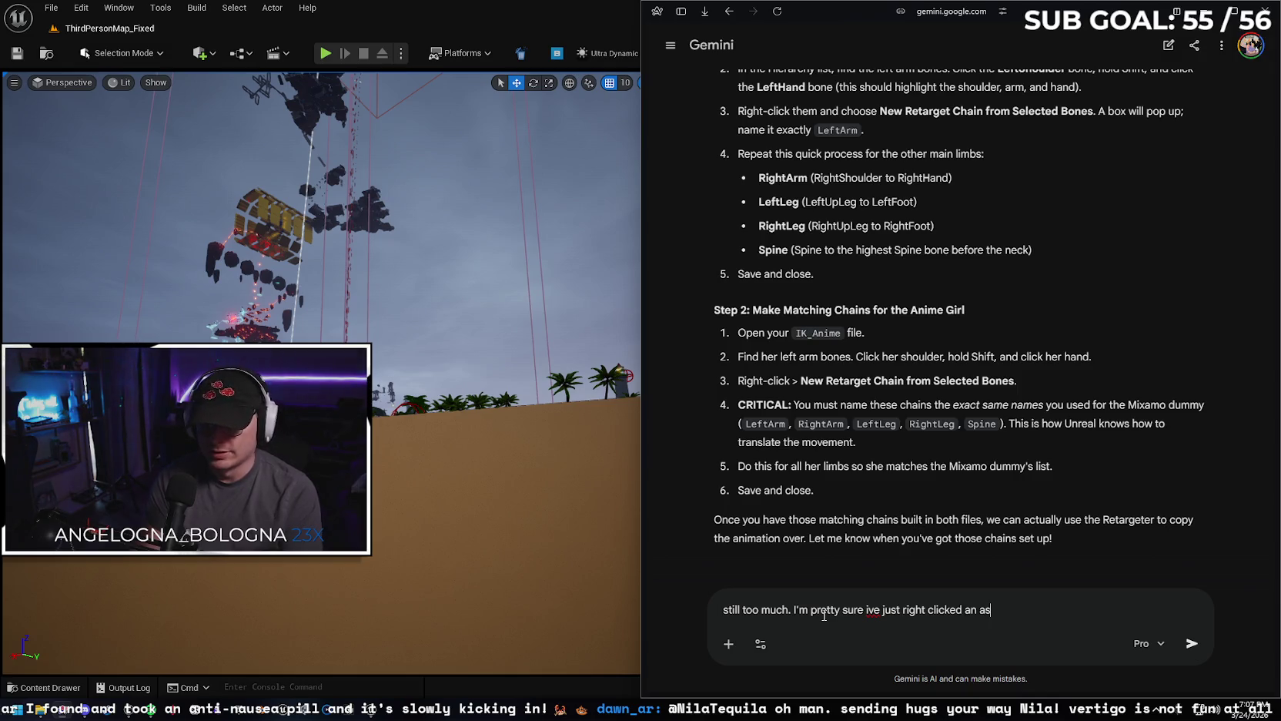
text(set and hit retarge)
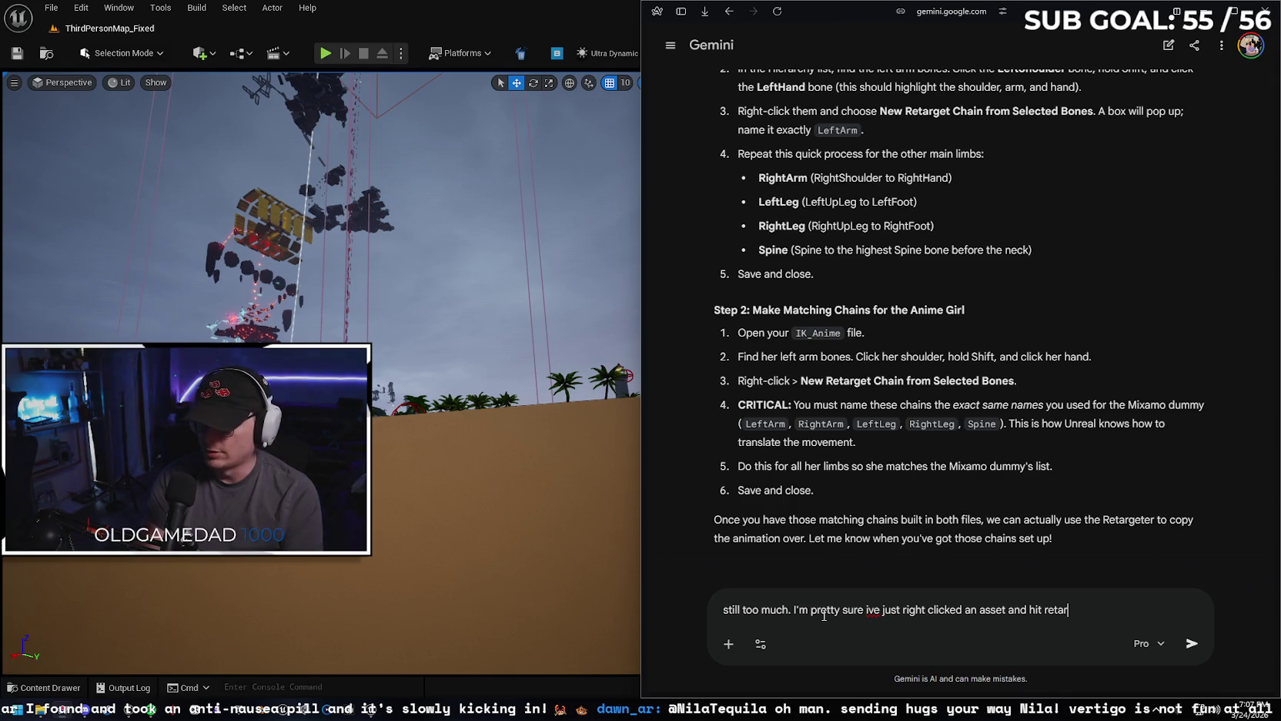
text(t before, made me s)
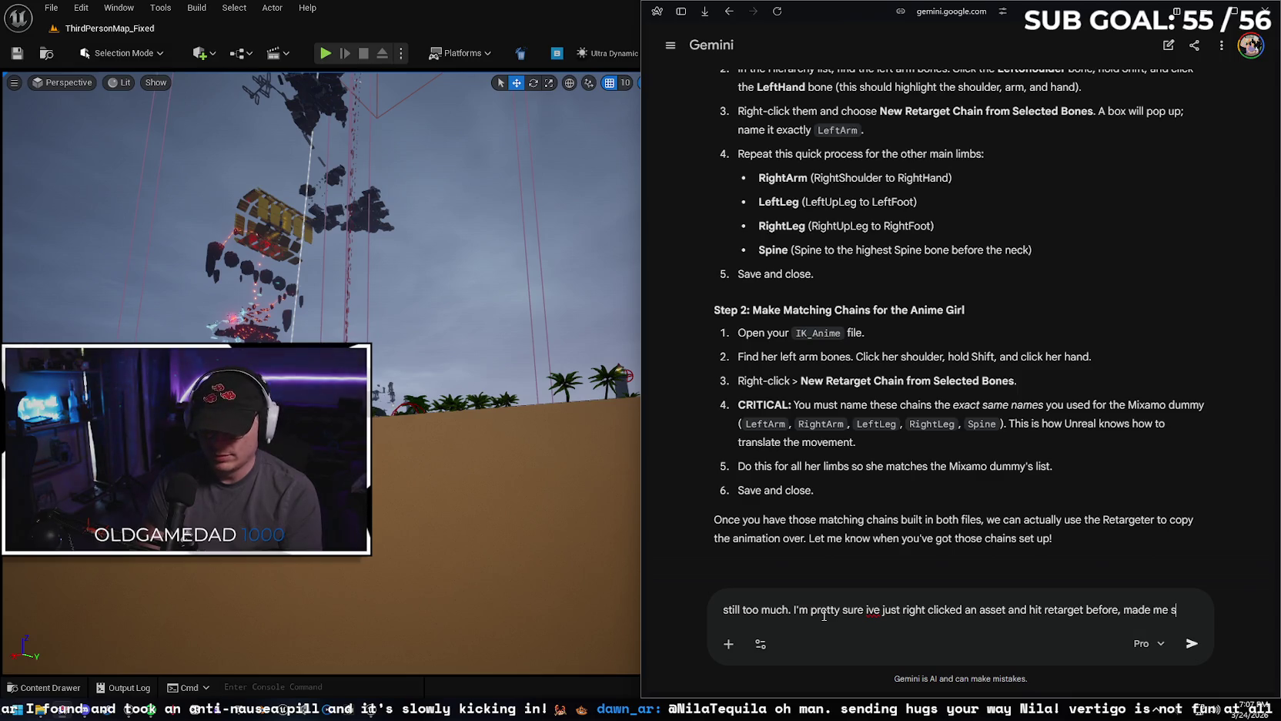
text(eclect)
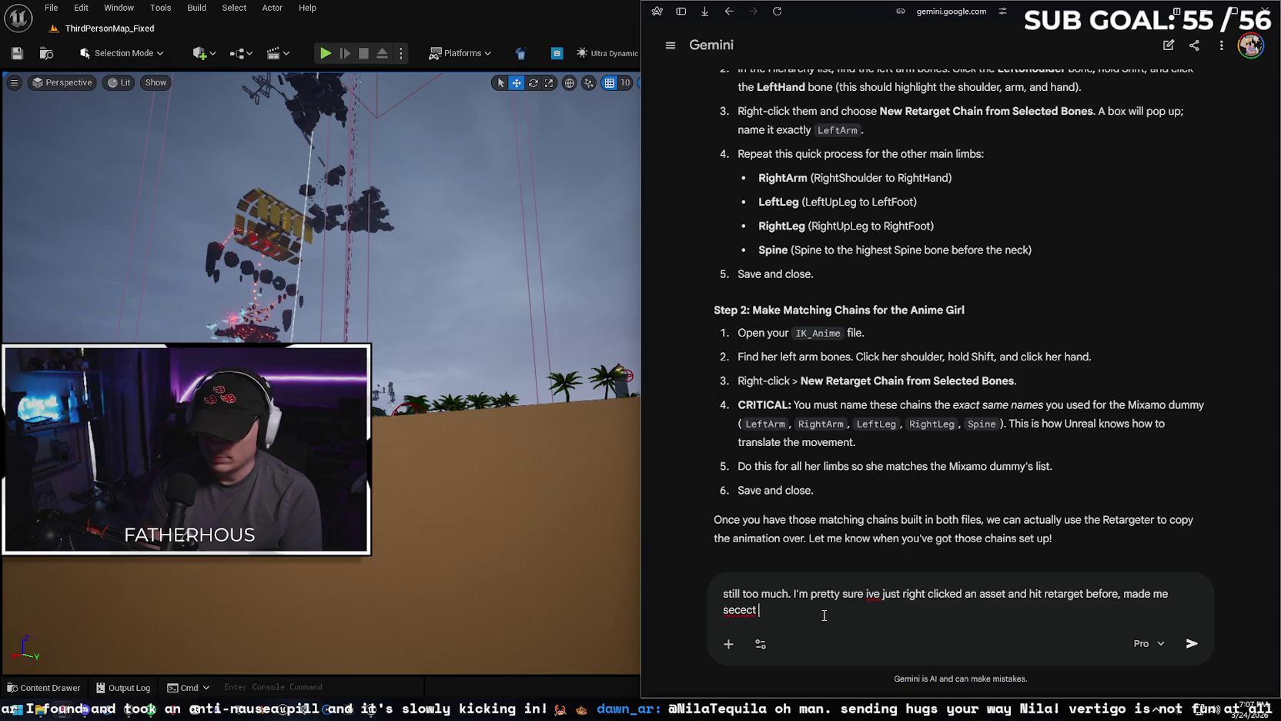
key(BackSpace)
key(BackSpace)
key(BackSpace)
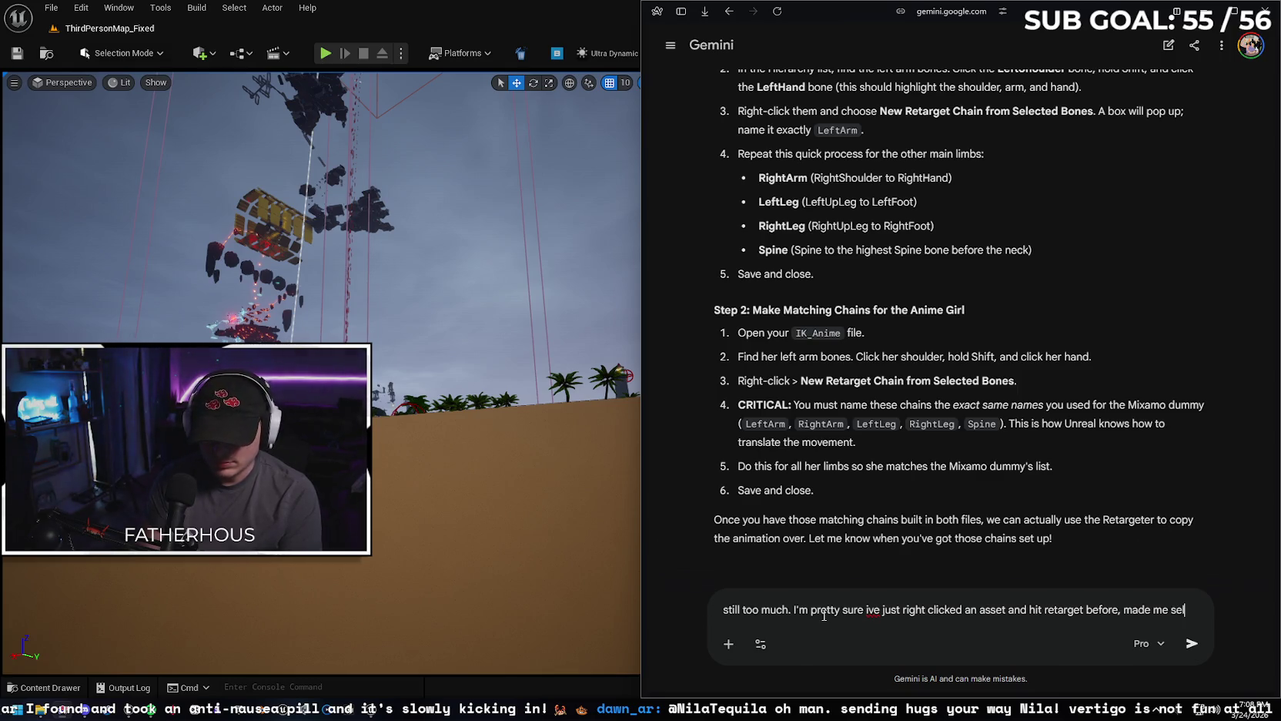
text(lect th)
text(e assets inve)
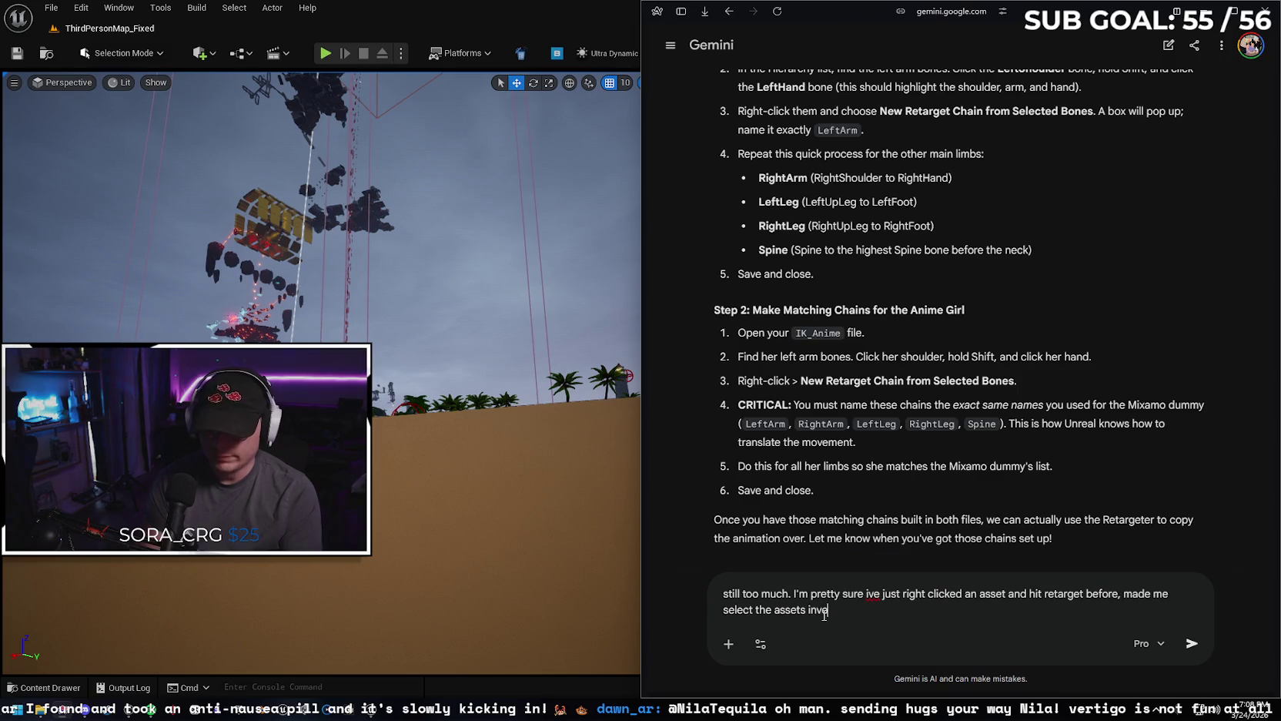
key(BackSpace)
text(olved, and te)
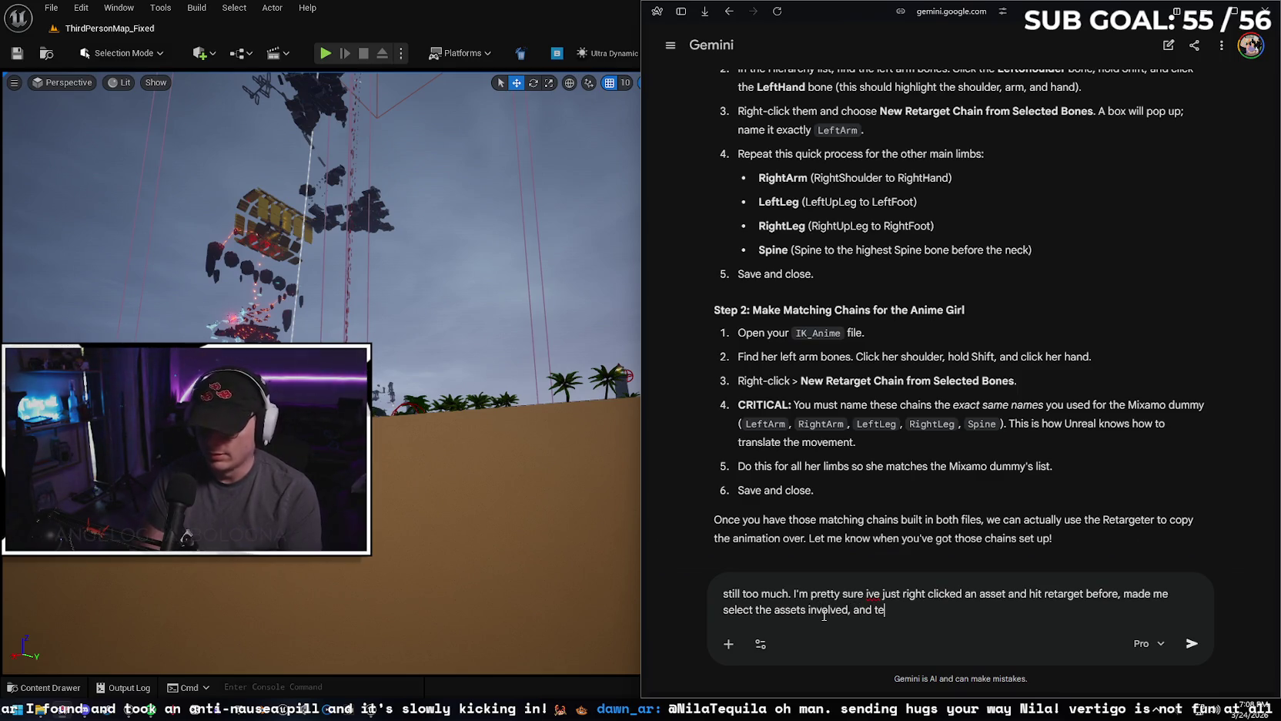
text(hen unreal did it)
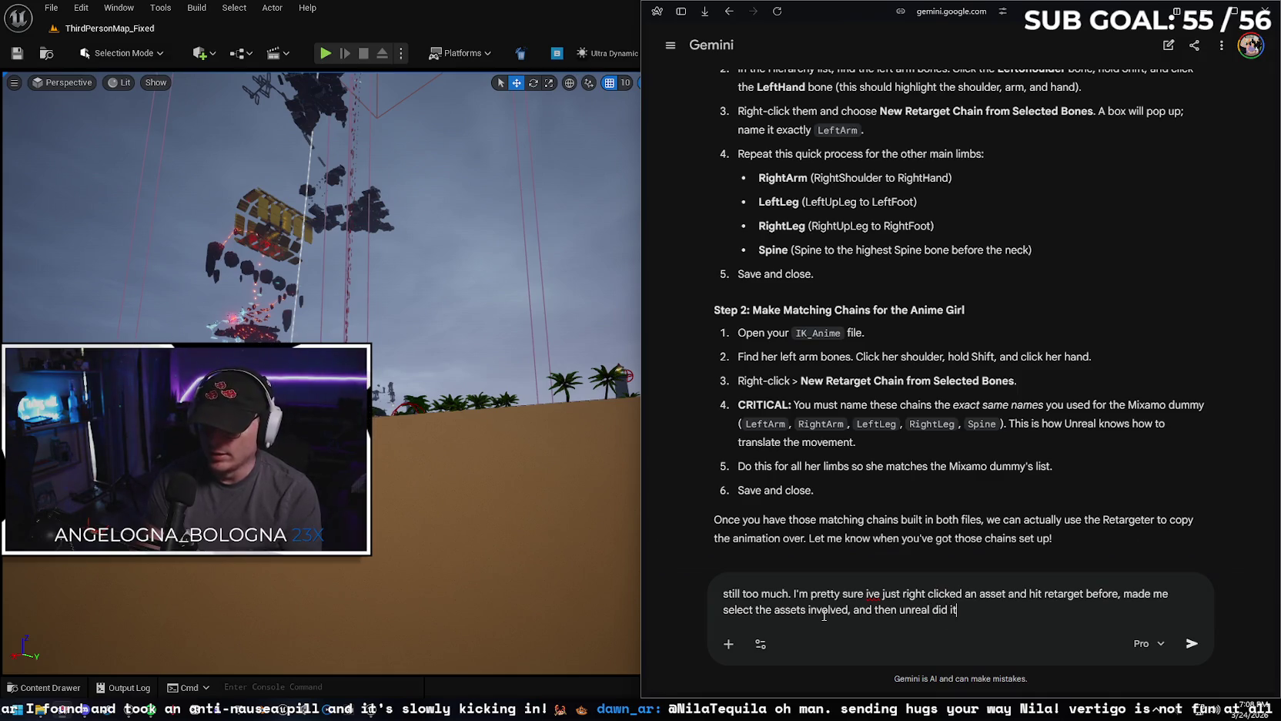
key(Return)
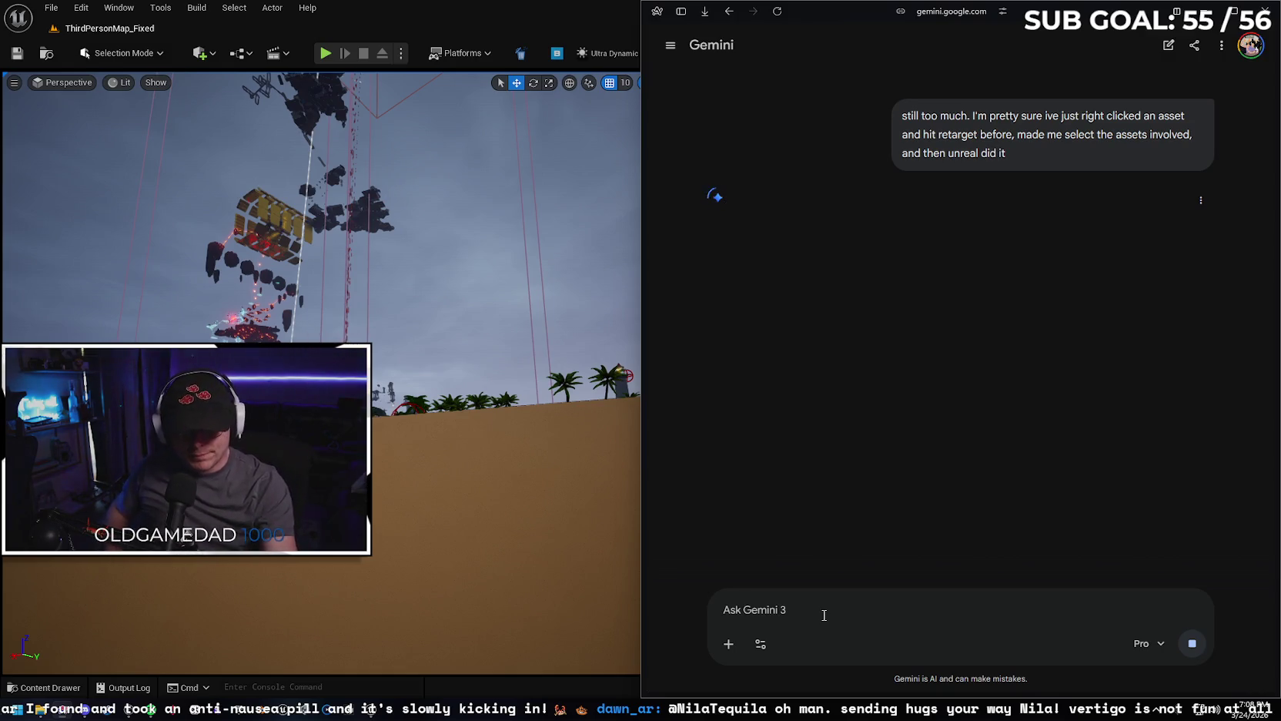
Orbit around the ThirdPersonMap_Fixed beach in Unreal, then bring Gemini's retargeting reply back.
click(441, 425)
mouse_move(539, 347)
right_down()
mouse_move(539, 362)
mouse_move(500, 324)
right_up()
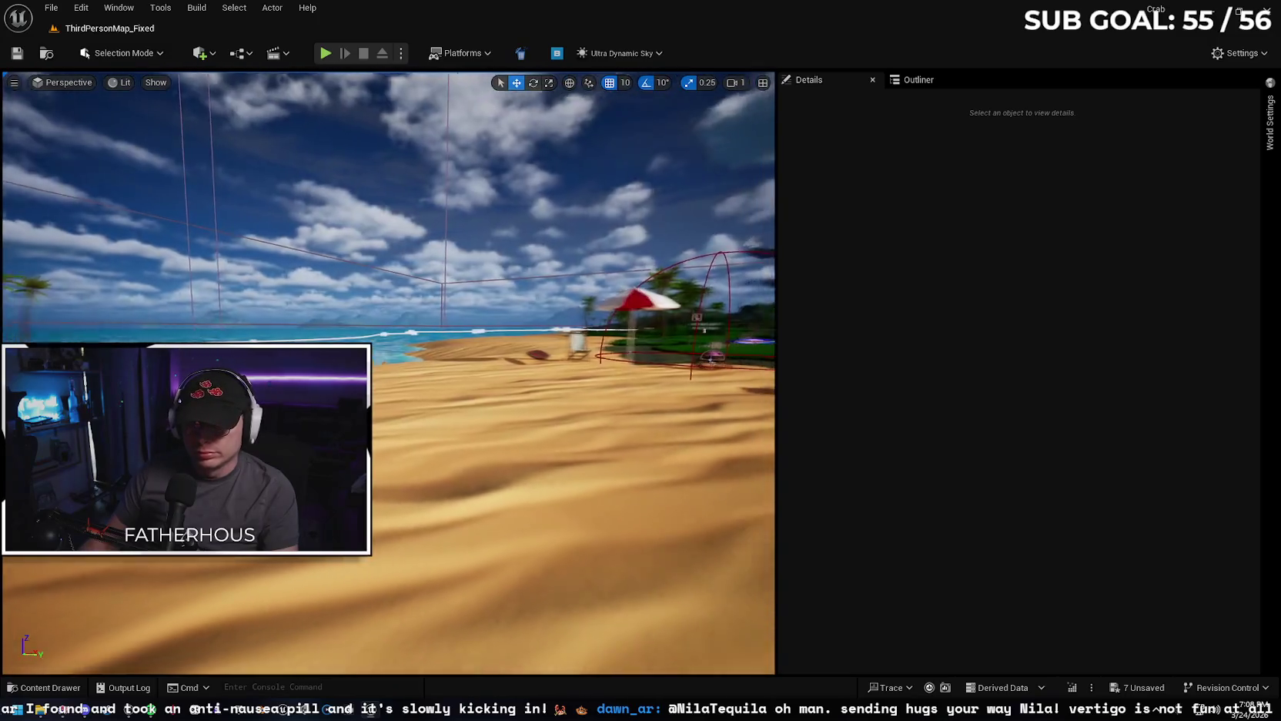
right_drag(189, 83, 189, 83)
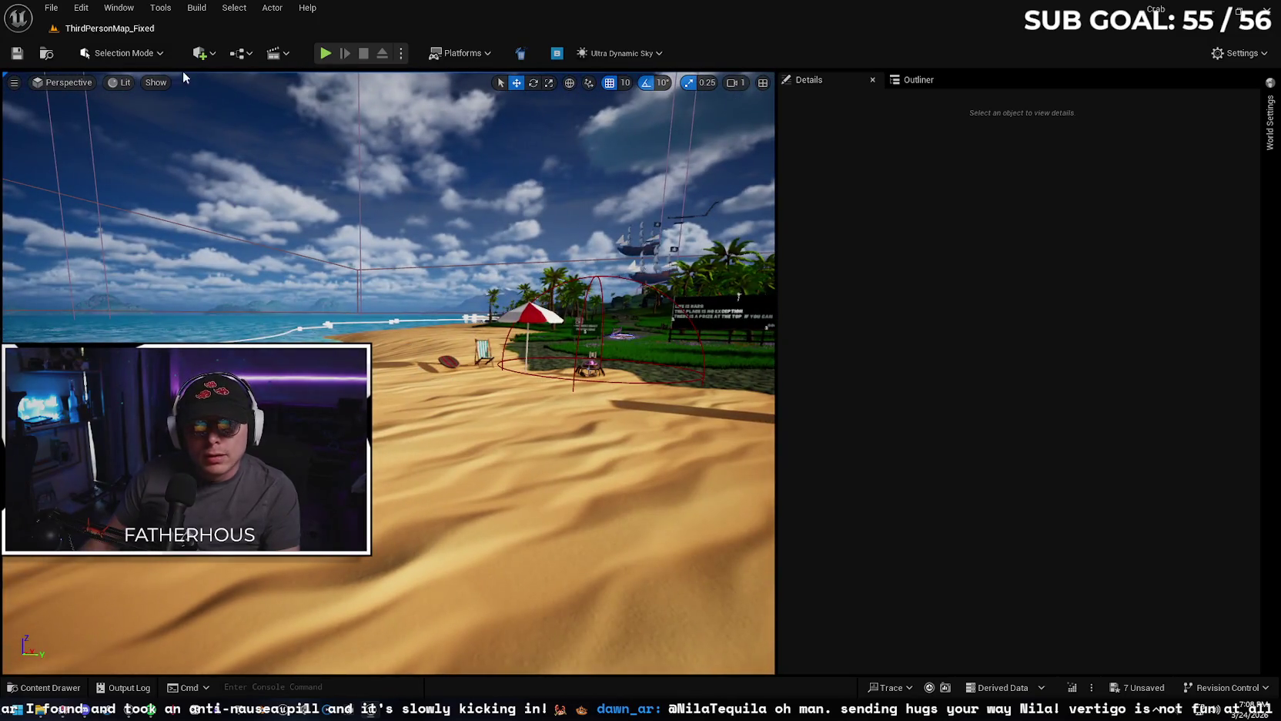
click(51, 7)
mouse_move(99, 73)
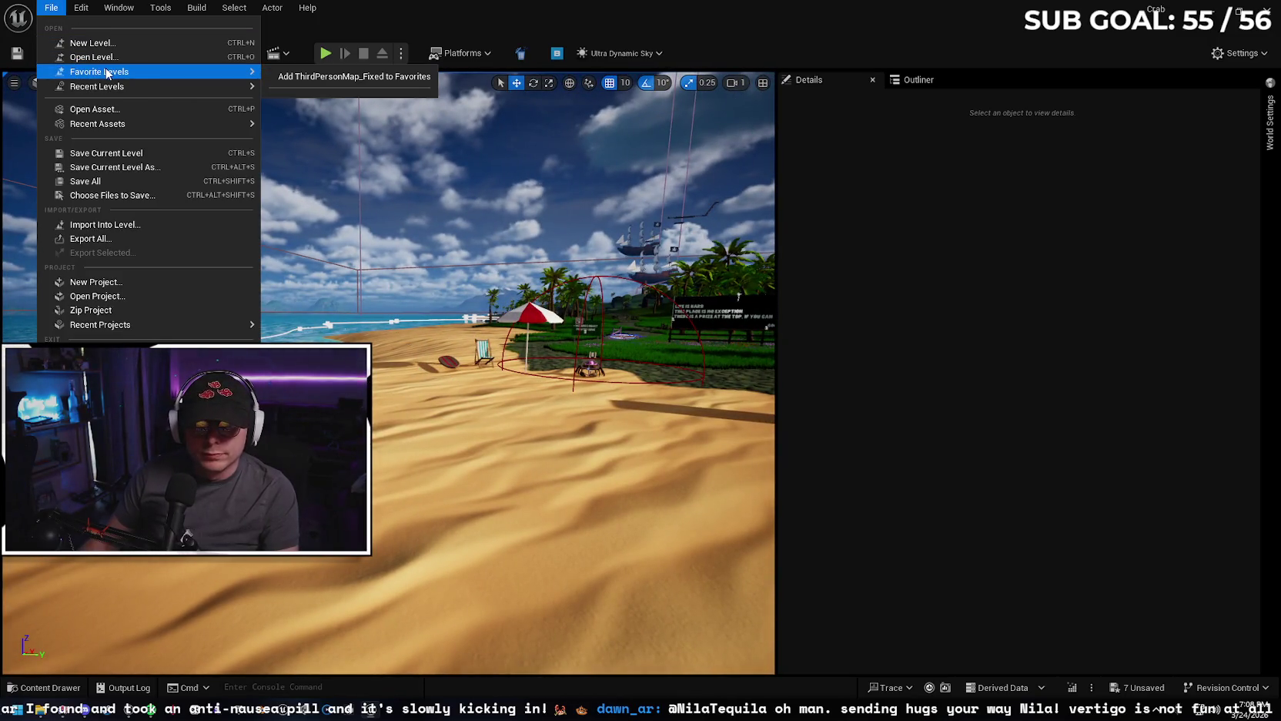
click(354, 77)
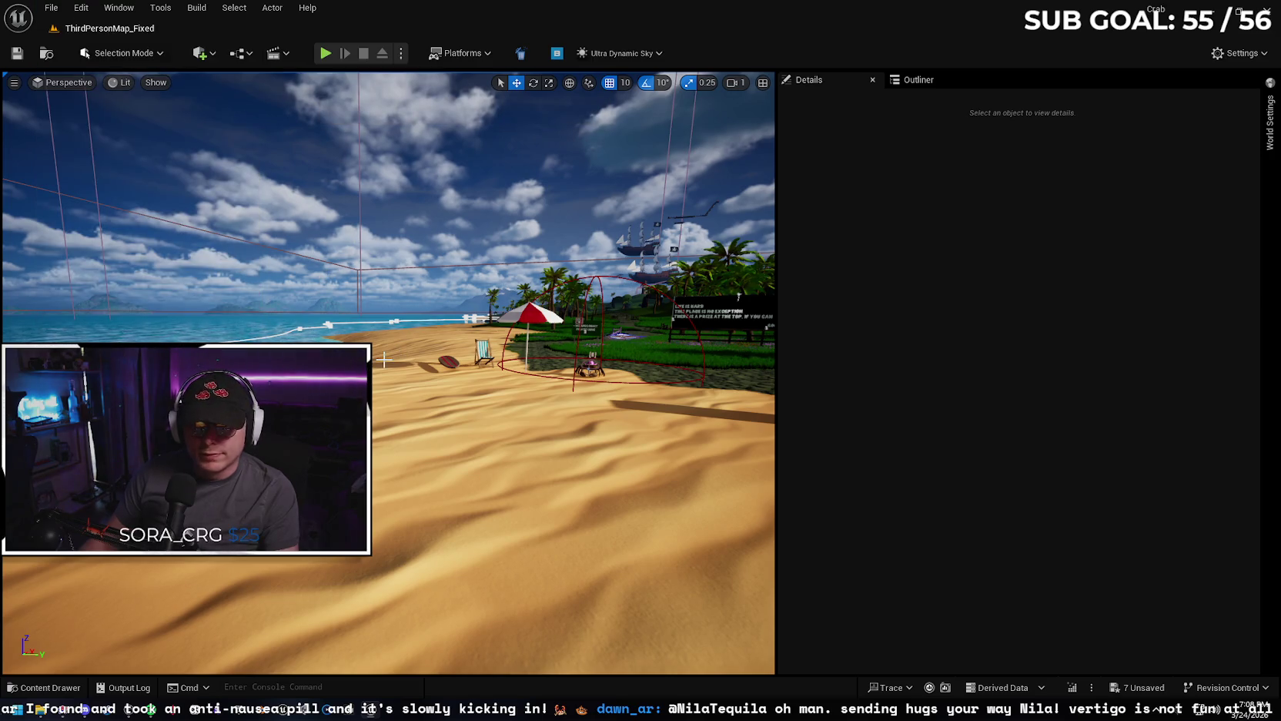
right_drag(571, 397, 572, 397)
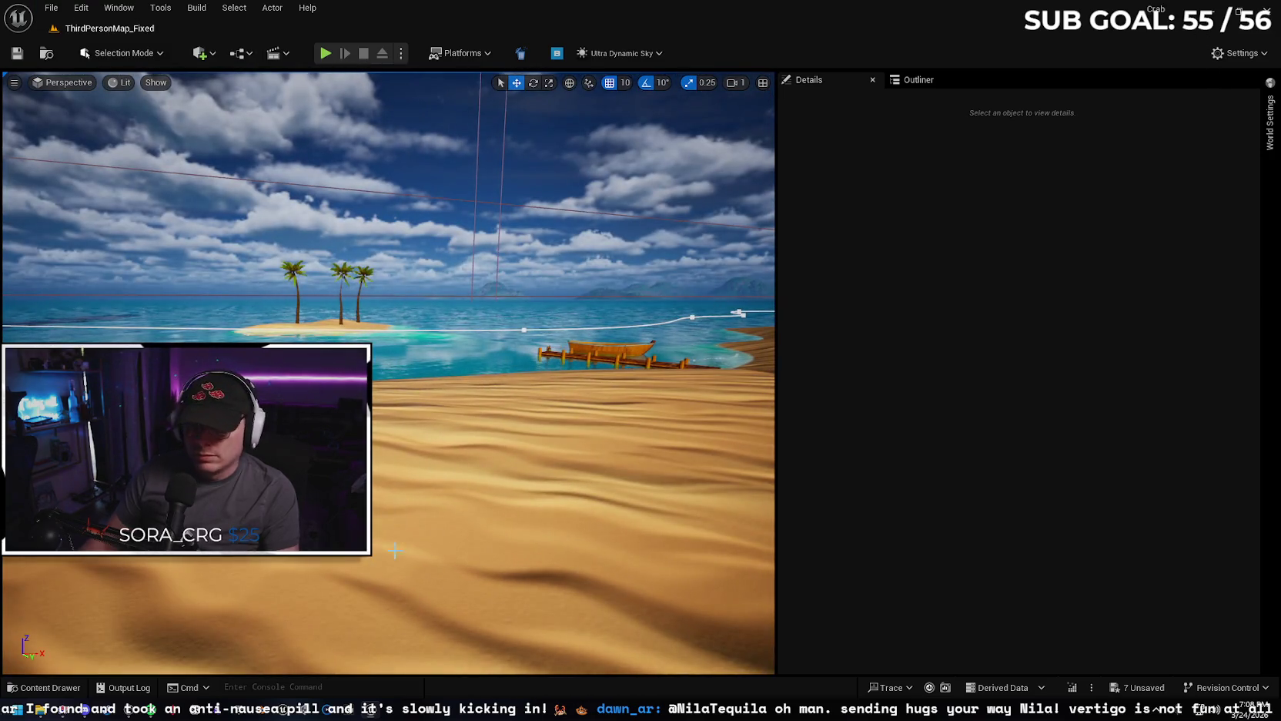
click(208, 713)
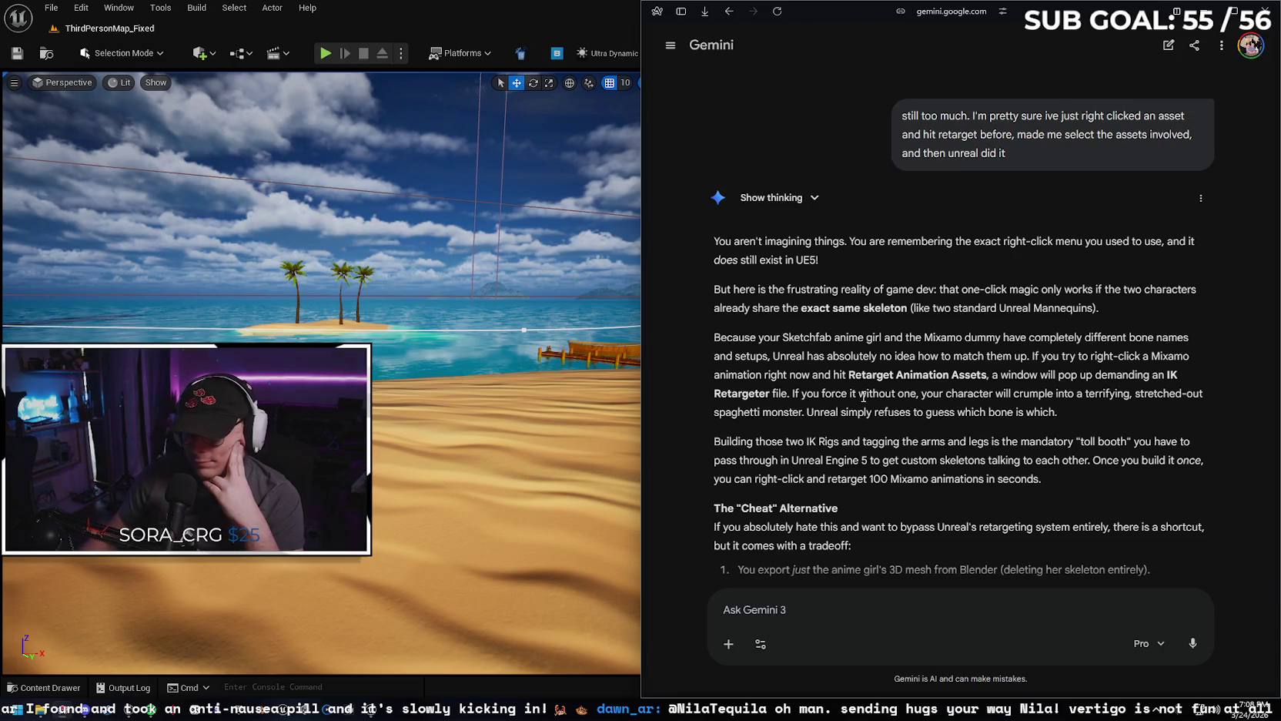
scroll(866, 389, down, 2)
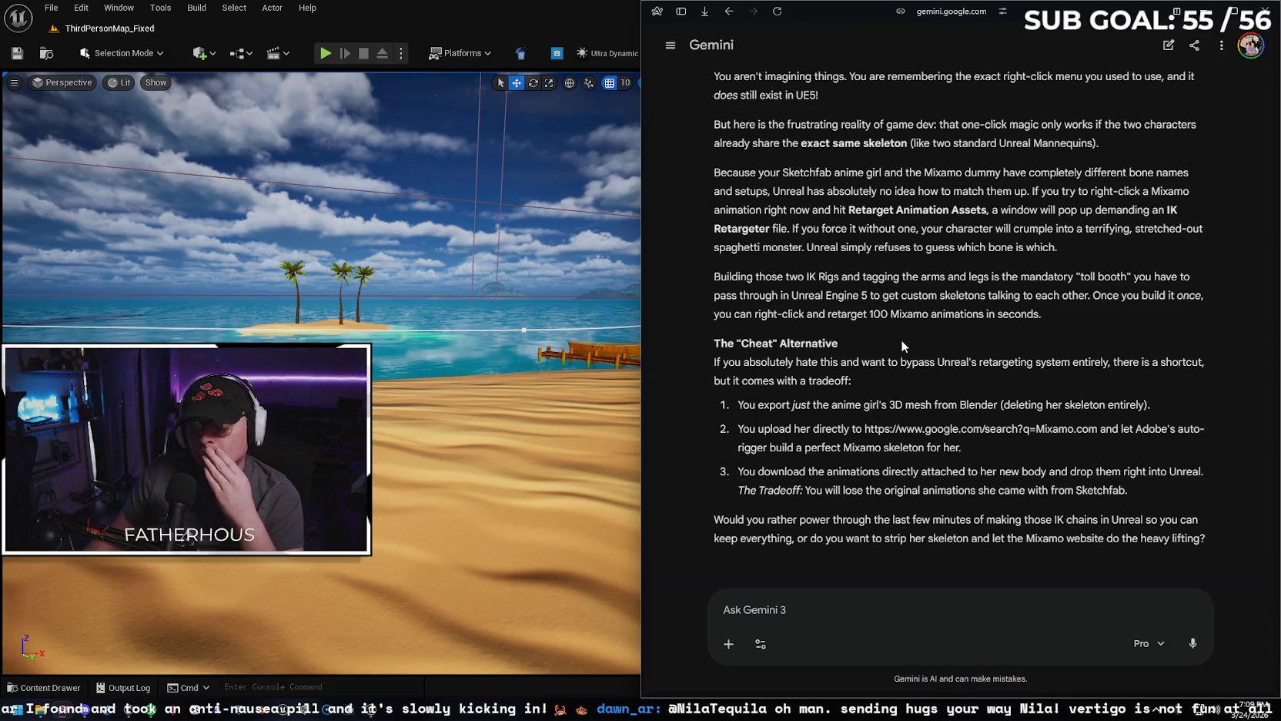
click(42, 712)
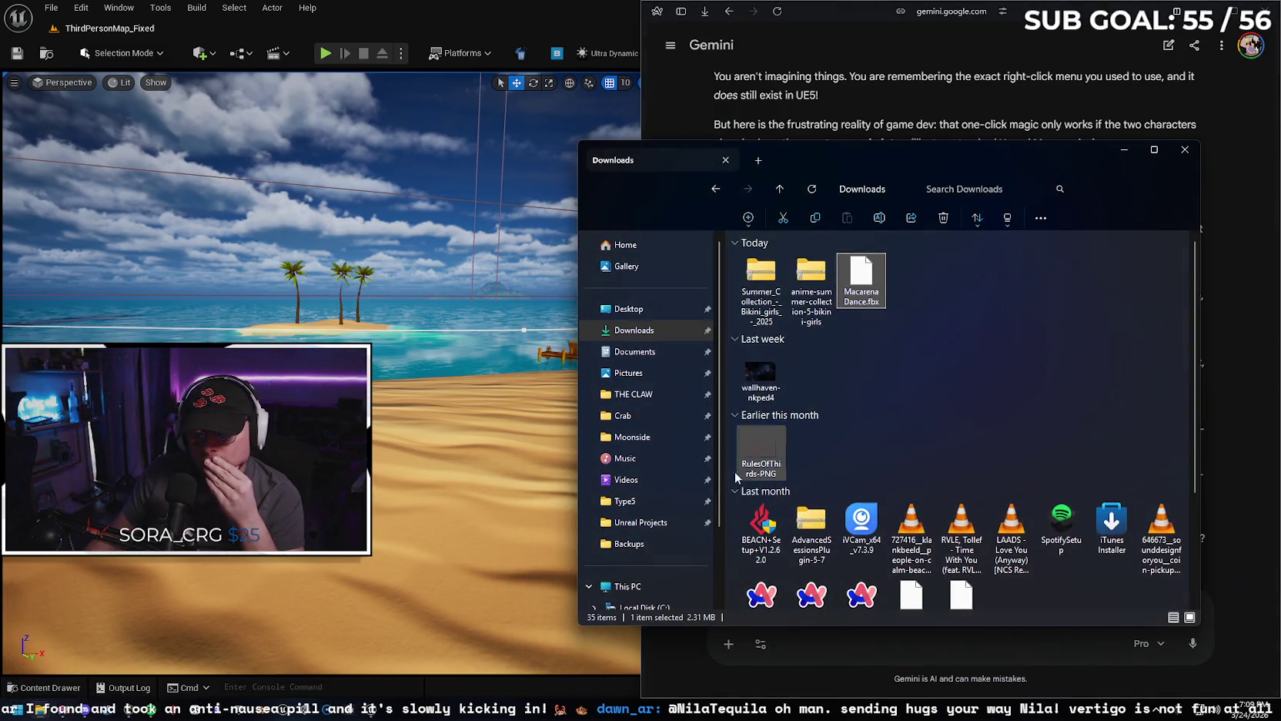
Browse Moonside > Waifus > 1 - Sakura and open Sakura_v2.blend in Blender.
click(666, 445)
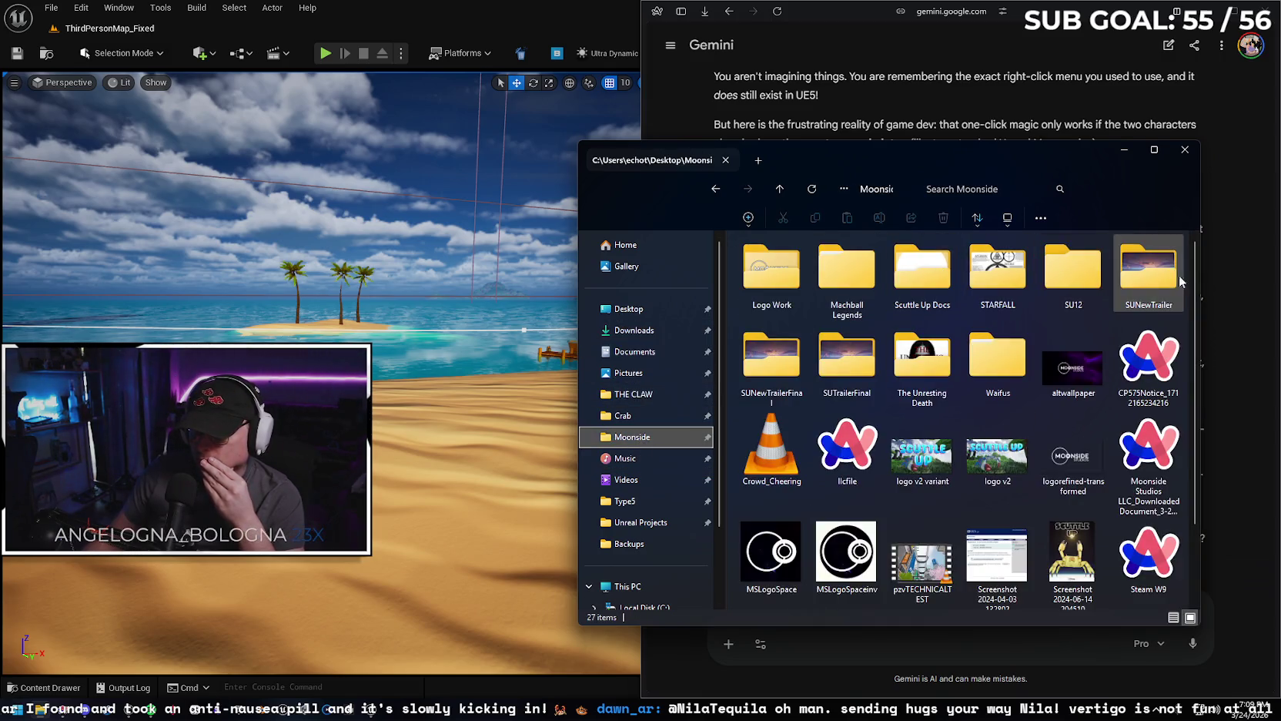
click(1011, 371)
double_click(1011, 371)
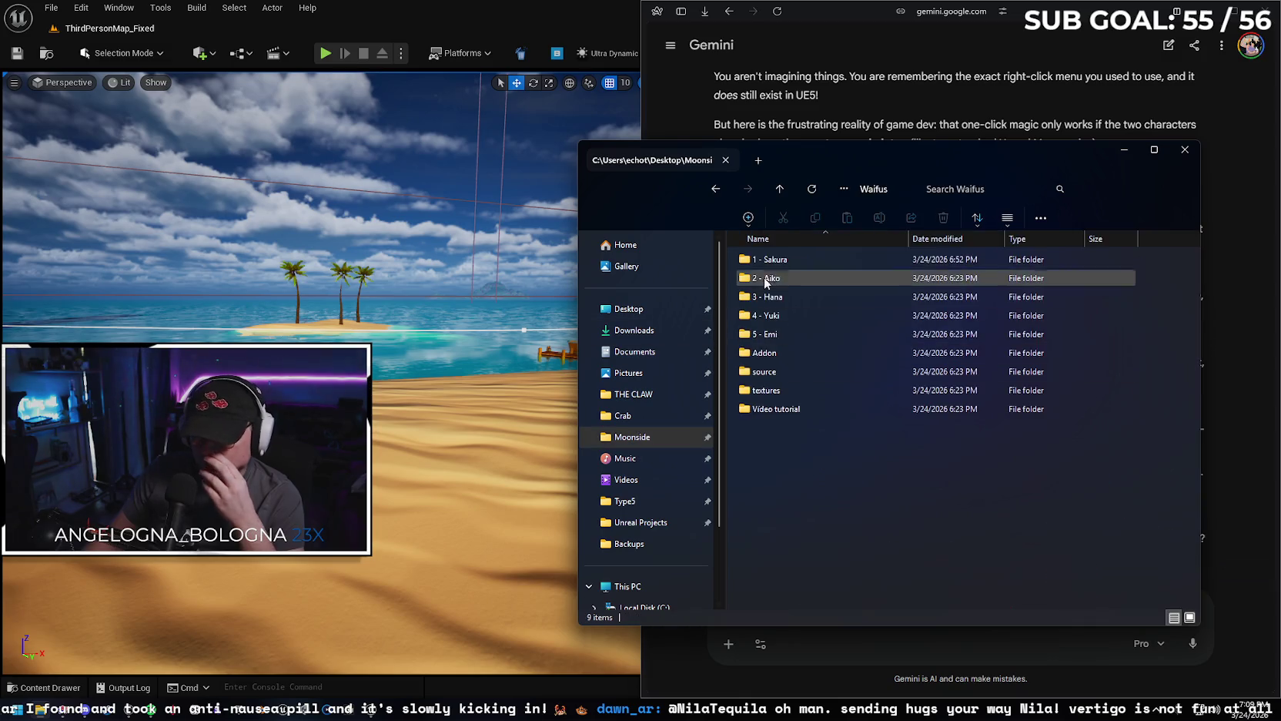
double_click(812, 255)
double_click(814, 296)
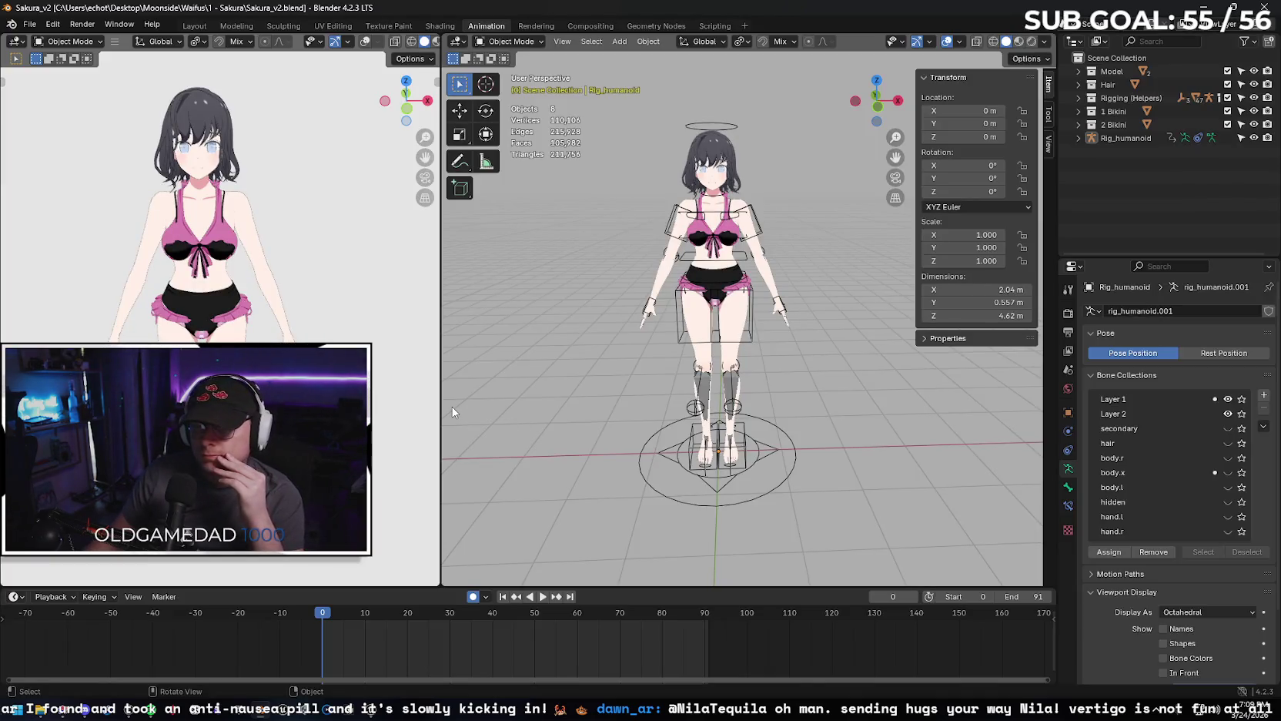
mouse_move(59, 711)
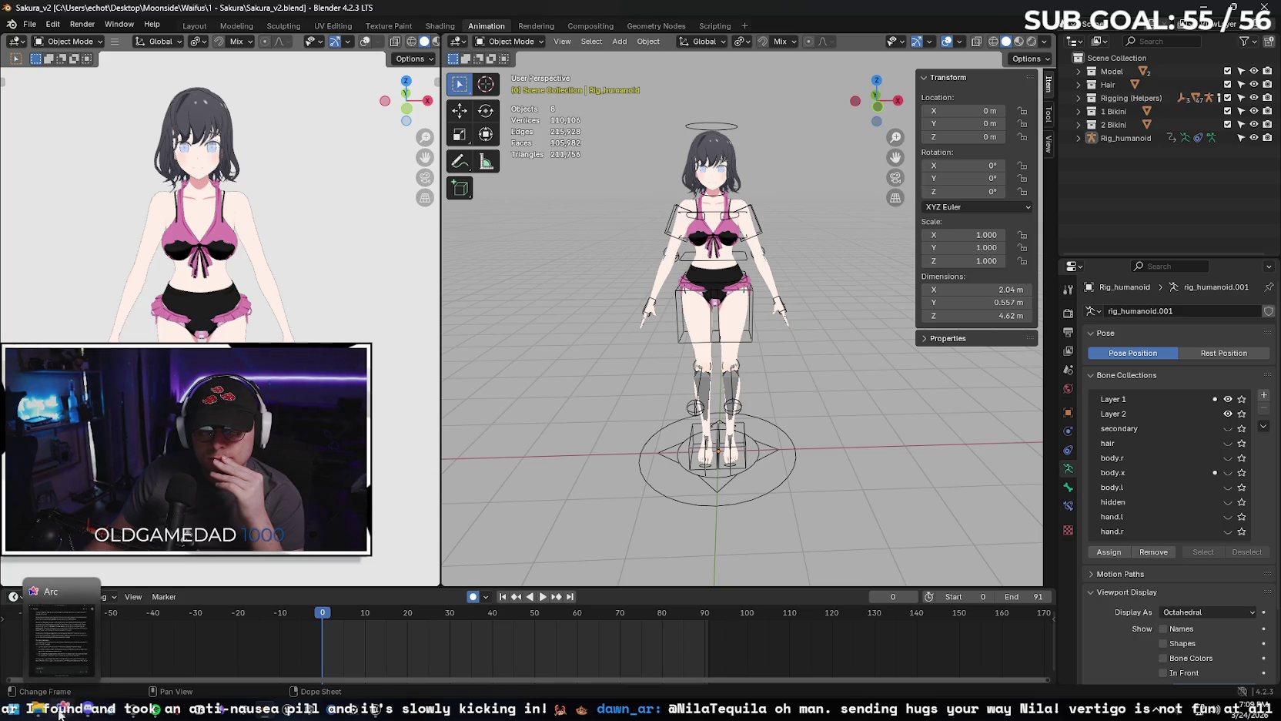
Expand the Model, Hair, Rigging (Helpers), 1 Bikini and 2 Bikini collections in the Outliner.
click(1079, 71)
click(1079, 111)
click(1079, 138)
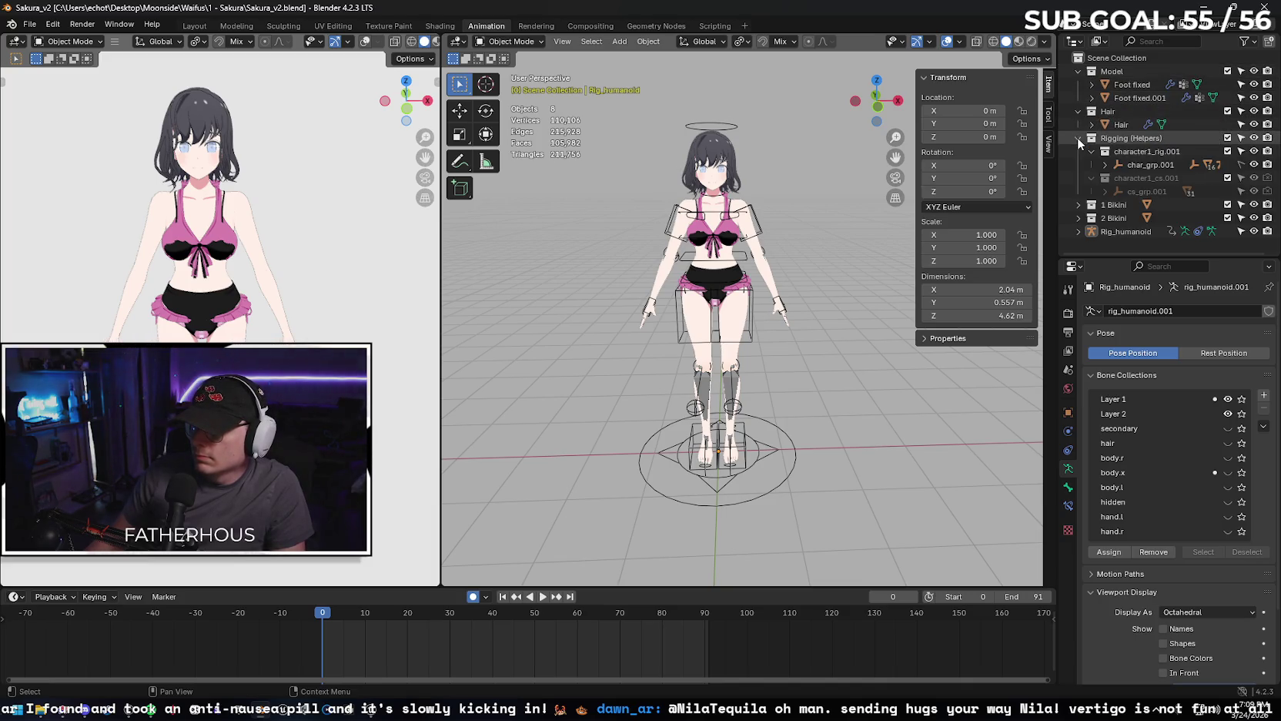
click(1078, 206)
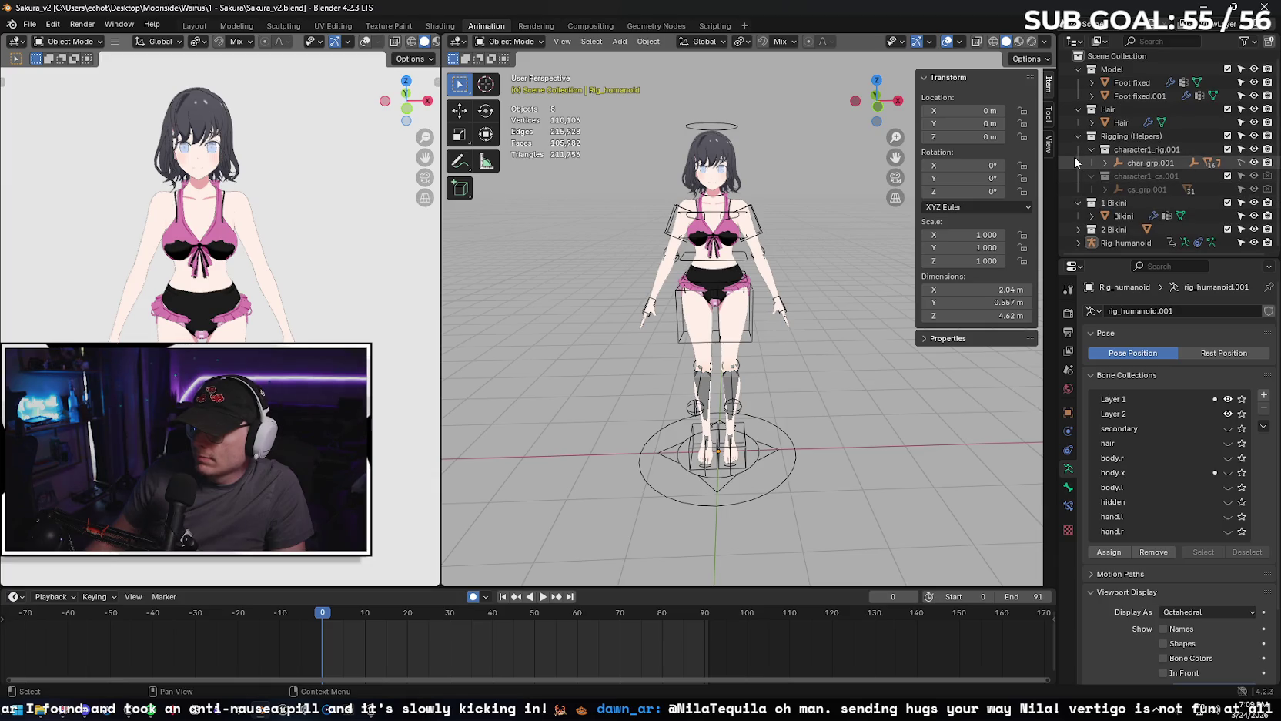
click(1078, 230)
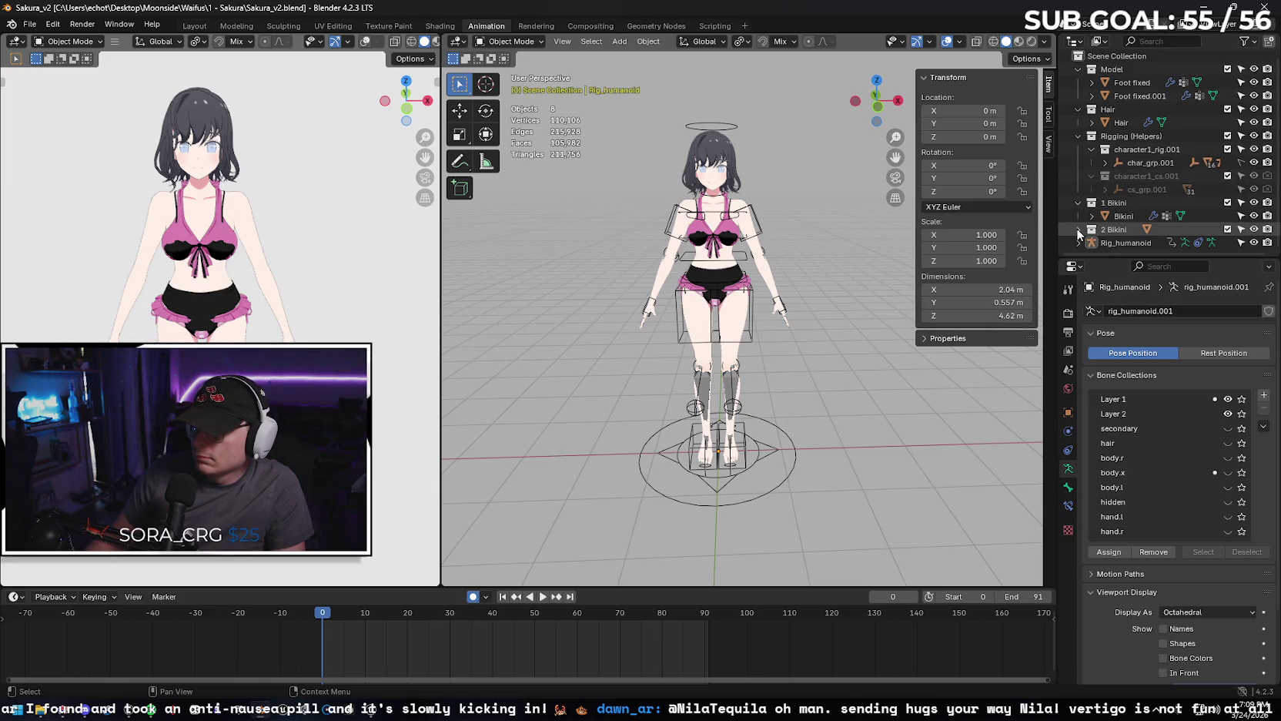
scroll(1076, 228, down, 1)
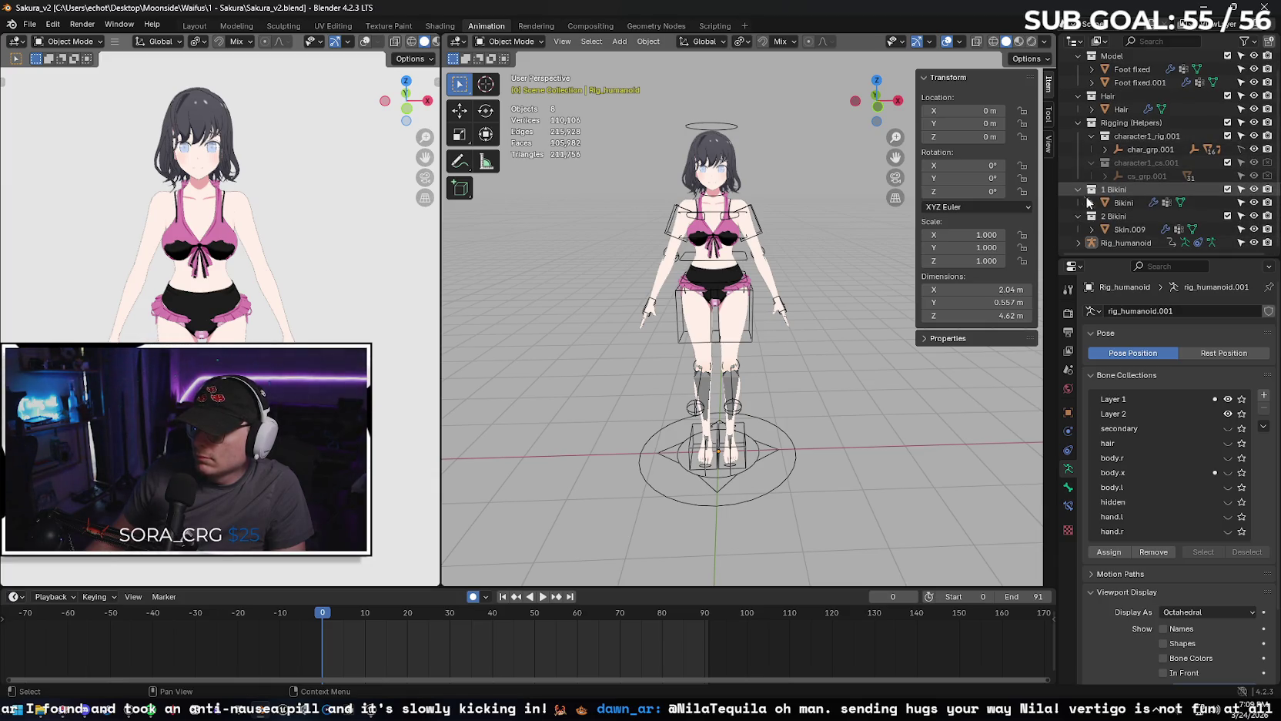
Hide the 1 Bikini collection, inspect Rig_humanoid, then minimize Blender.
click(1254, 189)
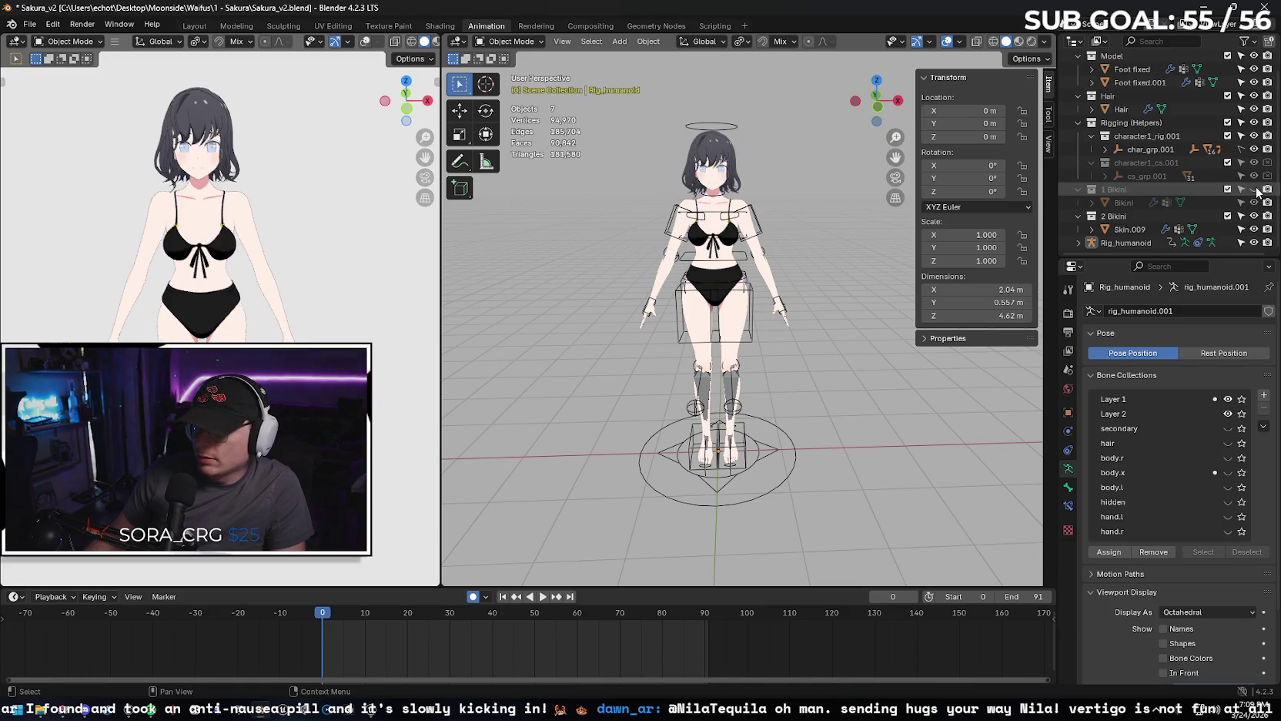
click(1078, 242)
scroll(1078, 245, down, 3)
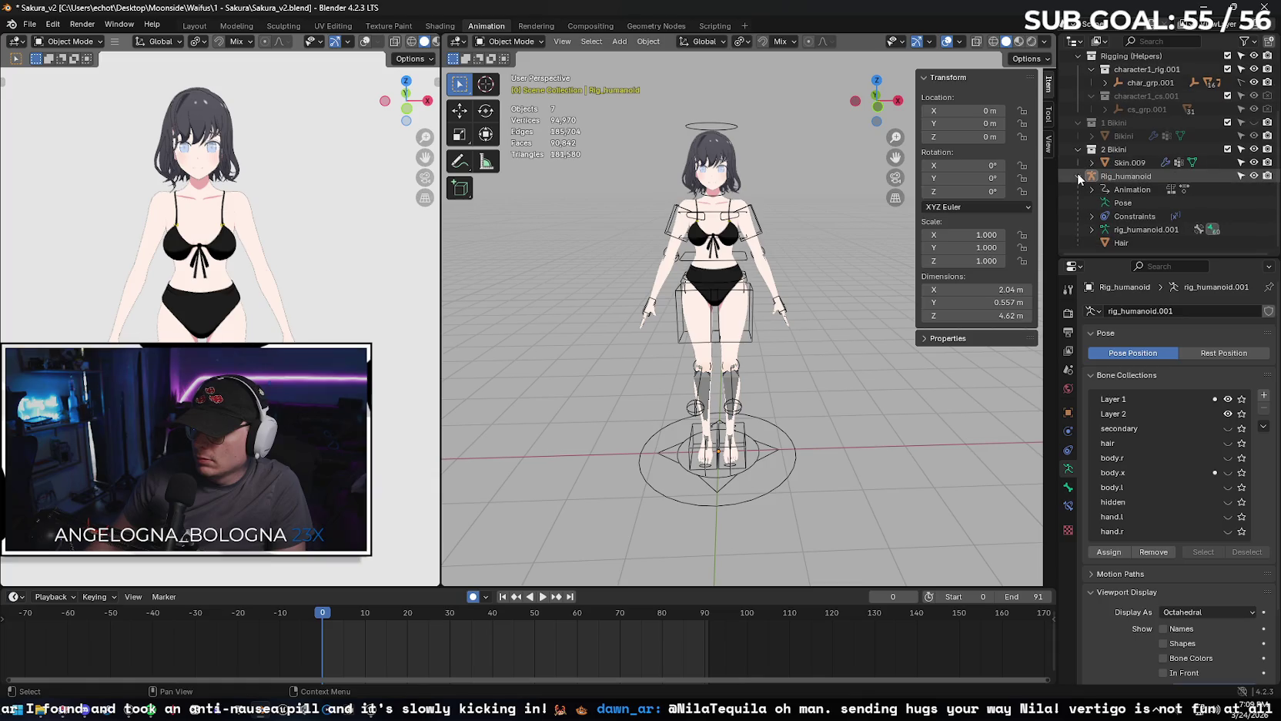
click(1076, 176)
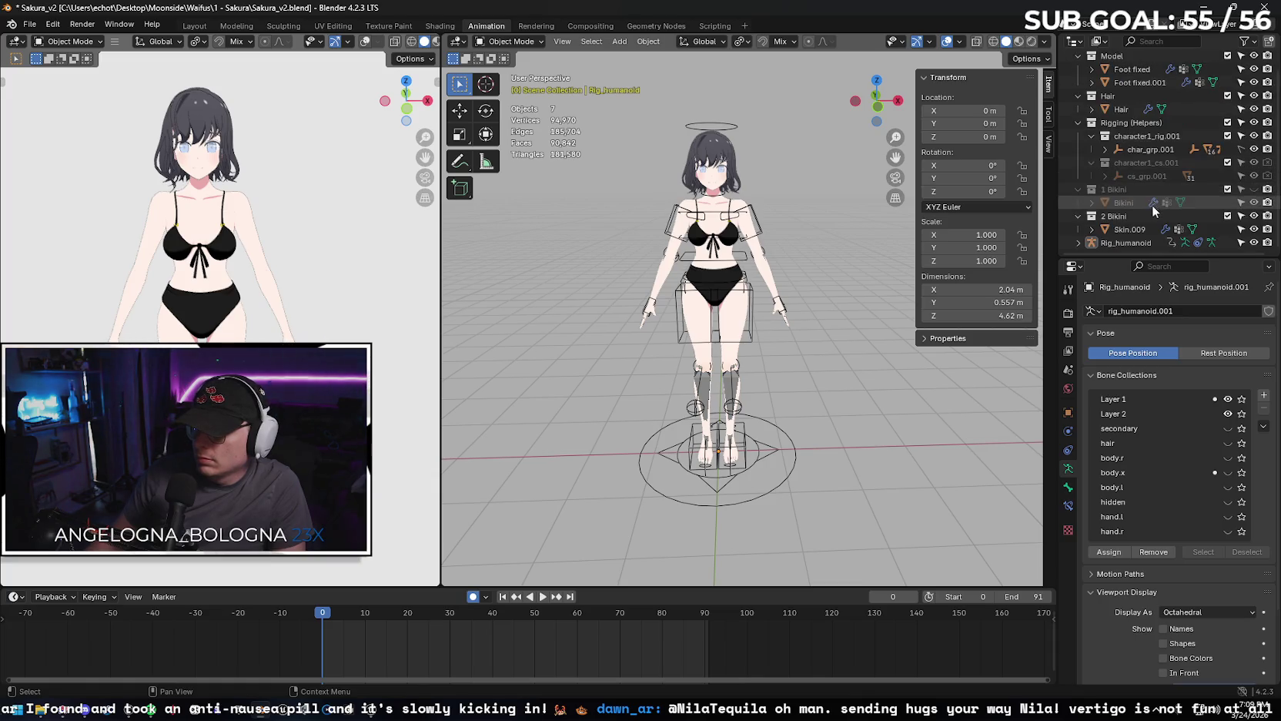
click(1203, 8)
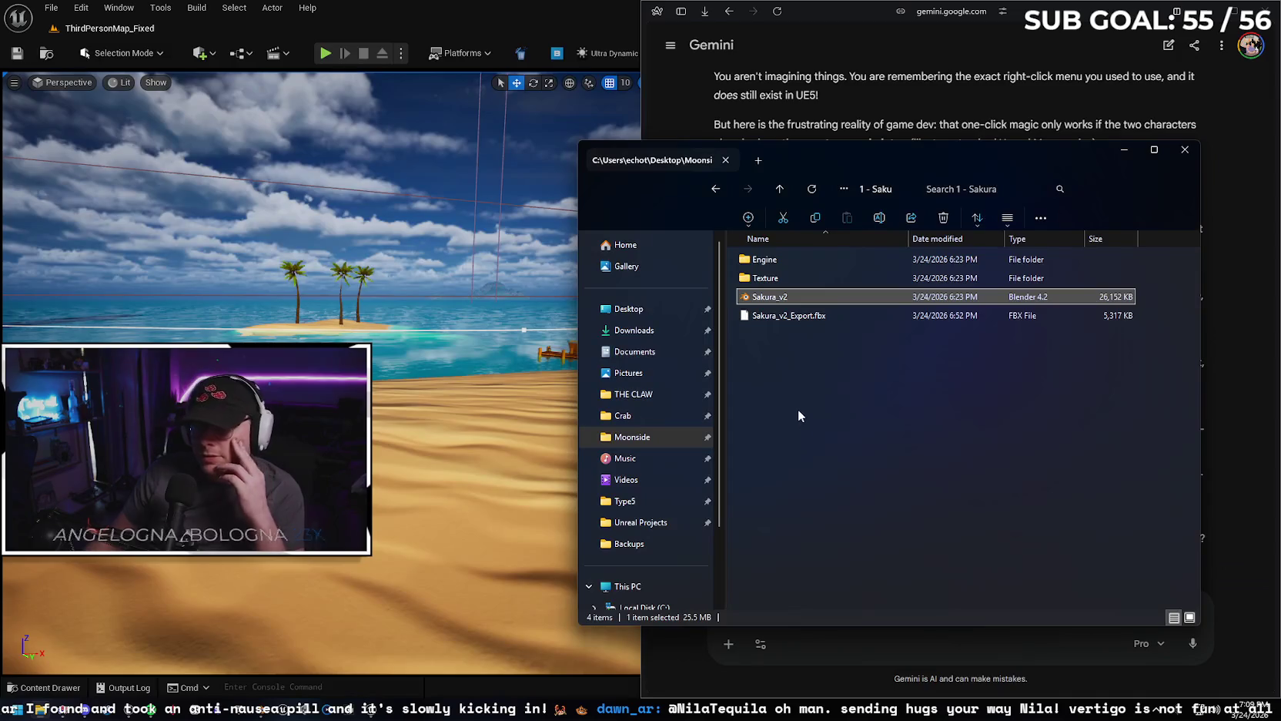
Ask Gemini why it didn't plan the Mixamo animation approach ahead of time.
click(1125, 151)
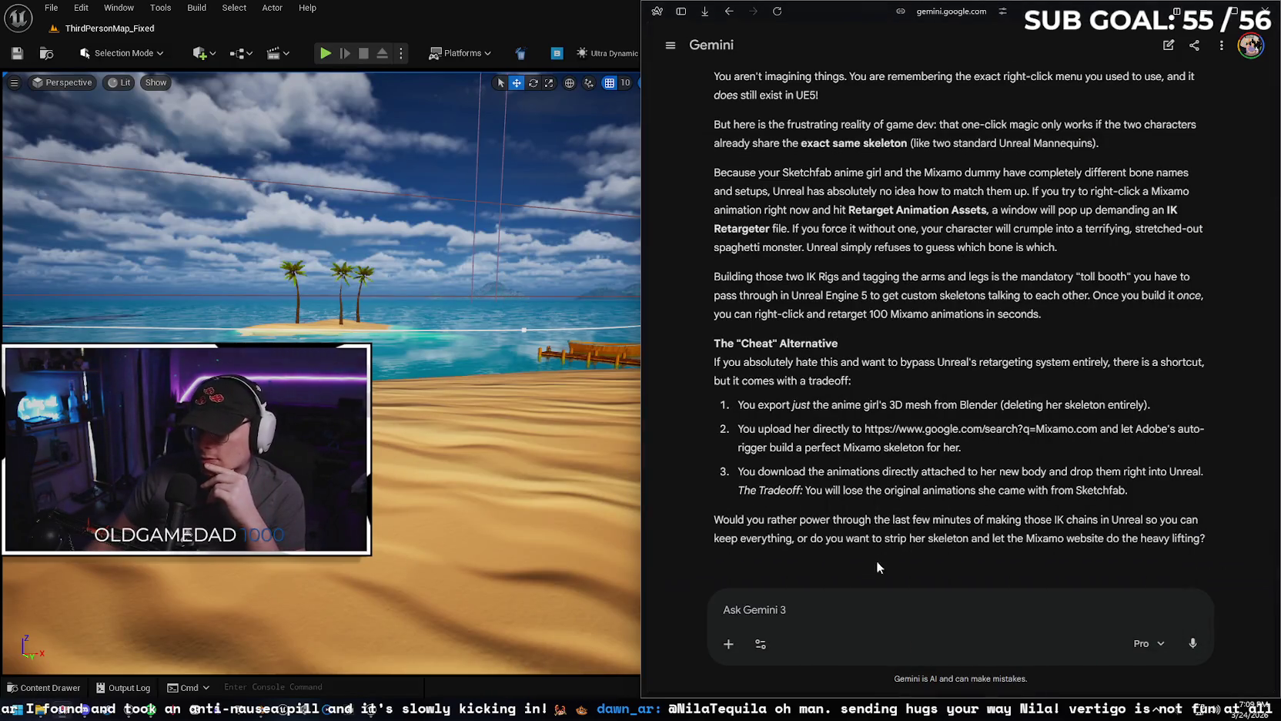
click(841, 607)
text(why didnt you pl)
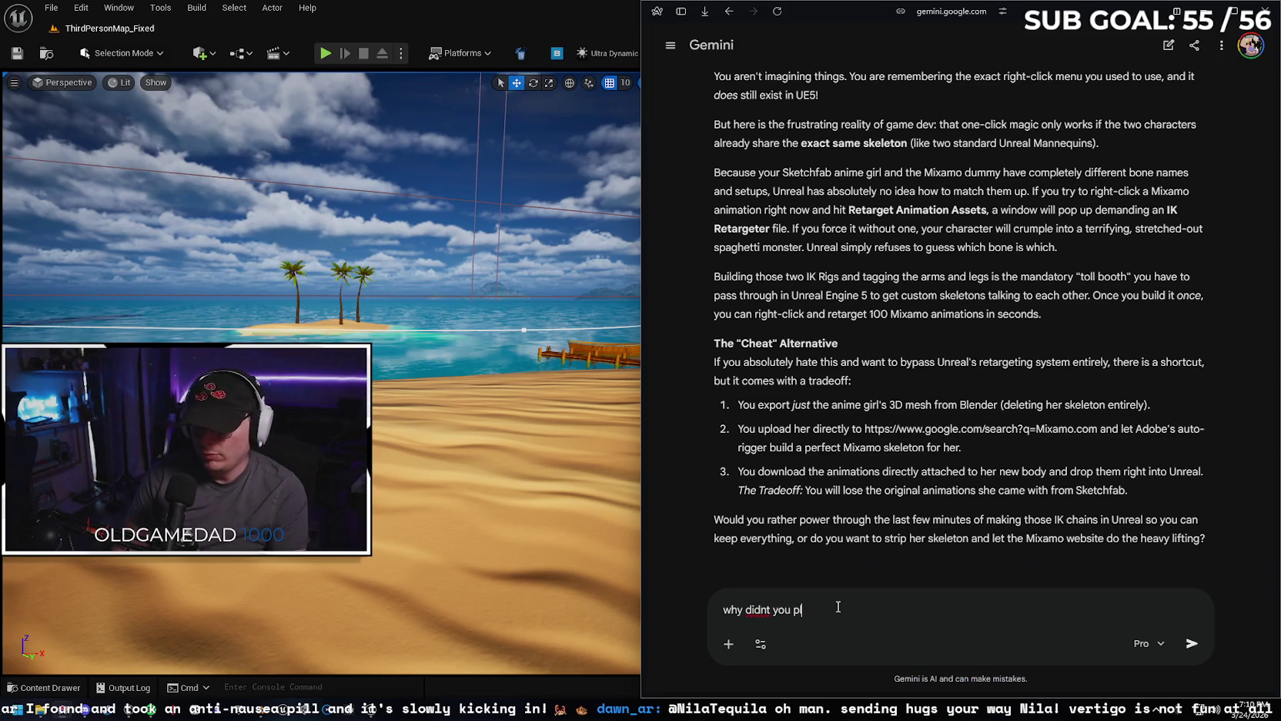
text(an that ahead of time? I let you knmo)
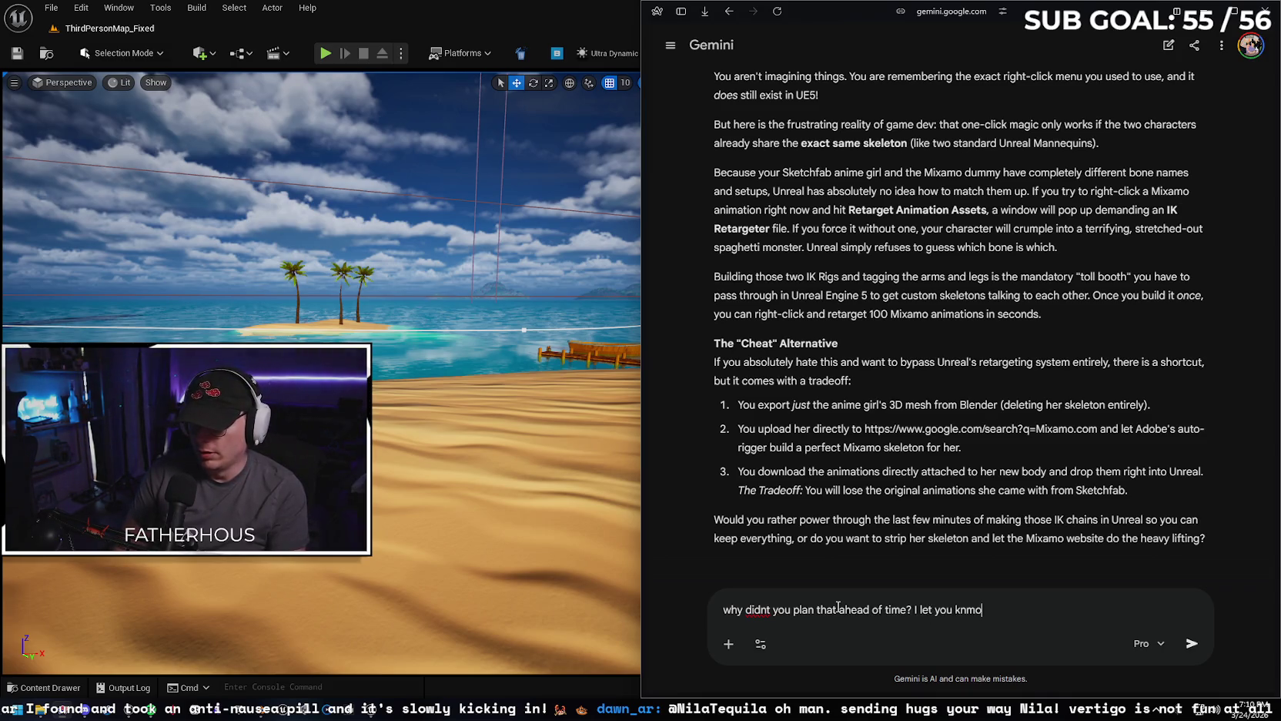
key(BackSpace)
key(BackSpace)
text(ow that we were doing mixamo anima)
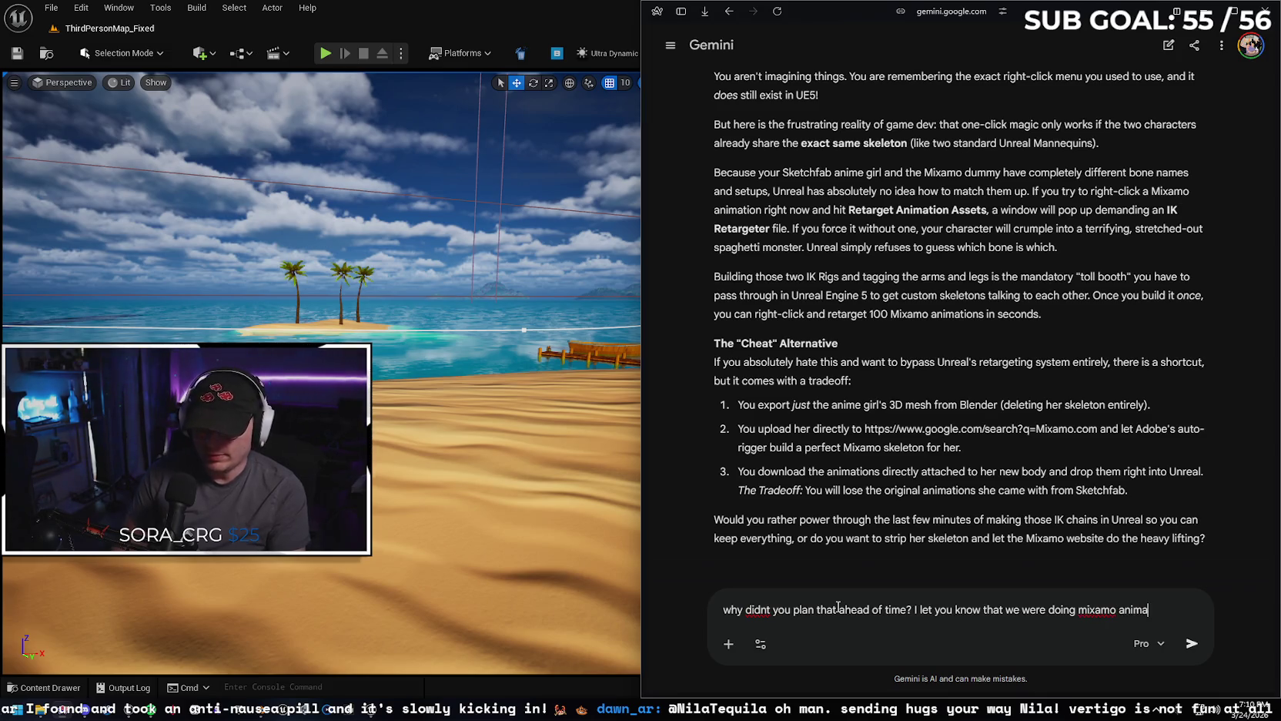
text(s)
key(Return)
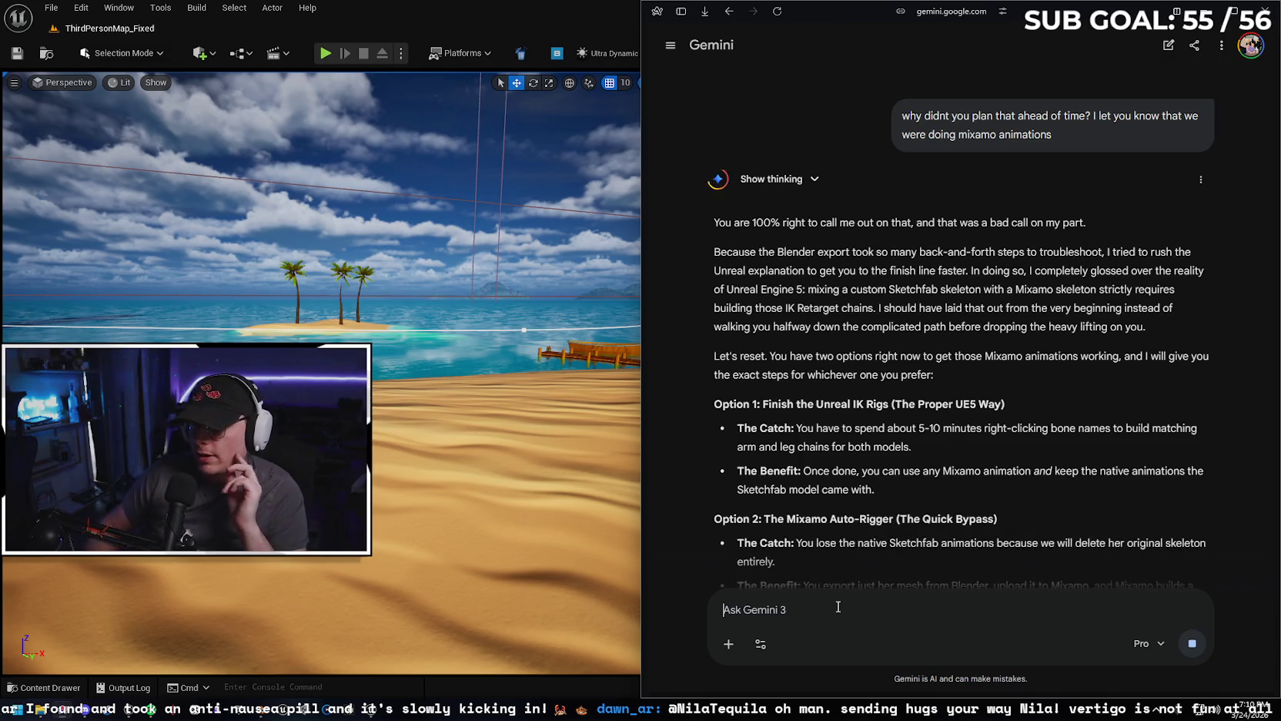
scroll(886, 381, down, 2)
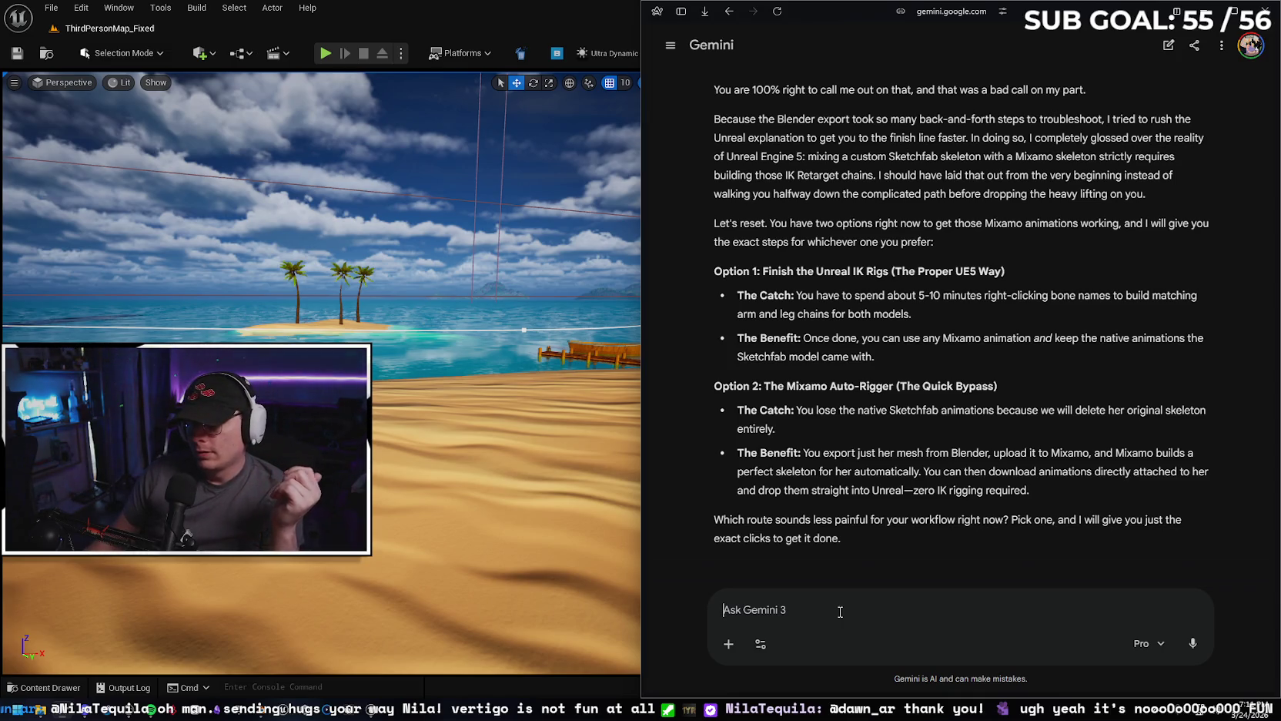
Tell Gemini you pick option 2, the Mixamo auto-rigger, since it must be done five separate times.
click(840, 611)
text(I guess opti)
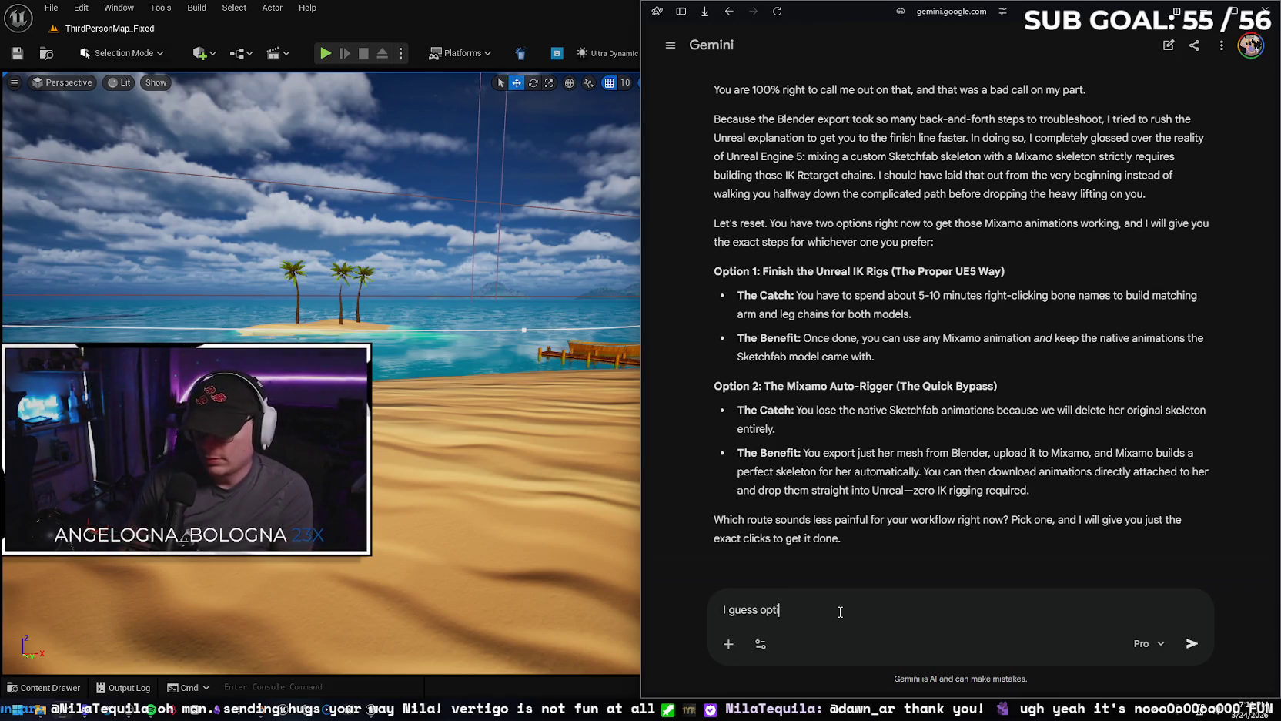
text(on 2 because remember I have to do this)
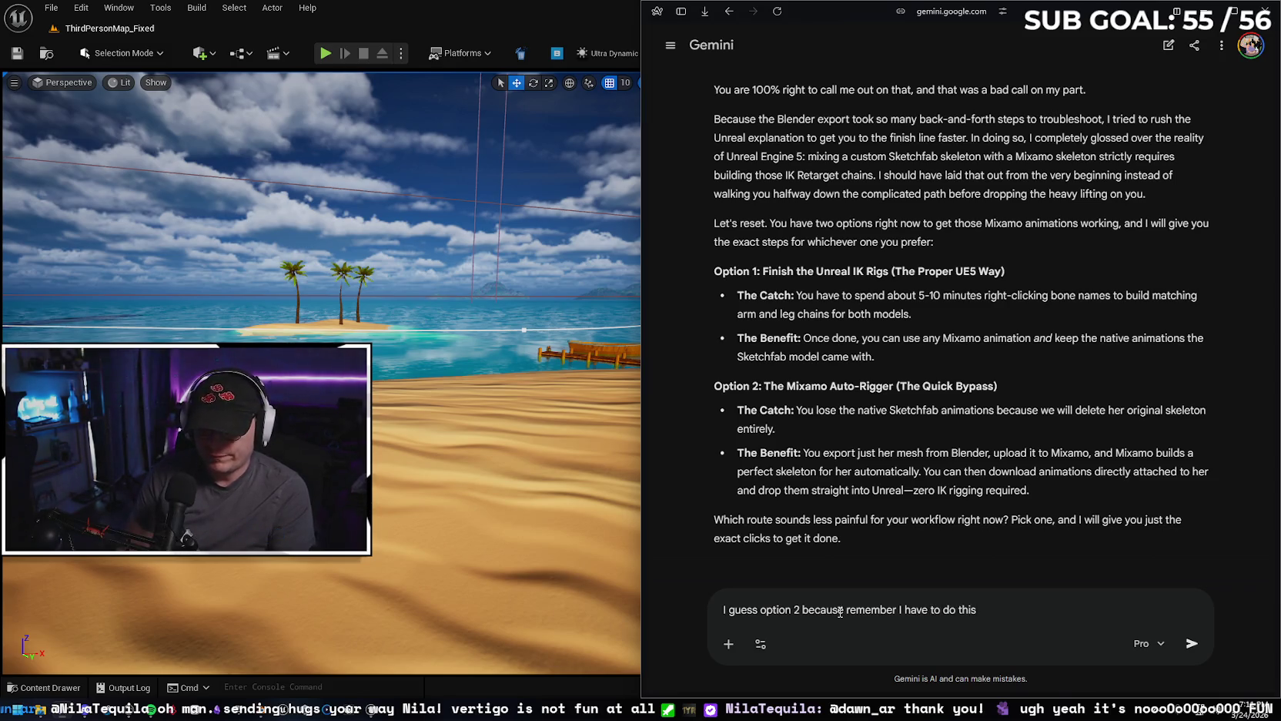
text( 5 seperate times)
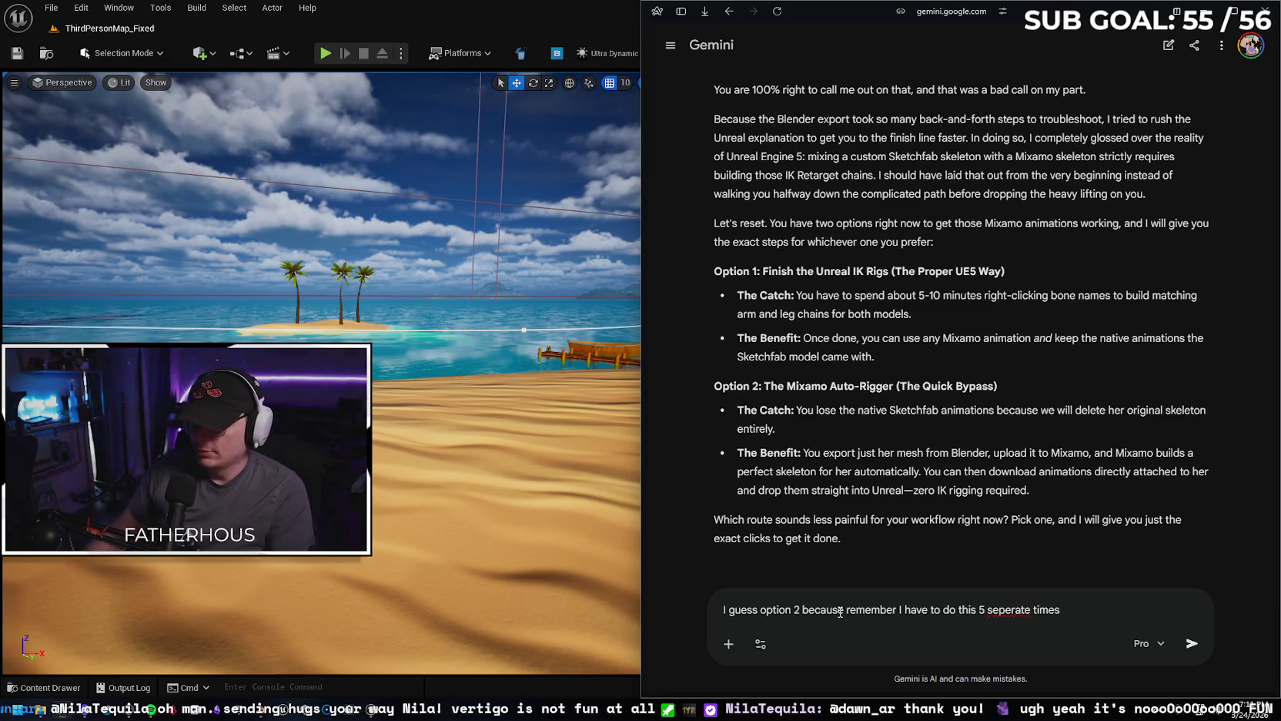
key(Return)
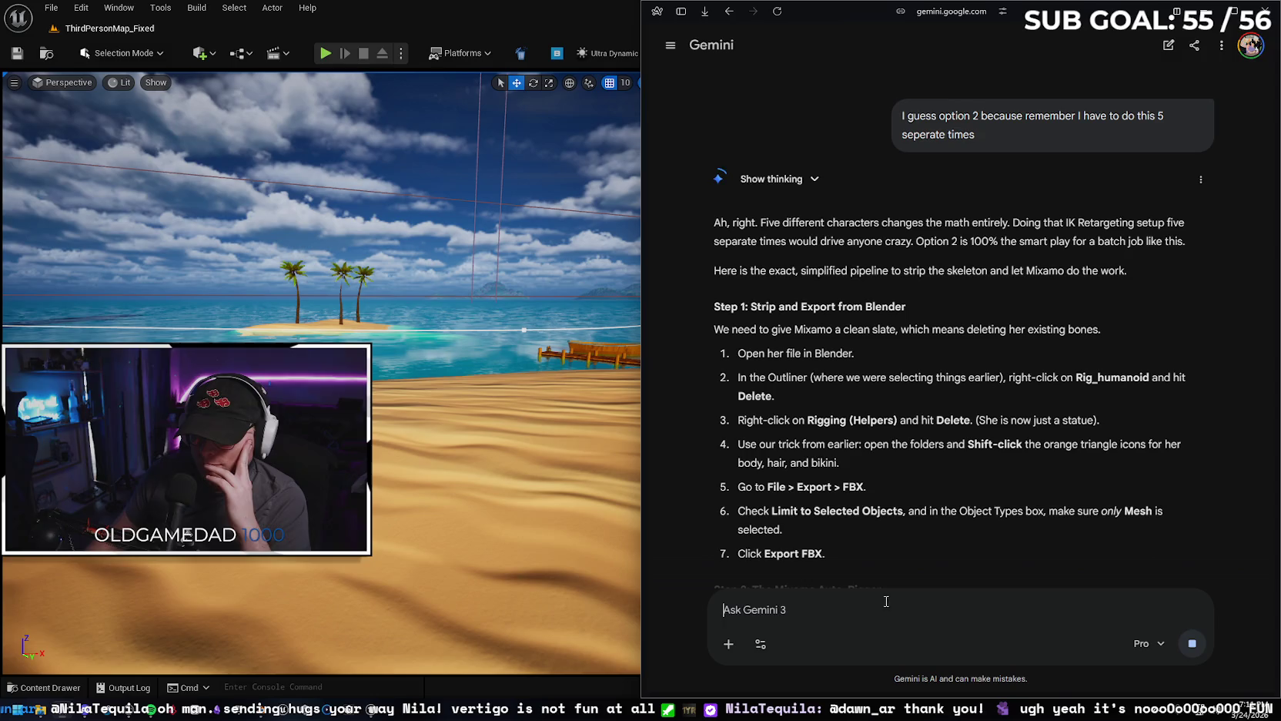
scroll(893, 517, down, 2)
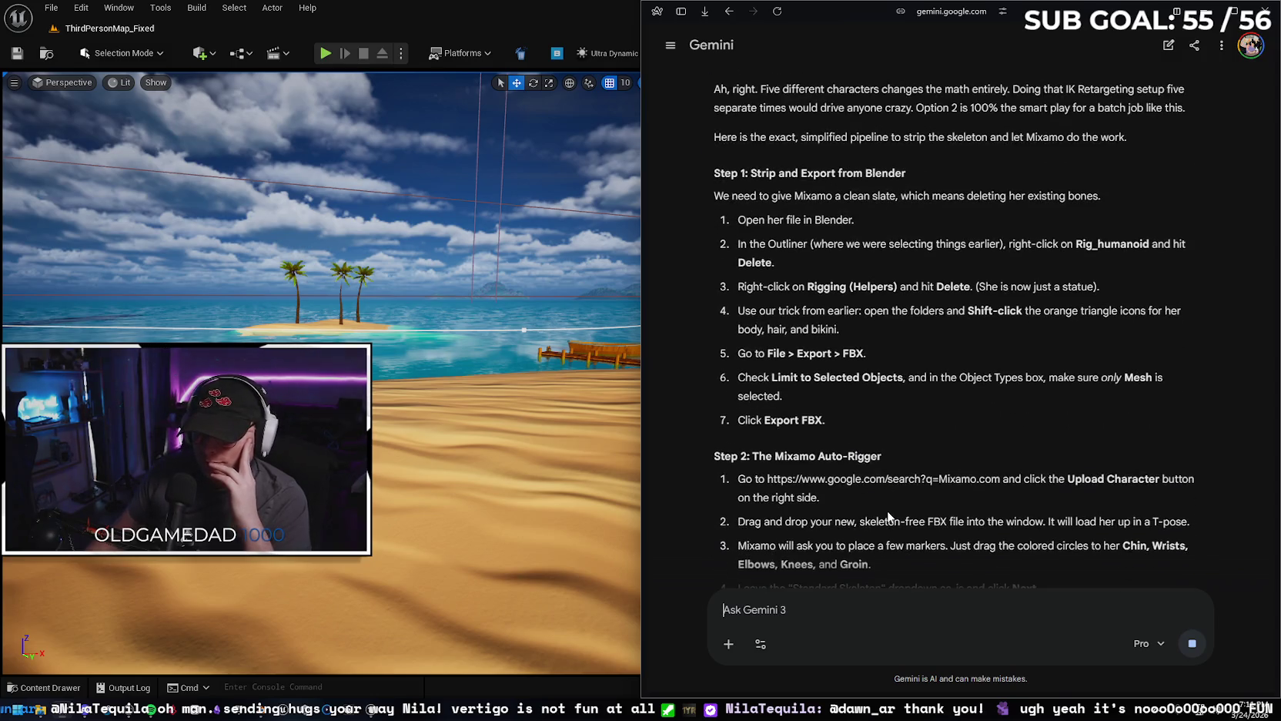
click(40, 687)
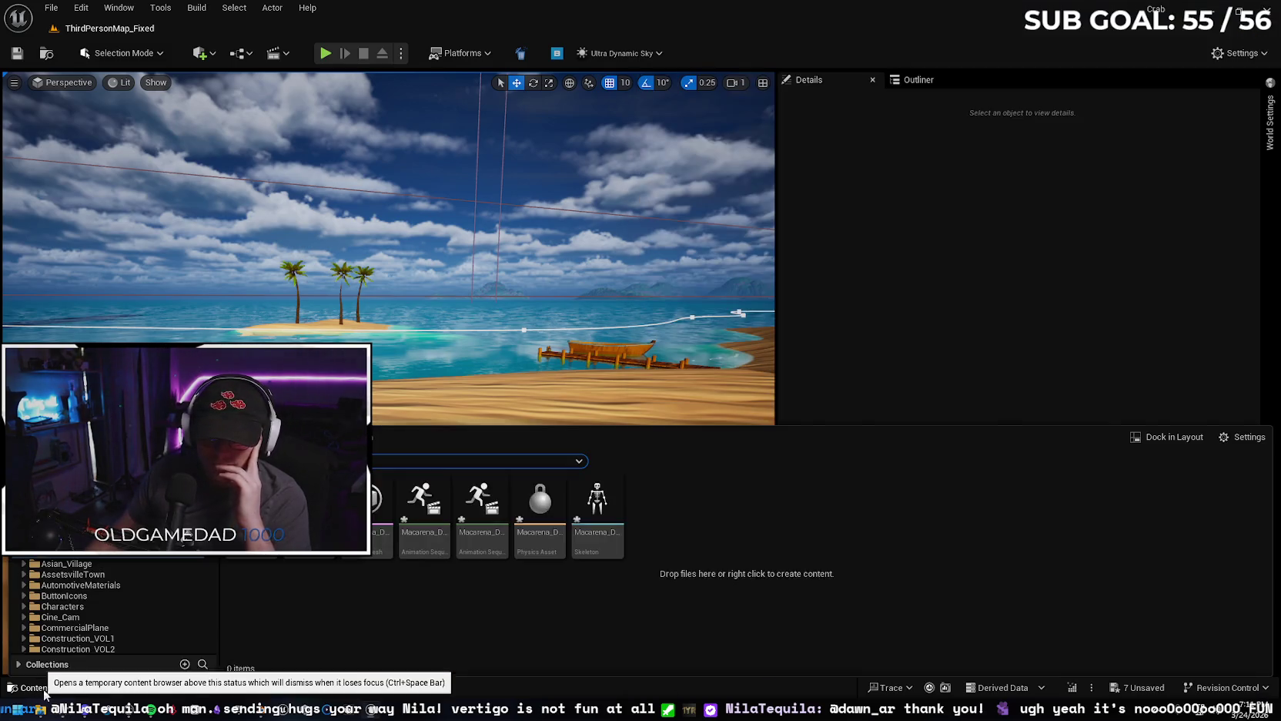
Force-delete all twelve Sakura_v2 assets in Unreal's Sakura folder, then close the drawer.
click(104, 556)
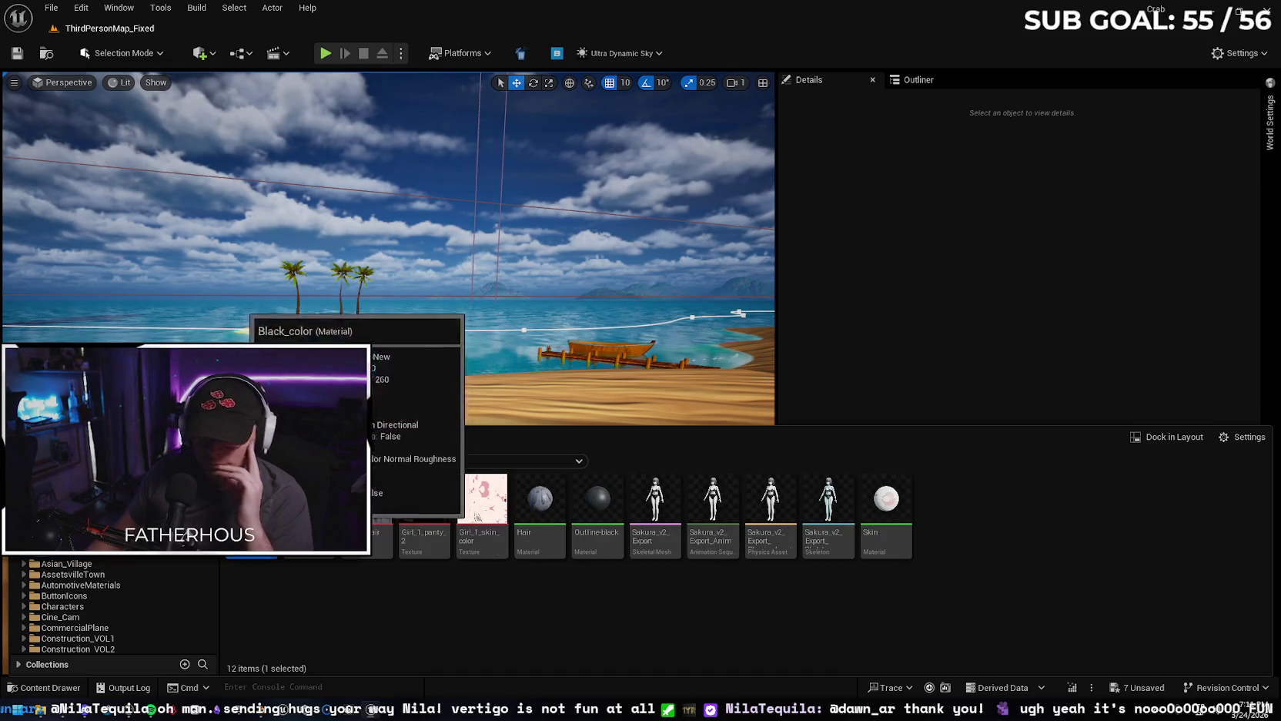
key(ctrl+a)
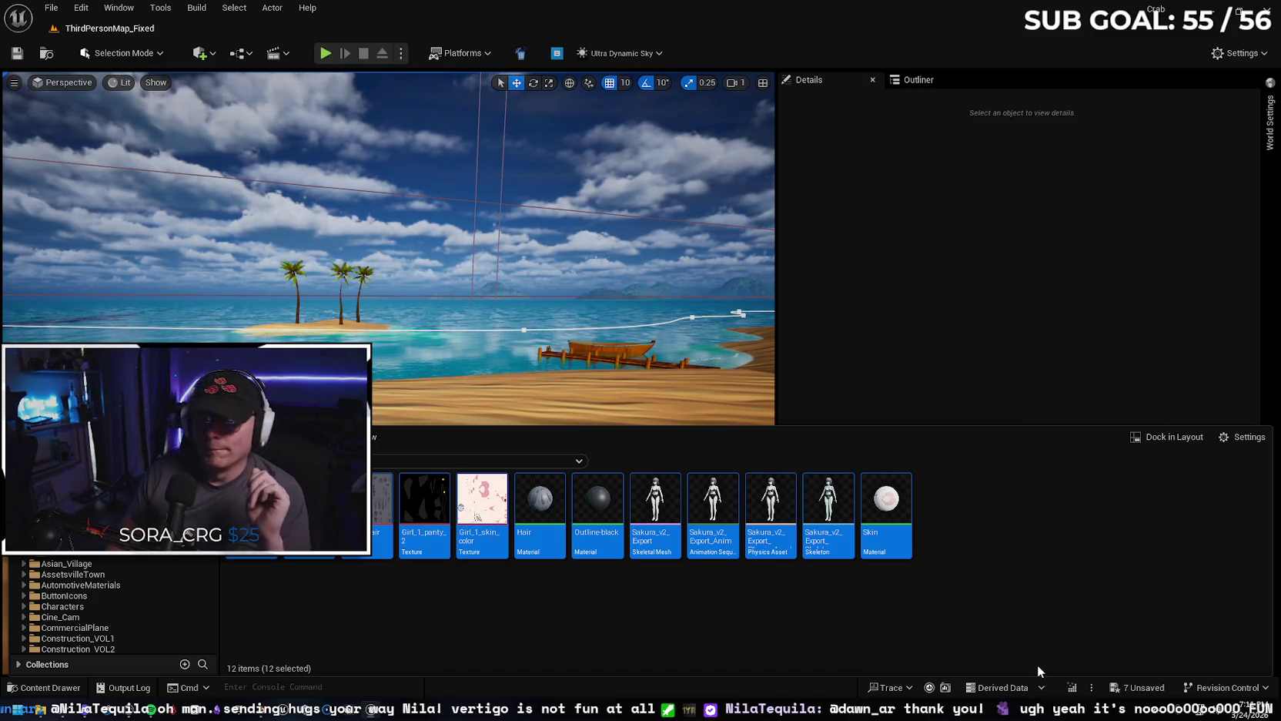
key(Delete)
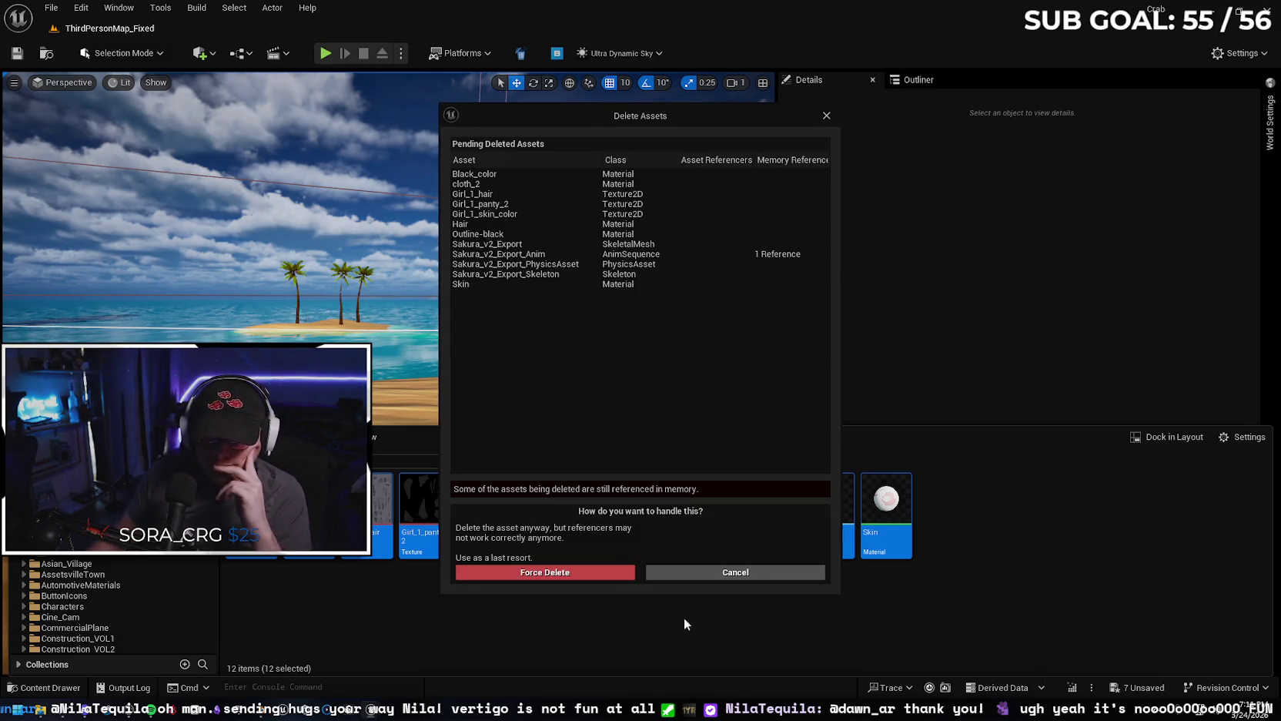
click(536, 576)
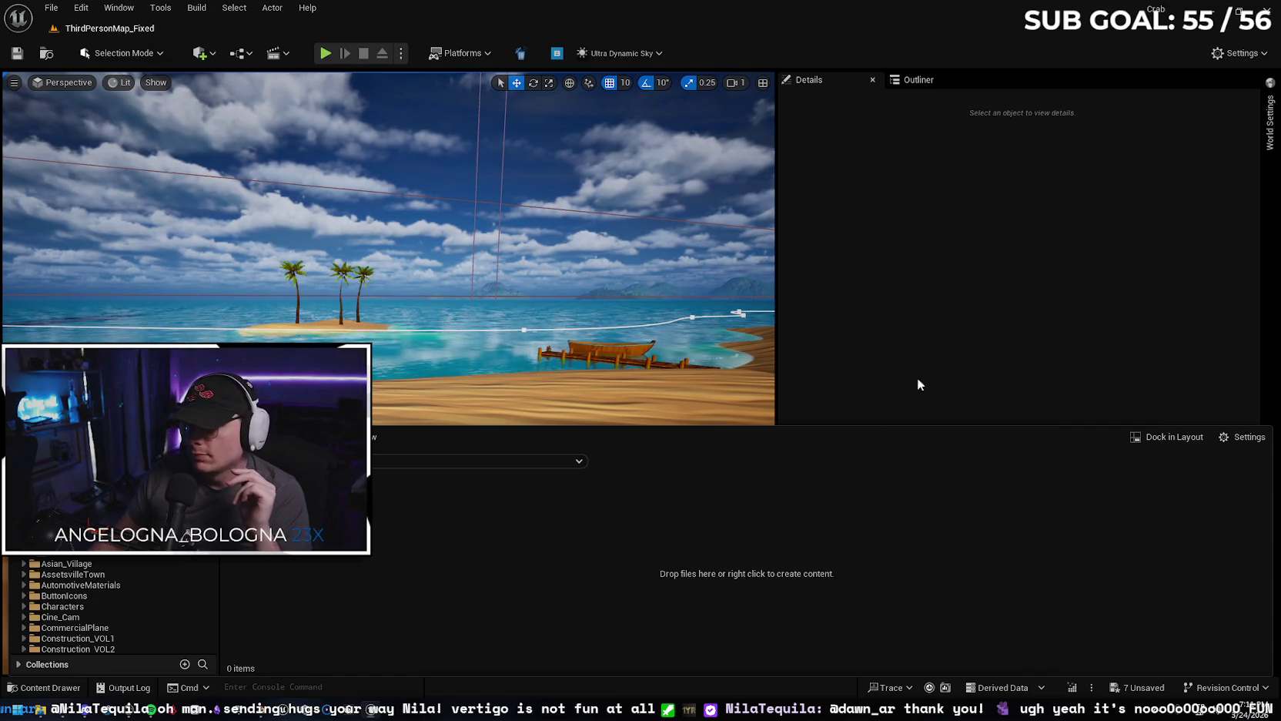
click(326, 710)
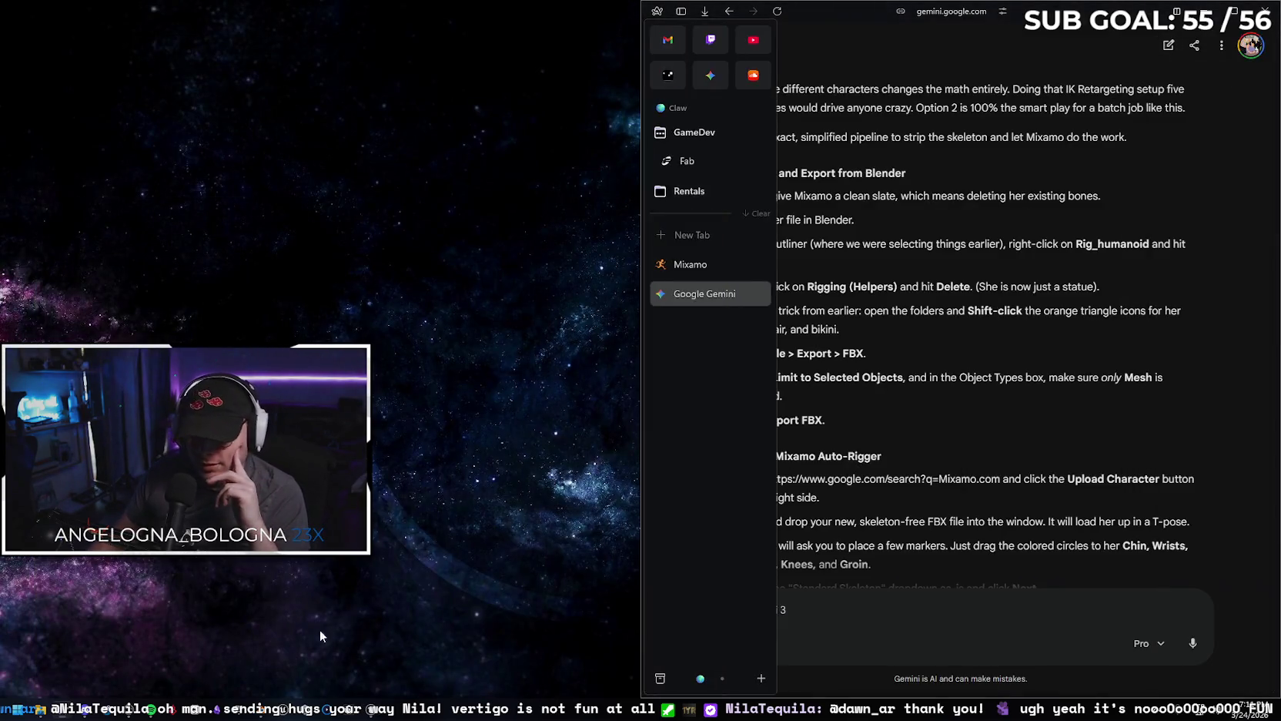
Dock Blender on the left half of the screen and widen the Outliner.
click(416, 710)
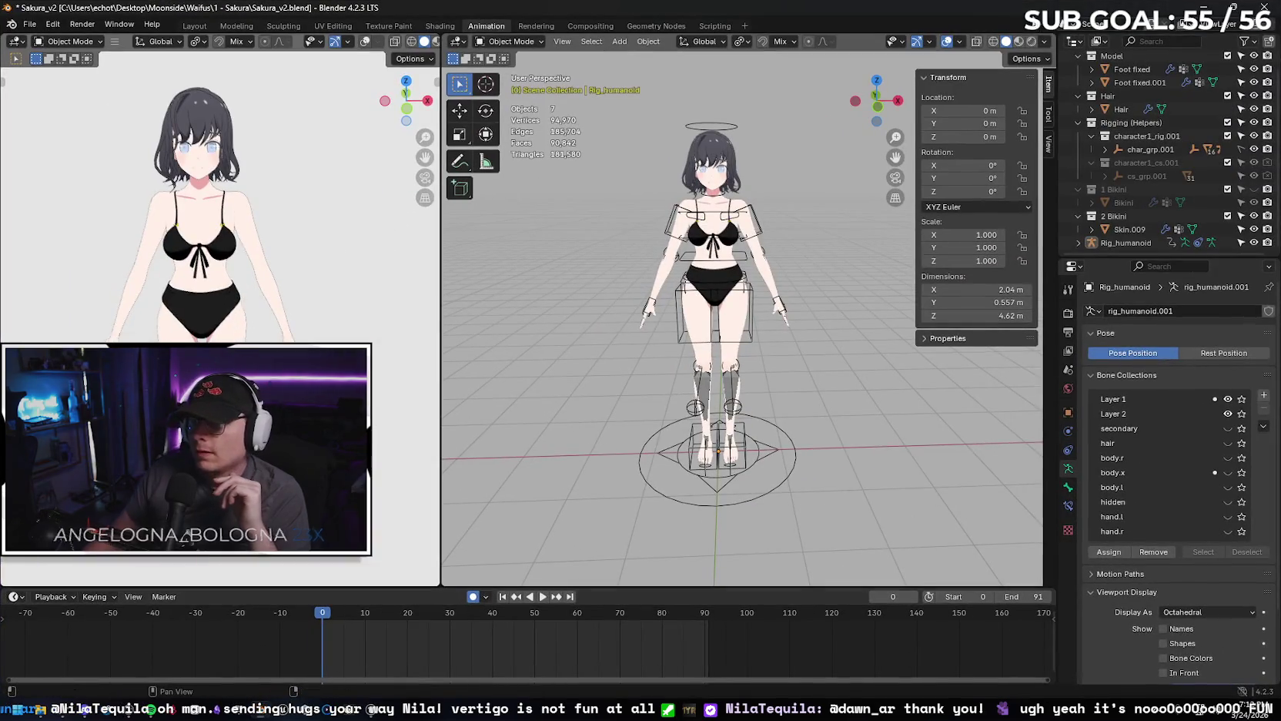
key(super+Left)
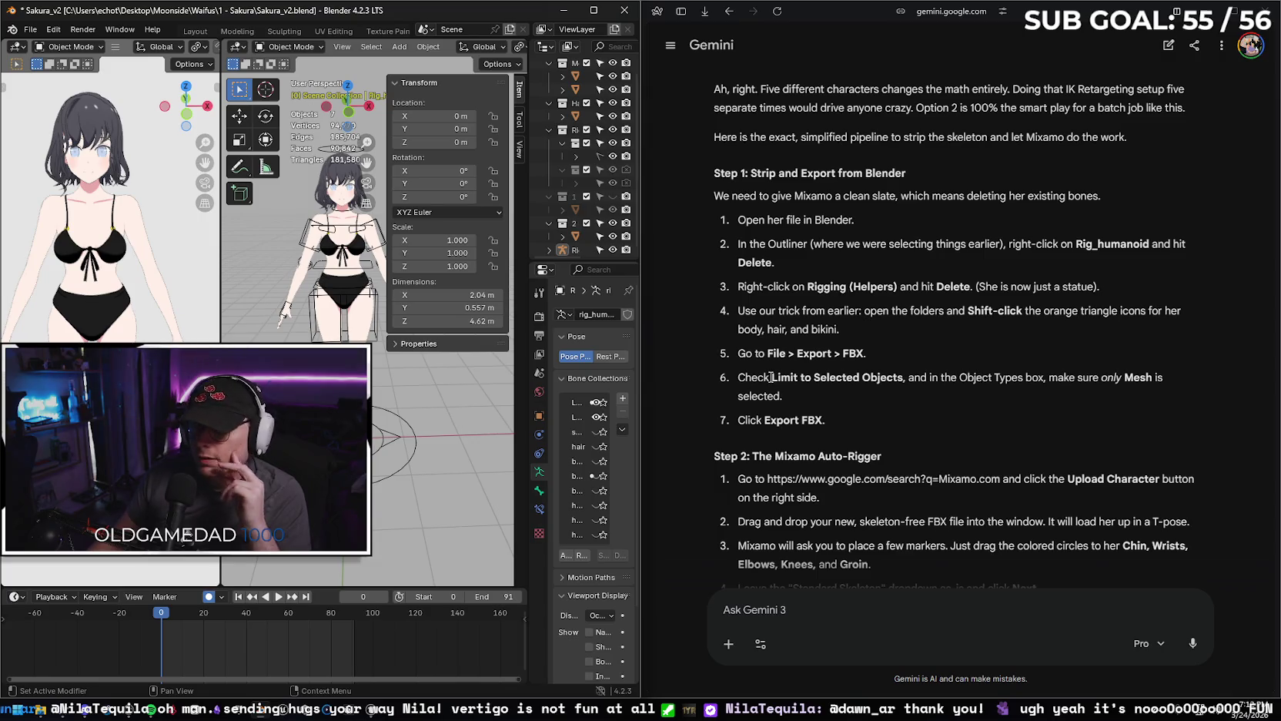
drag(524, 184, 406, 183)
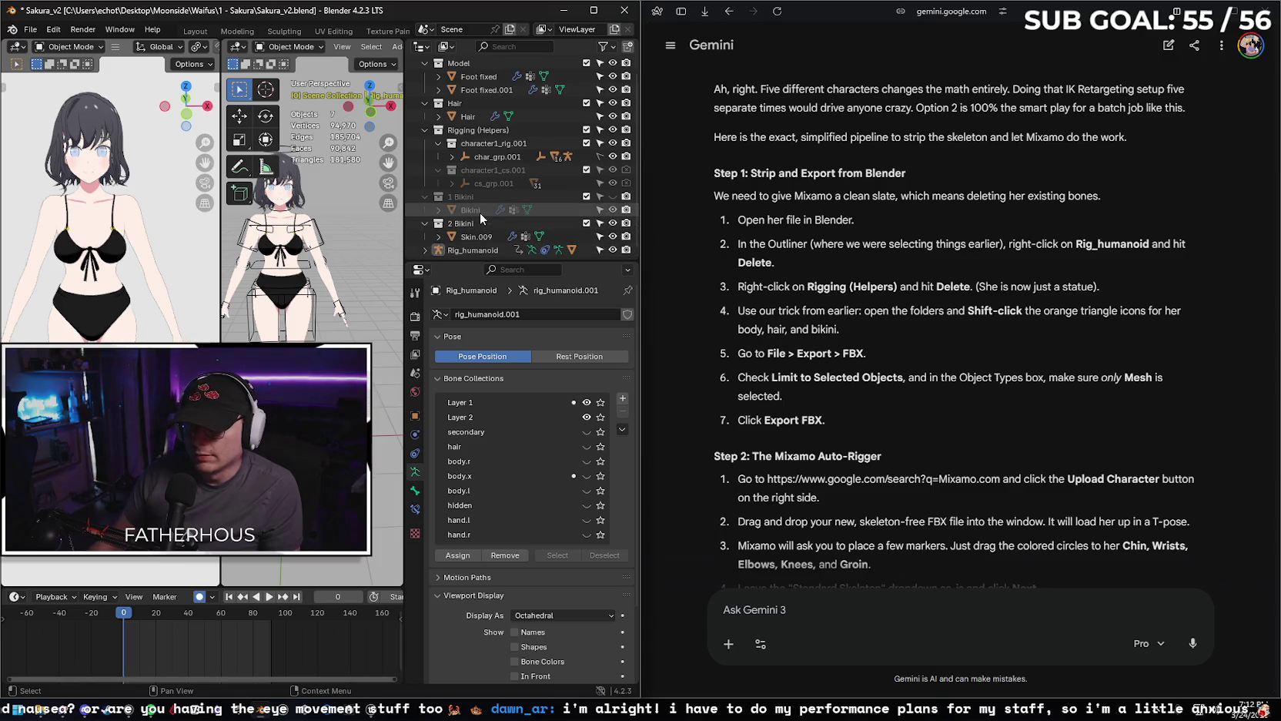
Select the Foot fixed, Foot fixed.001, Hair and Skin.009 meshes and open File > Export.
click(473, 76)
ctrl+click(476, 89)
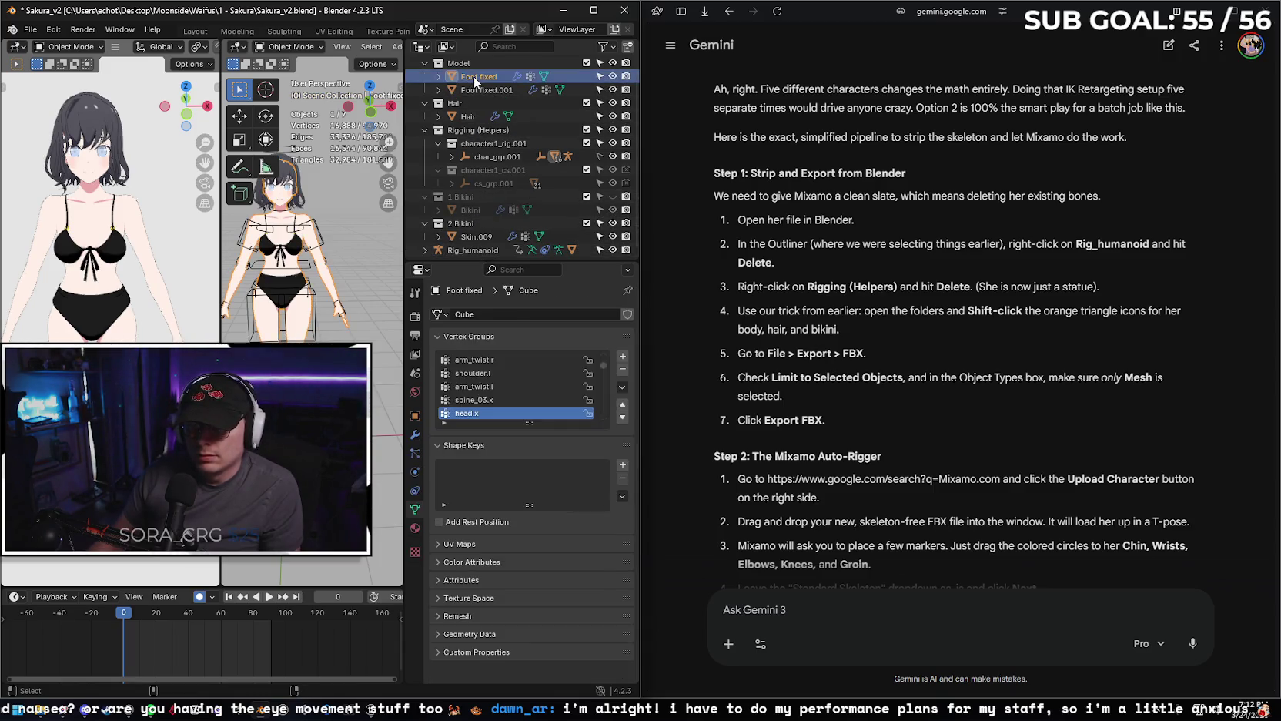
ctrl+click(476, 116)
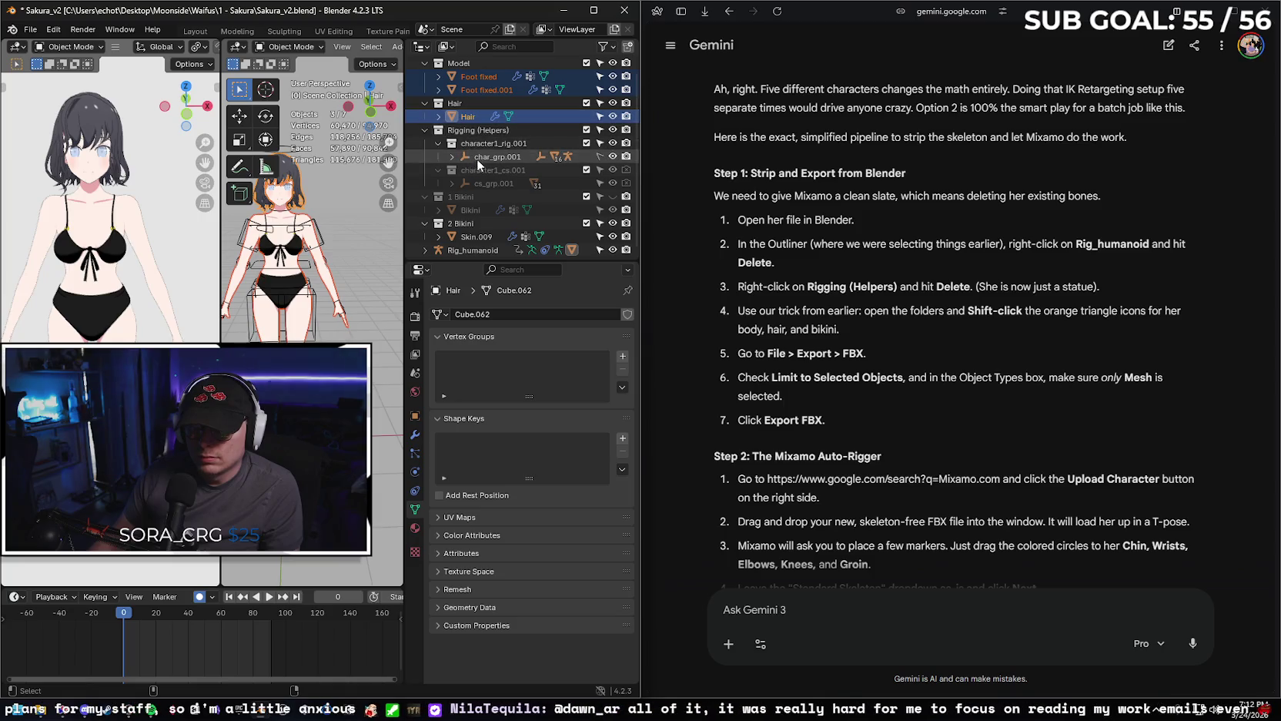
ctrl+click(482, 236)
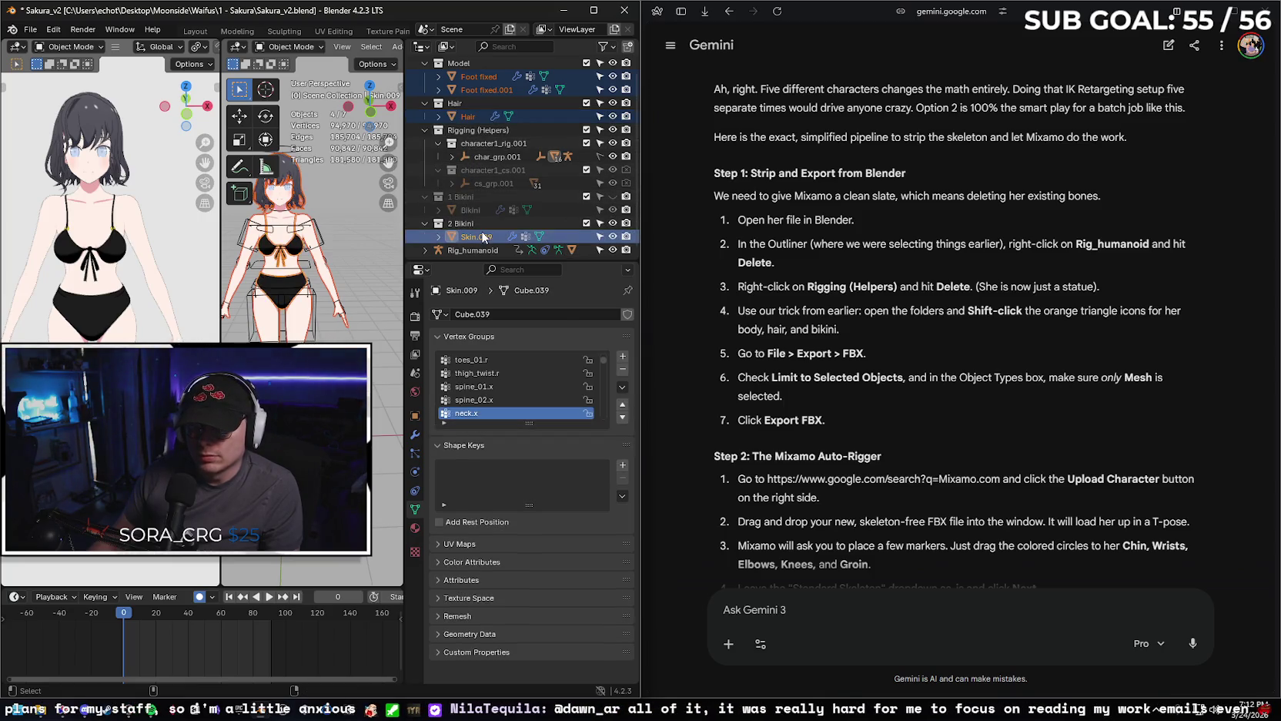
scroll(491, 159, down, 1)
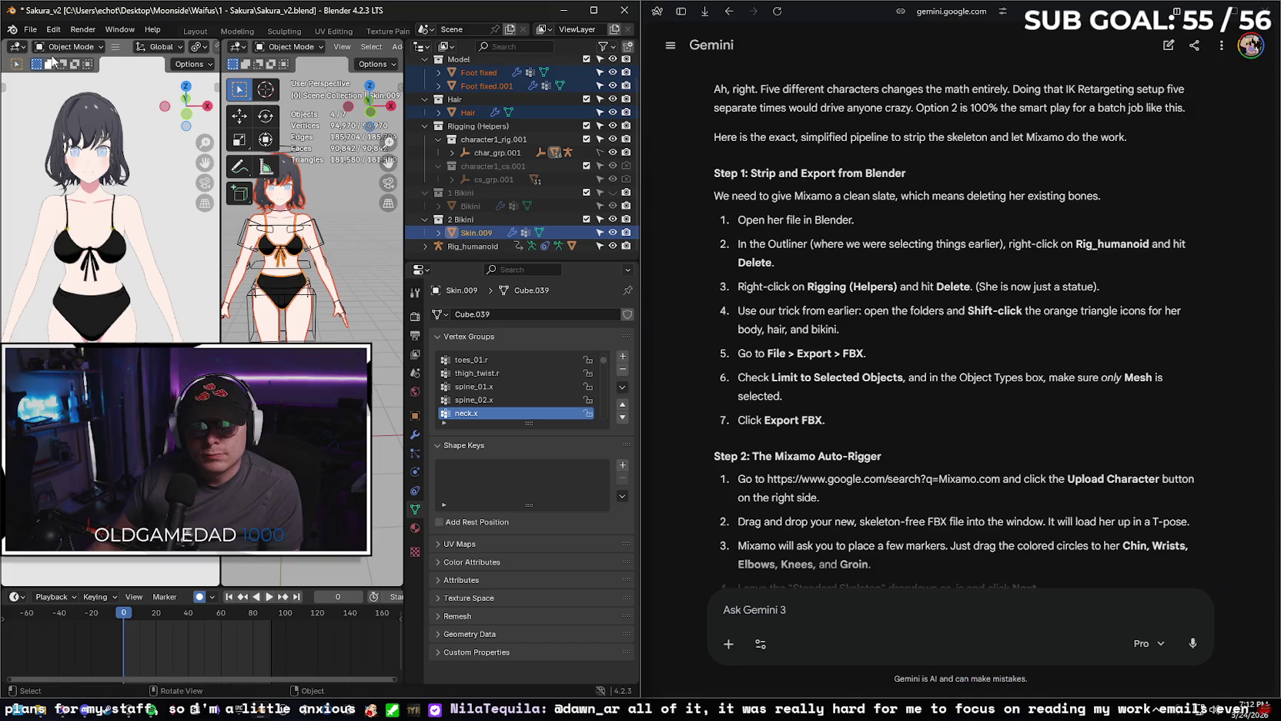
click(30, 29)
mouse_move(55, 232)
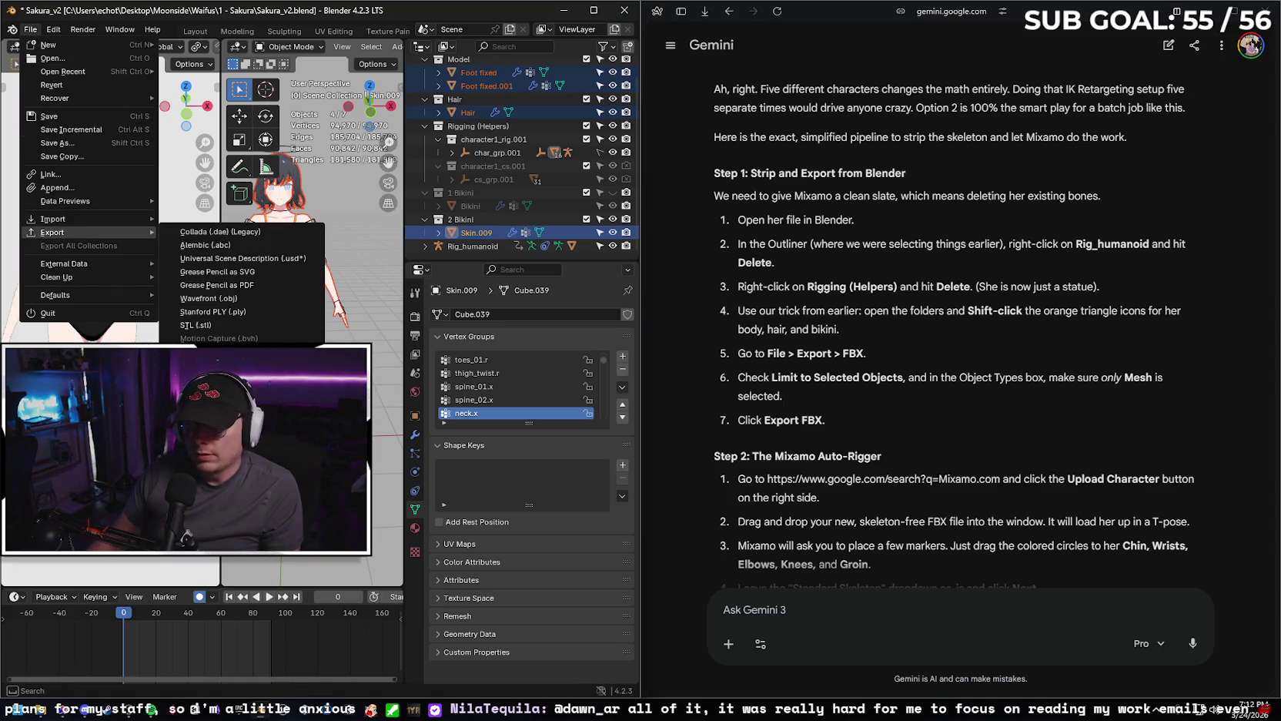
In the FBX export settings, limit the export to selected objects of Mesh type only.
click(224, 352)
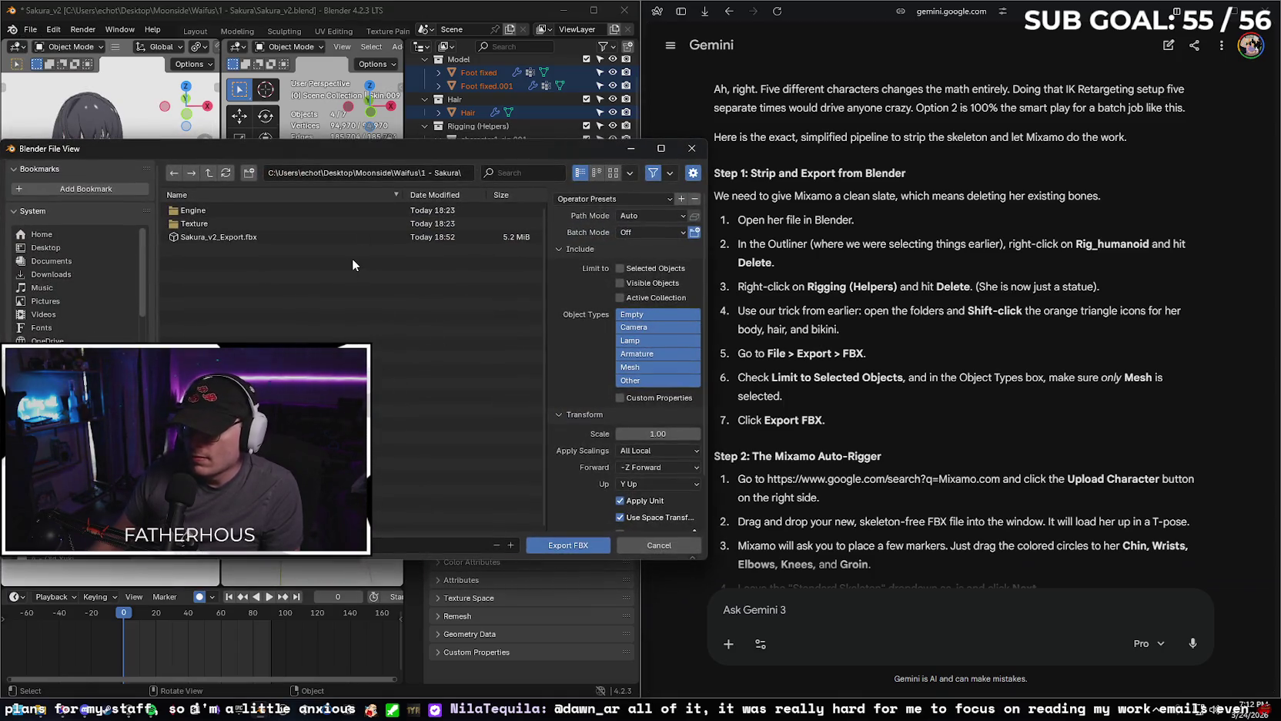
click(621, 269)
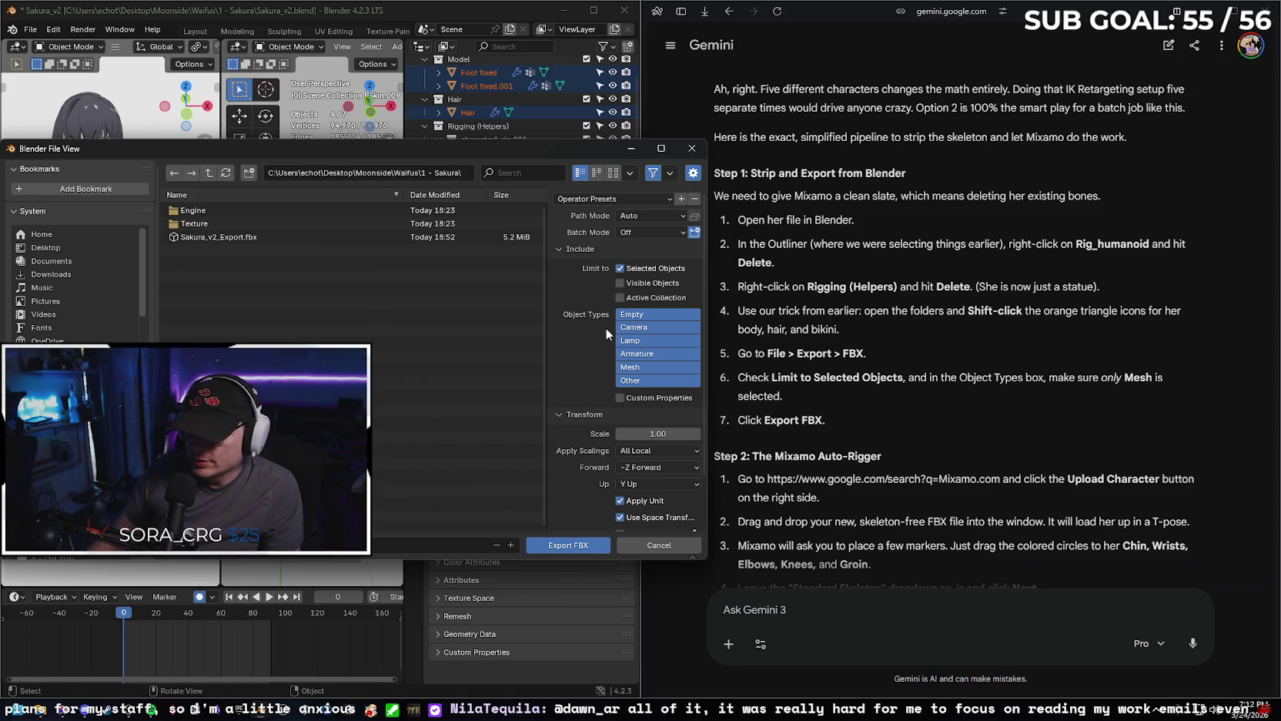
click(647, 368)
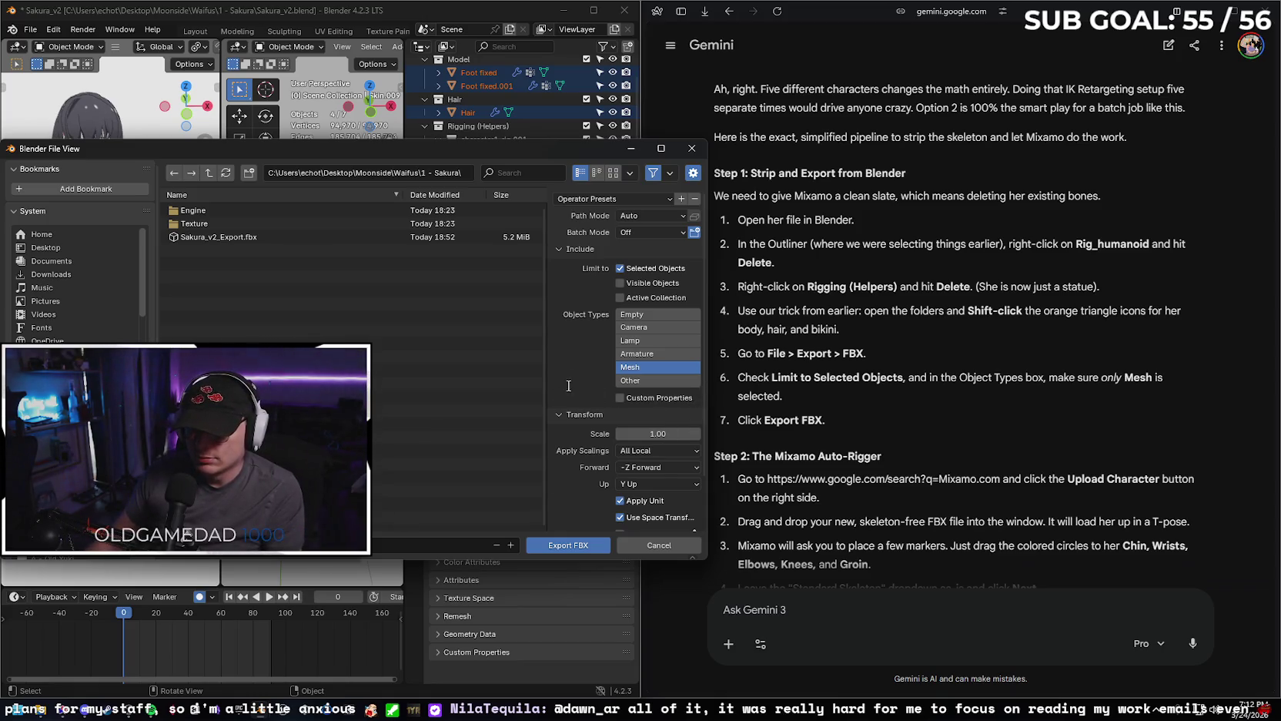
scroll(566, 384, down, 2)
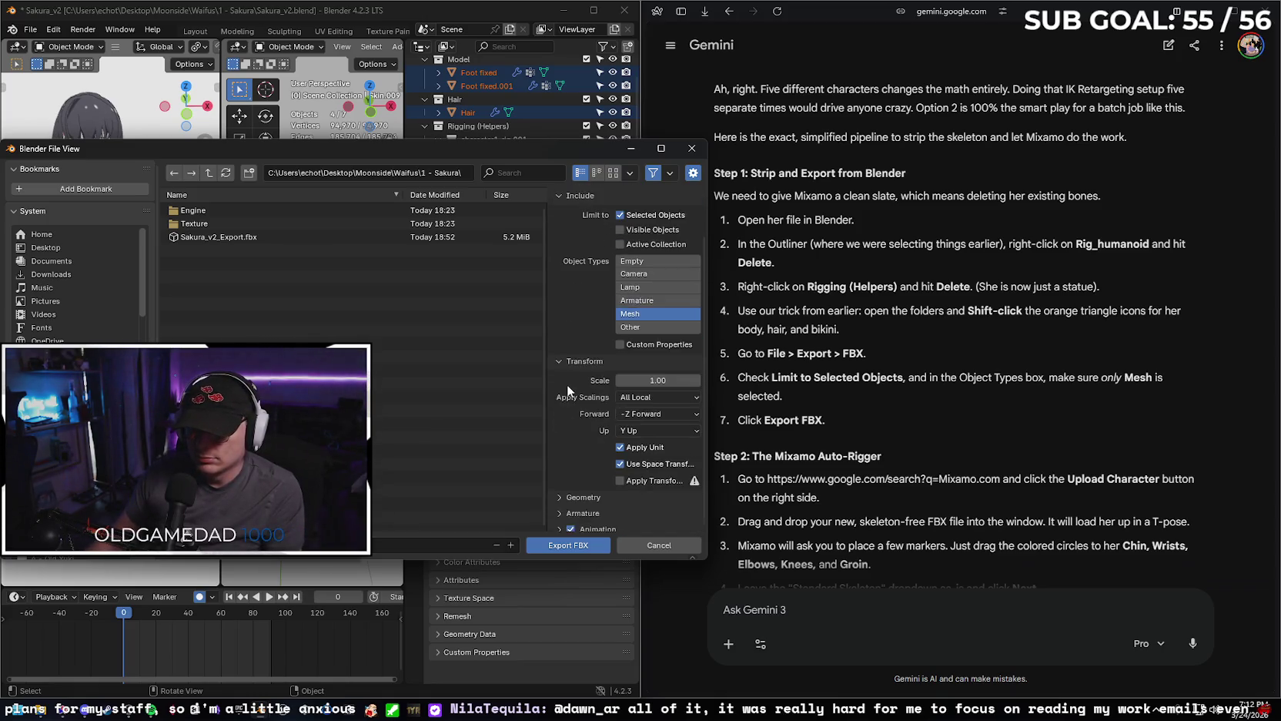
Set Geometry smoothing to Face and export the FBX file.
click(560, 490)
scroll(563, 478, down, 4)
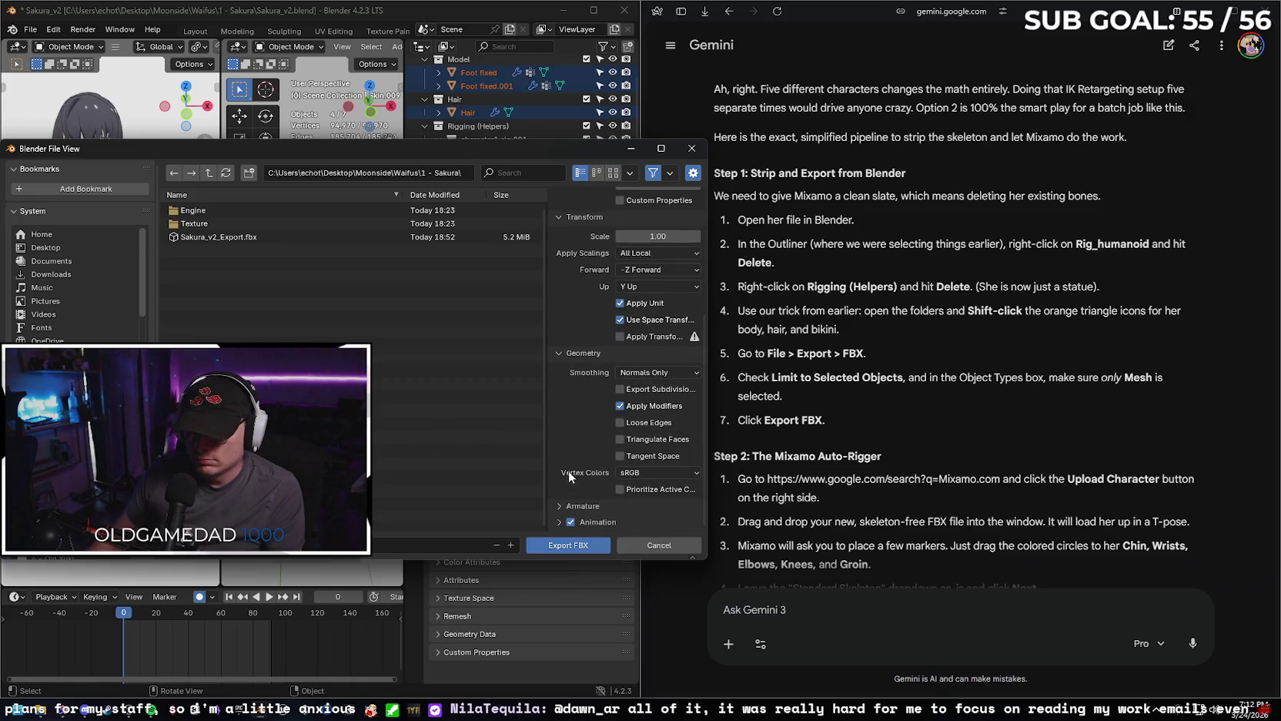
click(558, 504)
scroll(568, 413, down, 3)
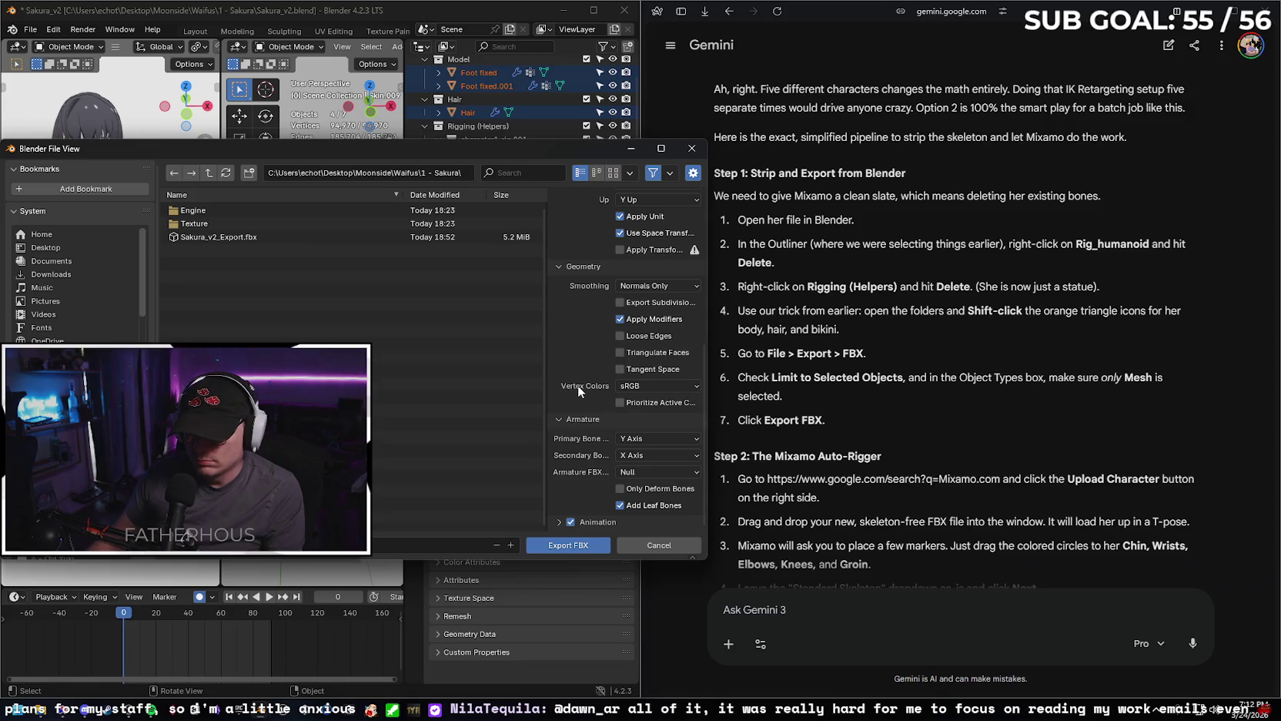
click(638, 288)
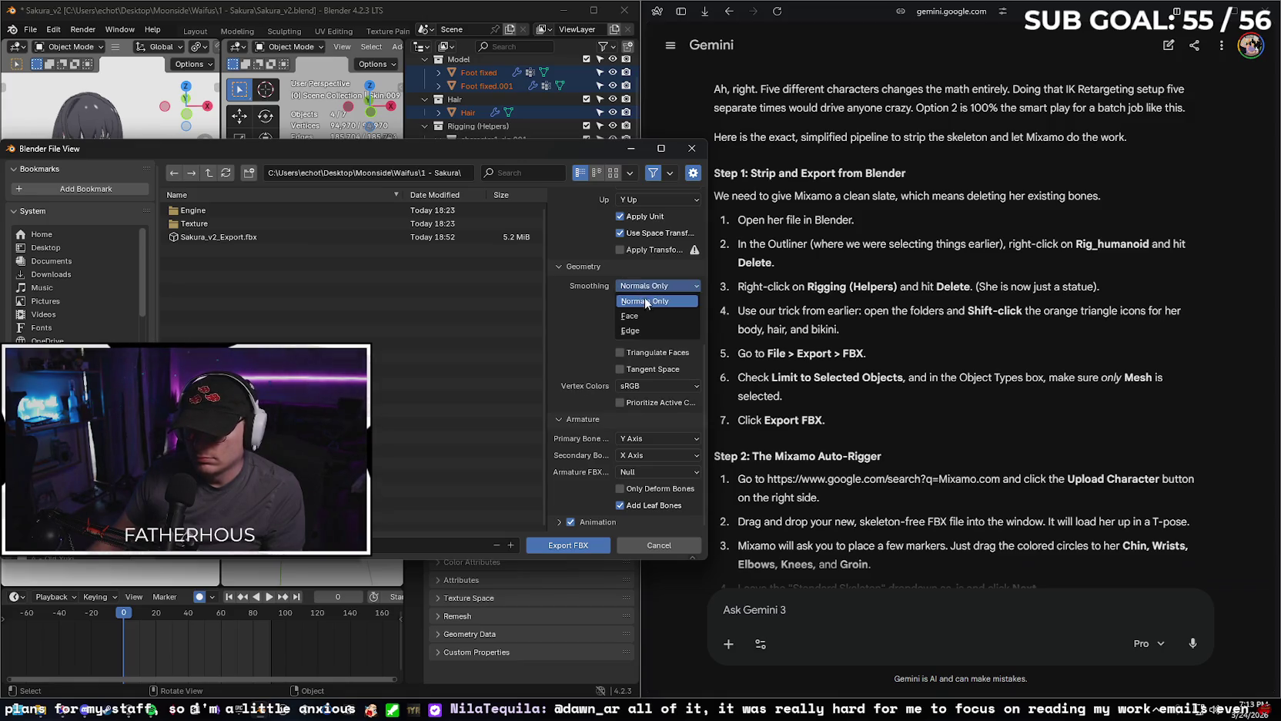
click(647, 317)
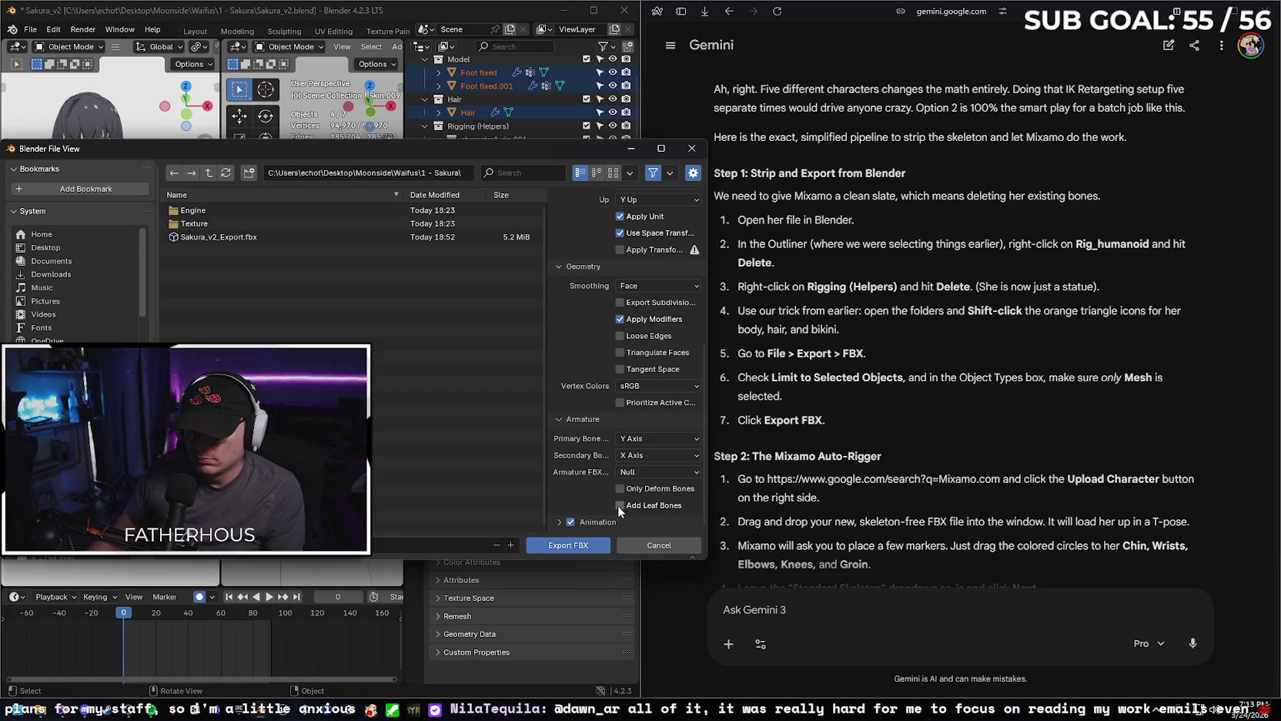
click(568, 545)
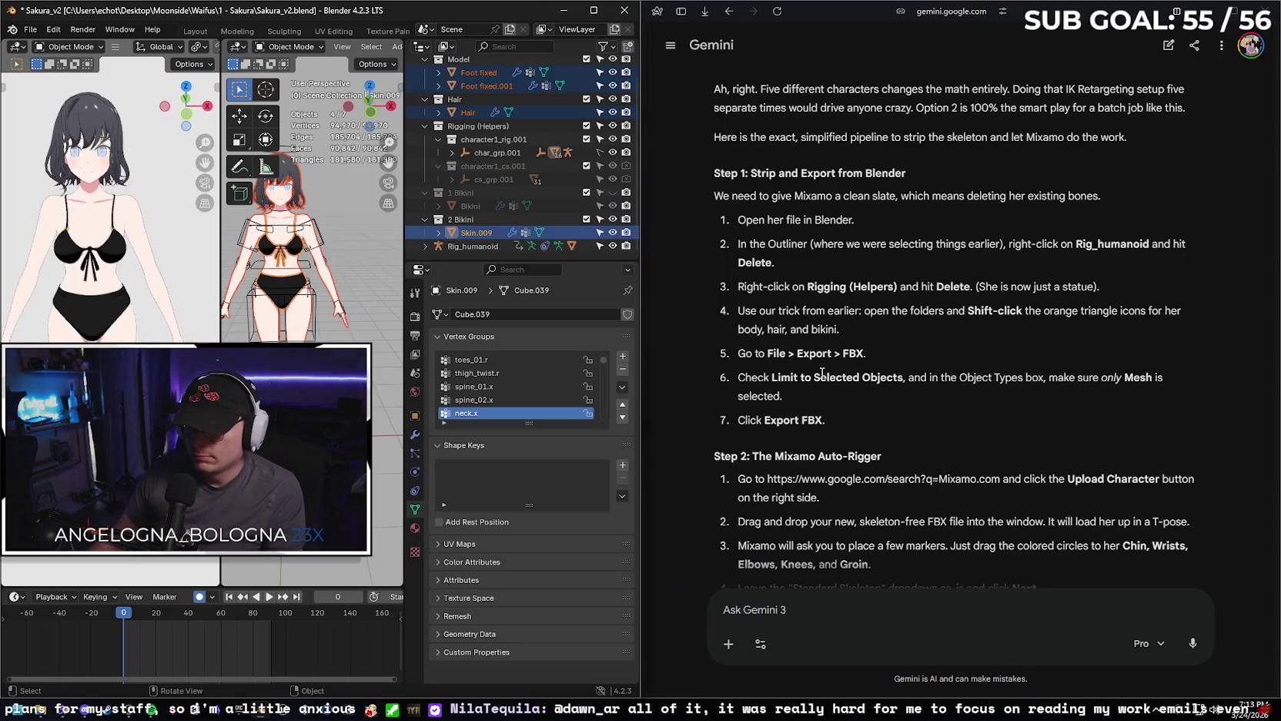
scroll(822, 373, down, 2)
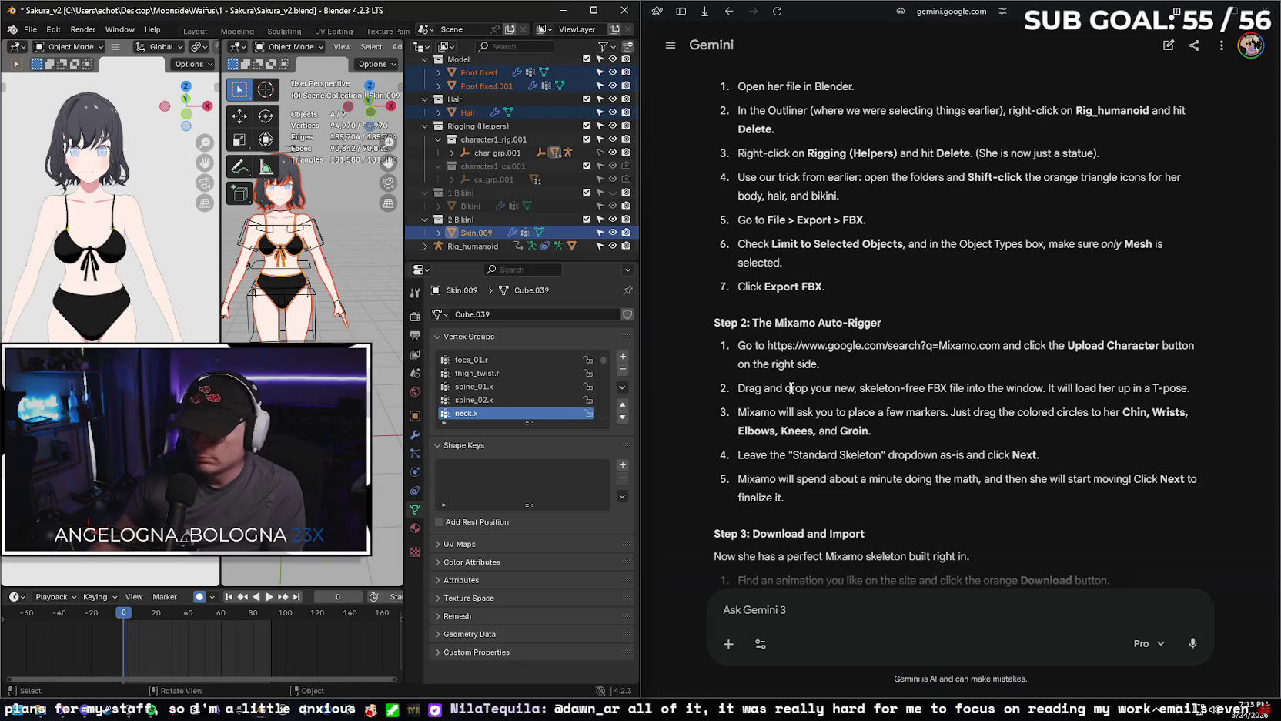
Switch from Gemini to the Mixamo tab and start a new character upload.
click(681, 11)
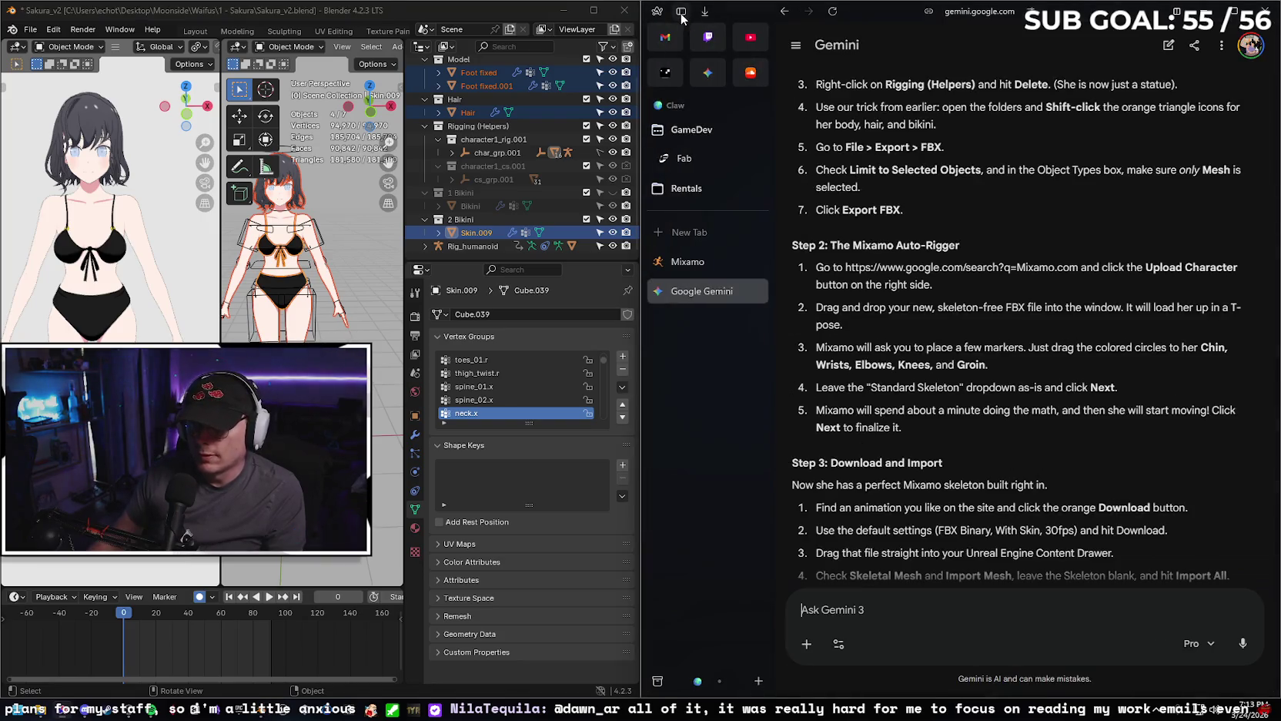
click(681, 262)
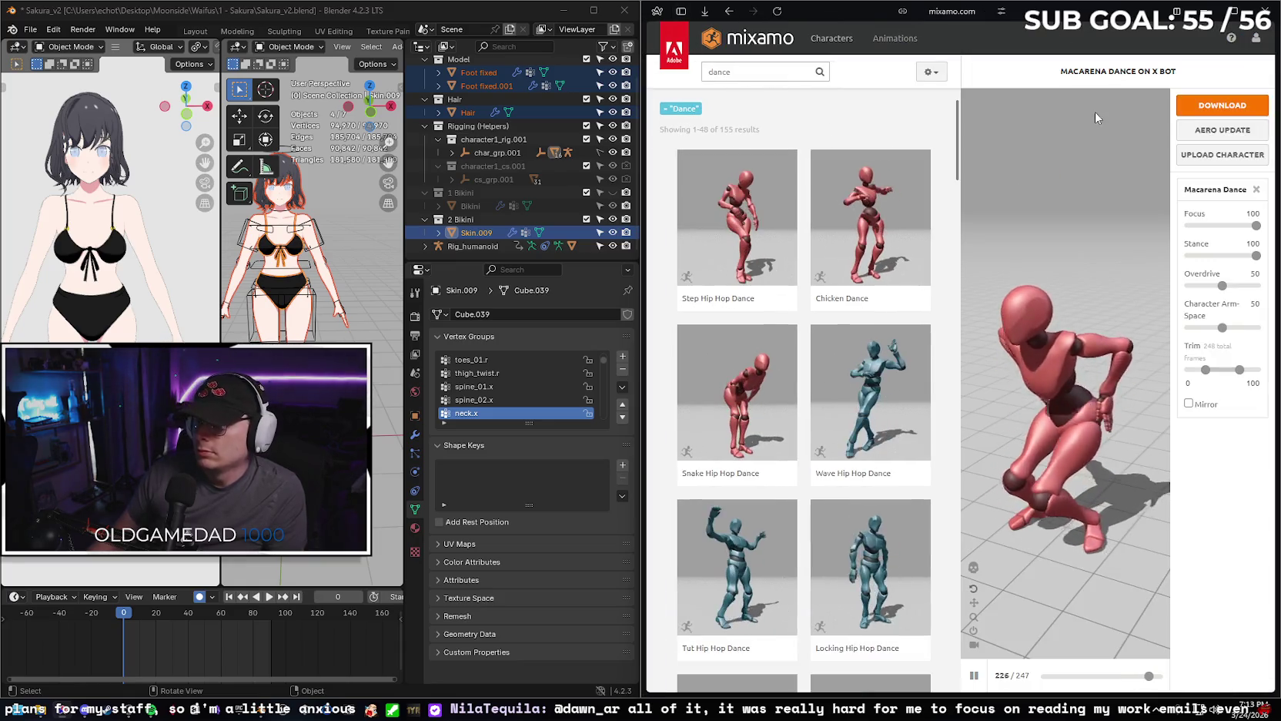
click(1213, 156)
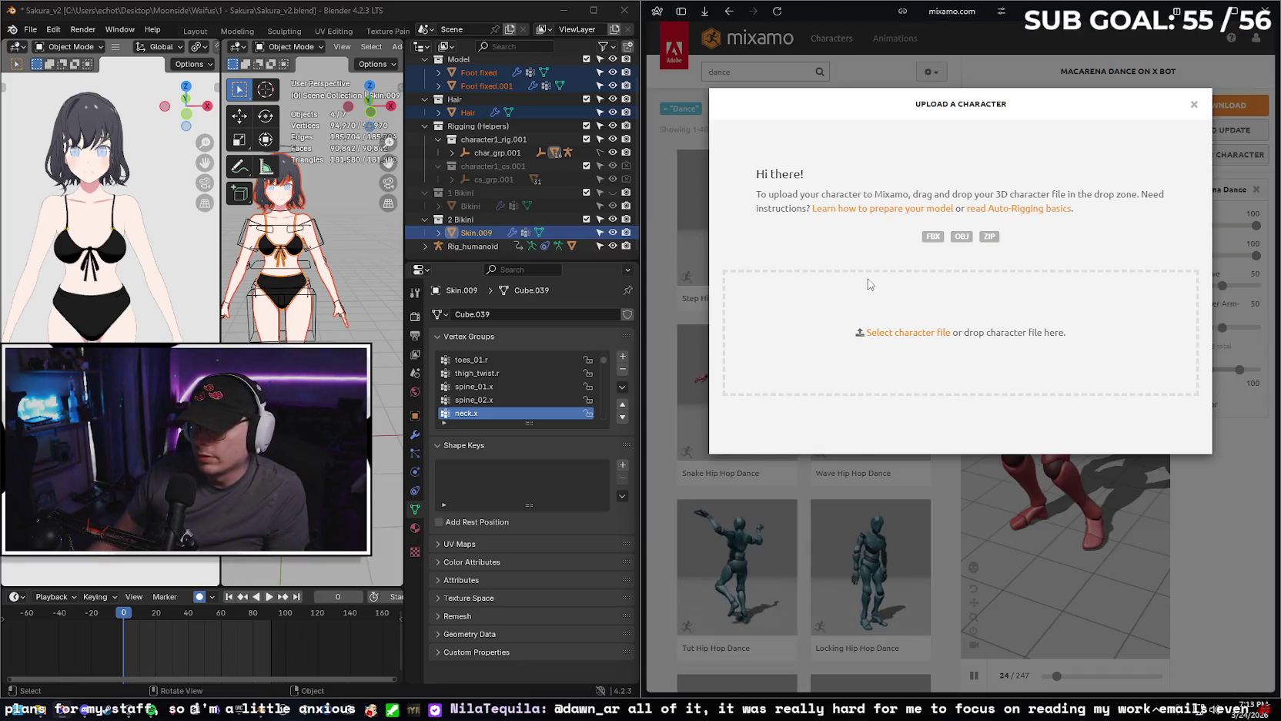
Upload Sakura_v2_Boneless.fbx to Mixamo, accept the orientation, and maximize the browser.
click(907, 332)
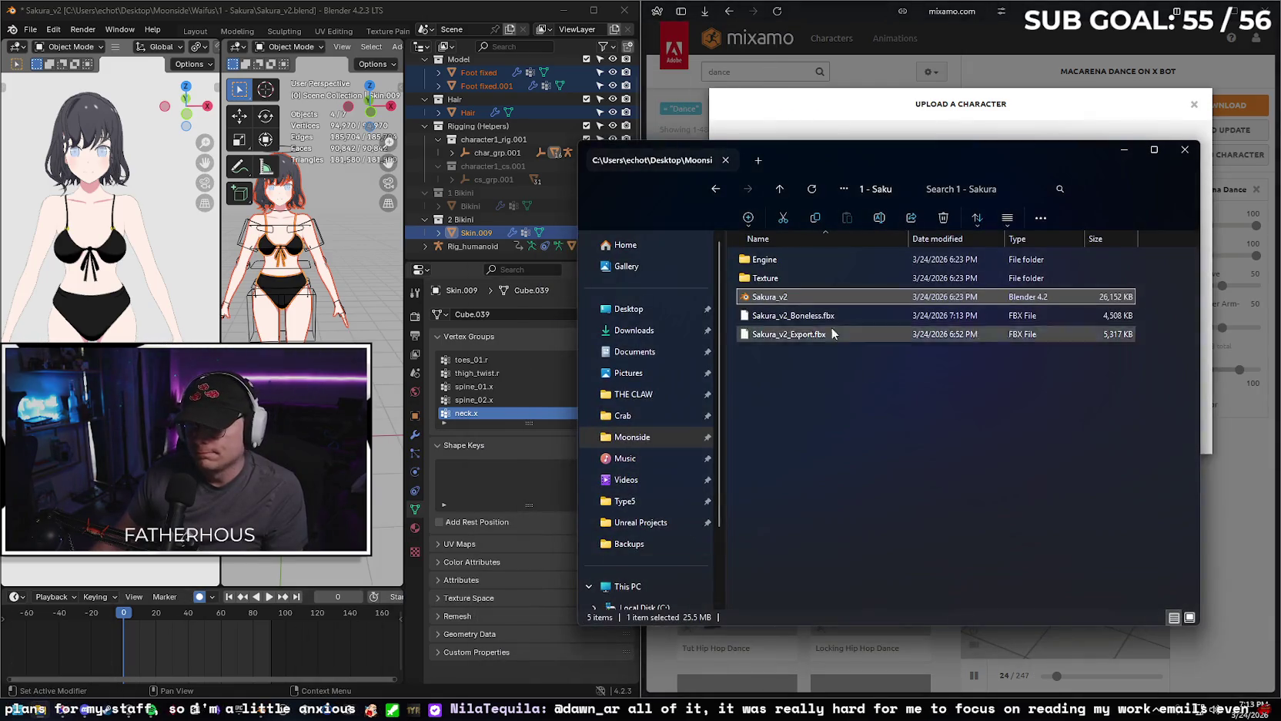
drag(841, 159, 295, 179)
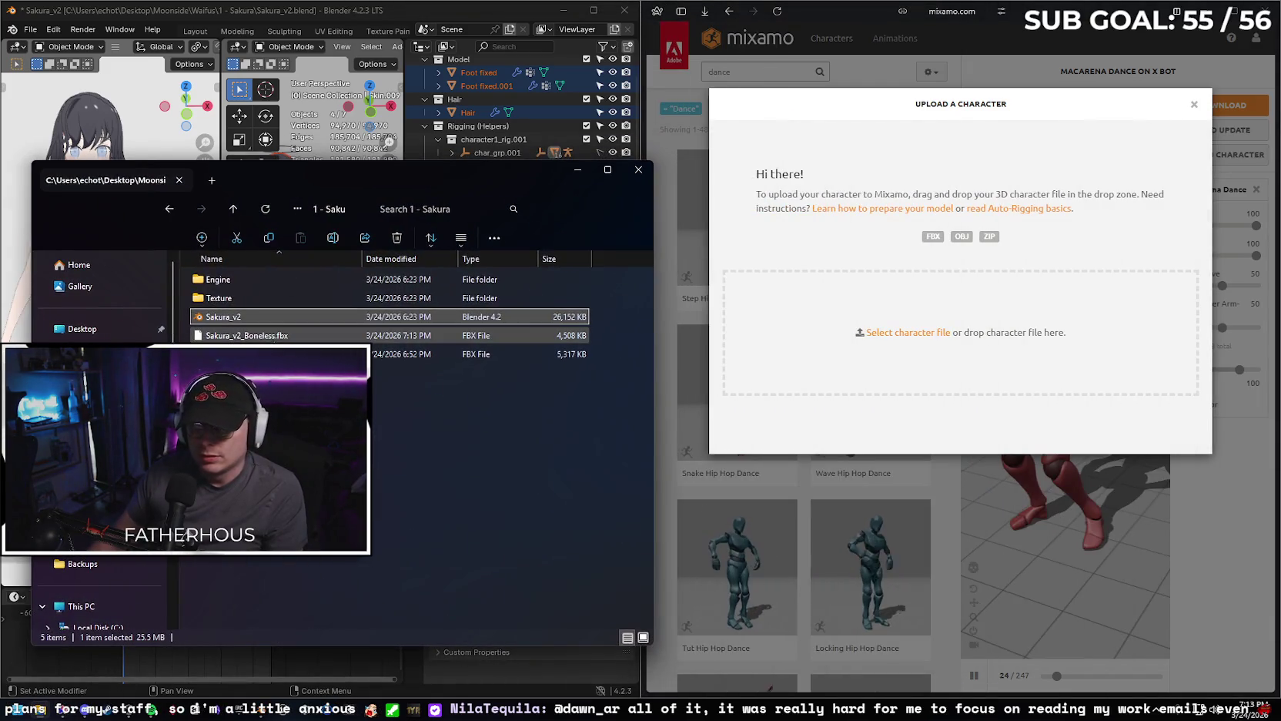
drag(269, 336, 907, 330)
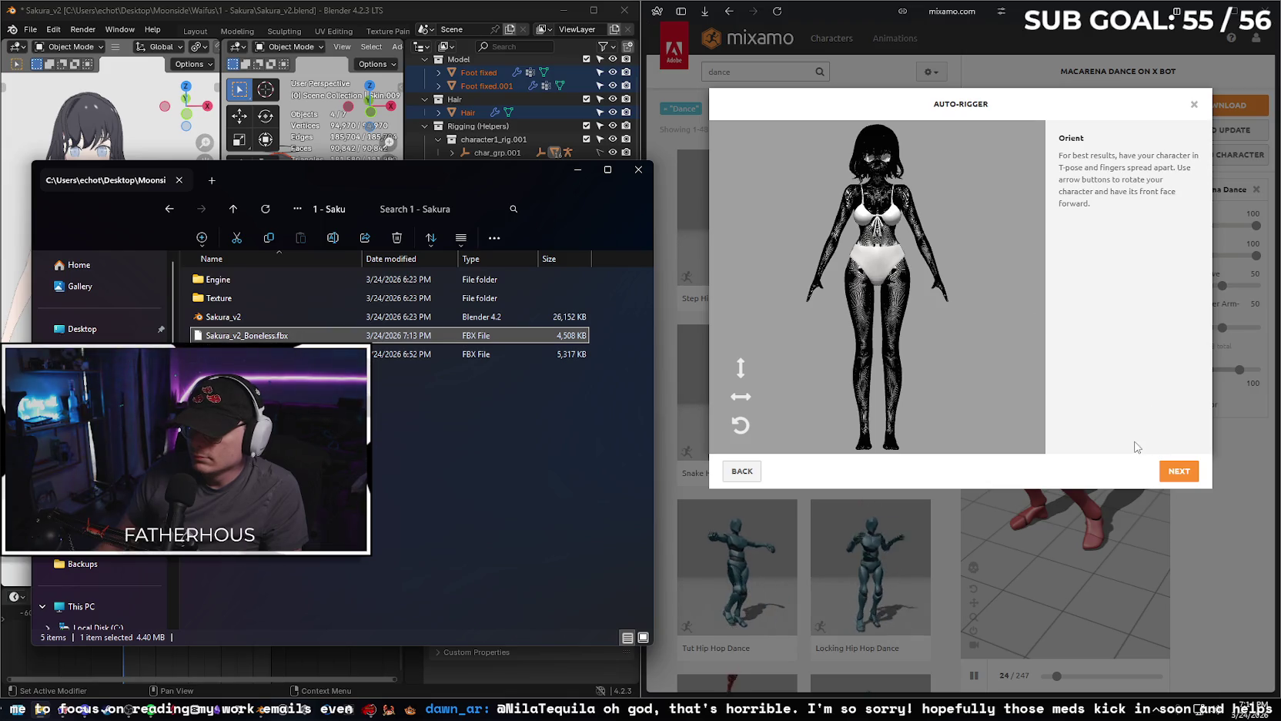
click(1179, 472)
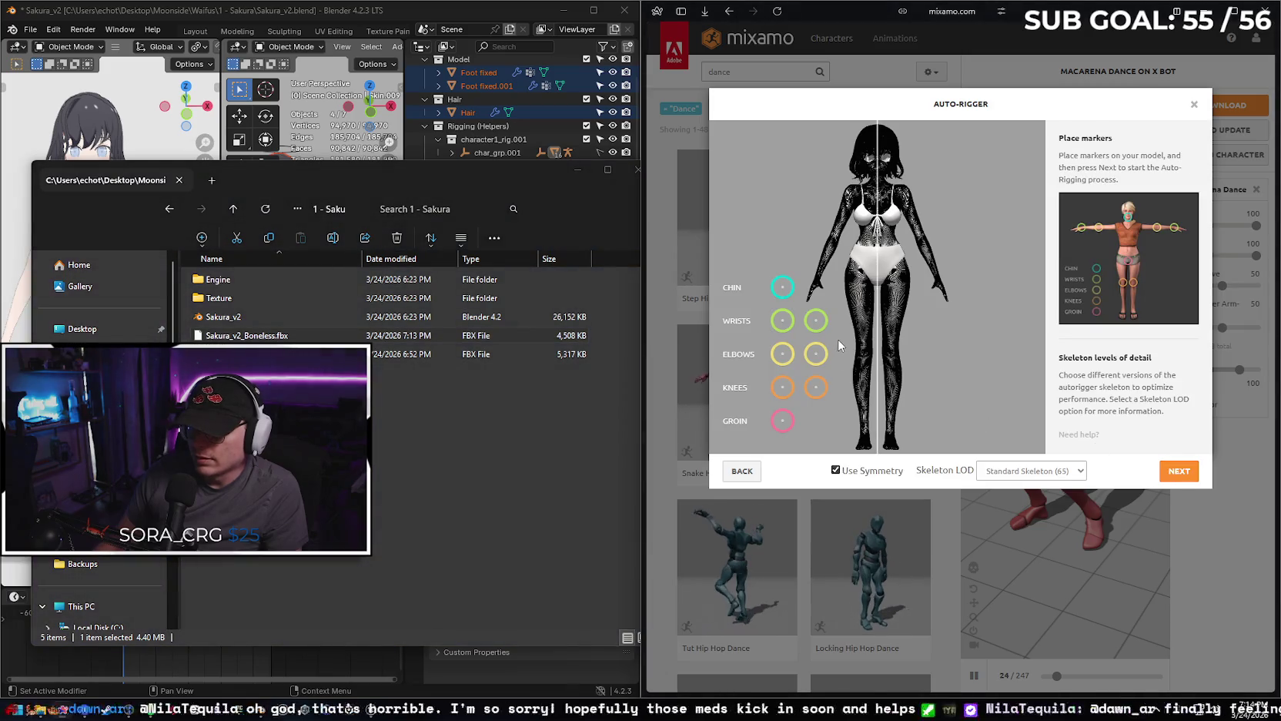
double_click(1017, 14)
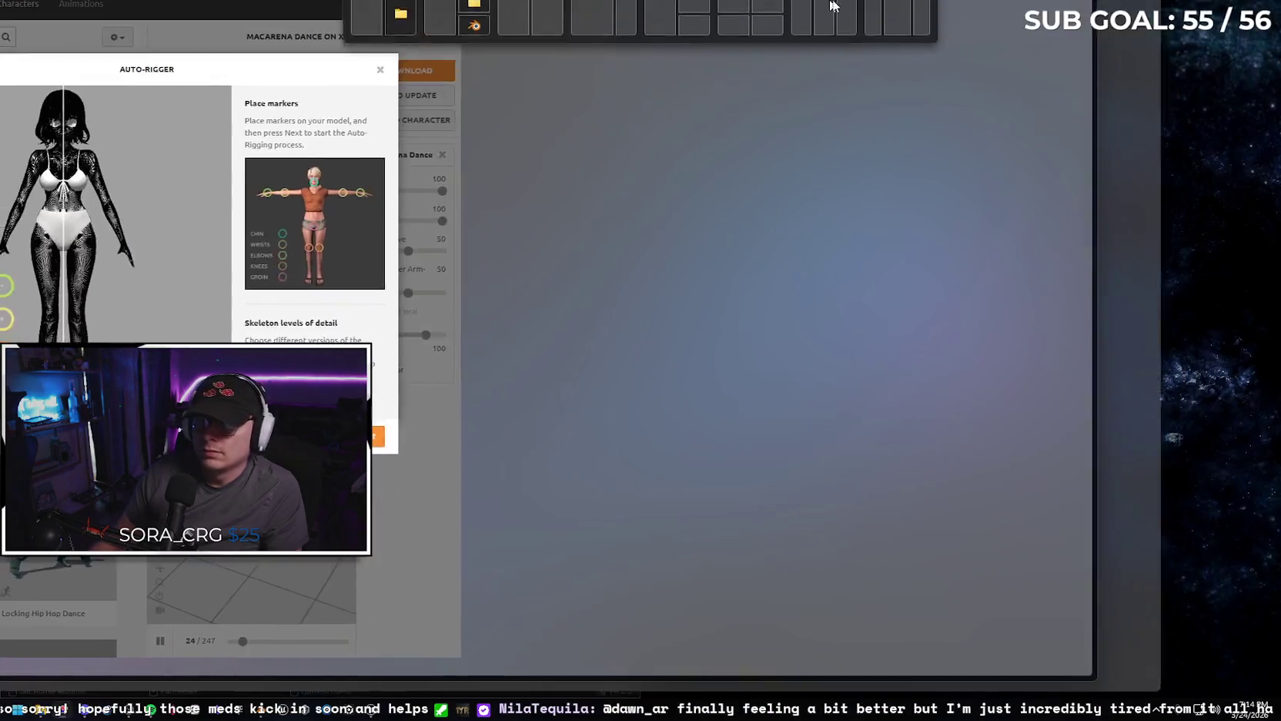
Place the chin, wrist, elbow, knee and groin markers on the Sakura model.
mouse_move(399, 287)
mouse_down()
mouse_move(559, 164)
mouse_move(498, 199)
mouse_move(560, 181)
mouse_up()
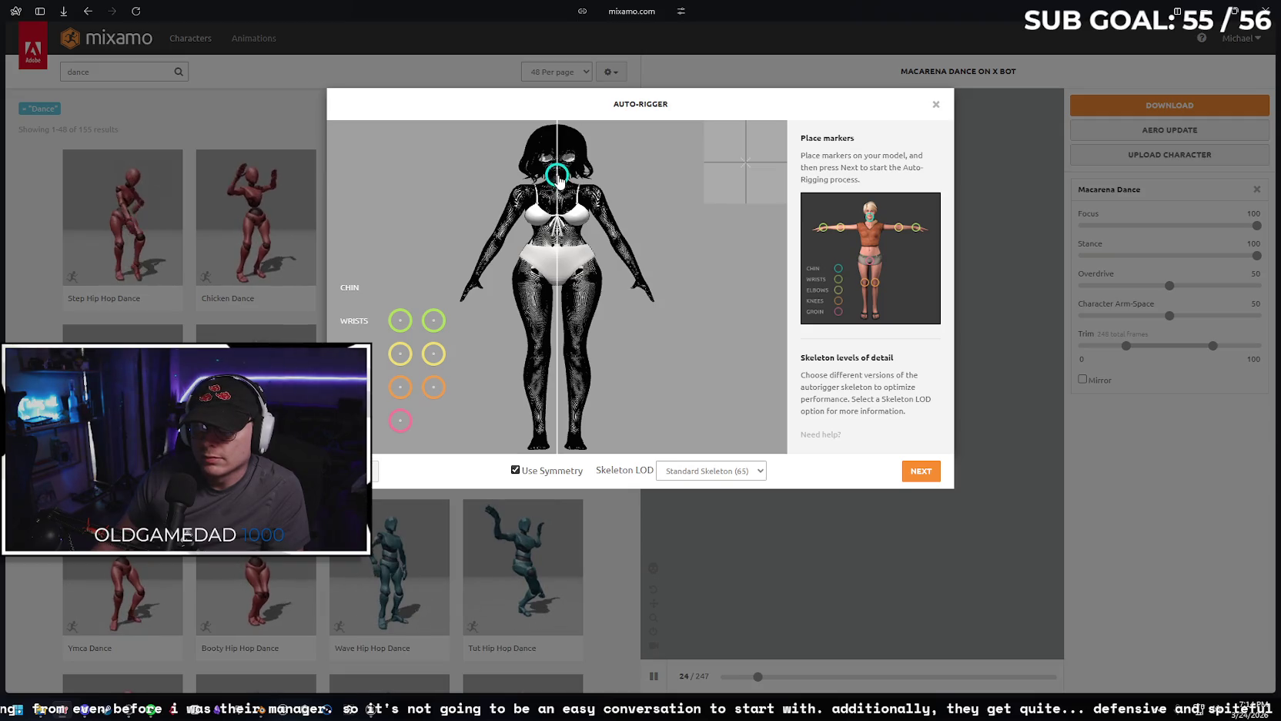
drag(400, 319, 477, 284)
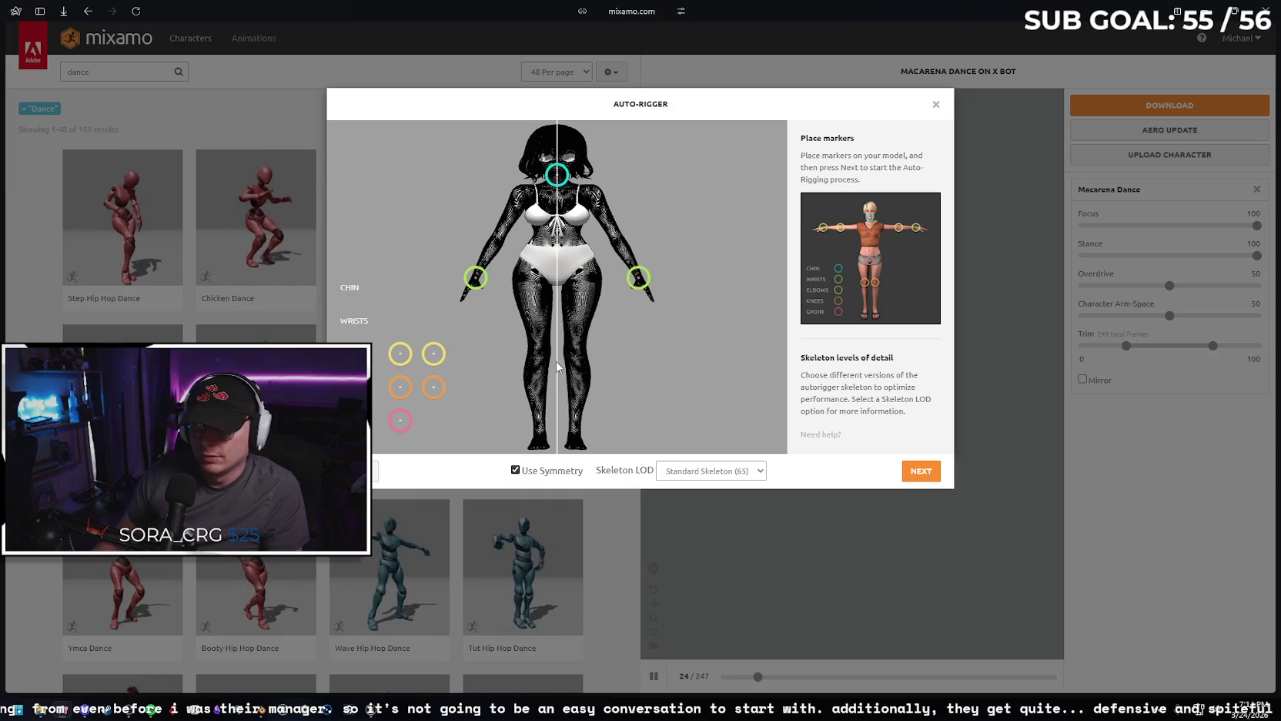
drag(399, 355, 499, 239)
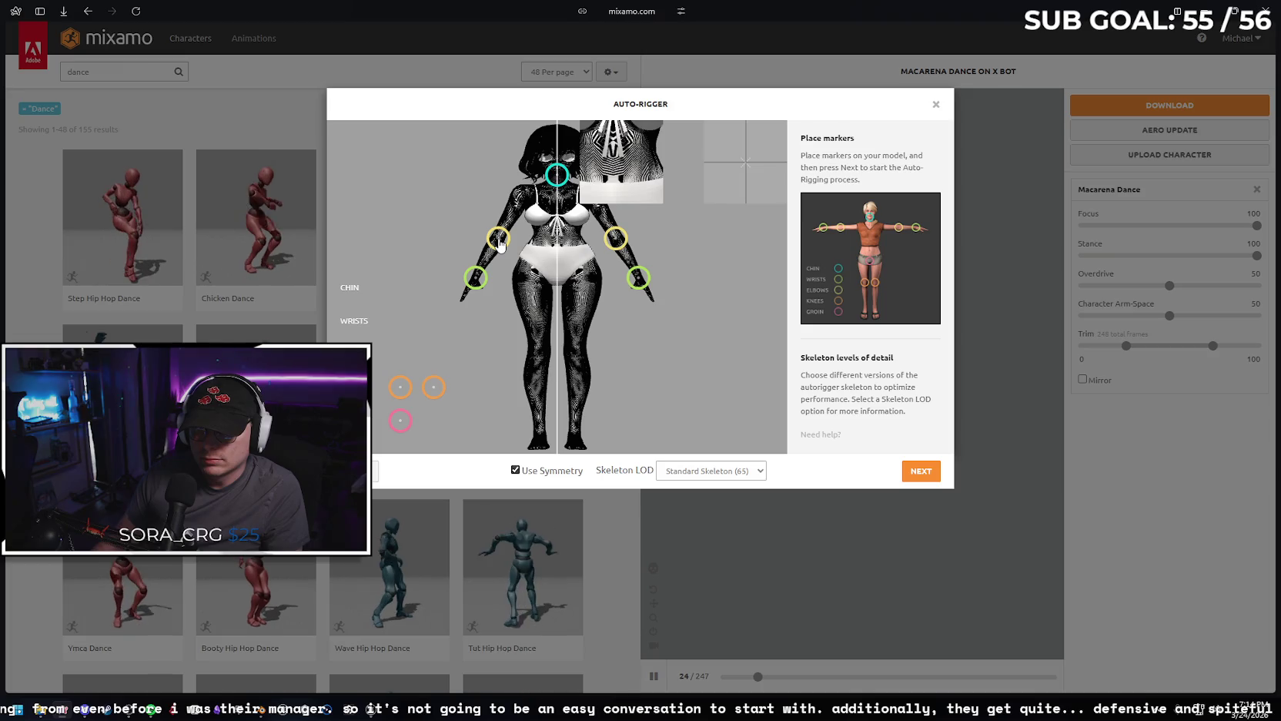
drag(396, 400, 539, 368)
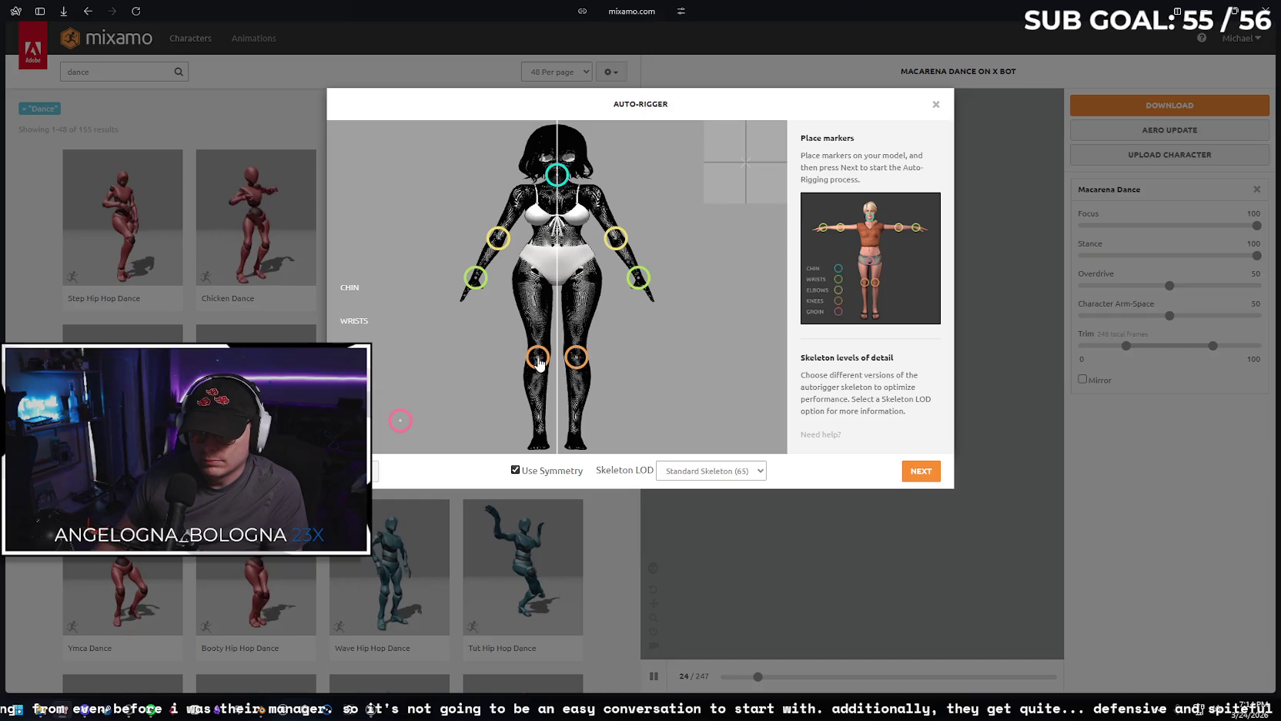
drag(400, 420, 556, 283)
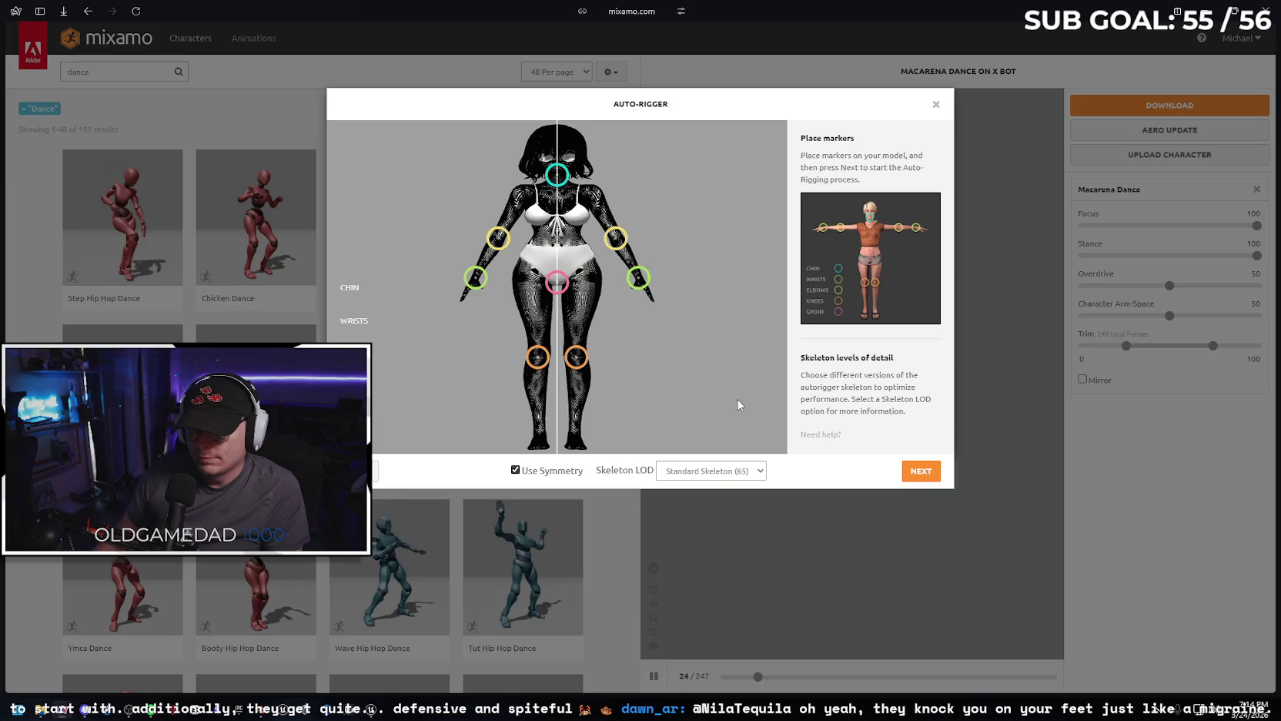
Keep Standard Skeleton (65), run auto-rigging, and close the failed Auto-Rigger.
click(761, 477)
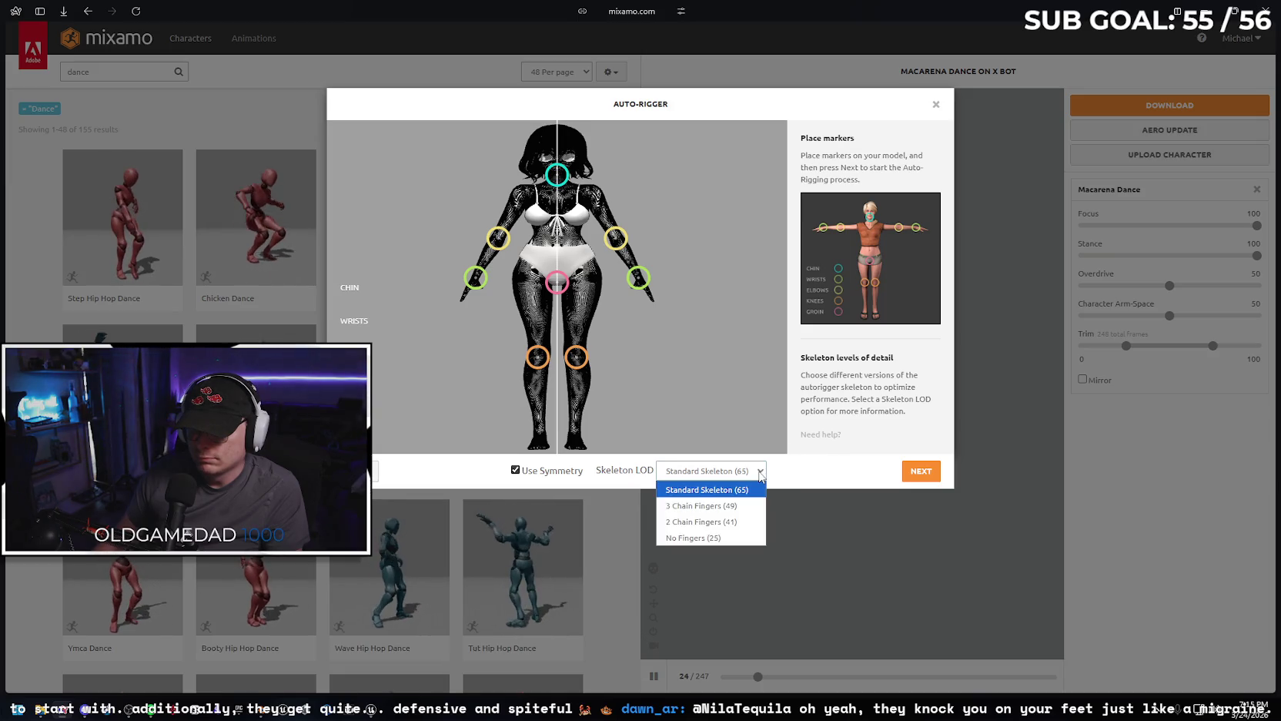
click(762, 473)
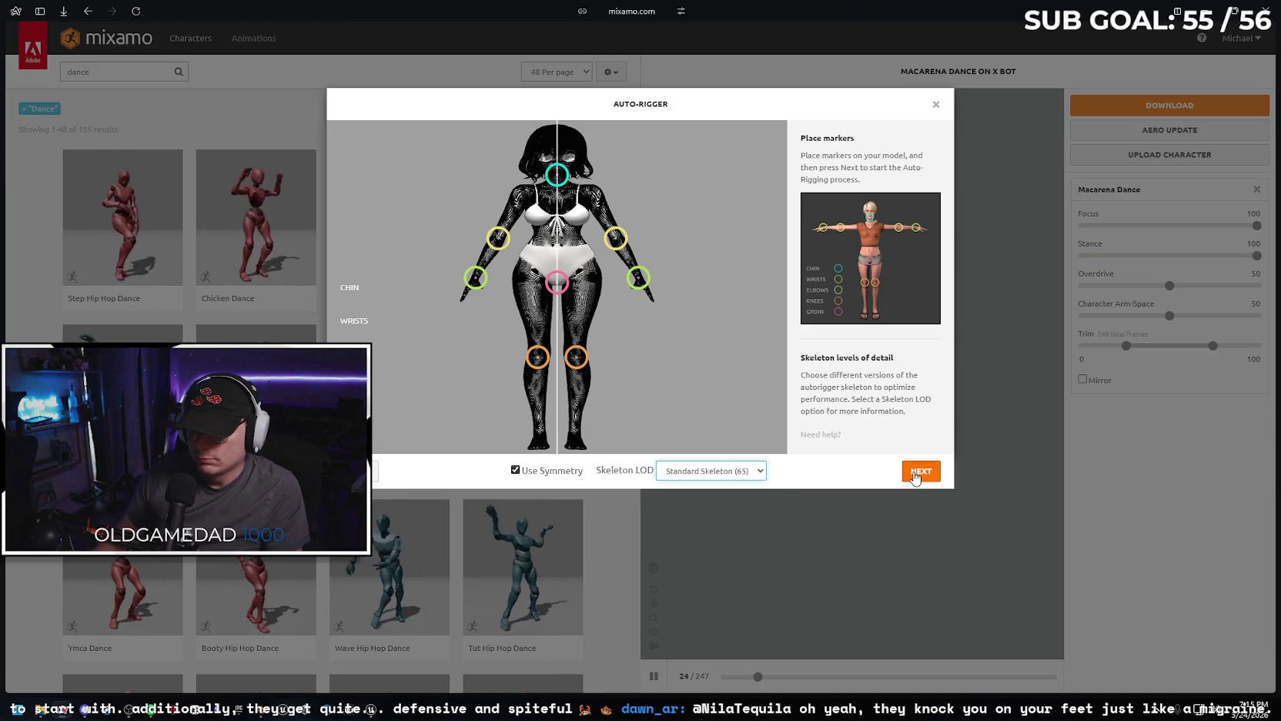
click(916, 476)
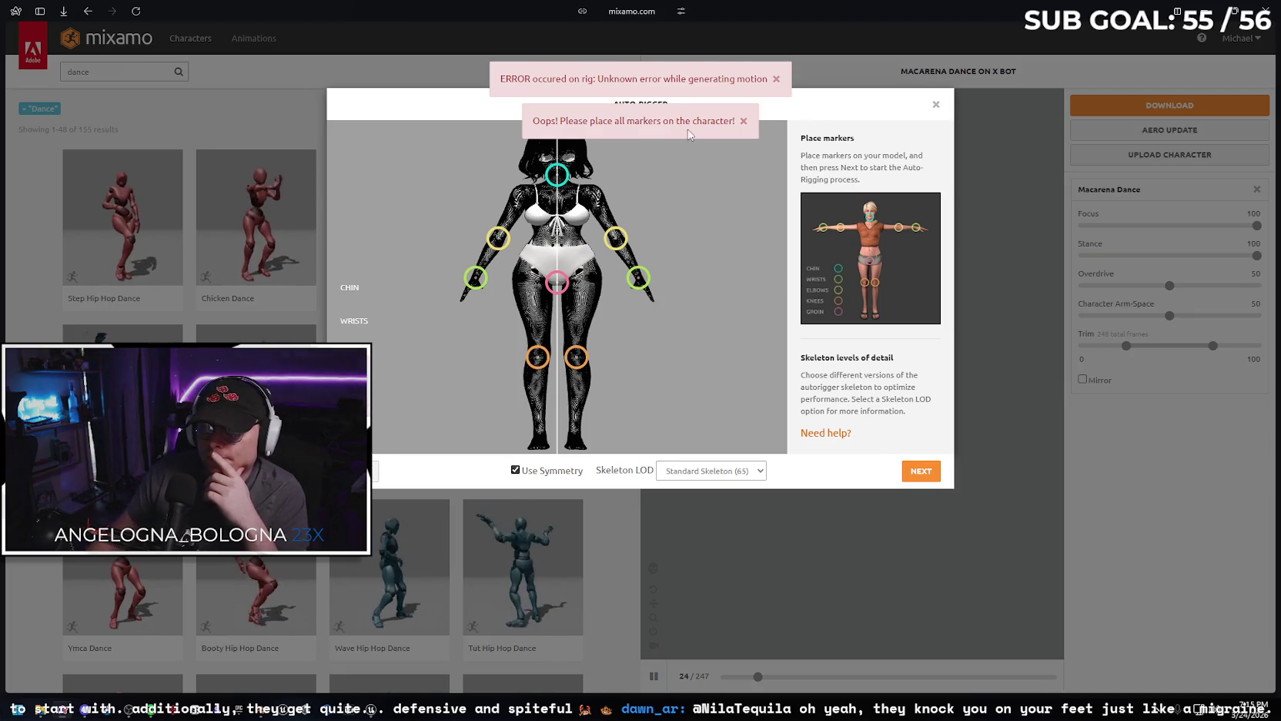
click(935, 106)
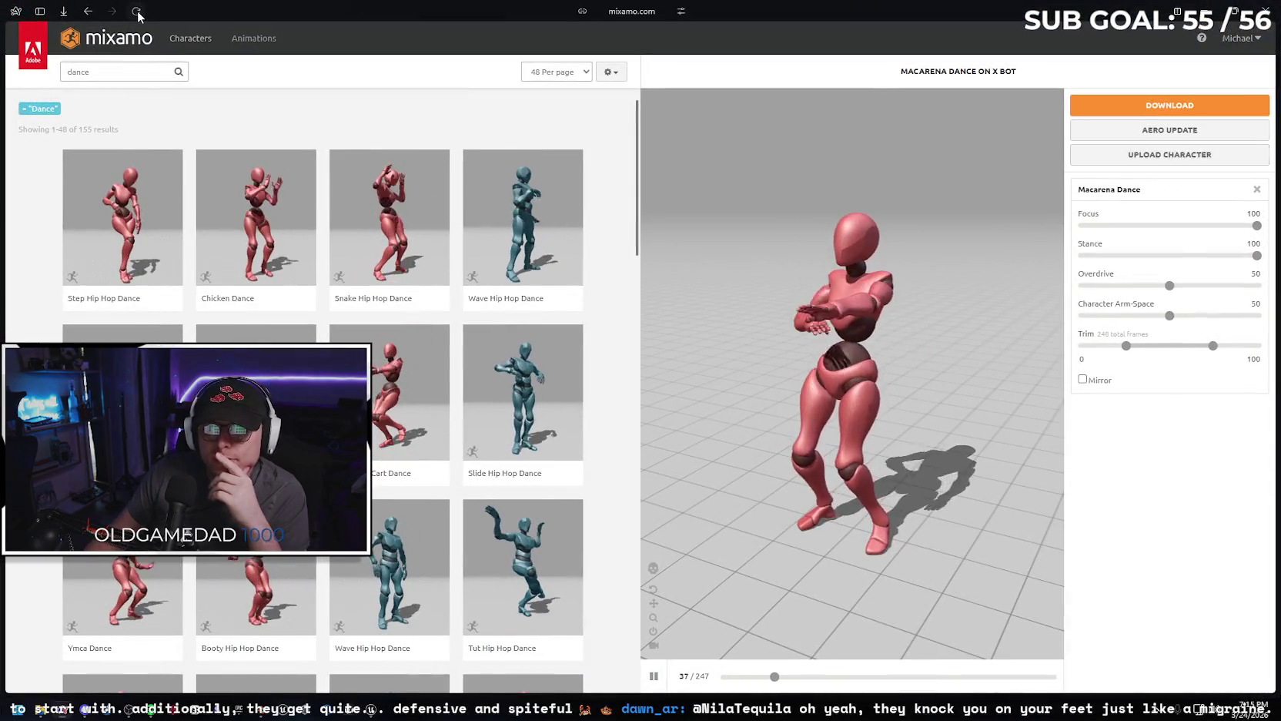
Reload Mixamo and re-upload Sakura_v2_Boneless.fbx to reach the Orient step.
click(135, 11)
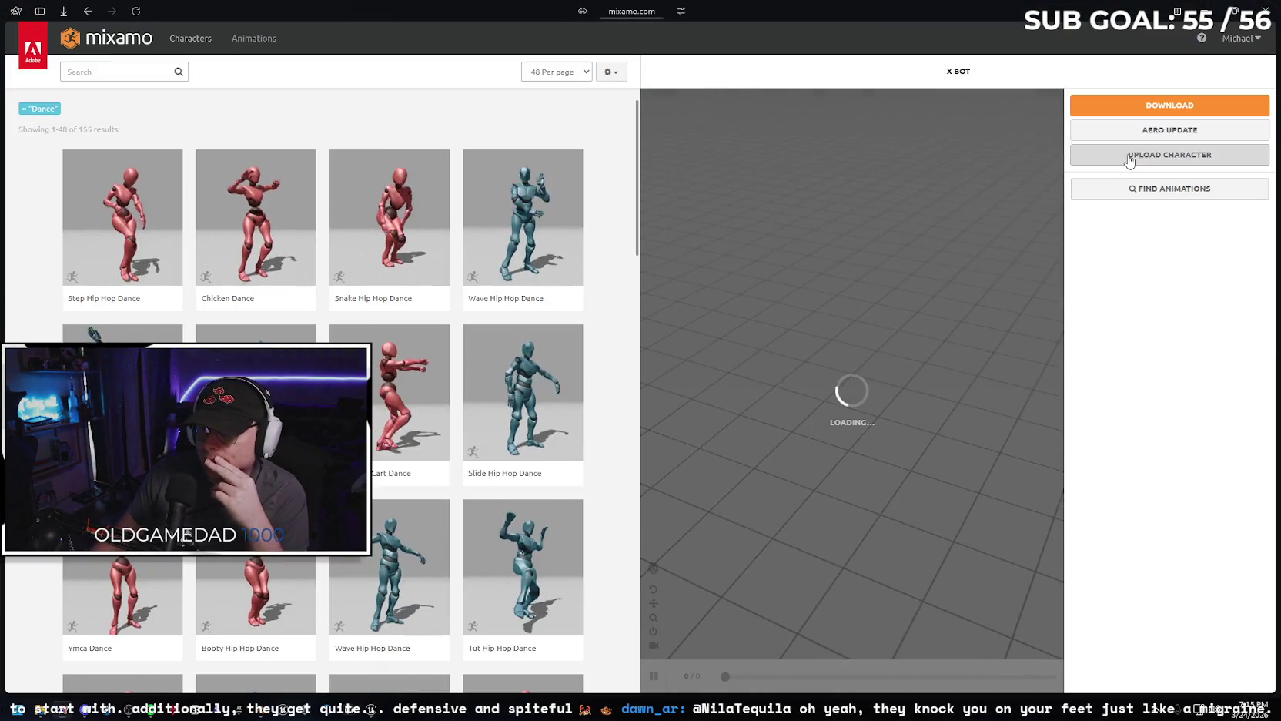
click(1132, 157)
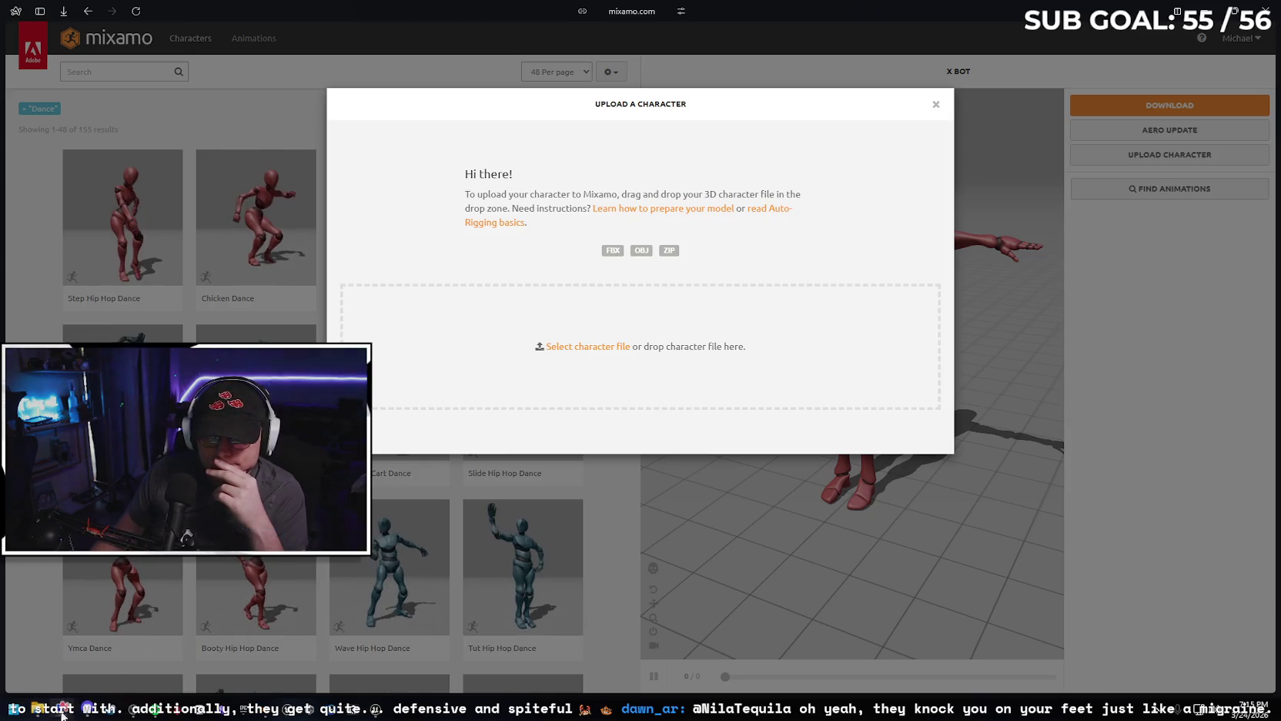
click(39, 709)
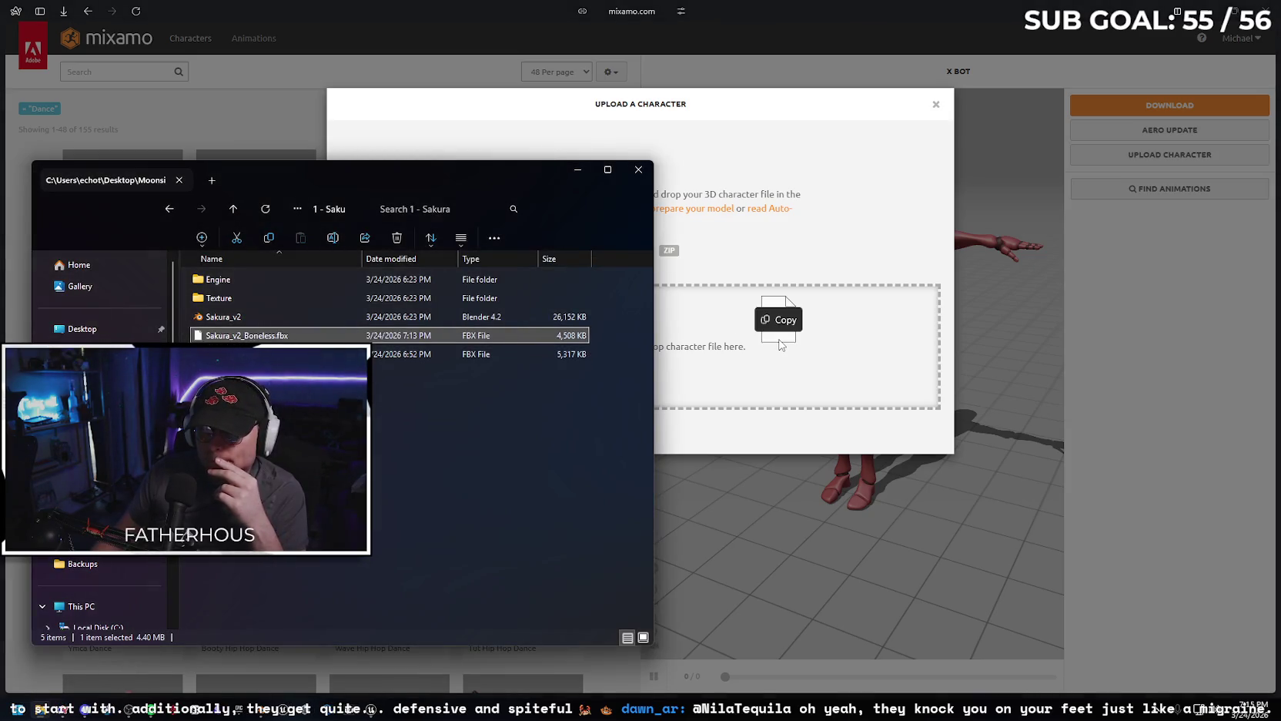
drag(350, 332, 779, 376)
click(567, 171)
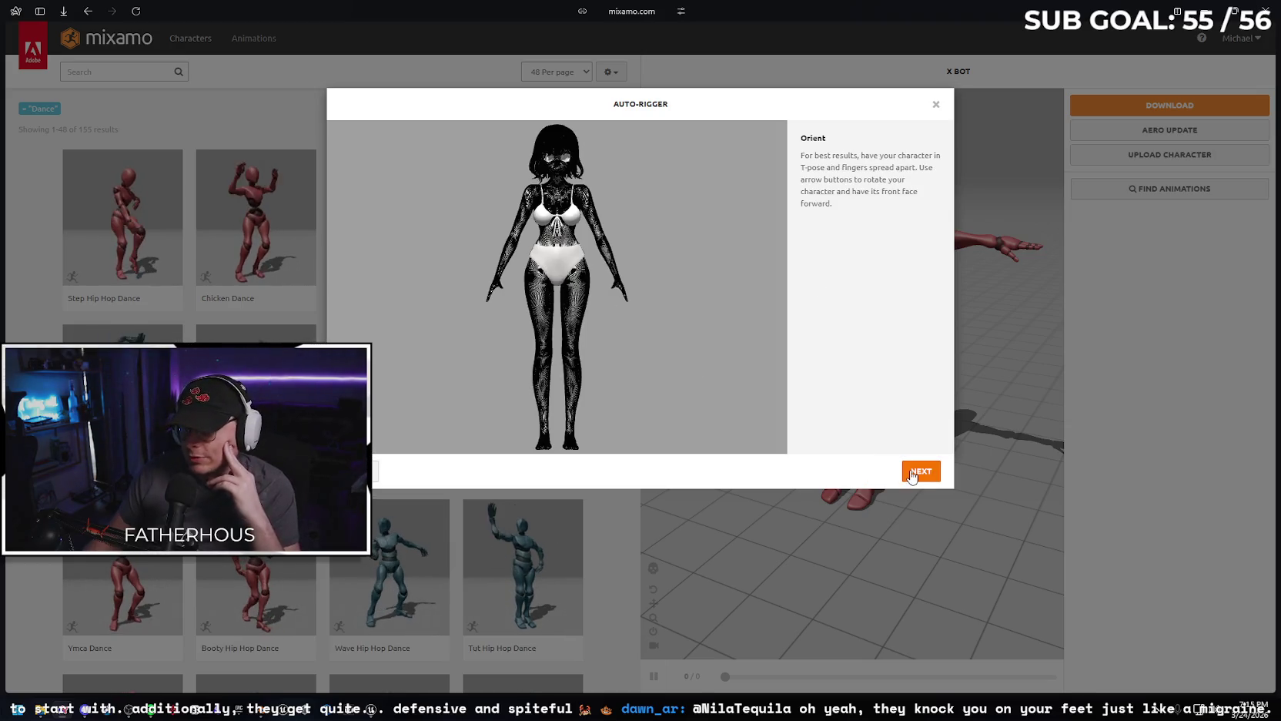
Accept the orientation, place the chin, wrist, elbow, knee and groin markers, and start auto-rigging.
click(912, 476)
drag(405, 290, 560, 180)
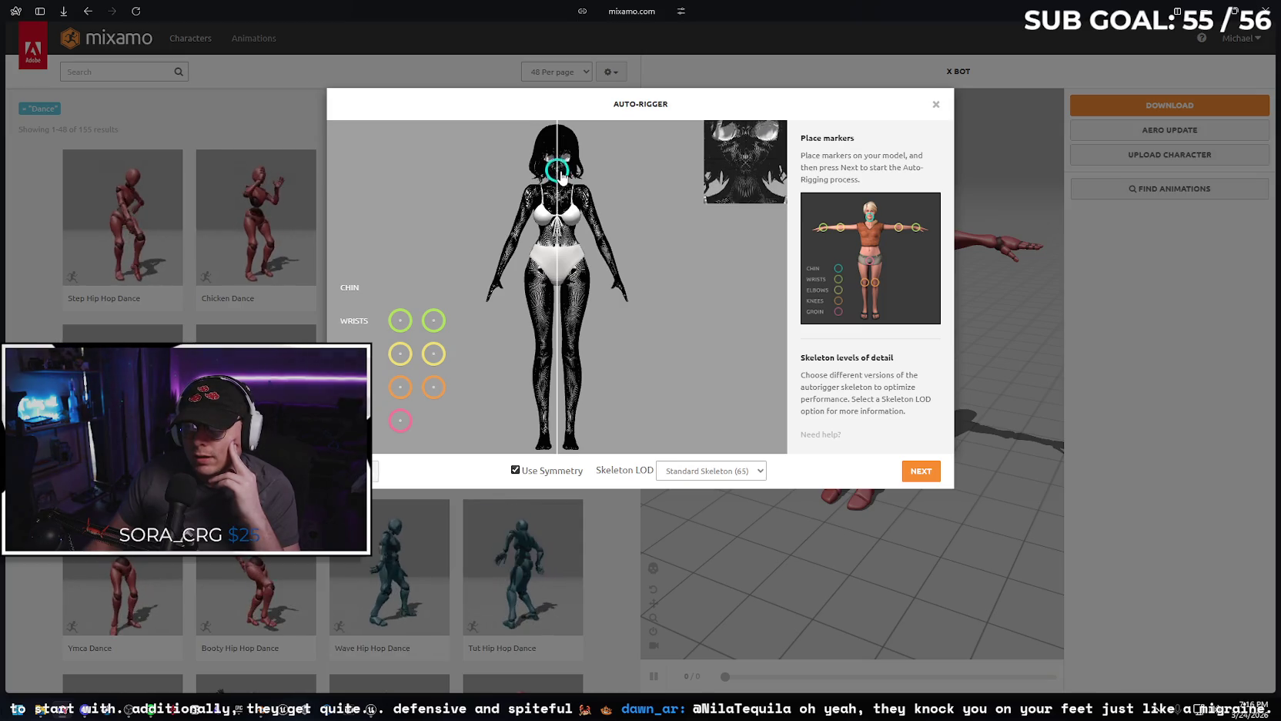
drag(429, 318, 498, 280)
drag(434, 353, 516, 242)
drag(401, 386, 543, 356)
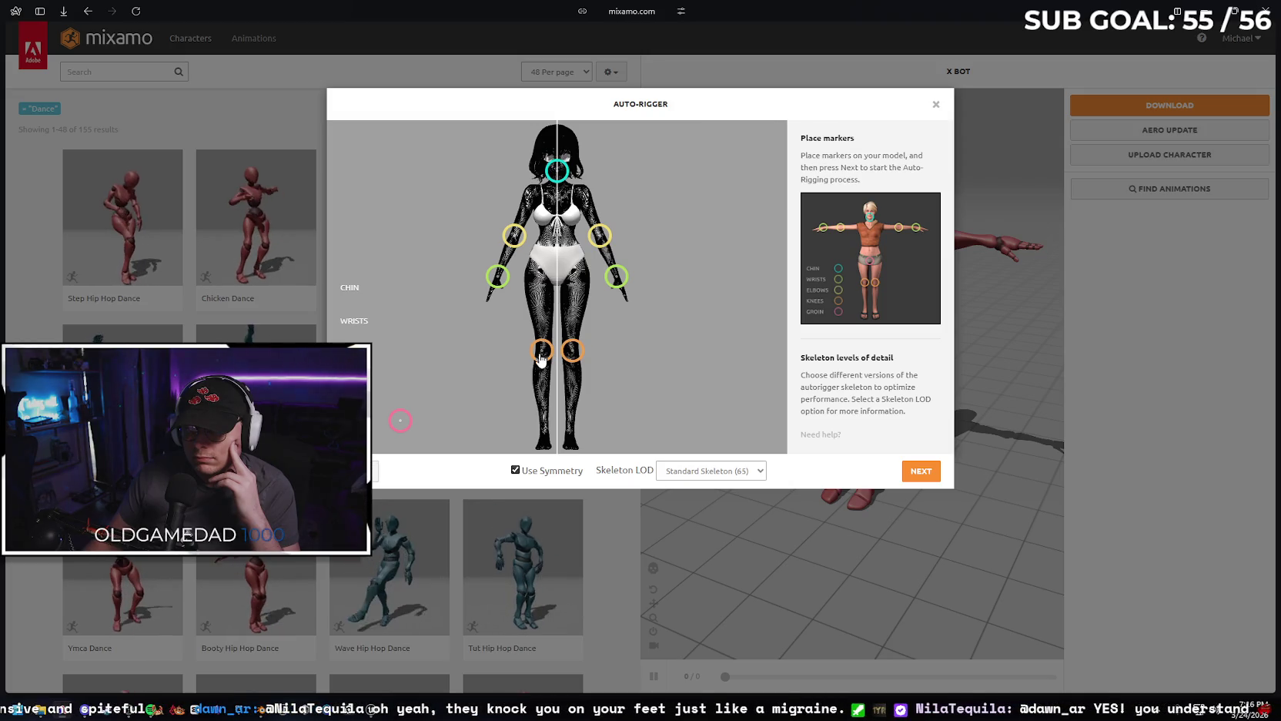
mouse_move(401, 420)
mouse_down()
mouse_move(563, 272)
mouse_move(560, 285)
mouse_up()
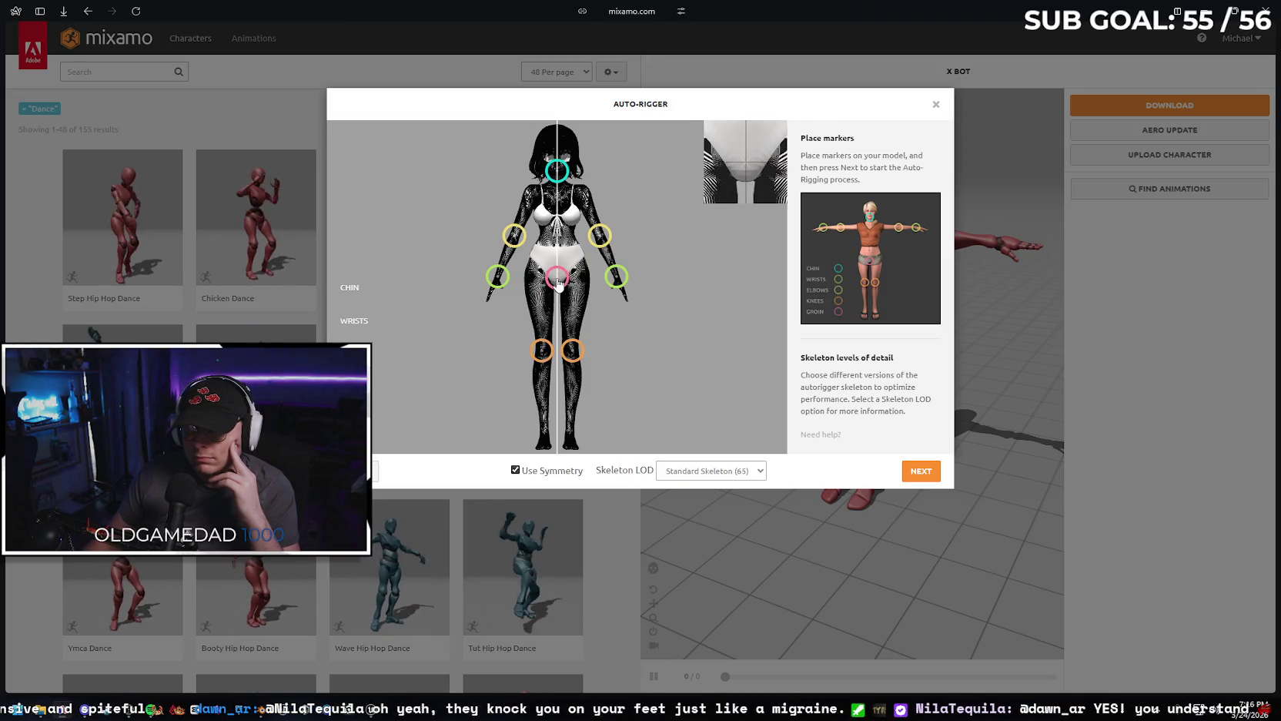
click(924, 472)
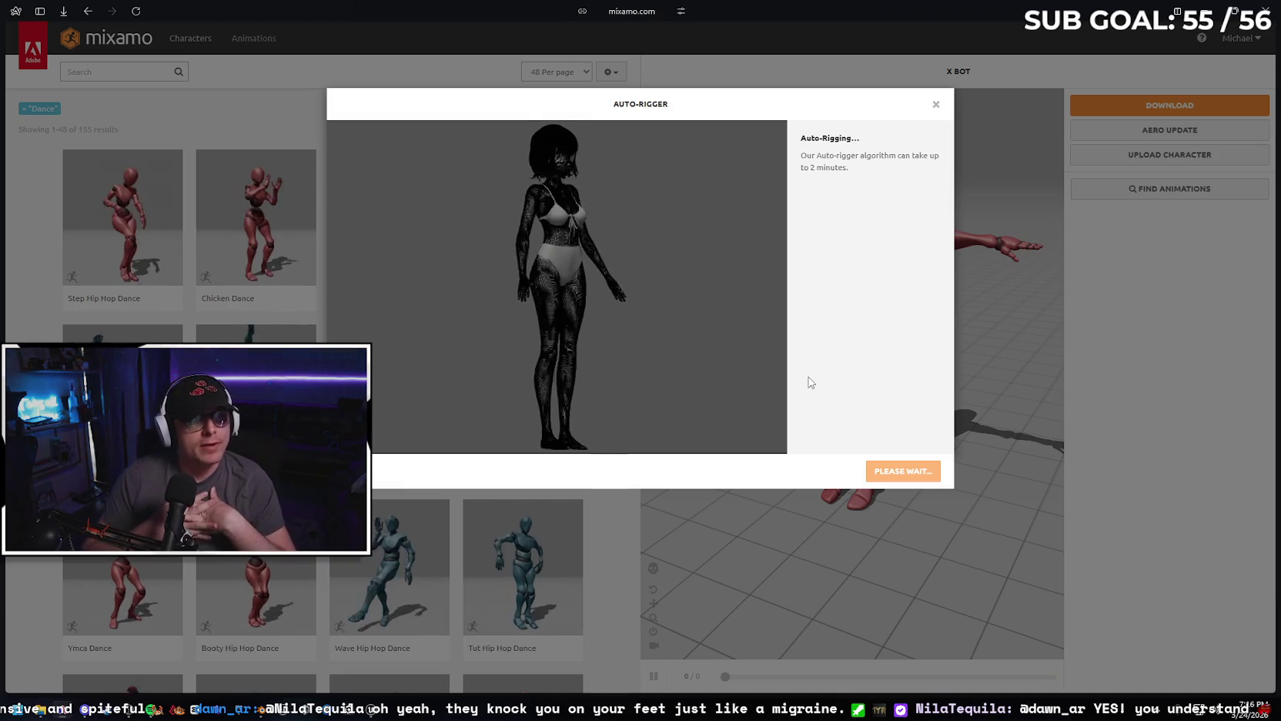
key(alt+Tab)
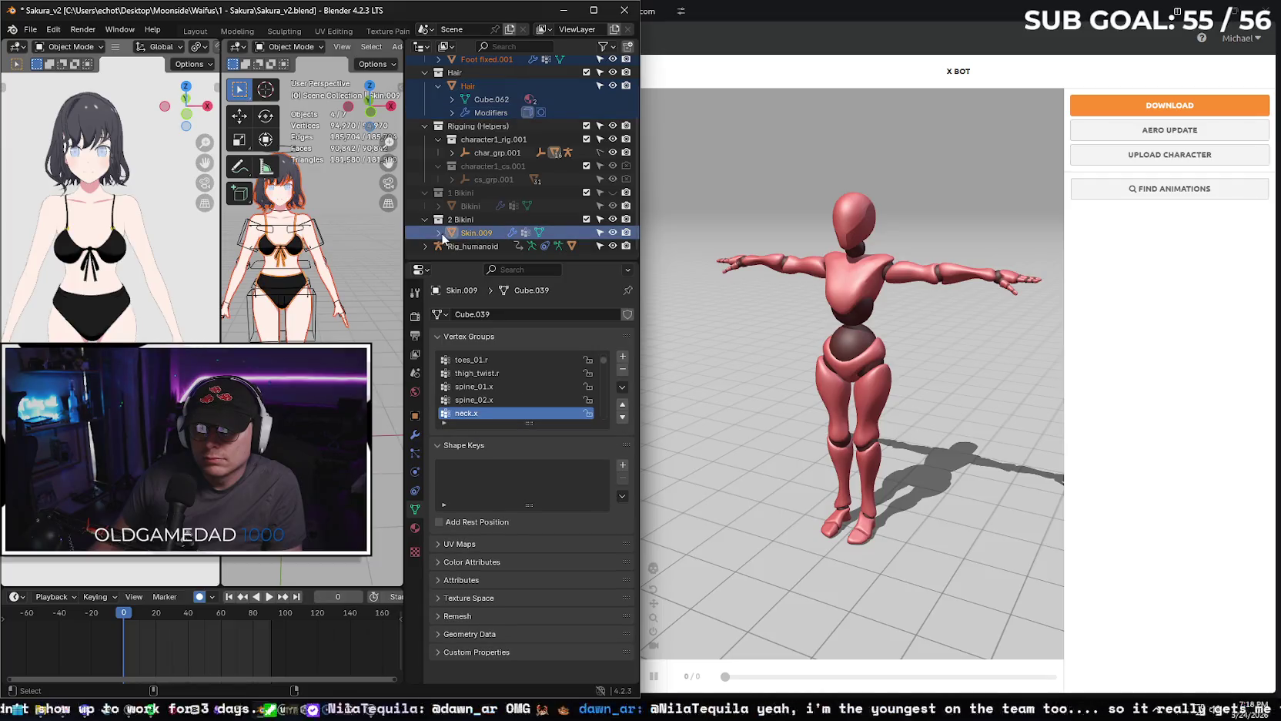
Expand Skin.009, select Cube.039 plus another object, and open File > Export.
click(439, 233)
scroll(462, 216, down, 2)
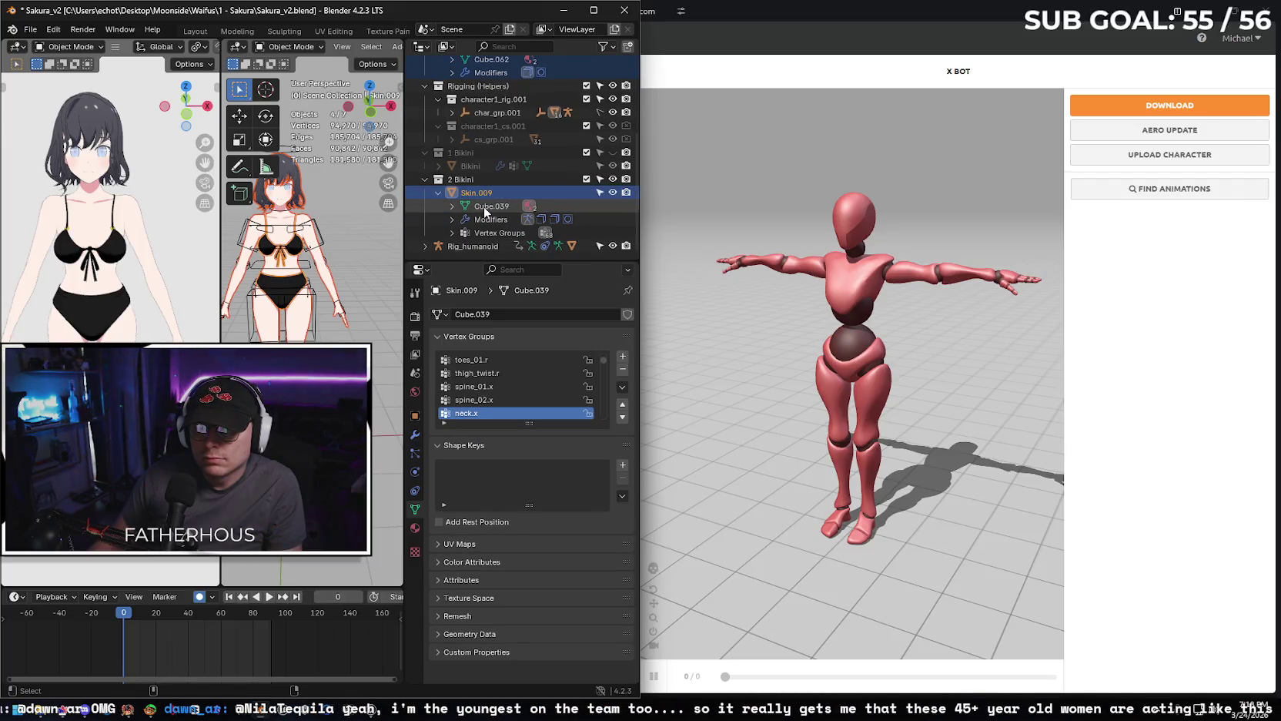
click(484, 207)
ctrl+click(473, 237)
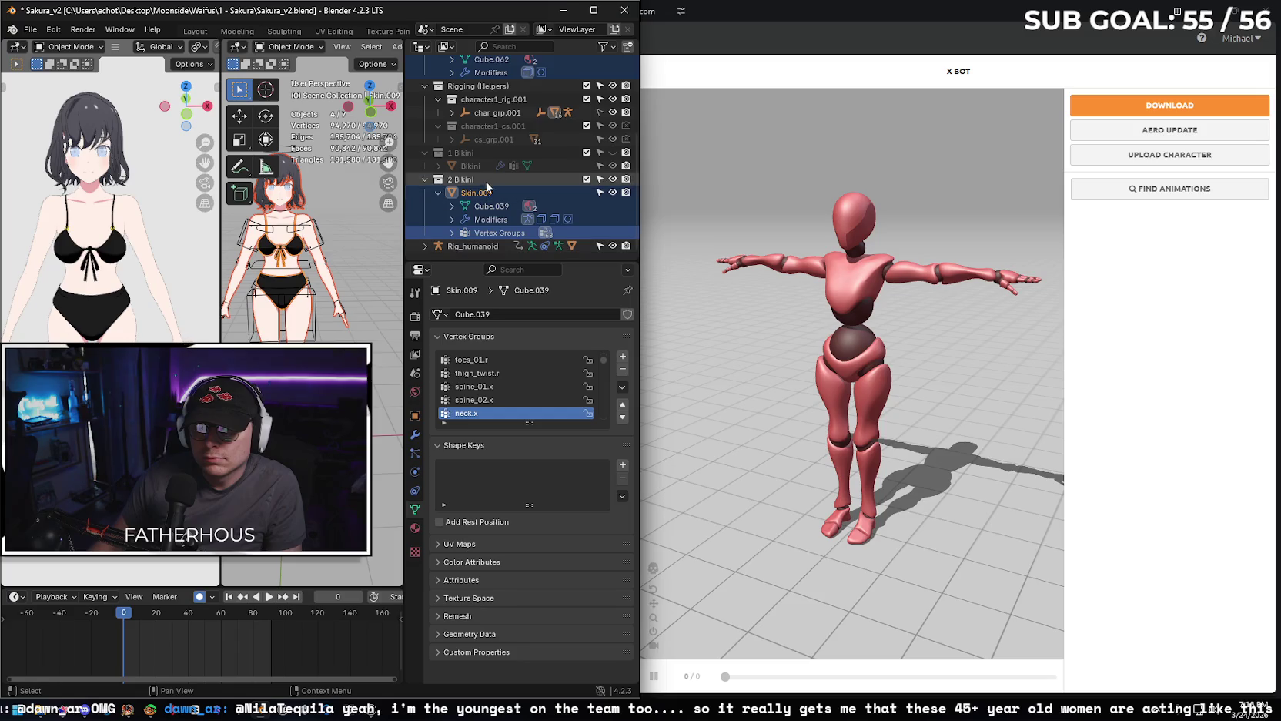
scroll(485, 193, up, 5)
scroll(538, 135, down, 2)
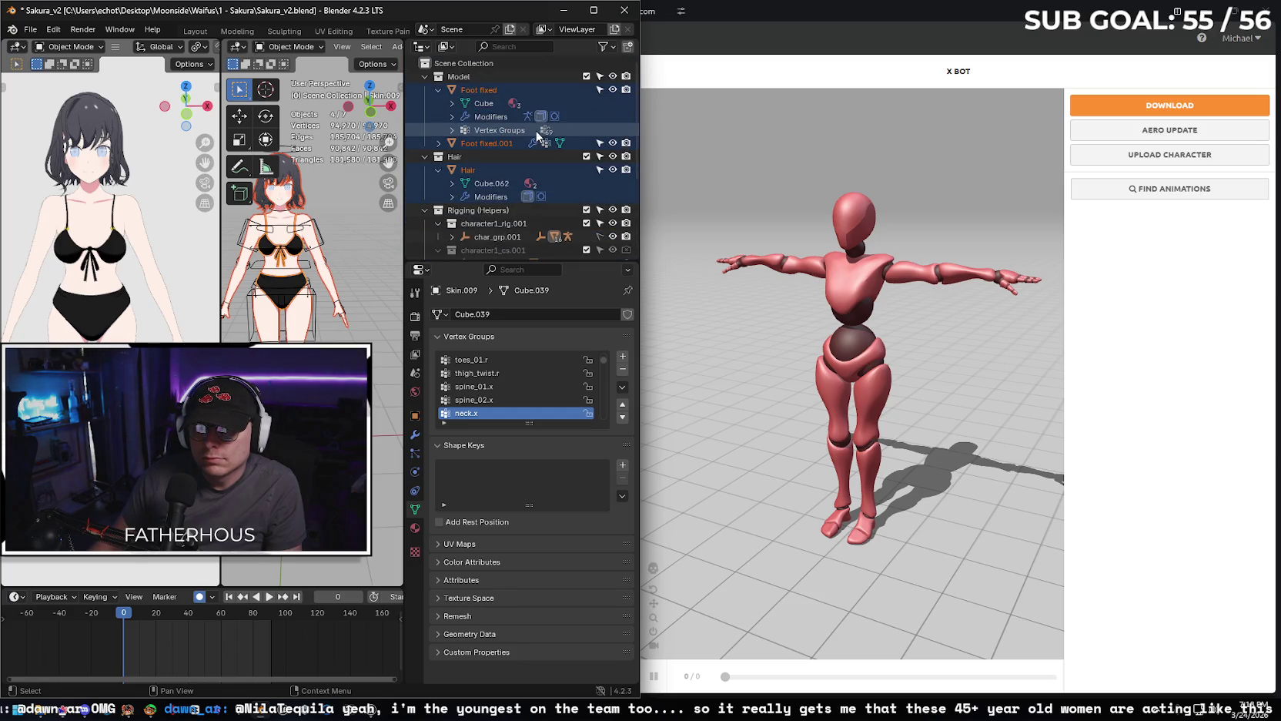
scroll(539, 137, down, 2)
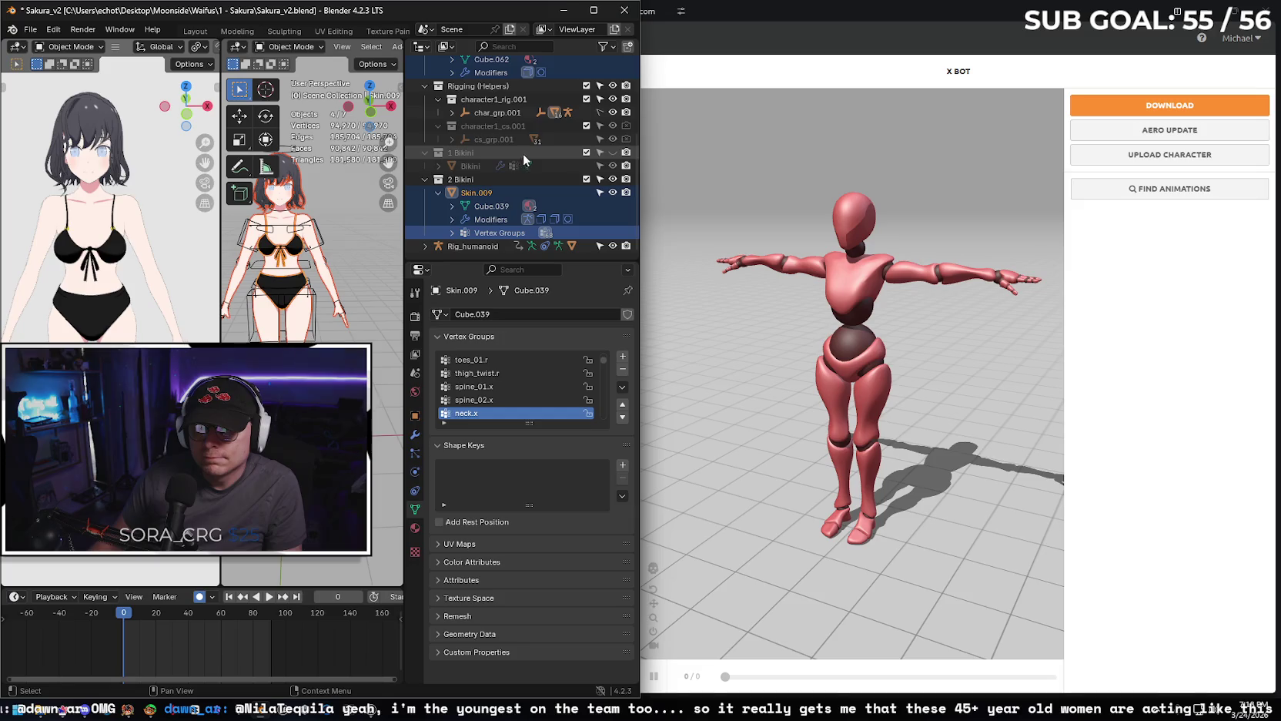
scroll(533, 168, up, 1)
scroll(533, 170, up, 4)
click(30, 28)
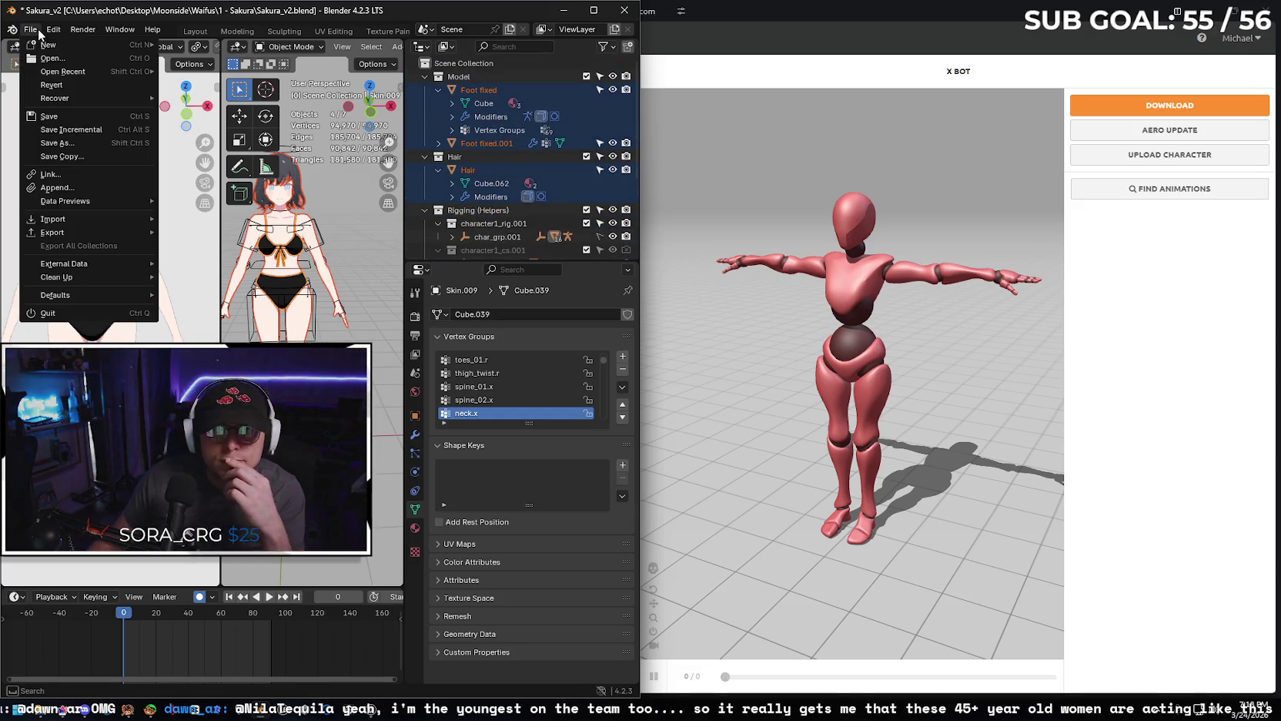
mouse_move(52, 231)
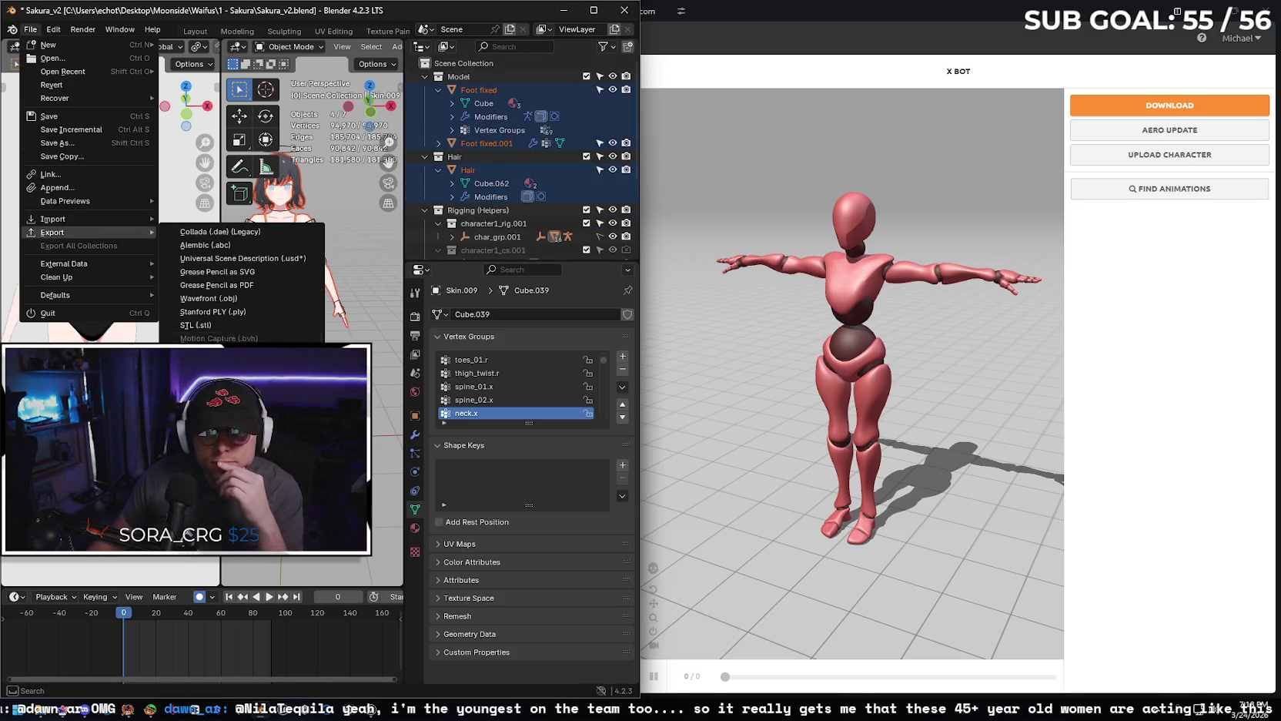
Review Blender's FBX export options (selected objects, mesh only) and close the export window without exporting.
click(208, 351)
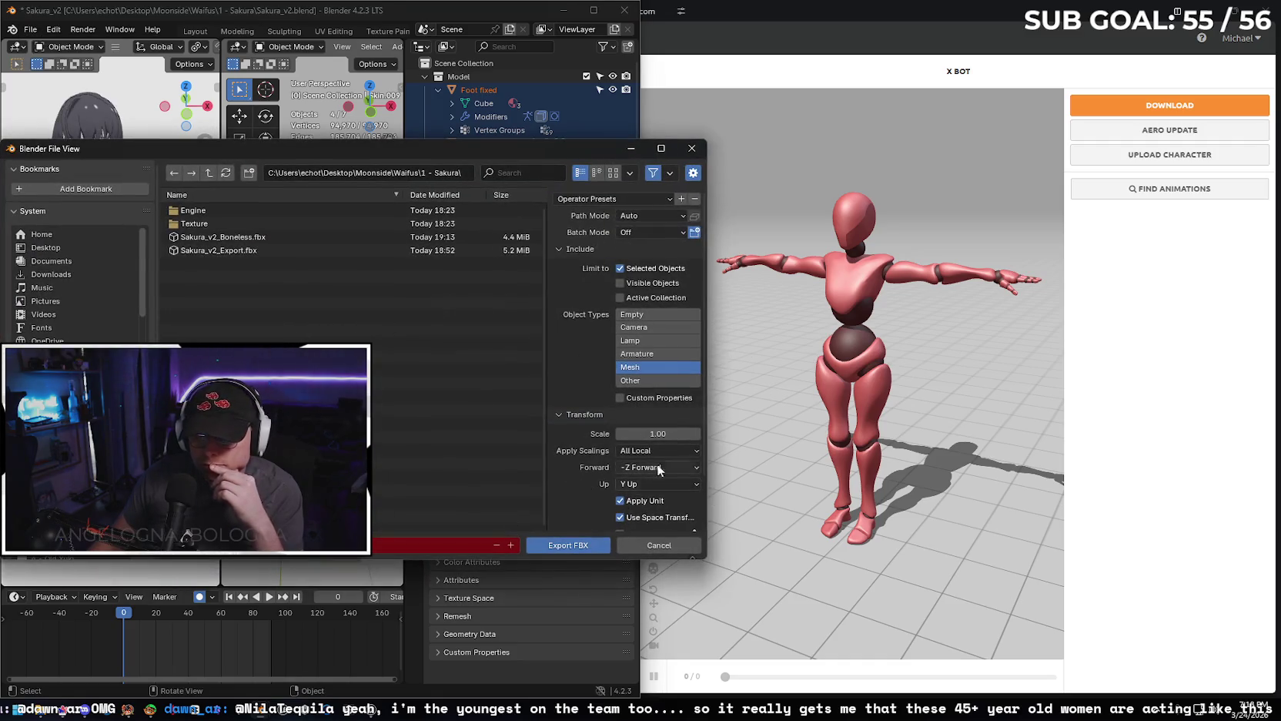
scroll(563, 343, down, 2)
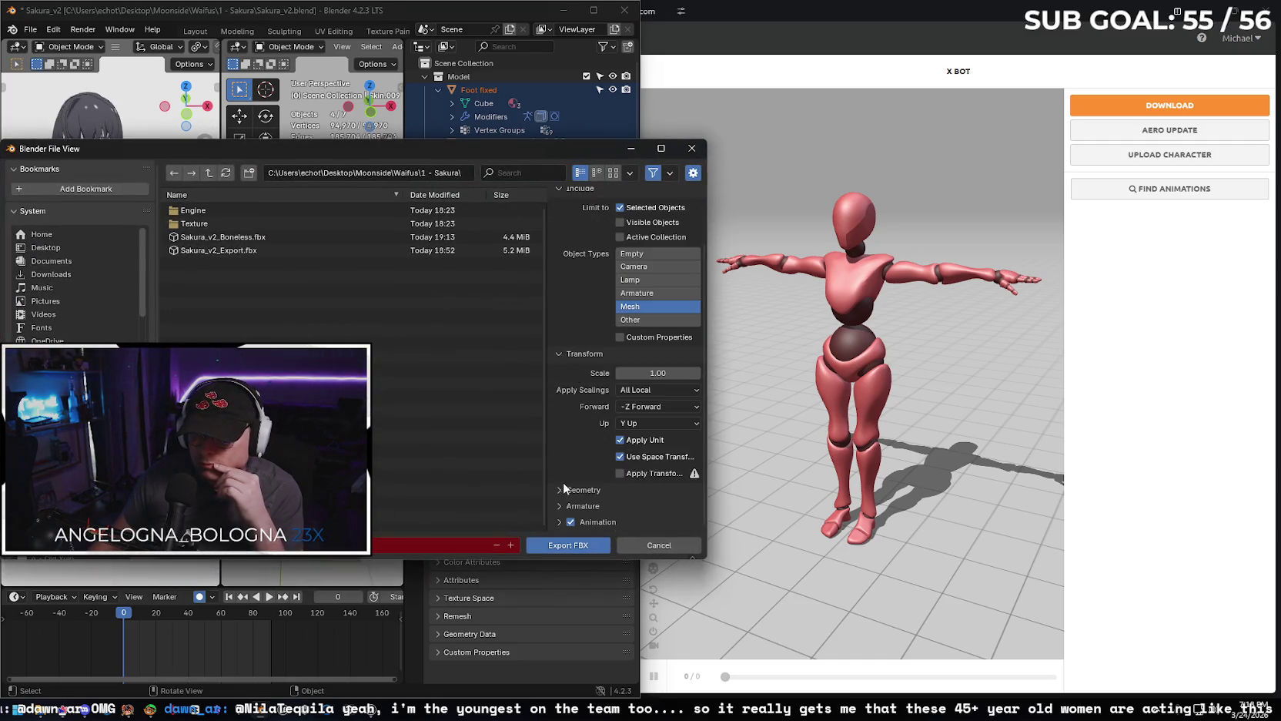
click(560, 546)
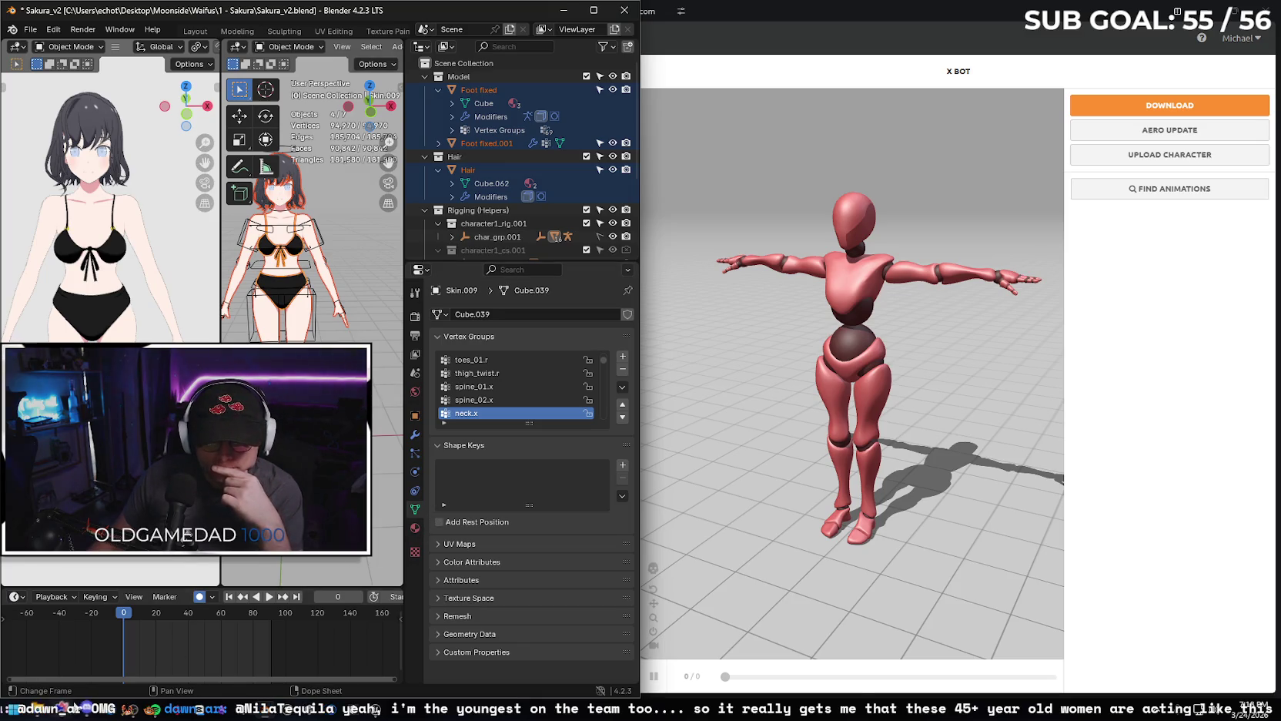
Upload Sakura_v2_Boneless.fbx from the Sakura folder to Mixamo's Upload Character drop zone.
click(62, 628)
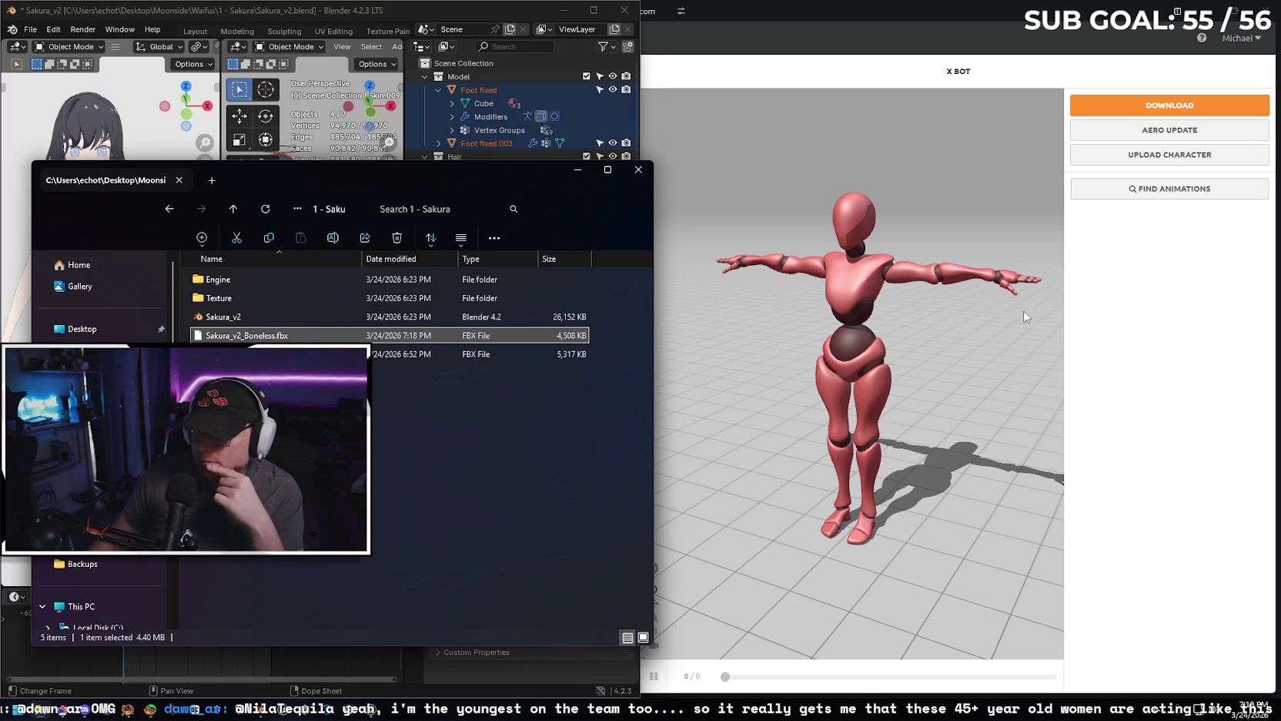
click(947, 217)
drag(718, 13, 685, 8)
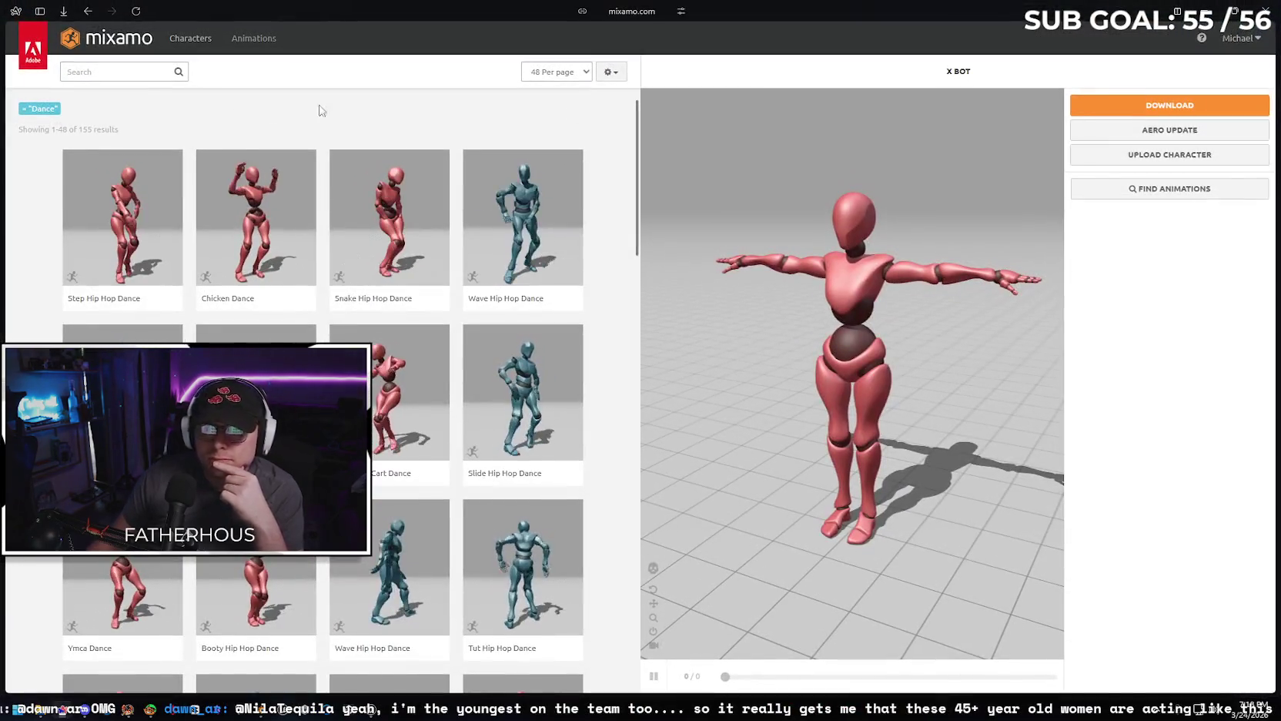
click(1142, 157)
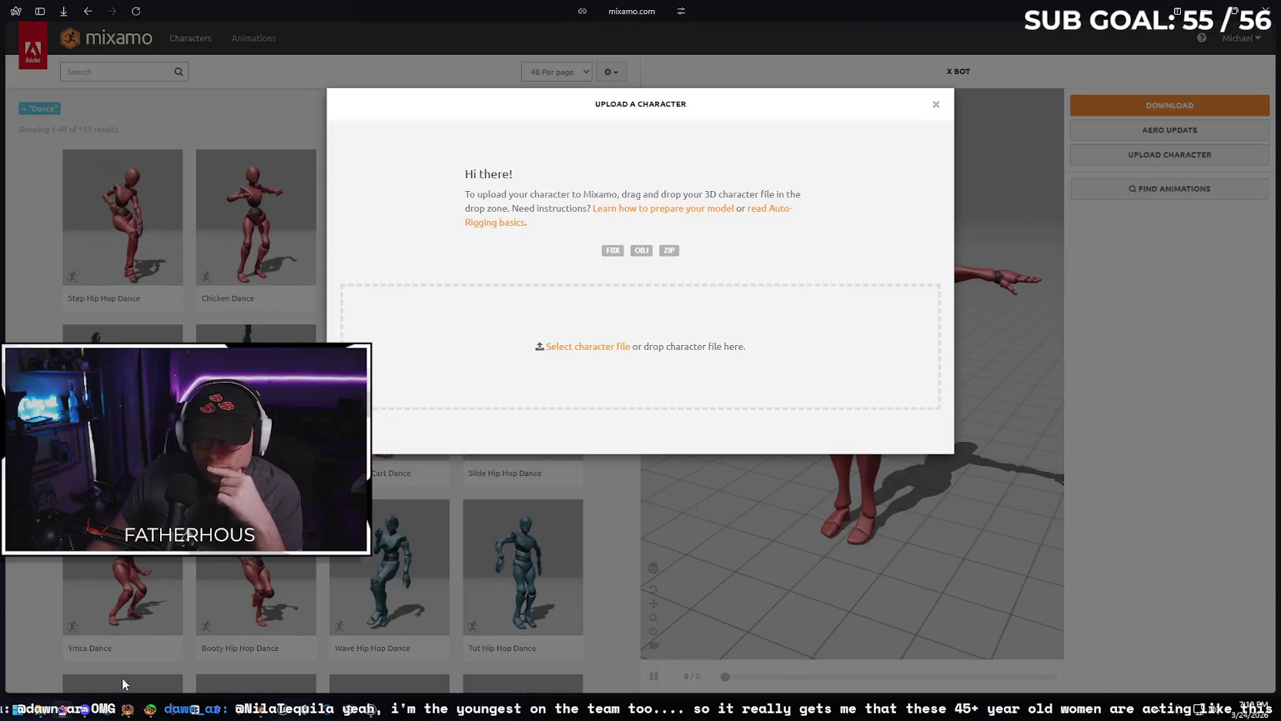
click(42, 708)
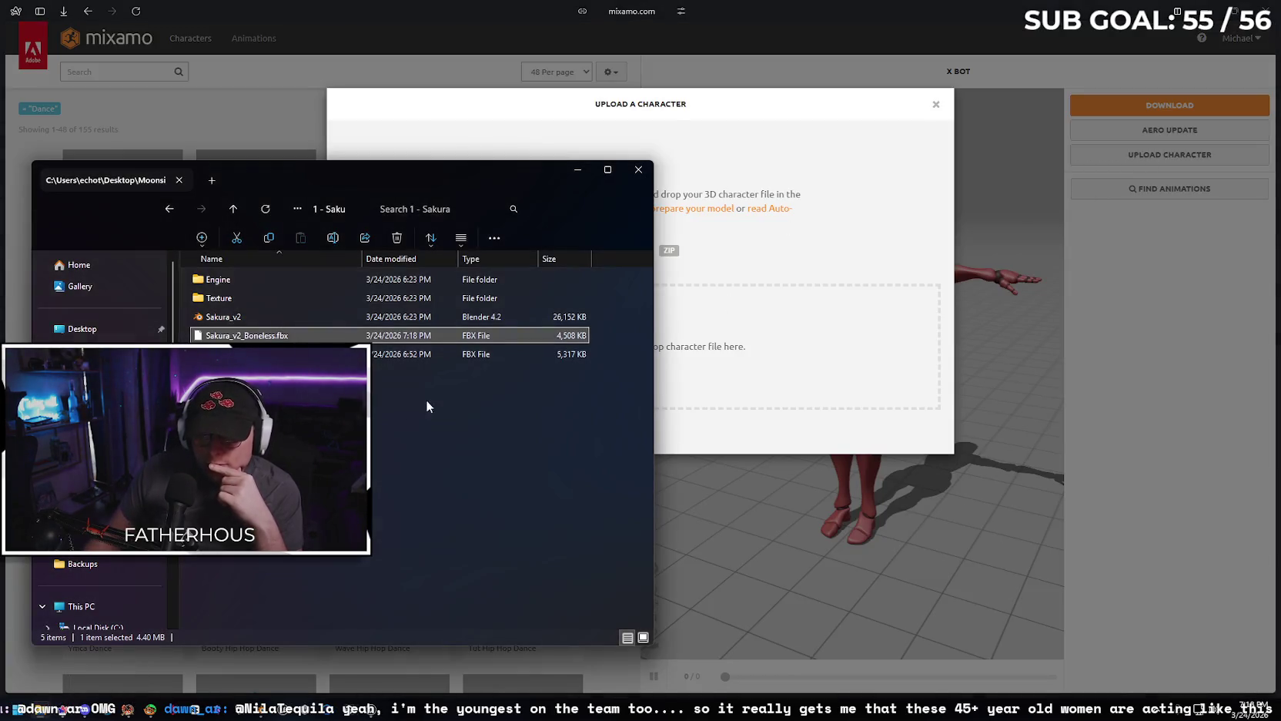
drag(284, 338, 702, 342)
click(582, 173)
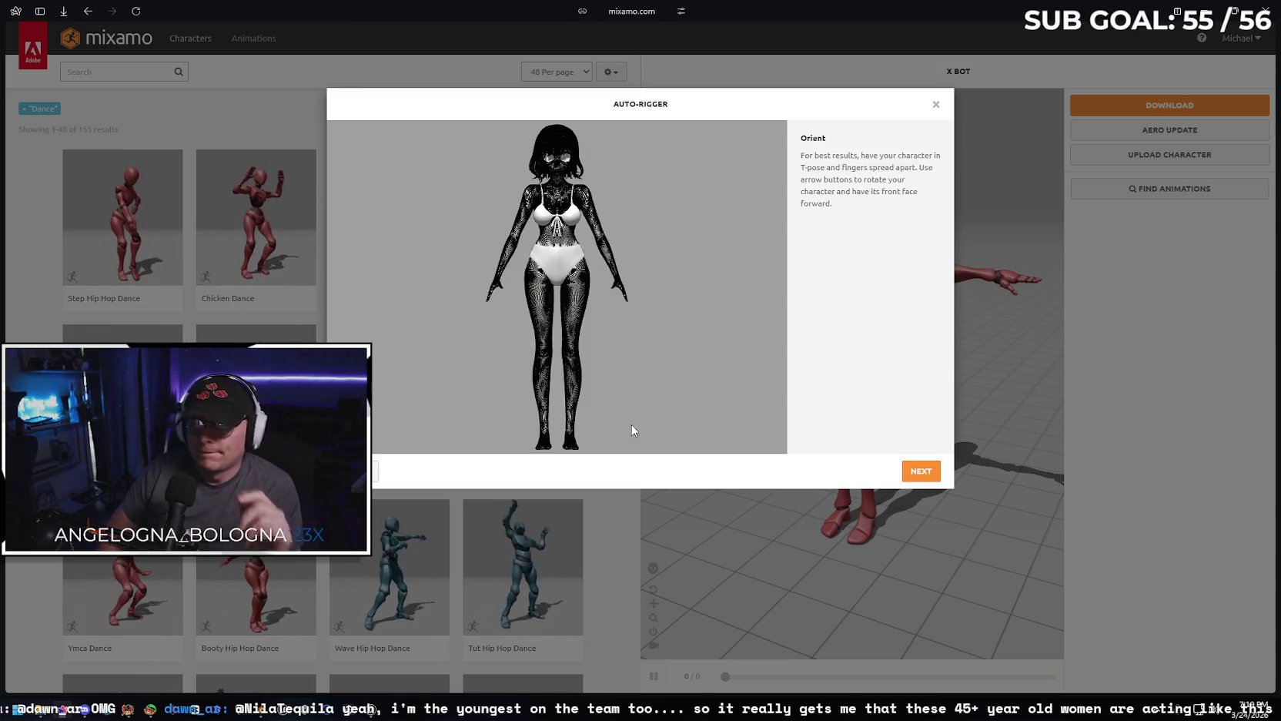
key(super+shift+s)
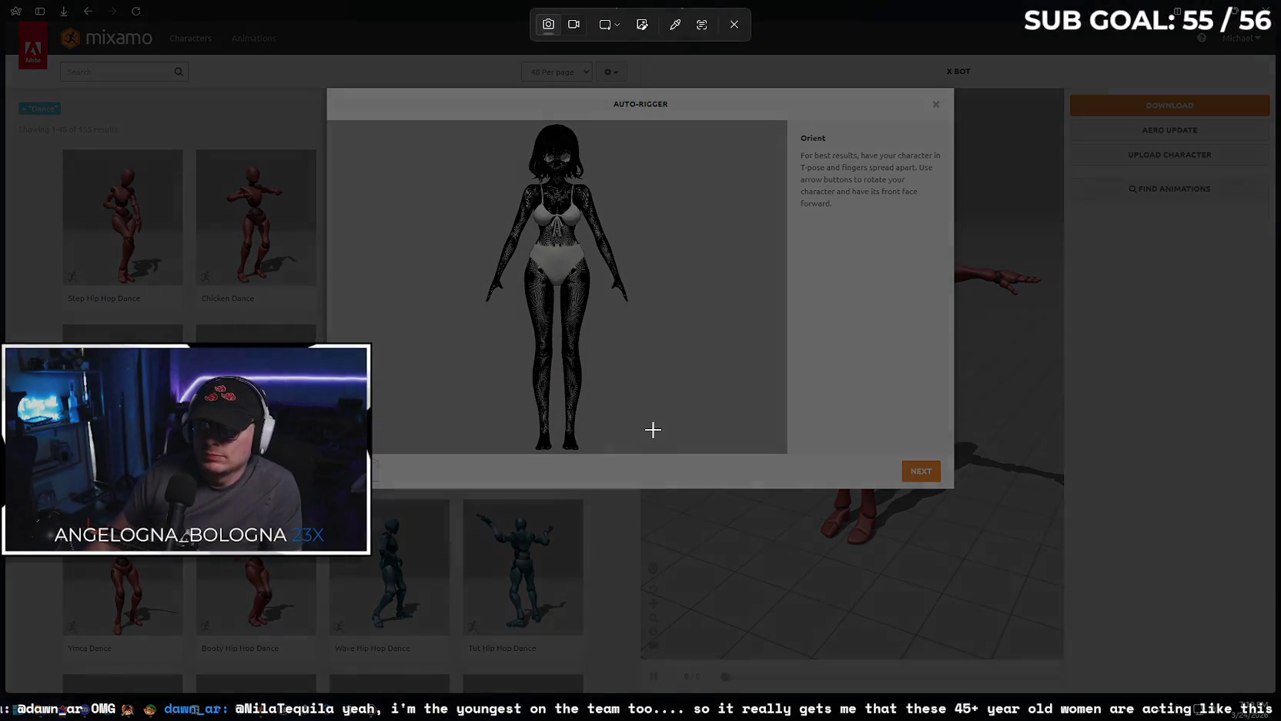
Take a screenshot of the Auto-Rigger dialog and switch to the Google Gemini conversation.
drag(323, 86, 956, 488)
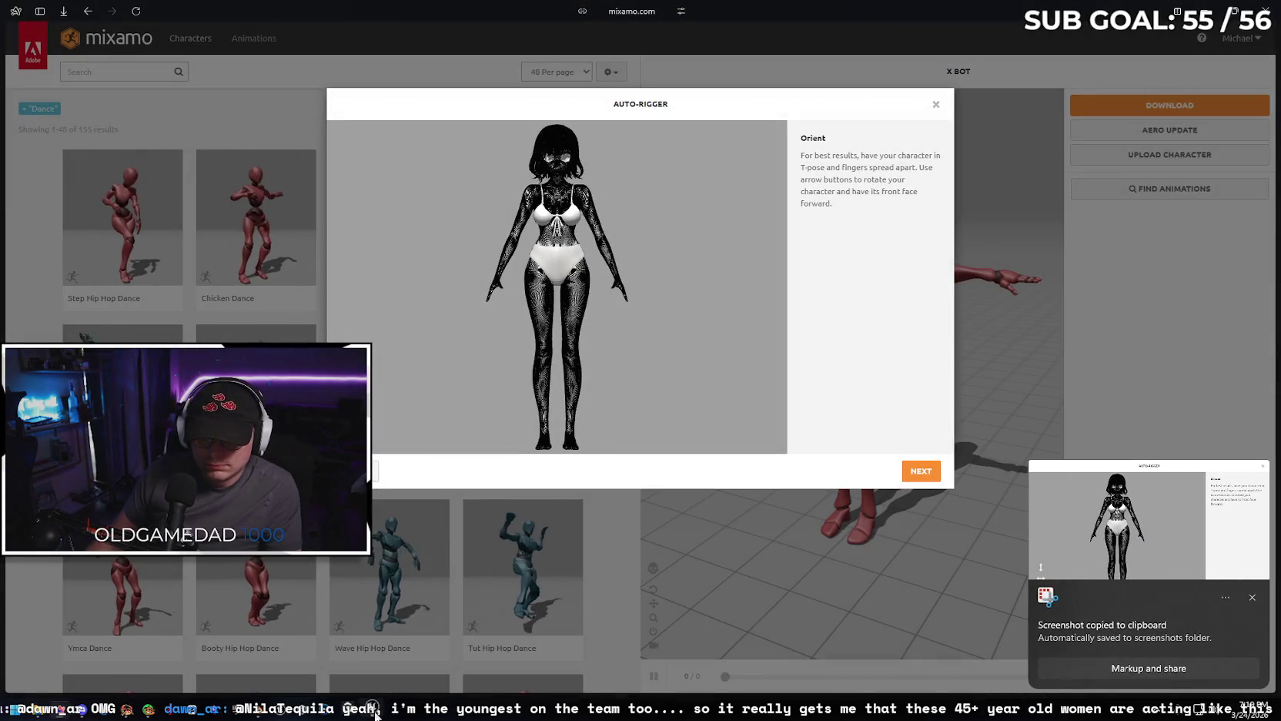
click(40, 11)
click(46, 291)
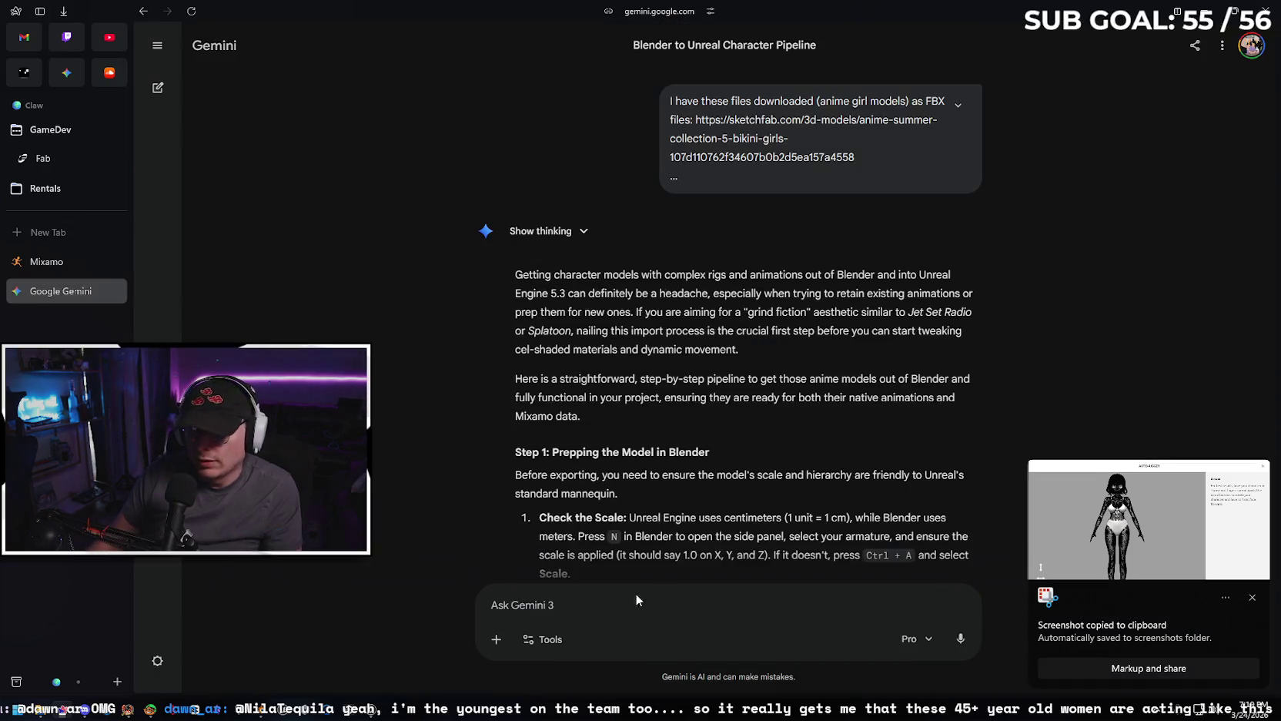
Paste the screenshot into Gemini's prompt with the message 'she doesnt have skin' and send it.
scroll(1060, 356, down, 5)
scroll(1059, 329, down, 5)
scroll(1069, 377, down, 5)
scroll(1013, 515, down, 5)
scroll(1086, 650, down, 5)
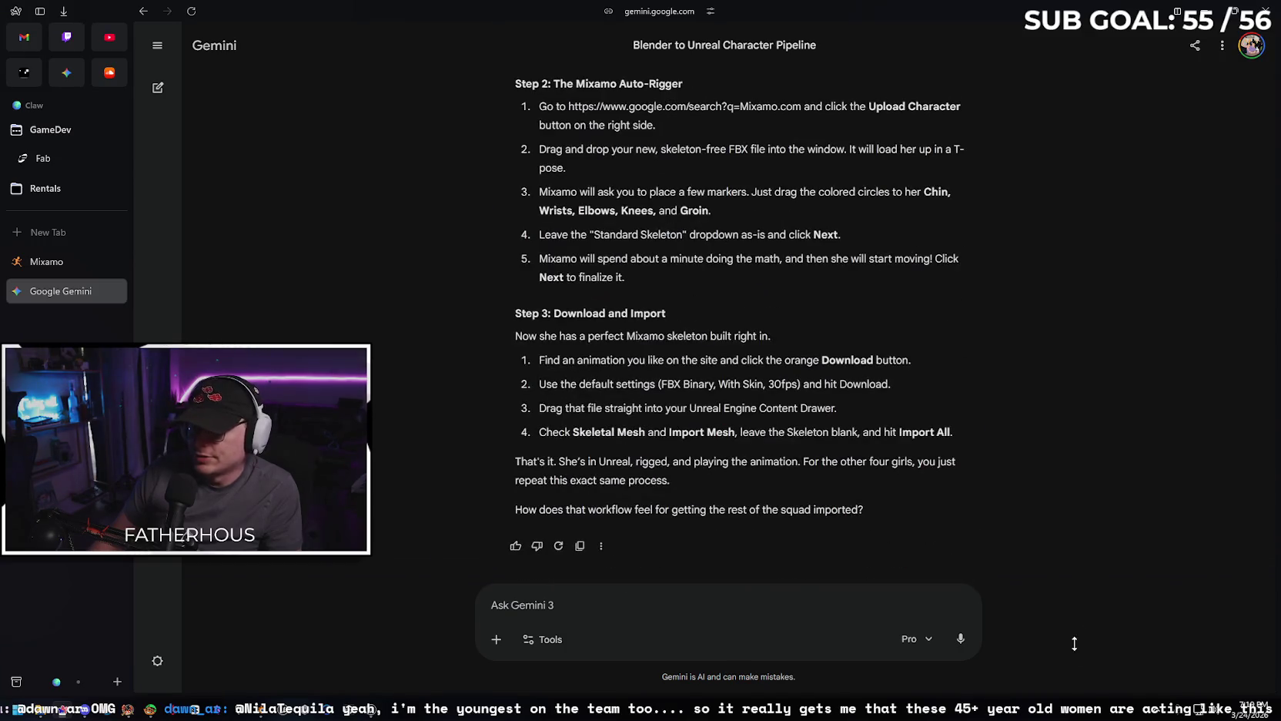
key(ctrl+v)
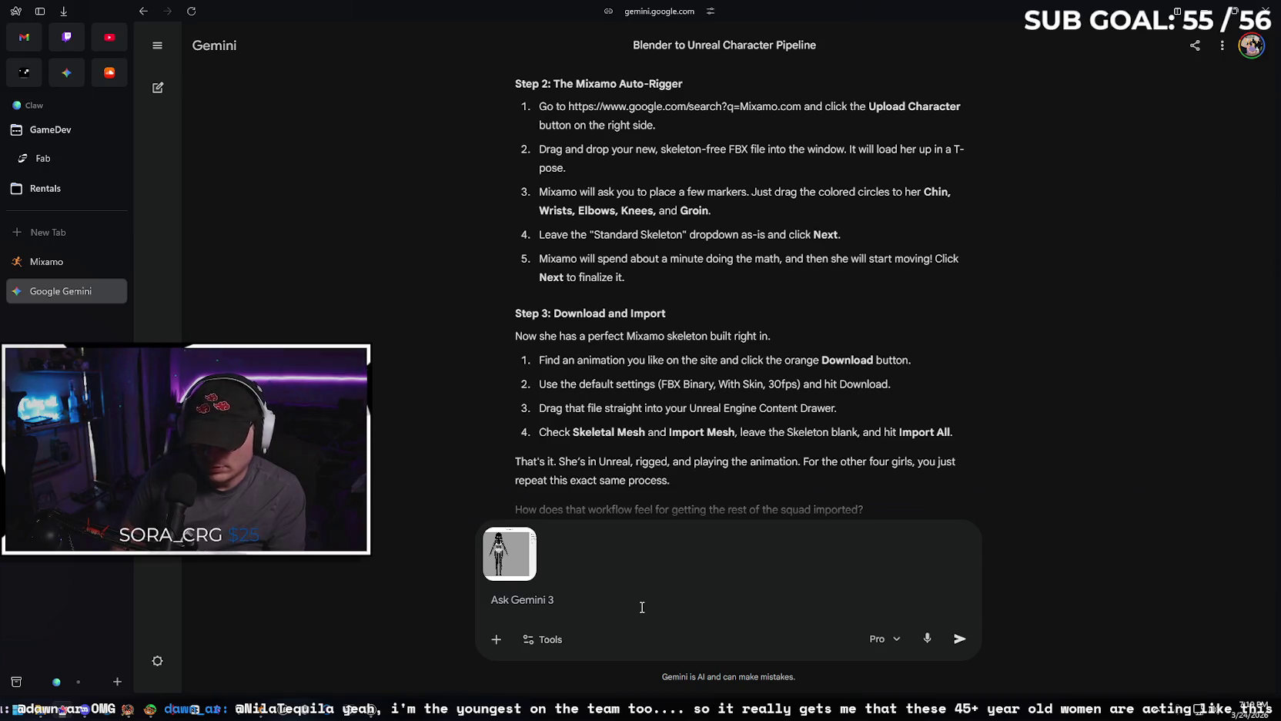
text(she doesnt have skin)
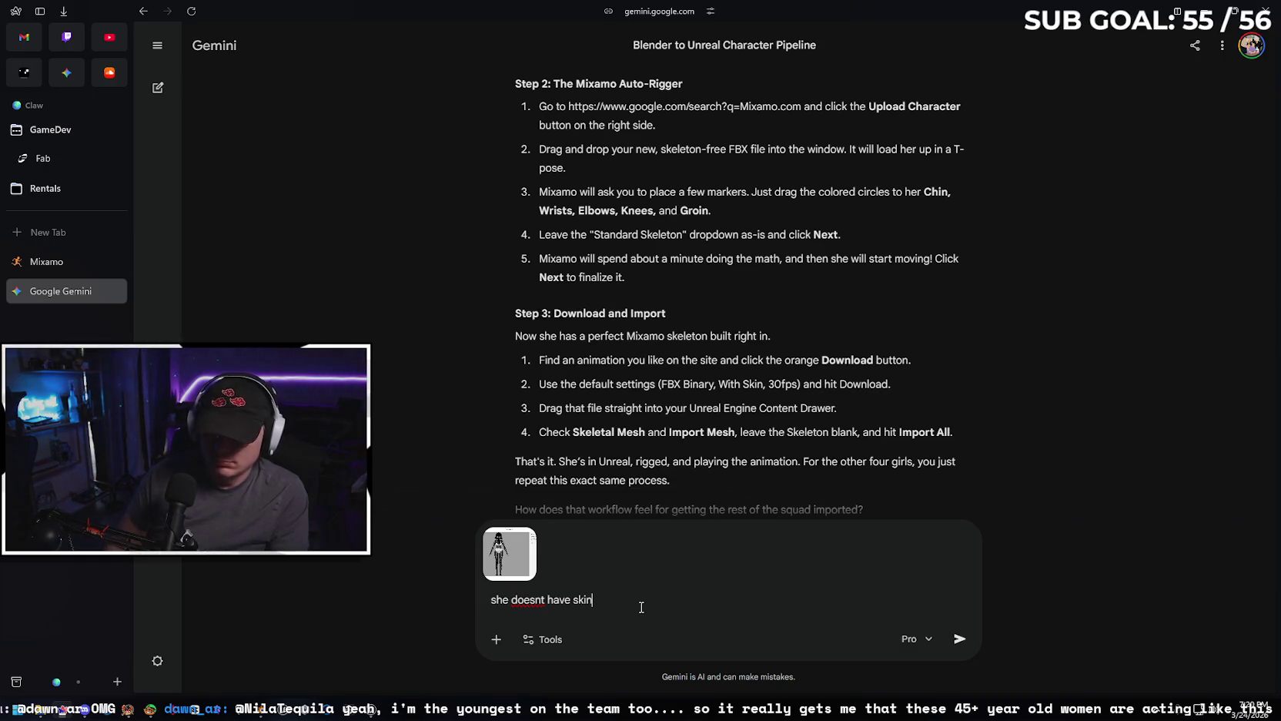
key(Return)
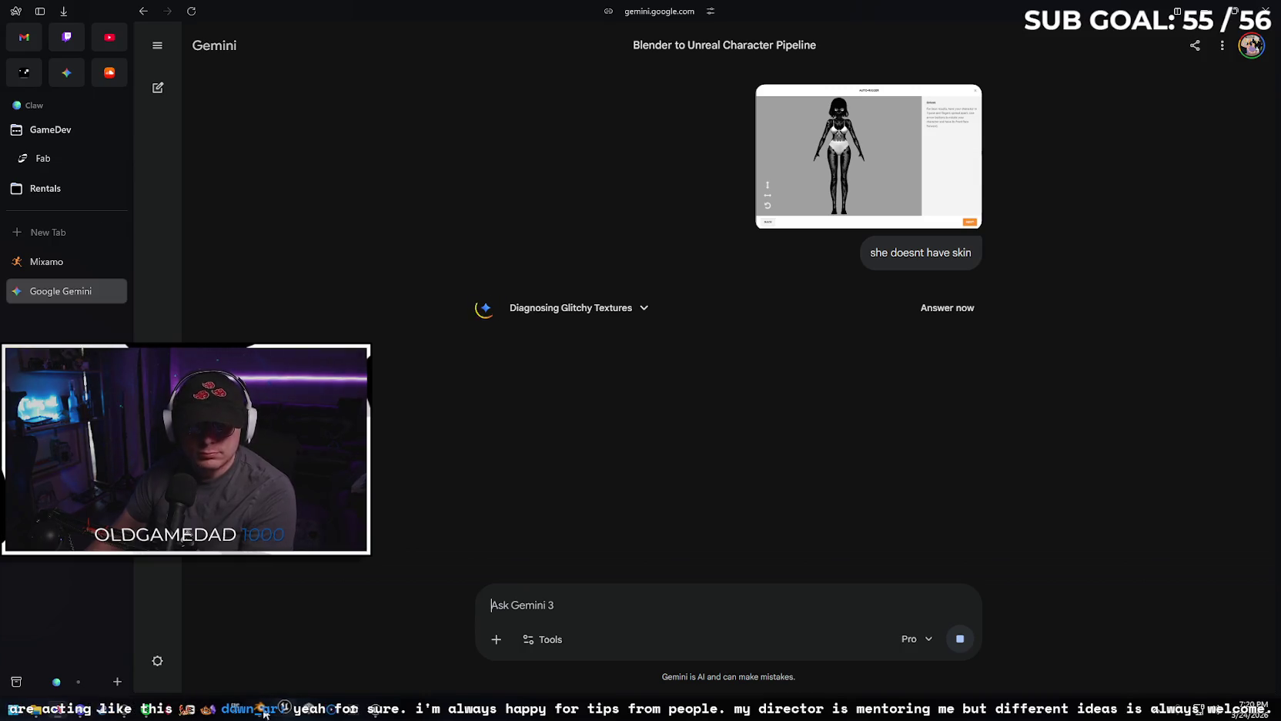
mouse_move(63, 709)
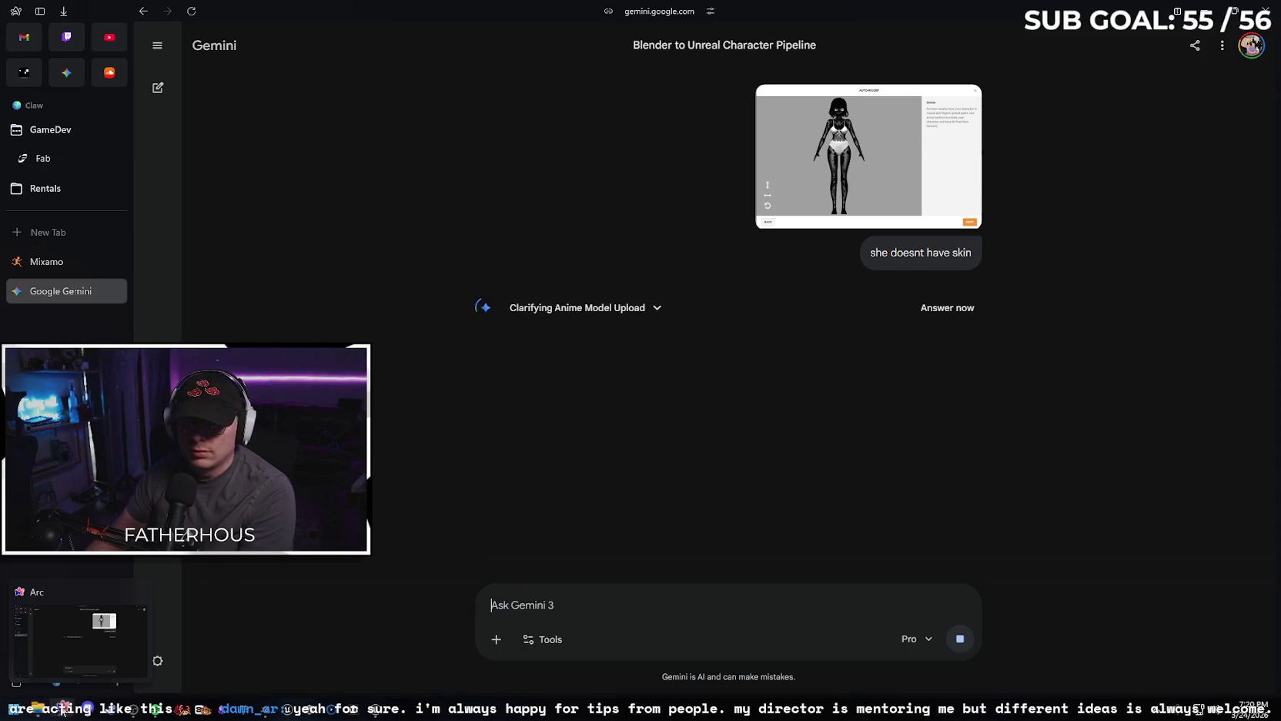
Place the chin, wrist, elbow, knee and groin markers on the character and start auto-rigging.
click(59, 263)
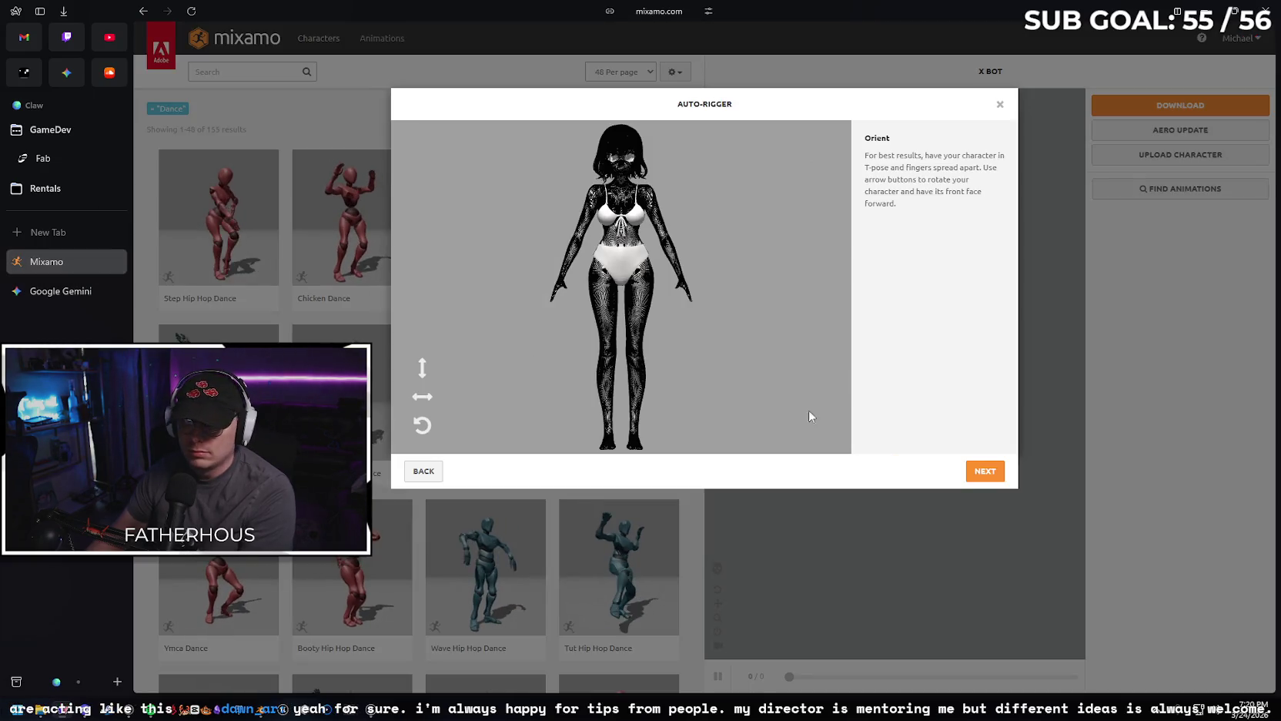
click(985, 471)
mouse_move(464, 286)
mouse_down()
mouse_move(560, 255)
mouse_move(624, 177)
mouse_up()
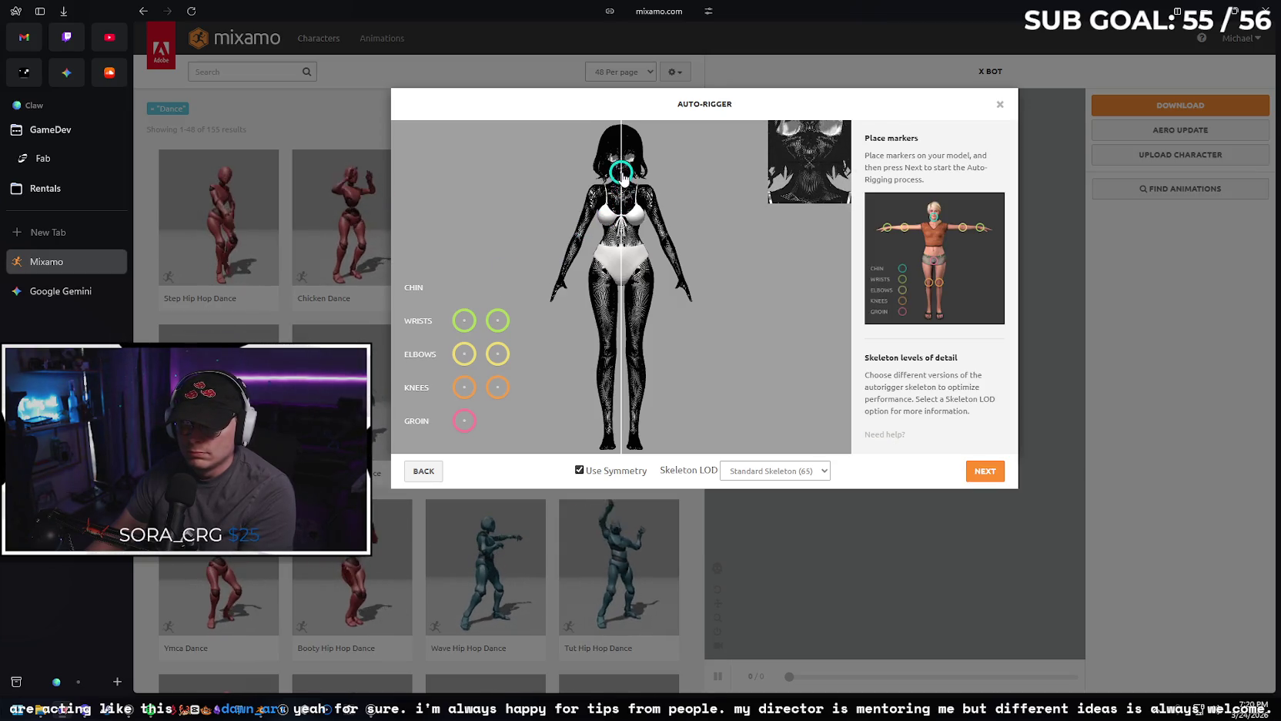
drag(465, 321, 563, 276)
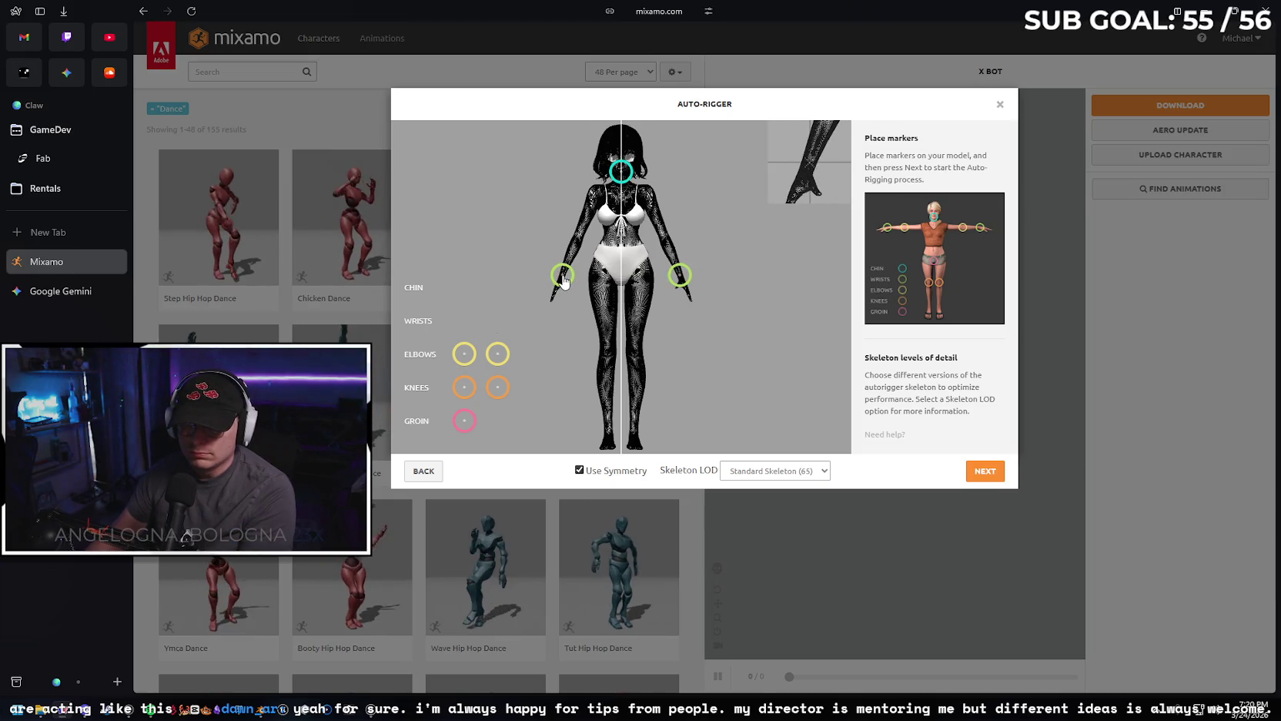
drag(464, 354, 579, 235)
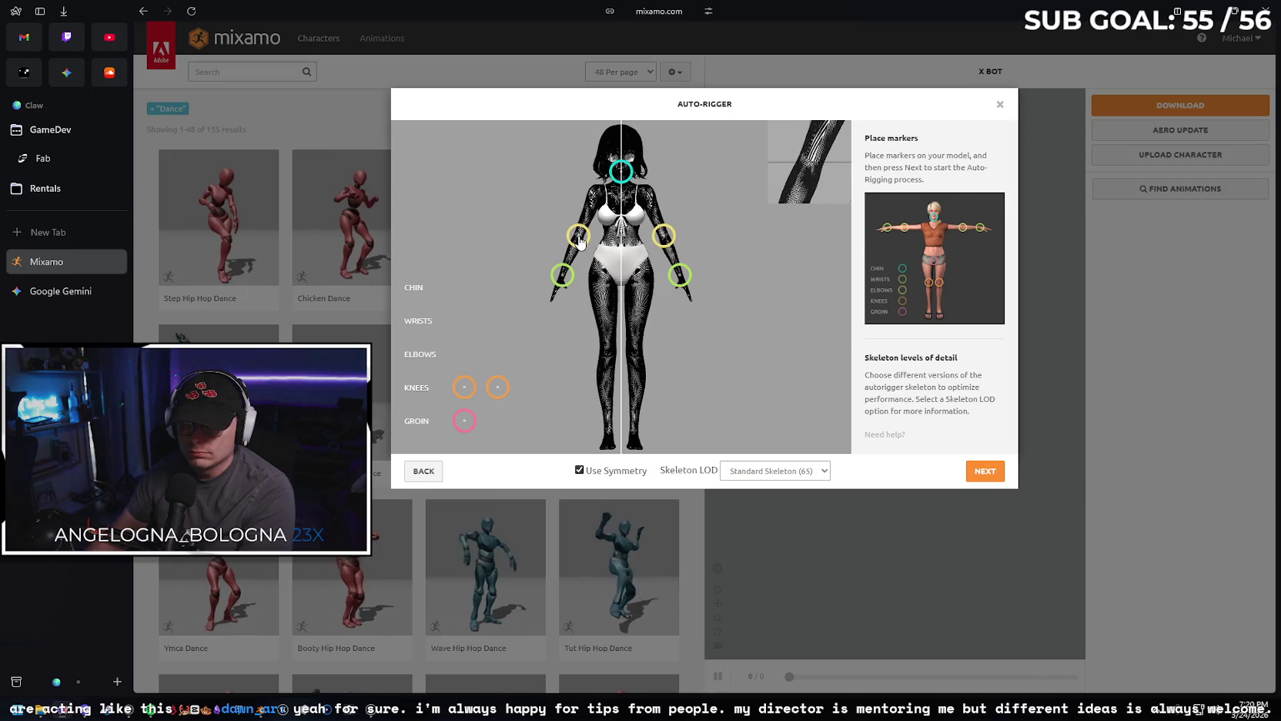
drag(464, 387, 609, 360)
drag(464, 420, 623, 288)
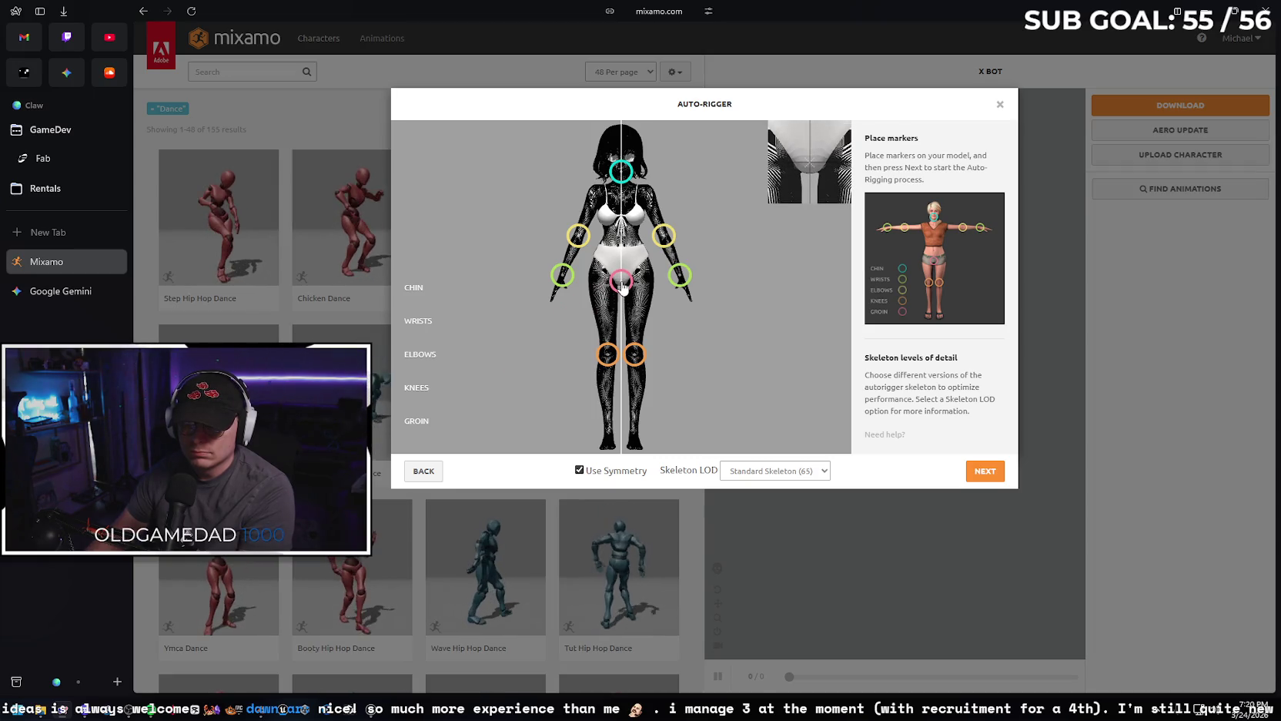
click(984, 473)
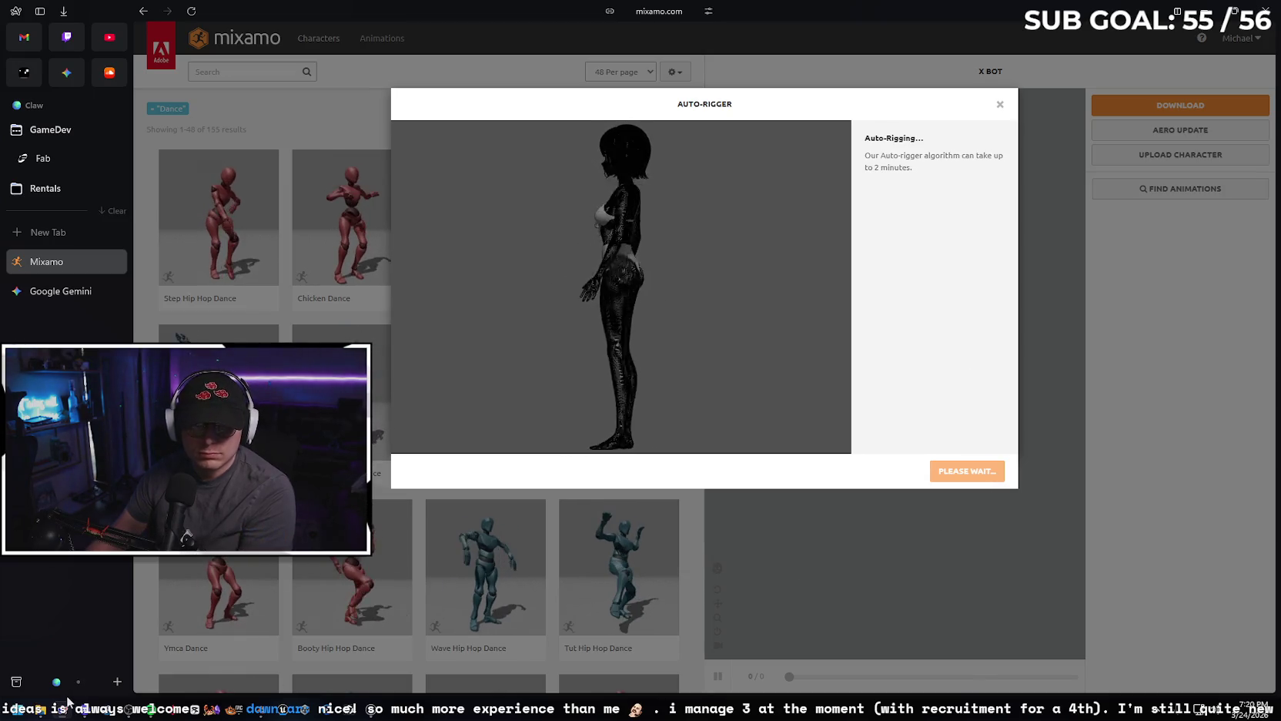
click(60, 293)
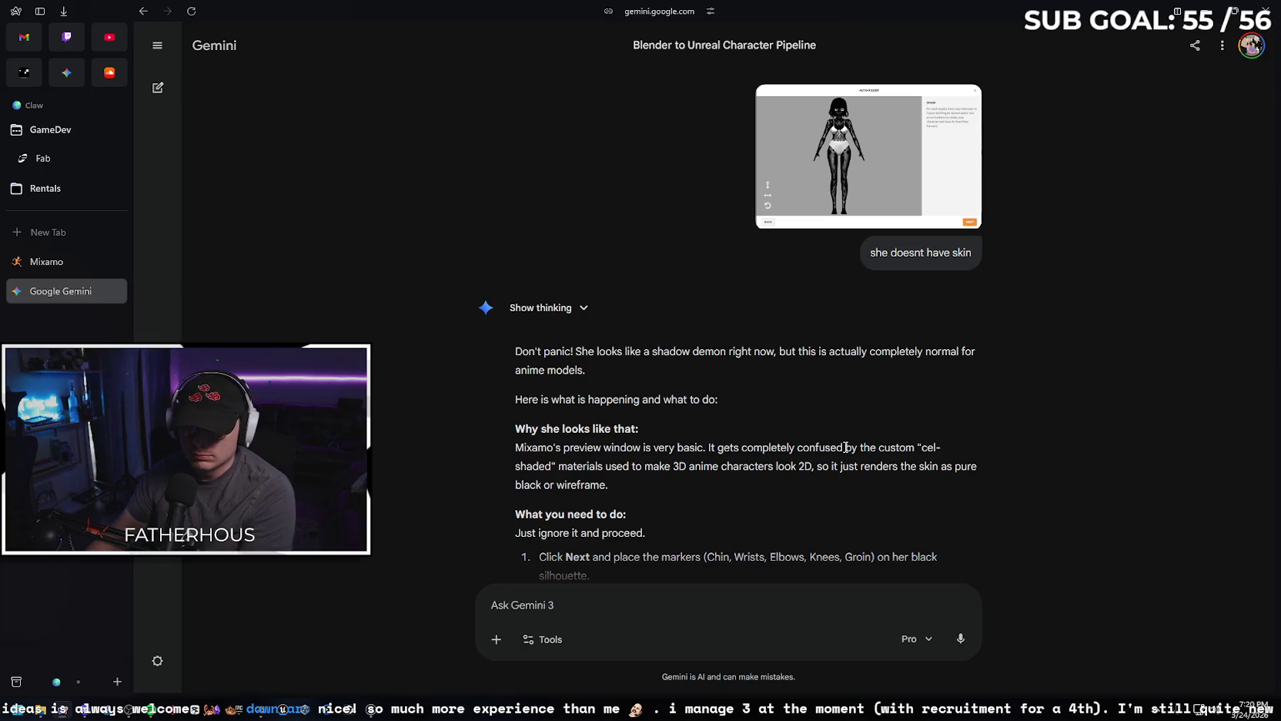
Copy Gemini's sentence about the already-imported skin materials.
scroll(947, 393, down, 2)
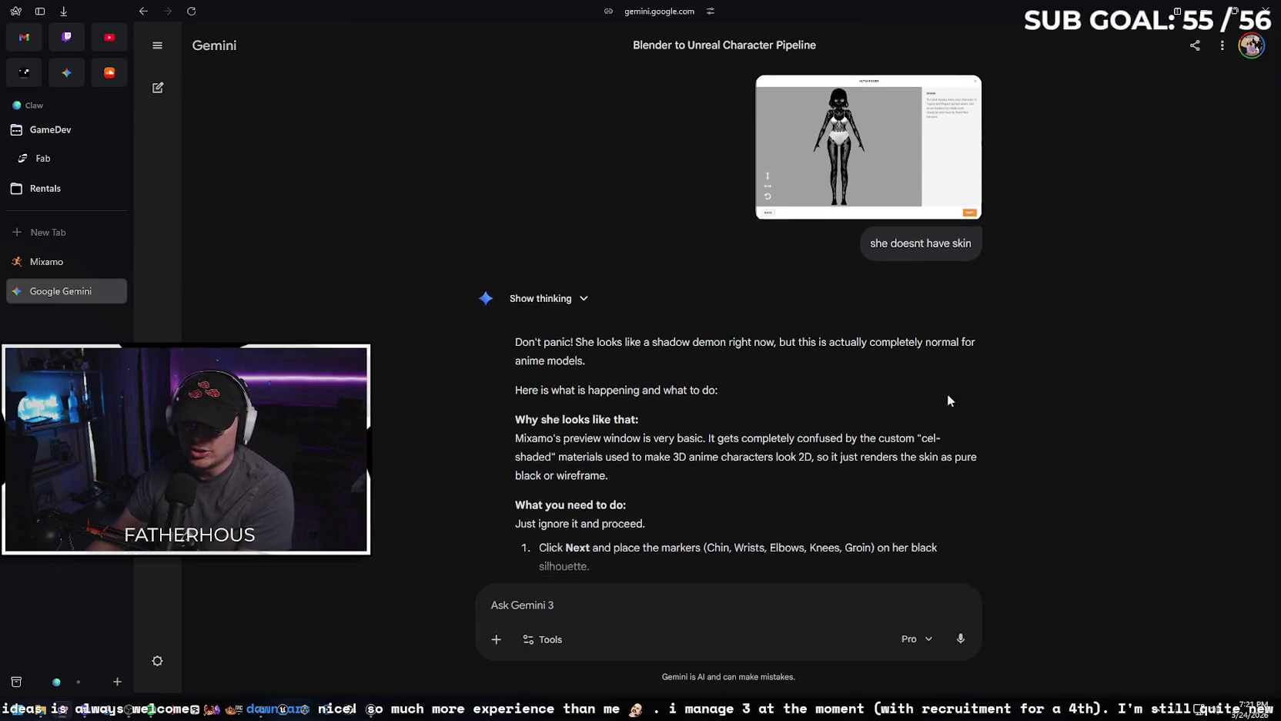
scroll(946, 383, down, 2)
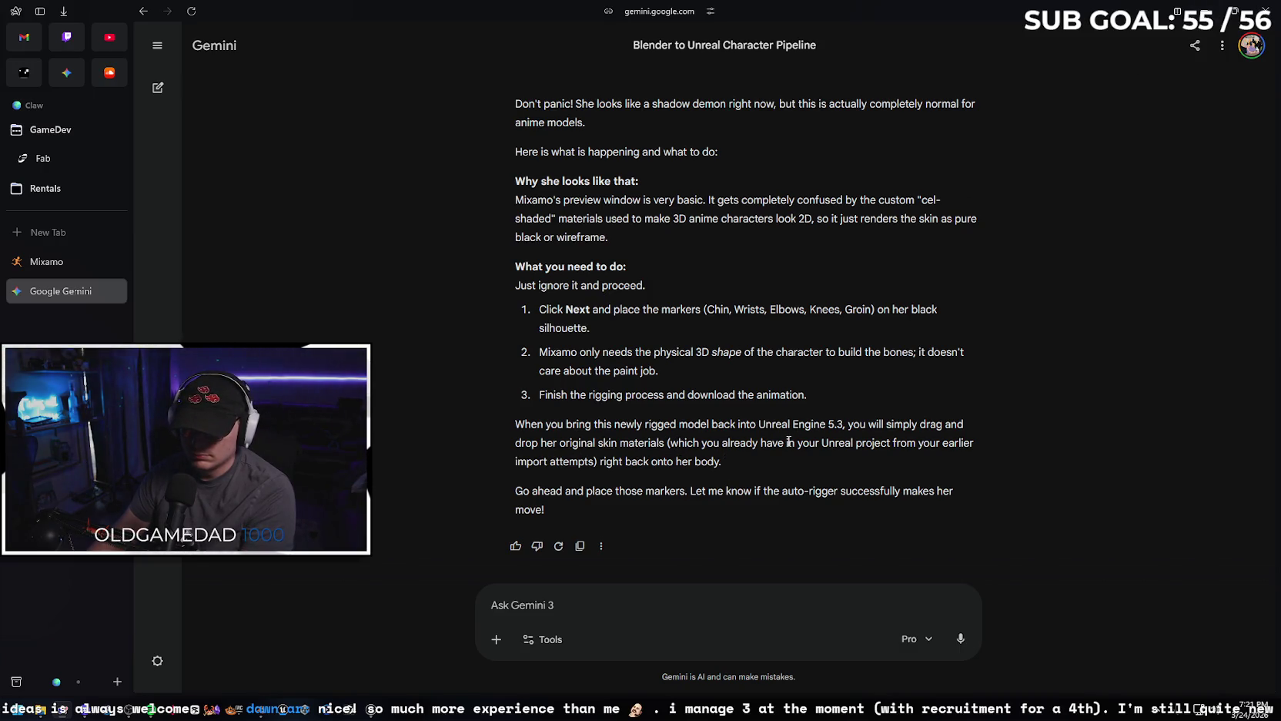
drag(599, 462, 674, 445)
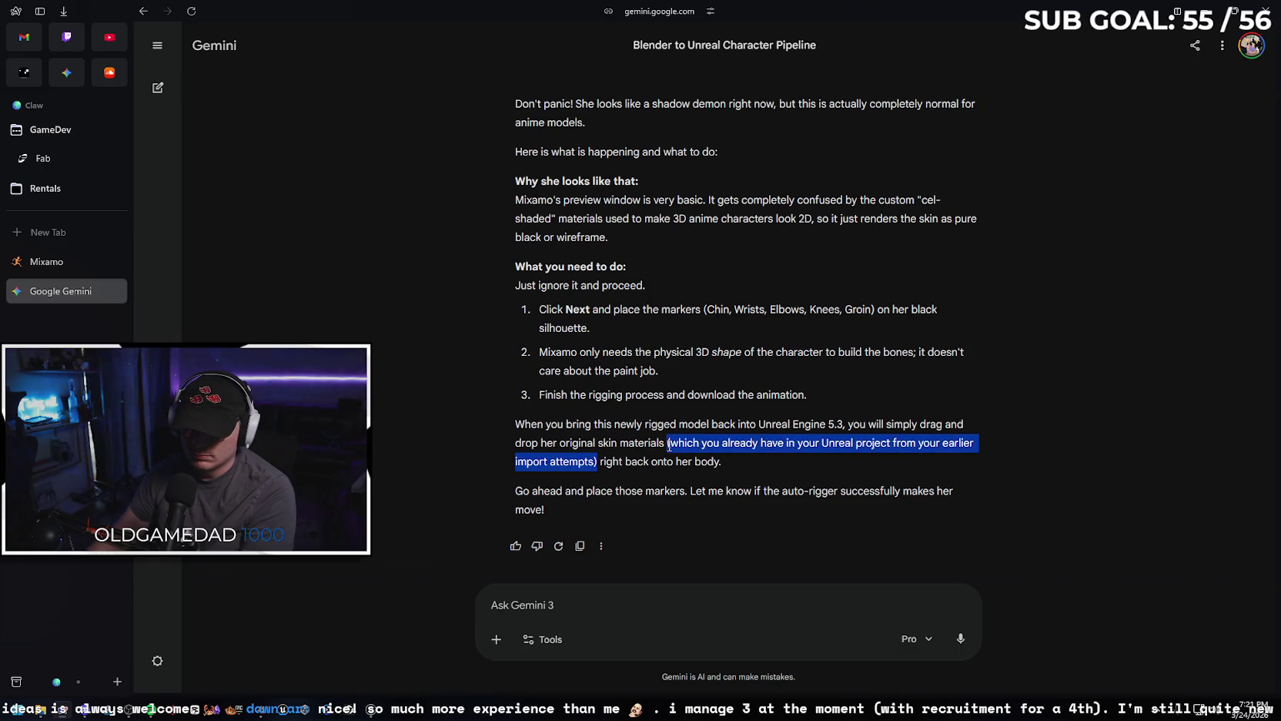
right_click(669, 445)
click(740, 454)
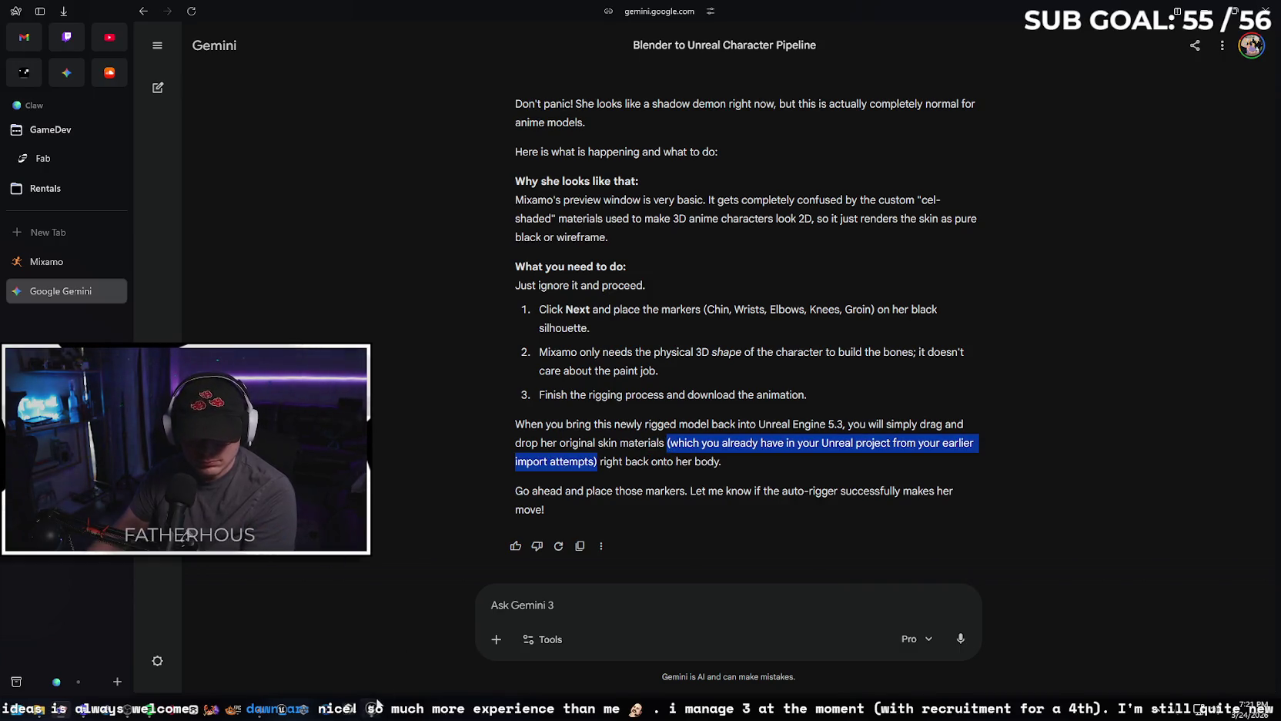
Send Gemini the quoted sentence with the reply 'yeah no i deleted those', then return to Mixamo.
mouse_move(377, 705)
click(285, 583)
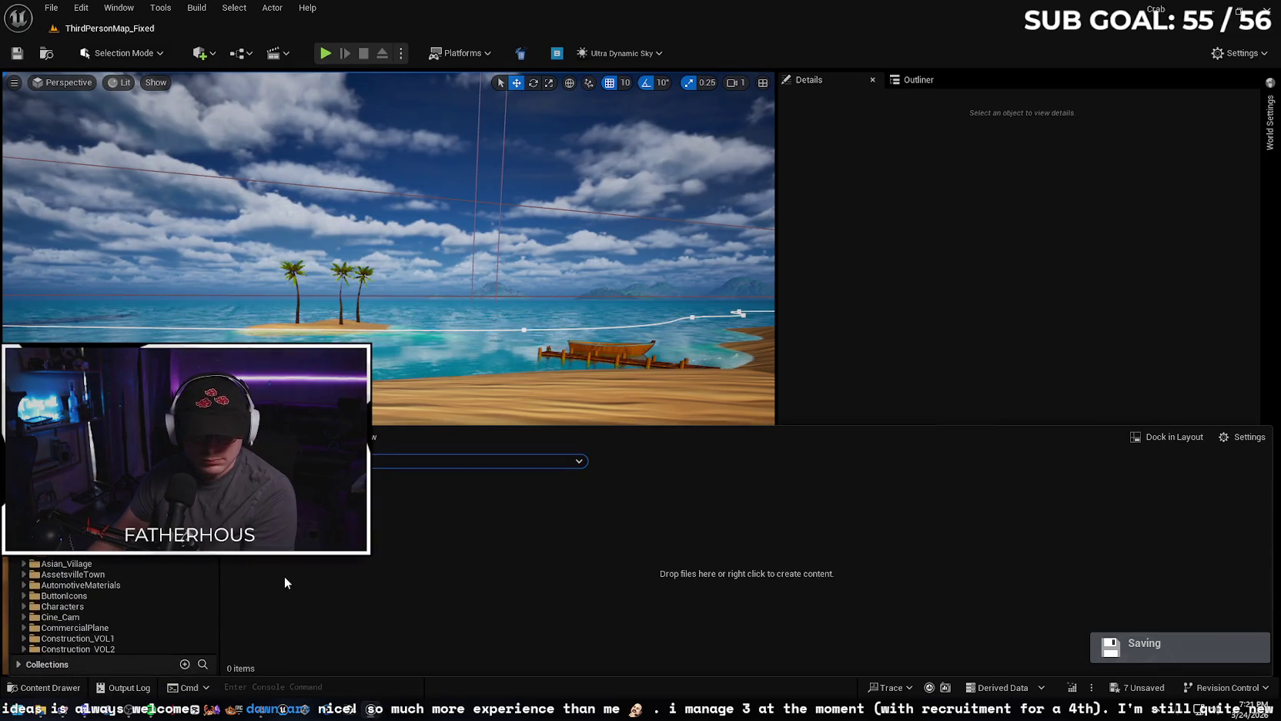
click(1217, 11)
click(612, 598)
text(")
key(ctrl+v)
text(" yeah no i de)
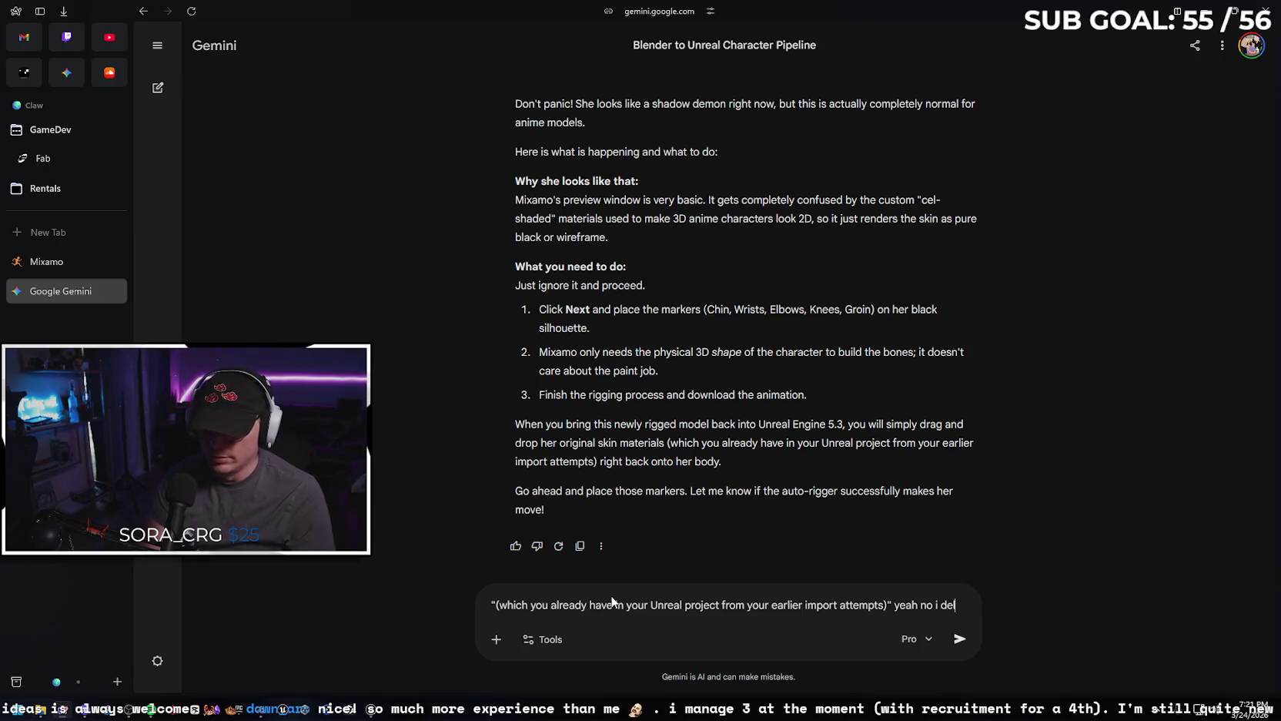
text(leted those)
key(Return)
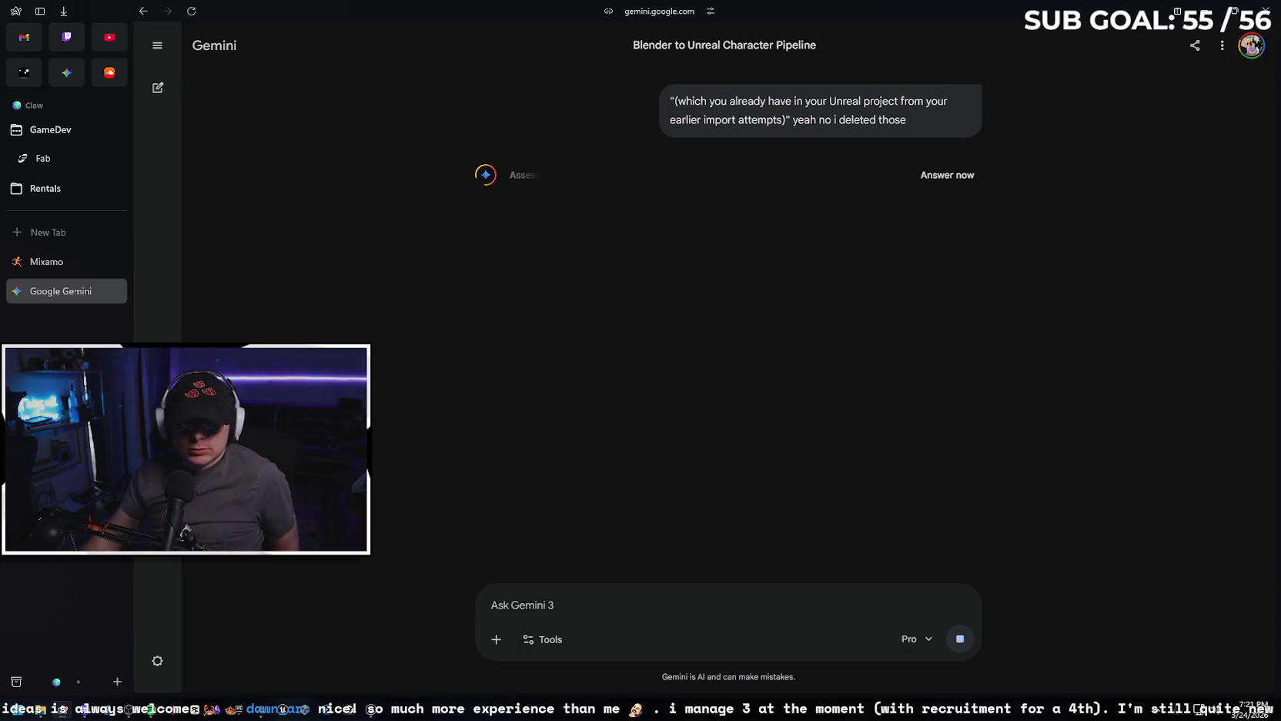
click(60, 266)
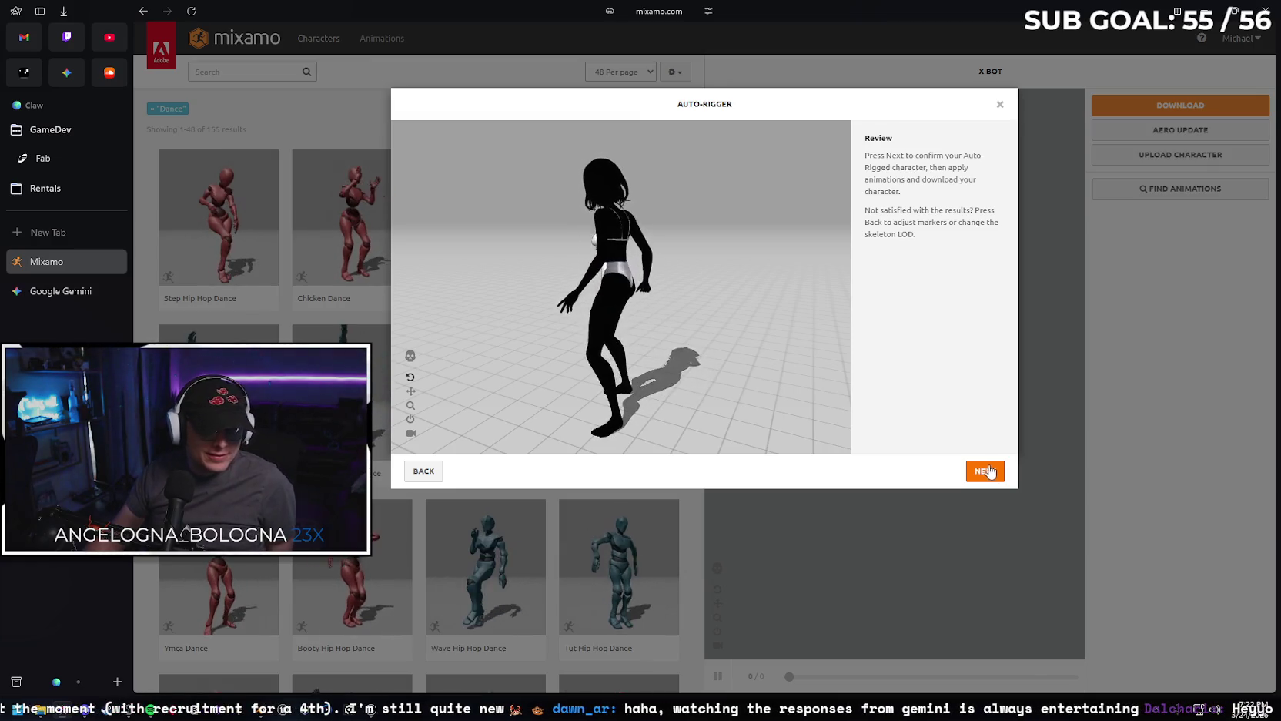
Accept the rigged SAKURA_V2_BONELESS character and apply the Macarena Dance animation to her.
click(984, 471)
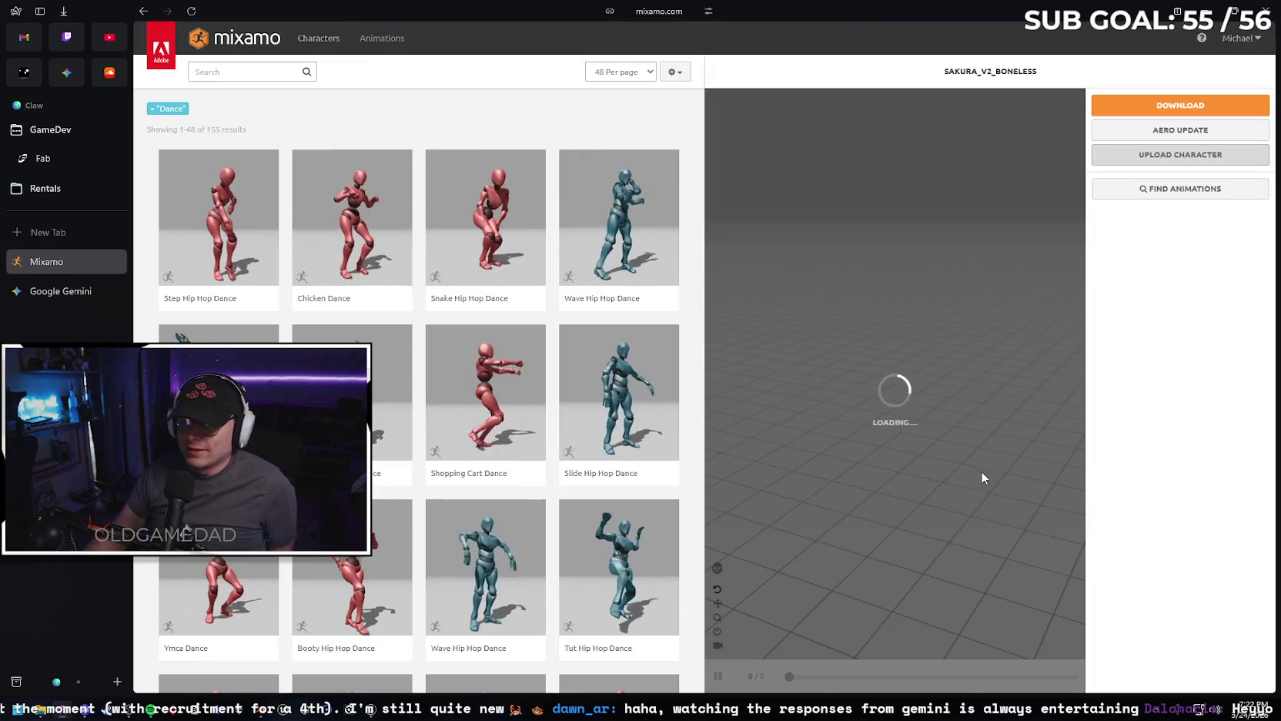
mouse_move(929, 361)
mouse_down()
mouse_move(784, 379)
mouse_move(951, 373)
mouse_up()
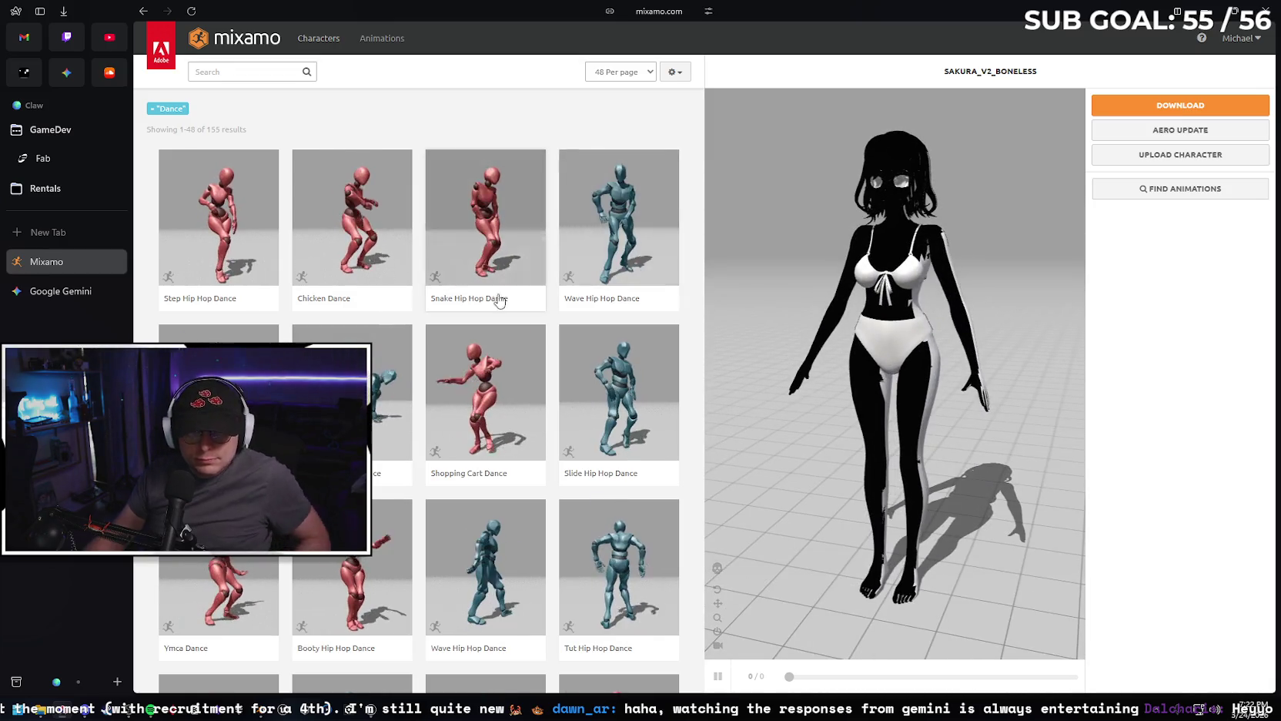
scroll(431, 331, down, 2)
scroll(360, 311, down, 2)
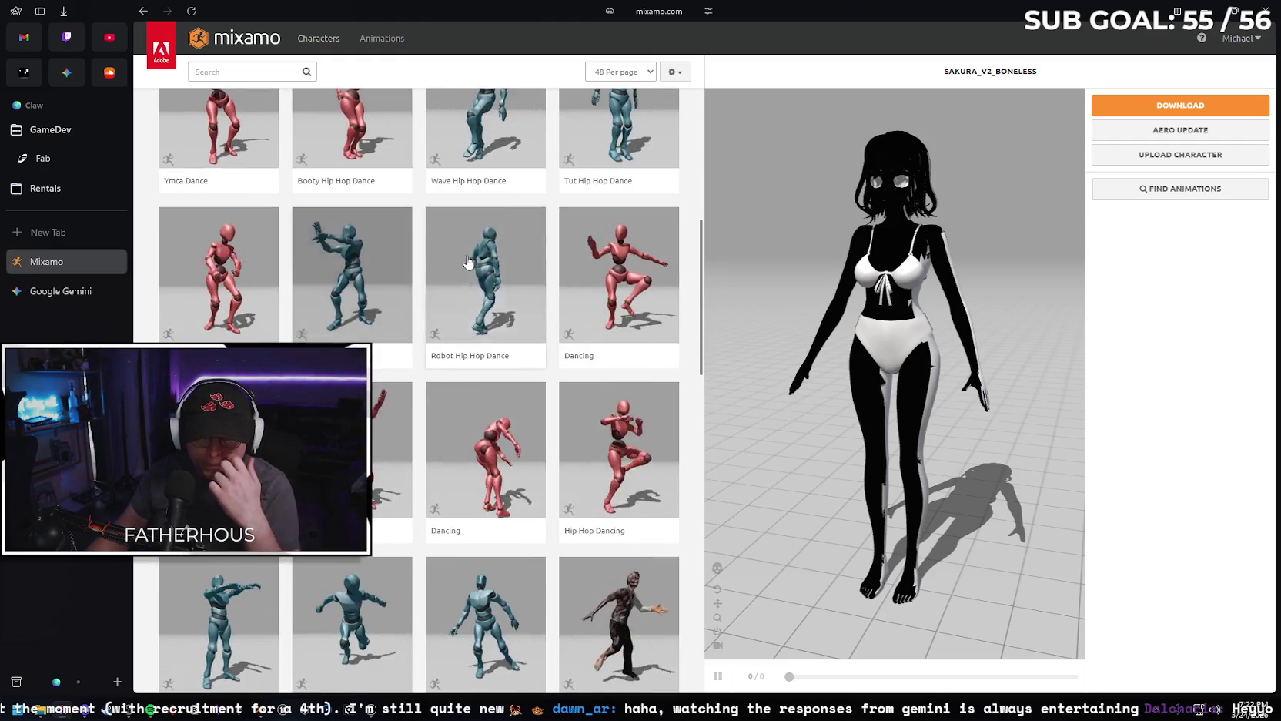
click(353, 462)
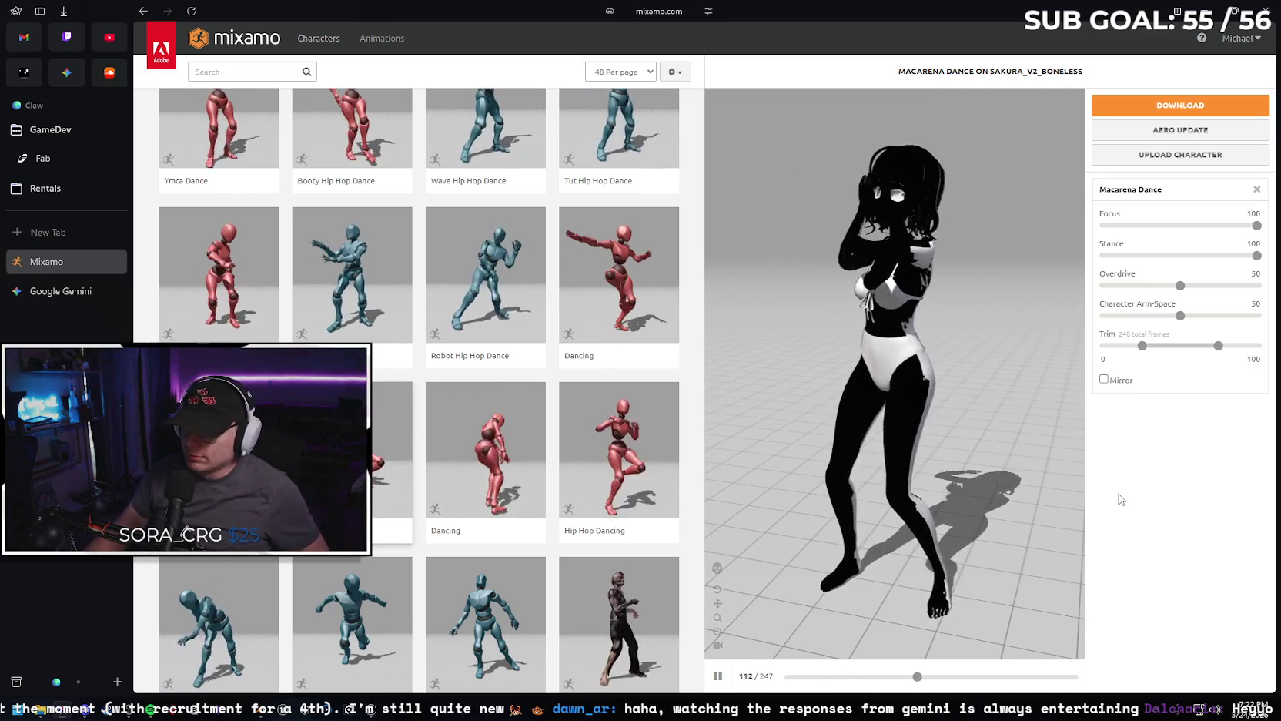
click(1155, 108)
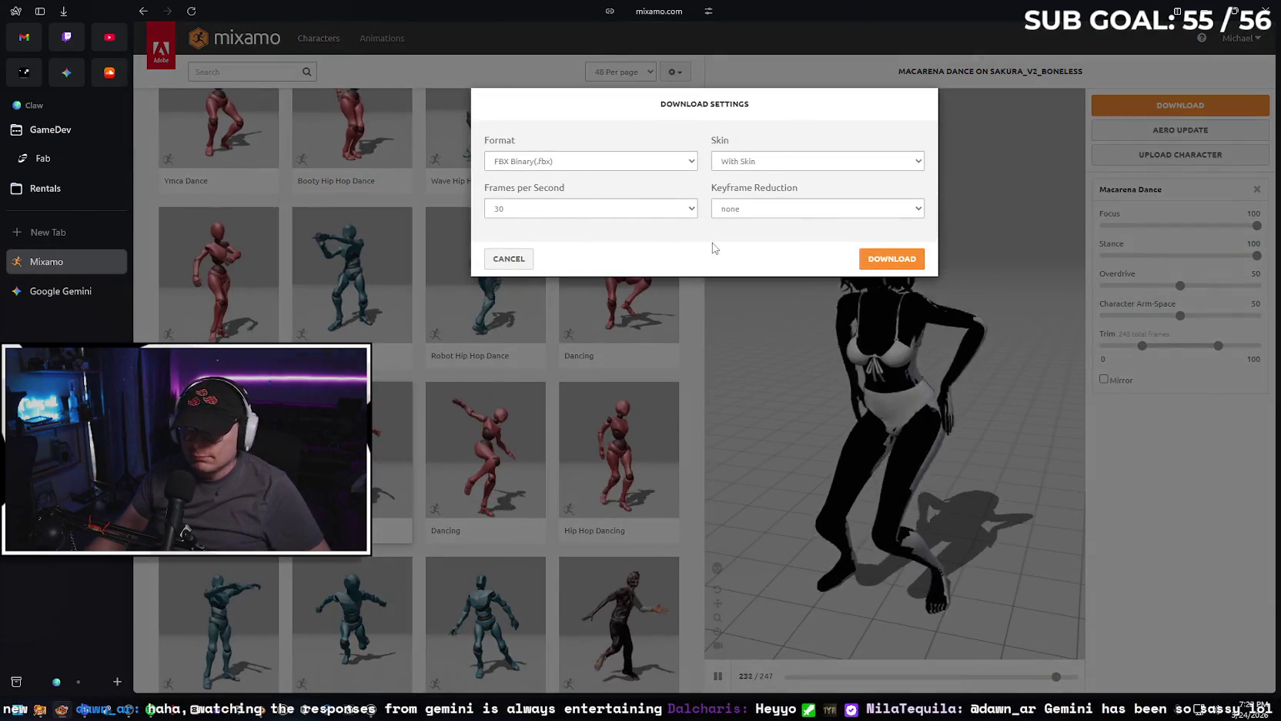
Download the Macarena Dance as FBX Binary with skin at 30 fps and show it in File Explorer.
click(893, 259)
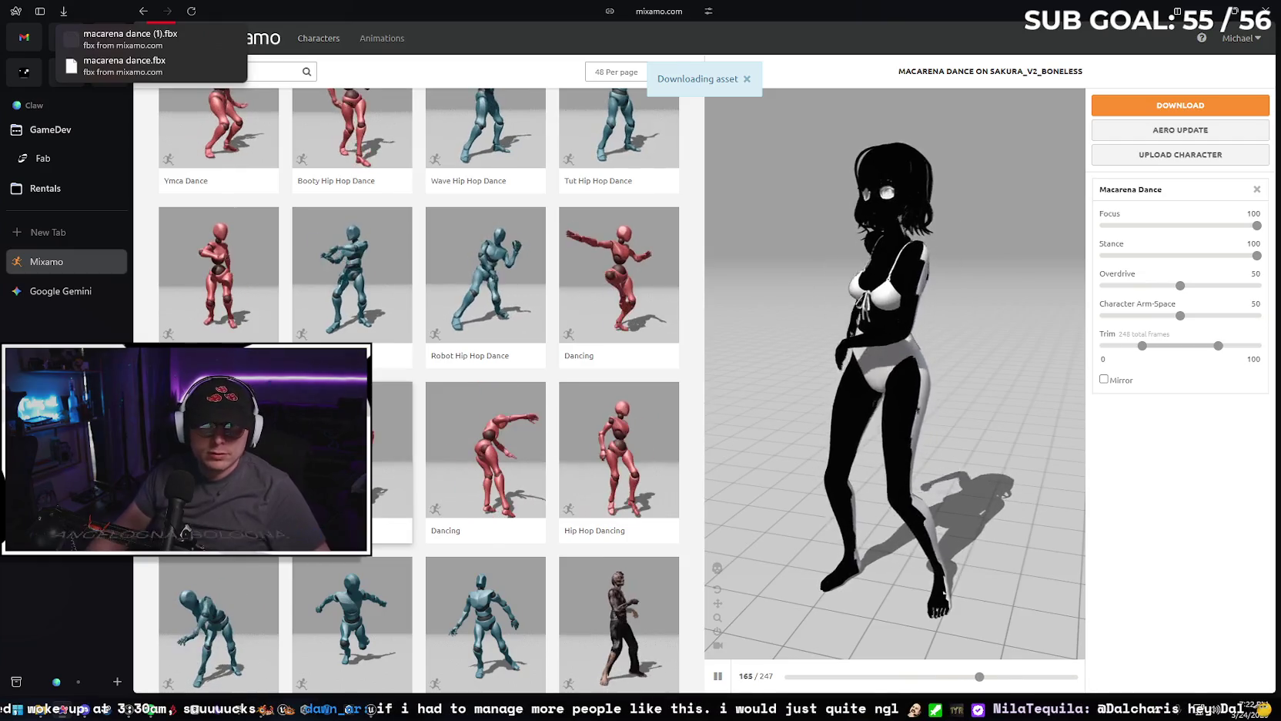
click(230, 68)
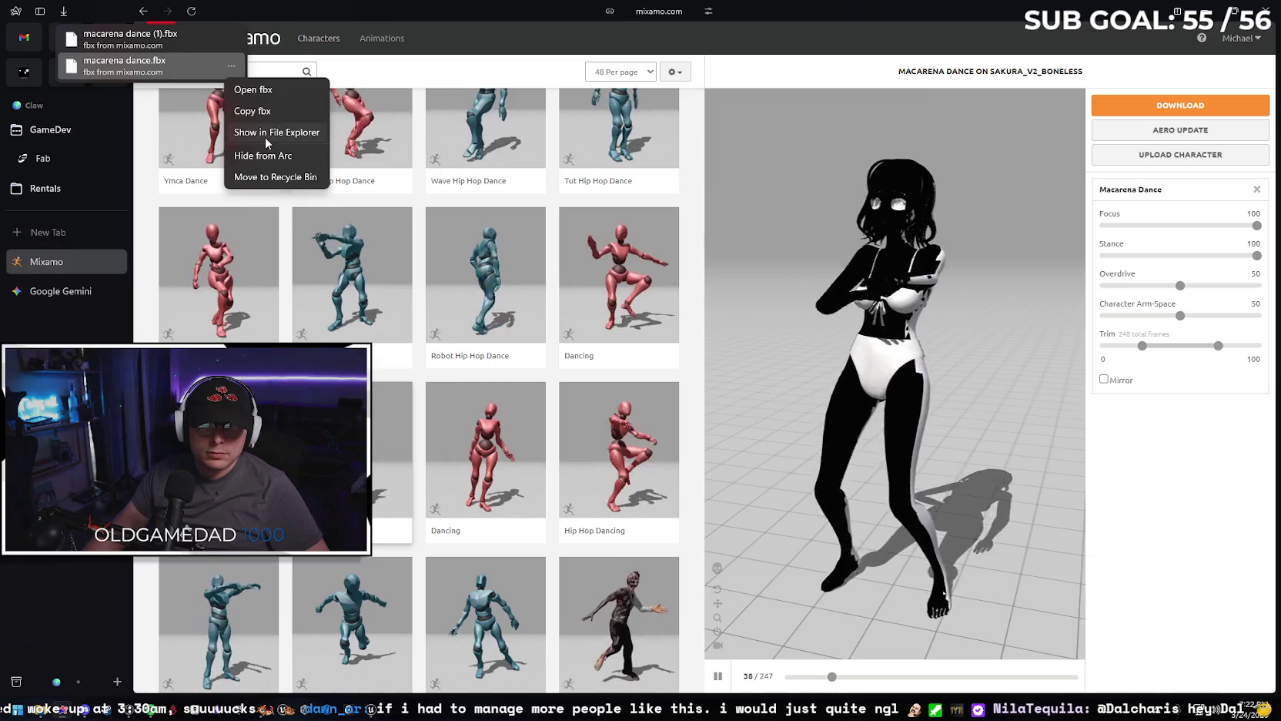
click(255, 91)
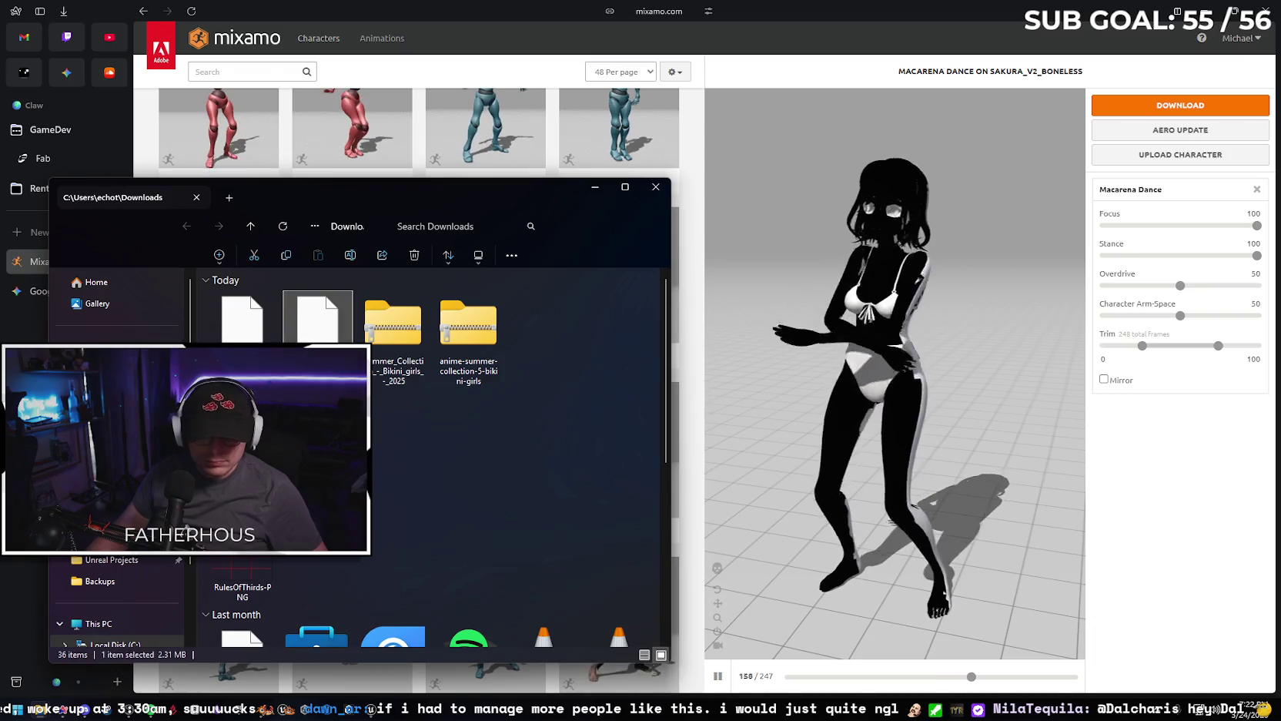
Delete the older duplicate download, keeping the new Macarena Dance file.
key(Delete)
click(253, 341)
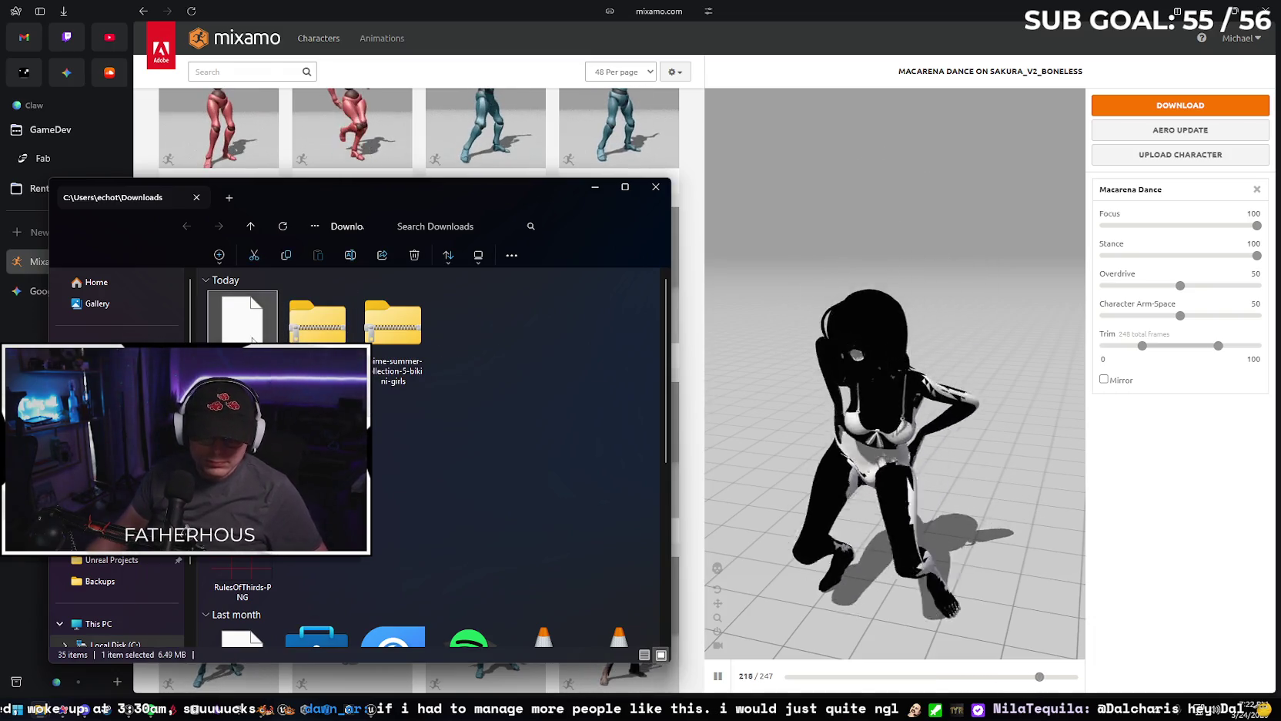
right_click(253, 341)
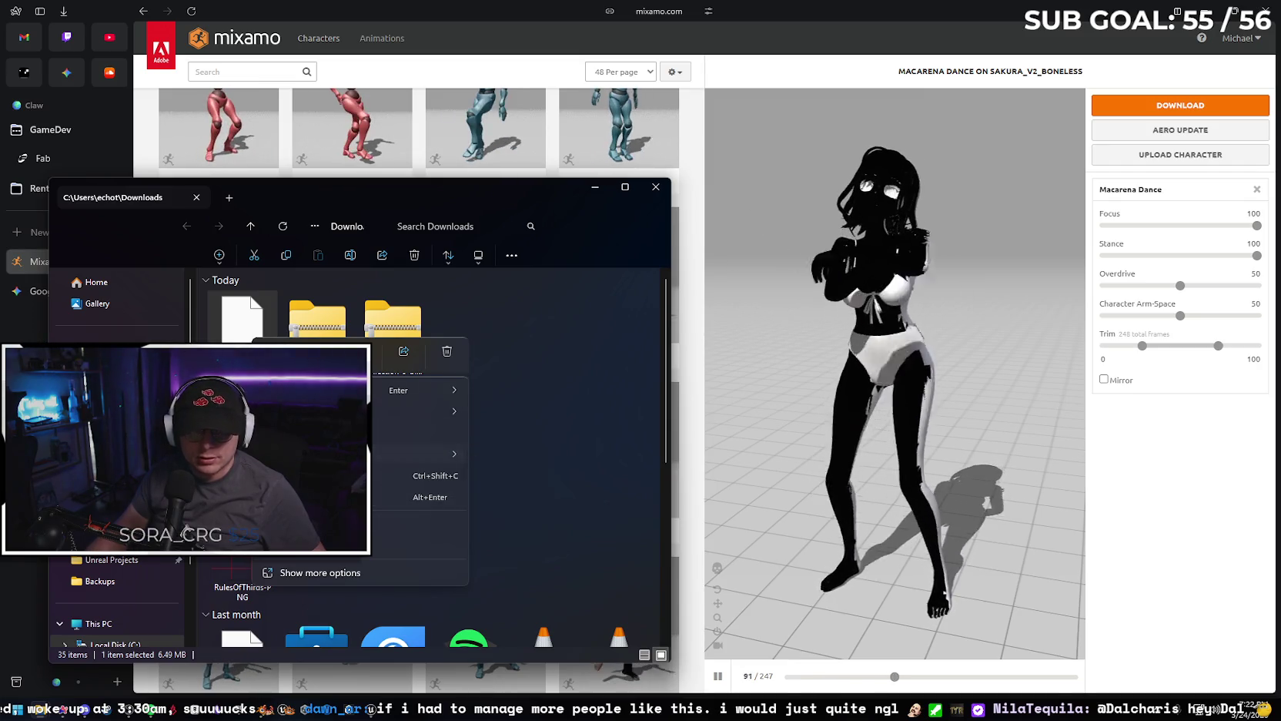
key(Escape)
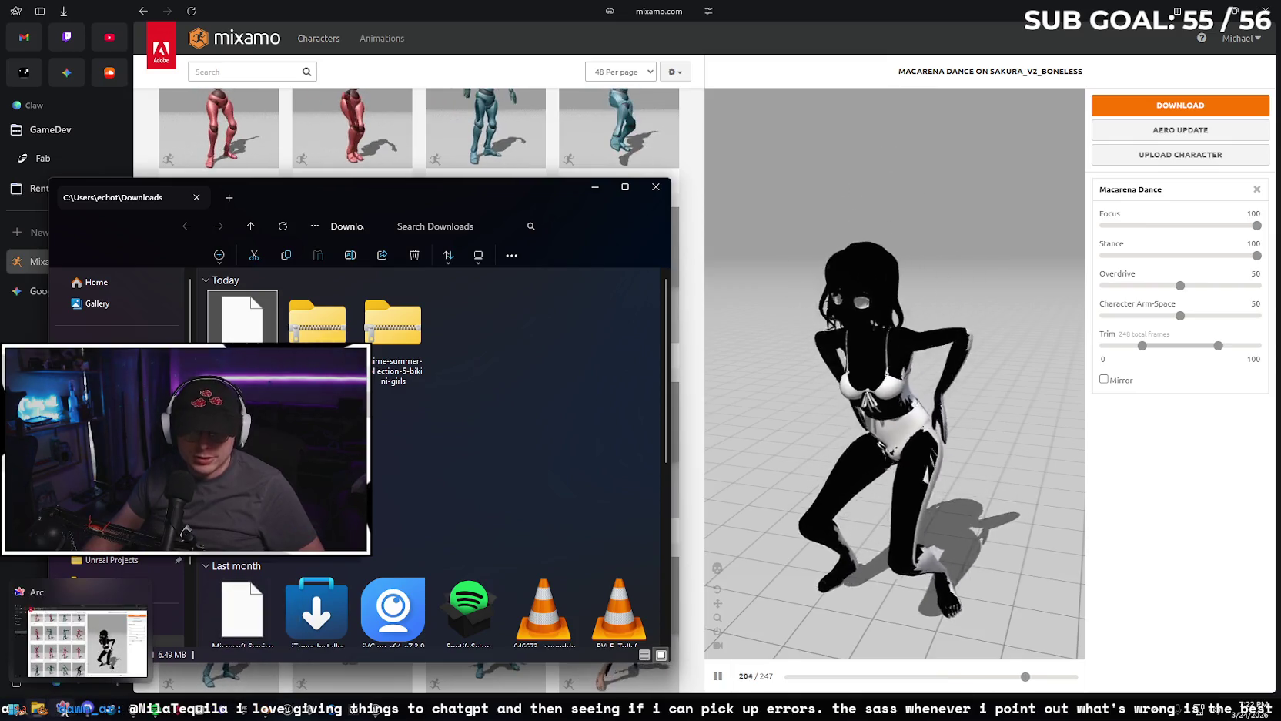
click(366, 710)
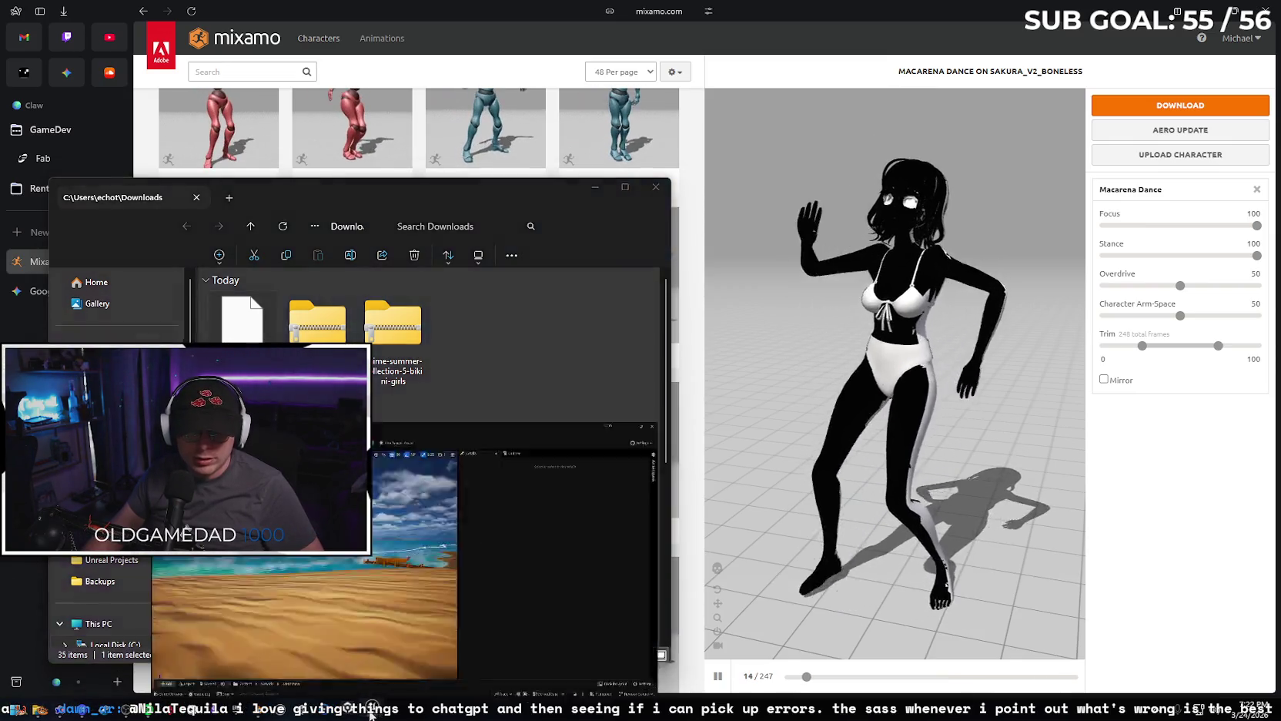
Drag Macarena Dance.fbx from Downloads into the SakuraNew Content Browser and import it with all options.
click(73, 691)
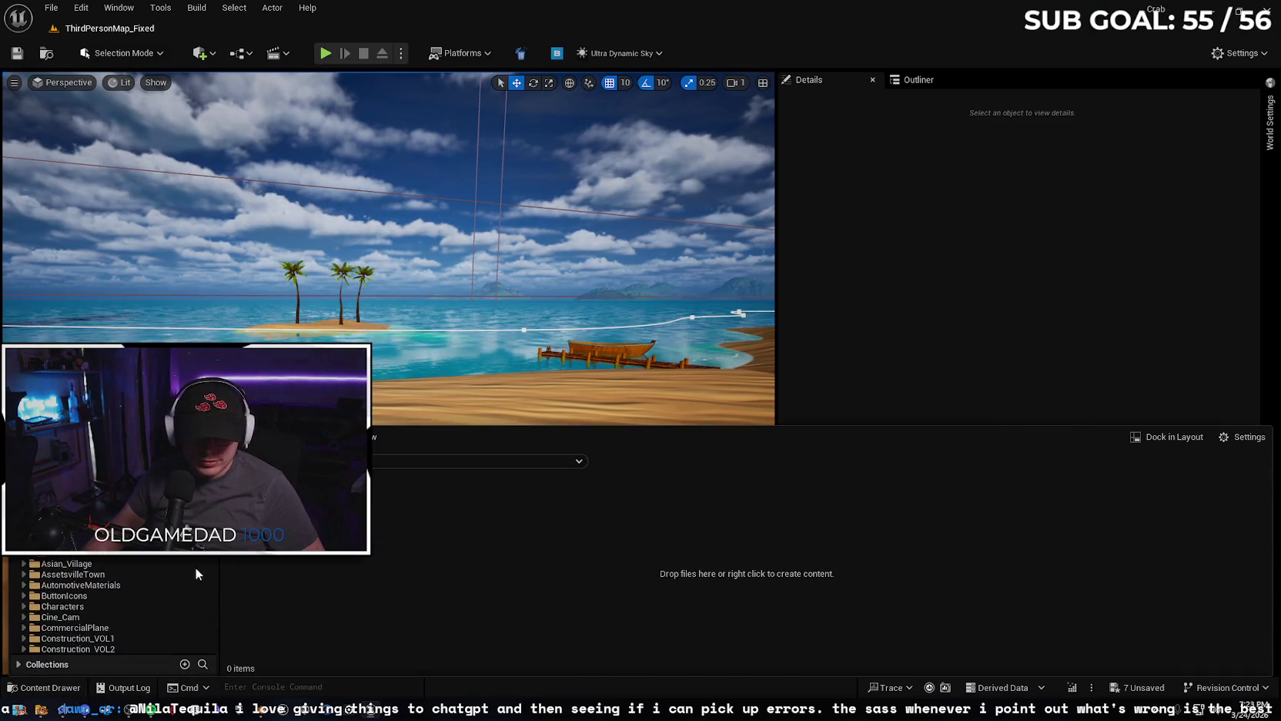
mouse_move(123, 710)
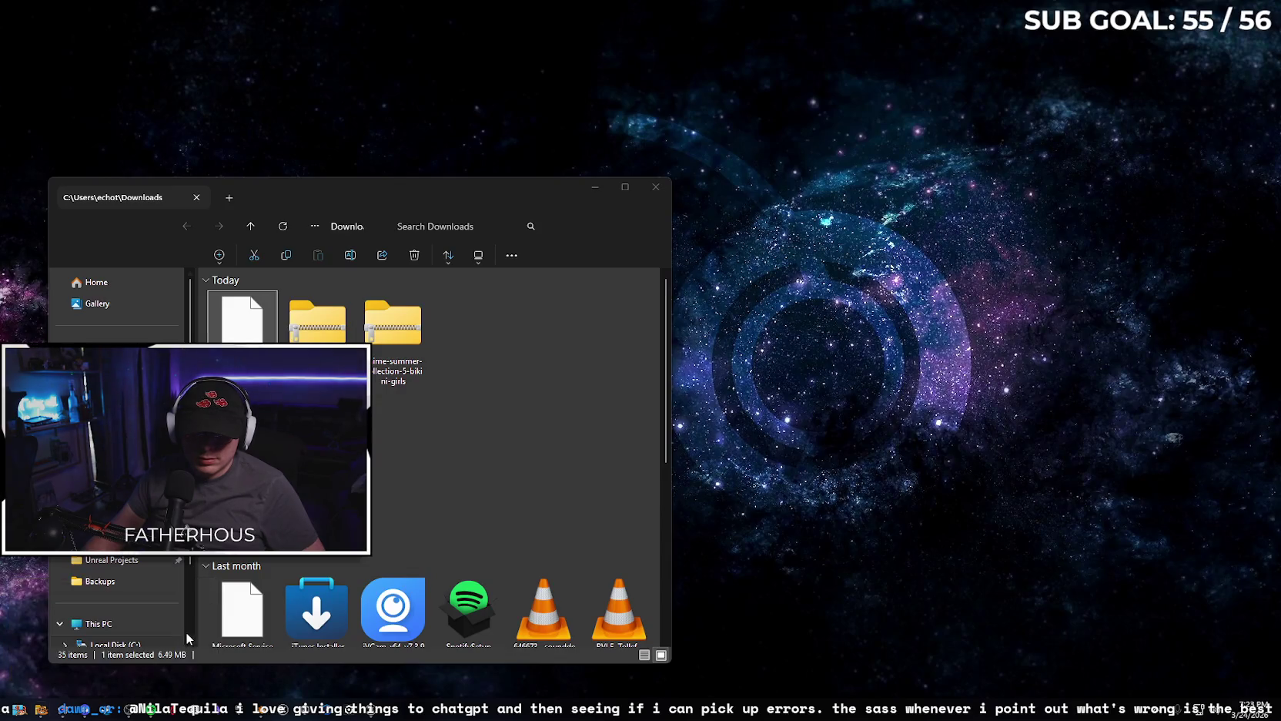
click(184, 632)
drag(415, 196, 811, 179)
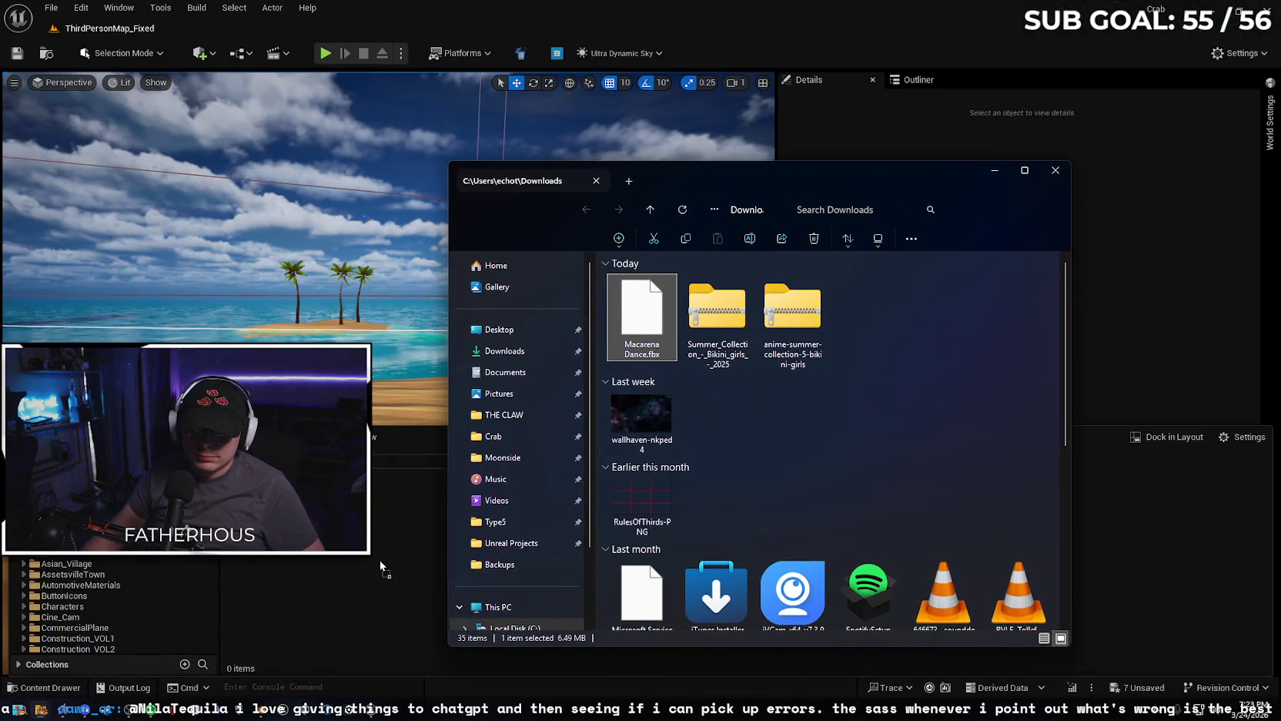
drag(380, 566, 387, 563)
click(995, 170)
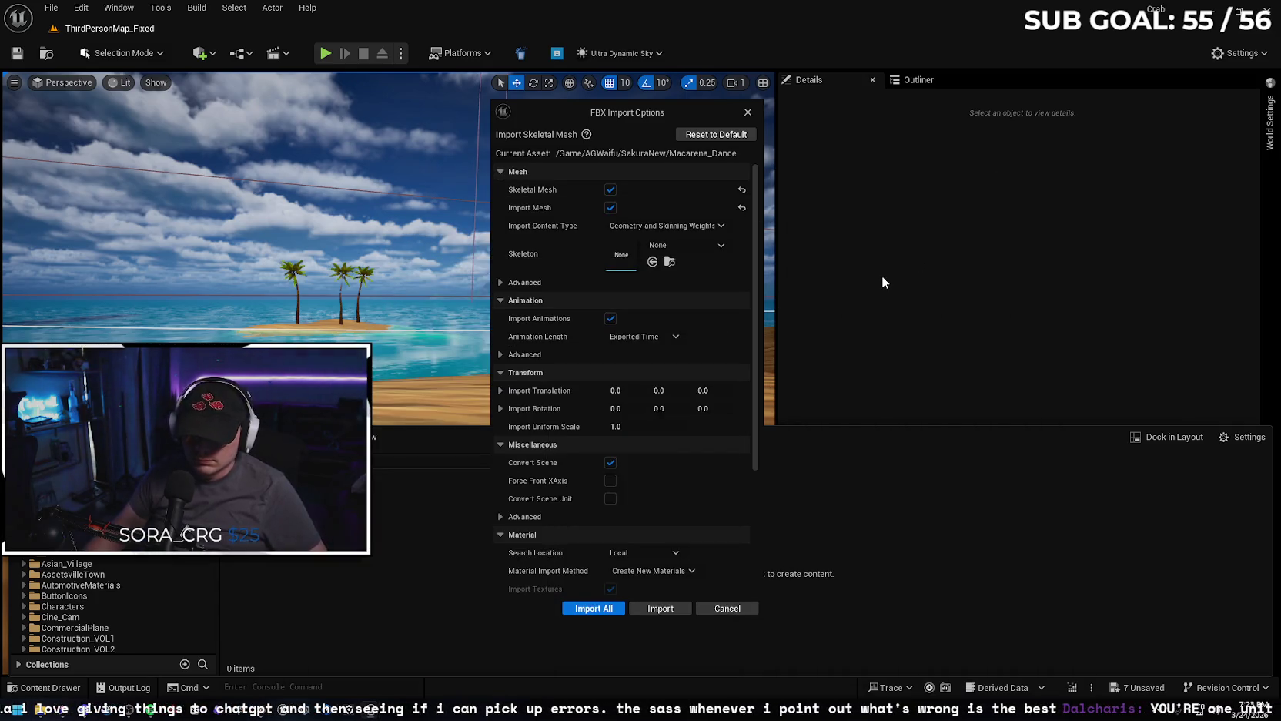
click(594, 608)
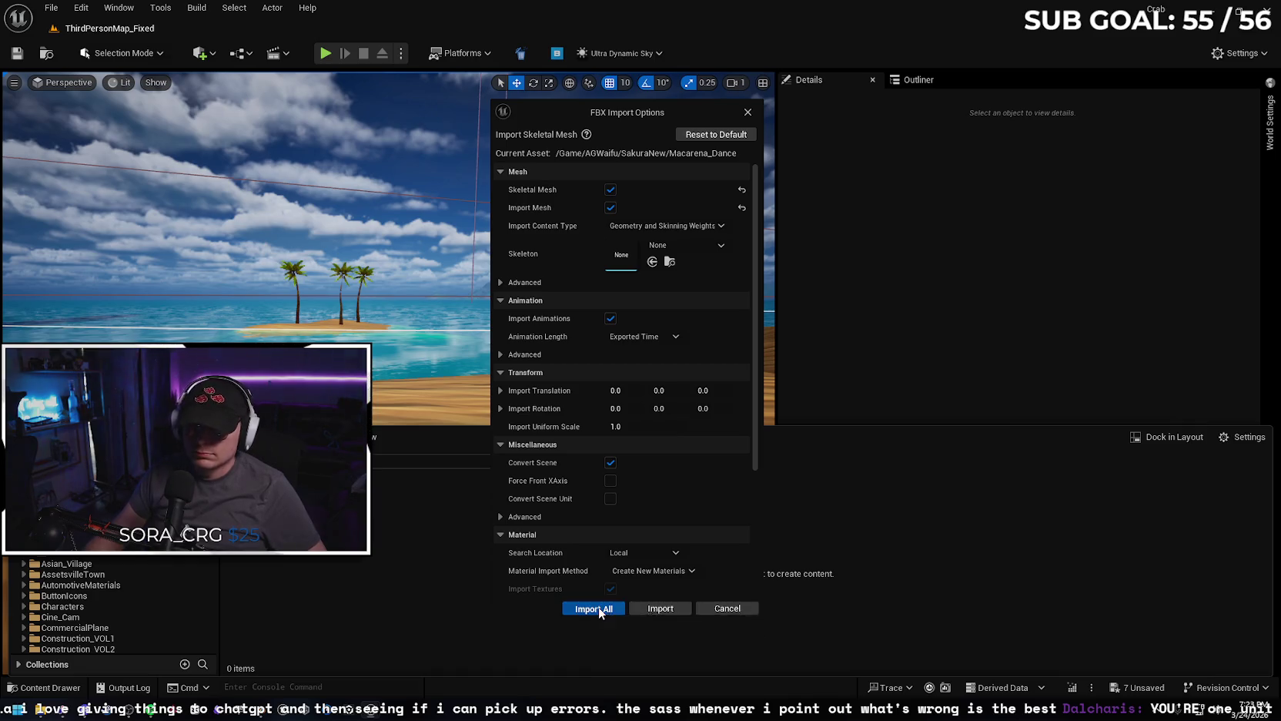
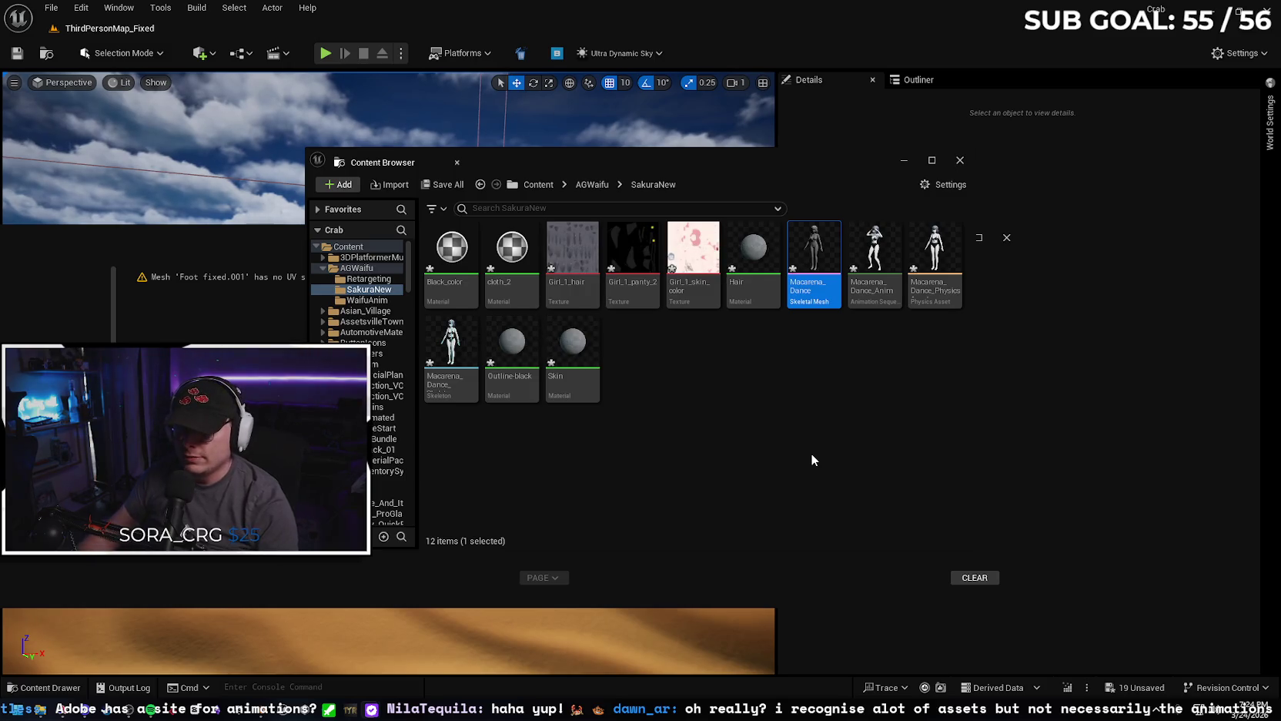
Clear the leftover panels and drag the Macarena_Dance skeletal mesh into the beach level.
click(235, 251)
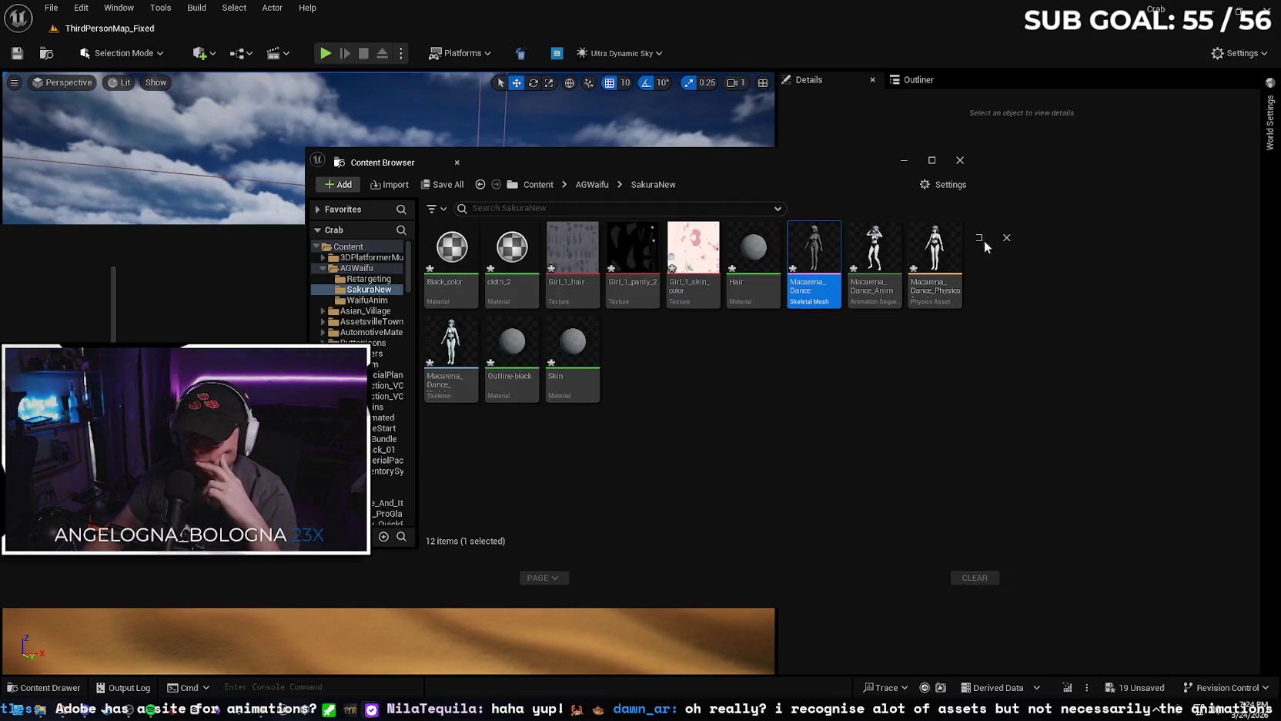
click(1008, 238)
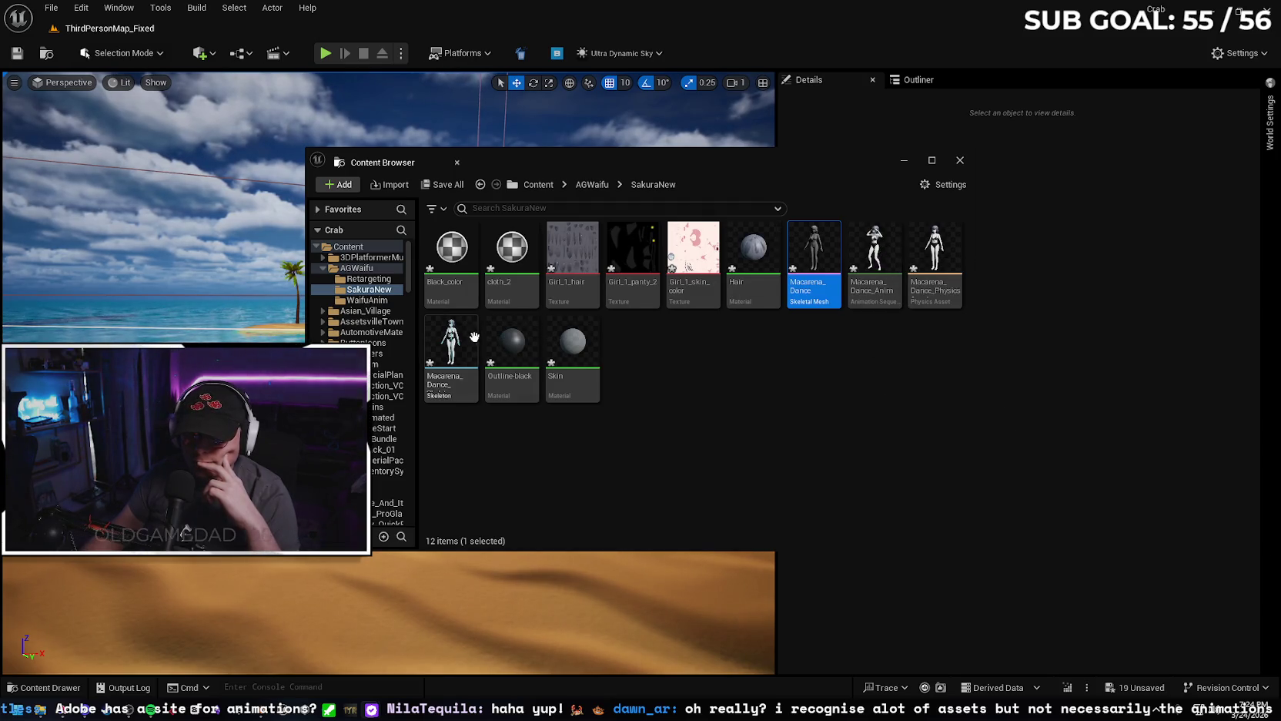
click(451, 343)
drag(452, 346, 206, 573)
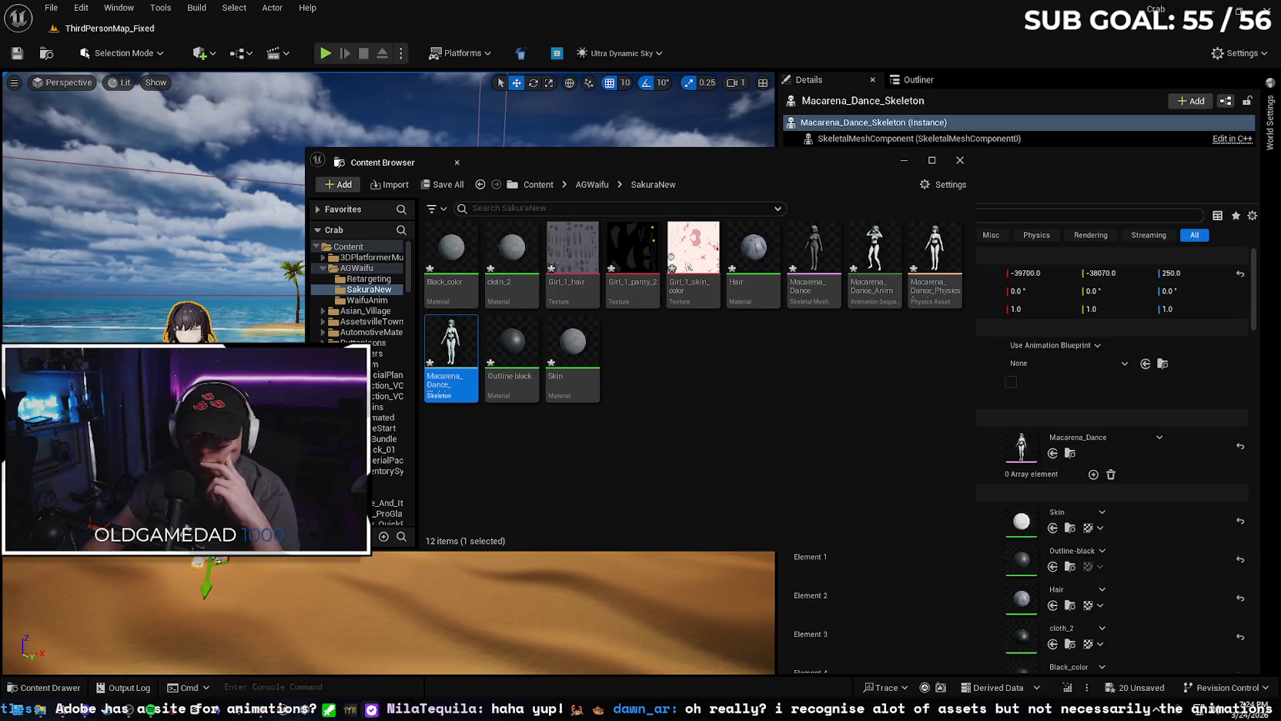
Set the character's Animation Mode to Use Animation Asset and select Macarena_Dance_Anim.
mouse_move(727, 163)
mouse_down()
mouse_move(664, 193)
mouse_move(683, 198)
mouse_up()
click(1055, 345)
click(1076, 381)
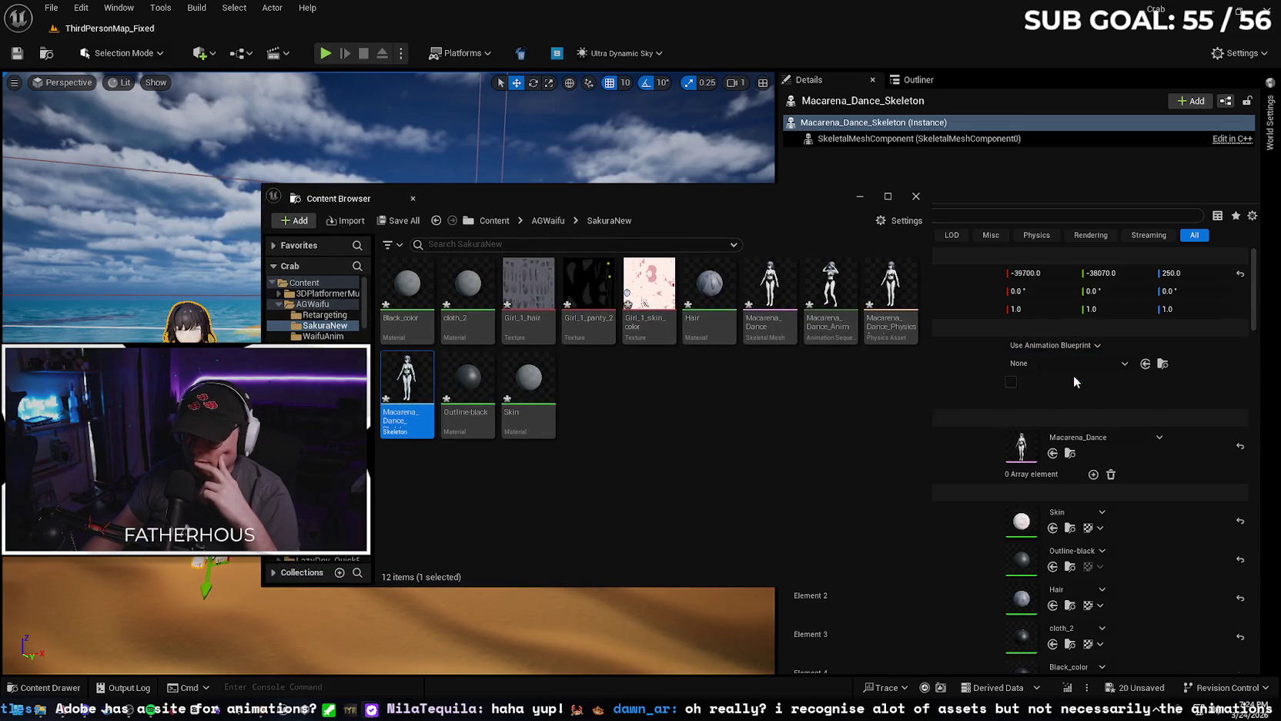
click(774, 292)
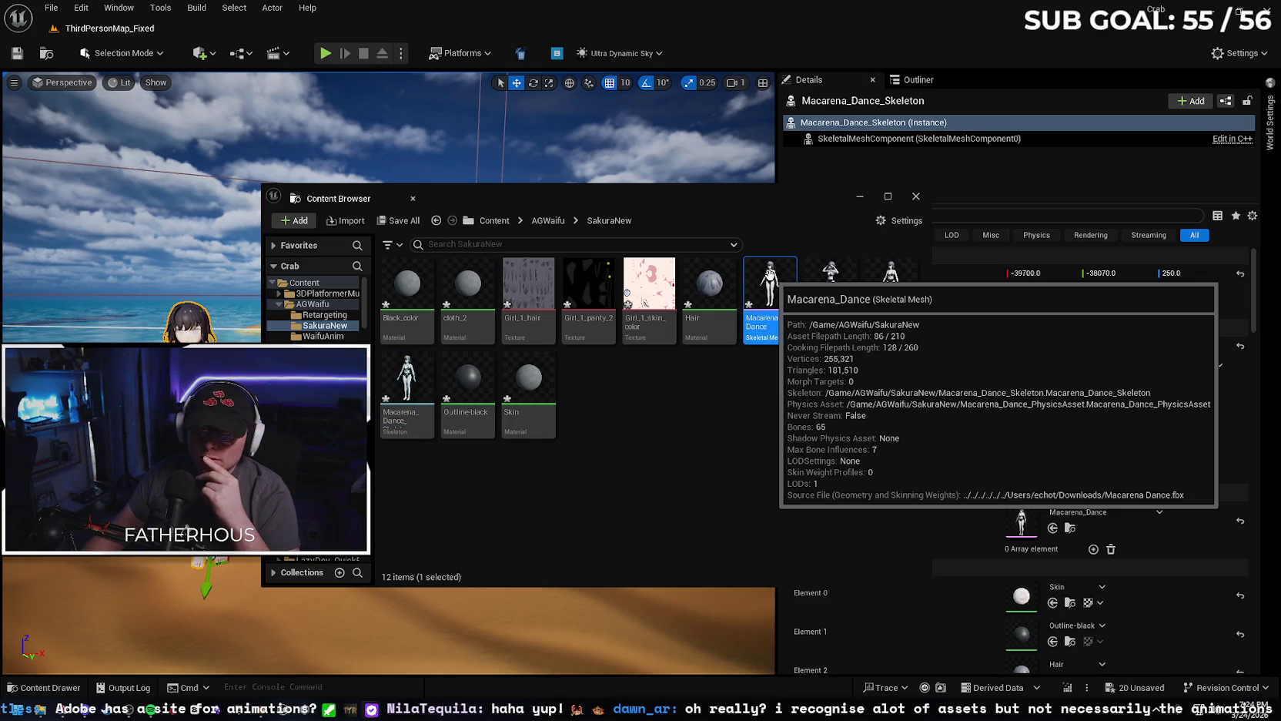
click(830, 308)
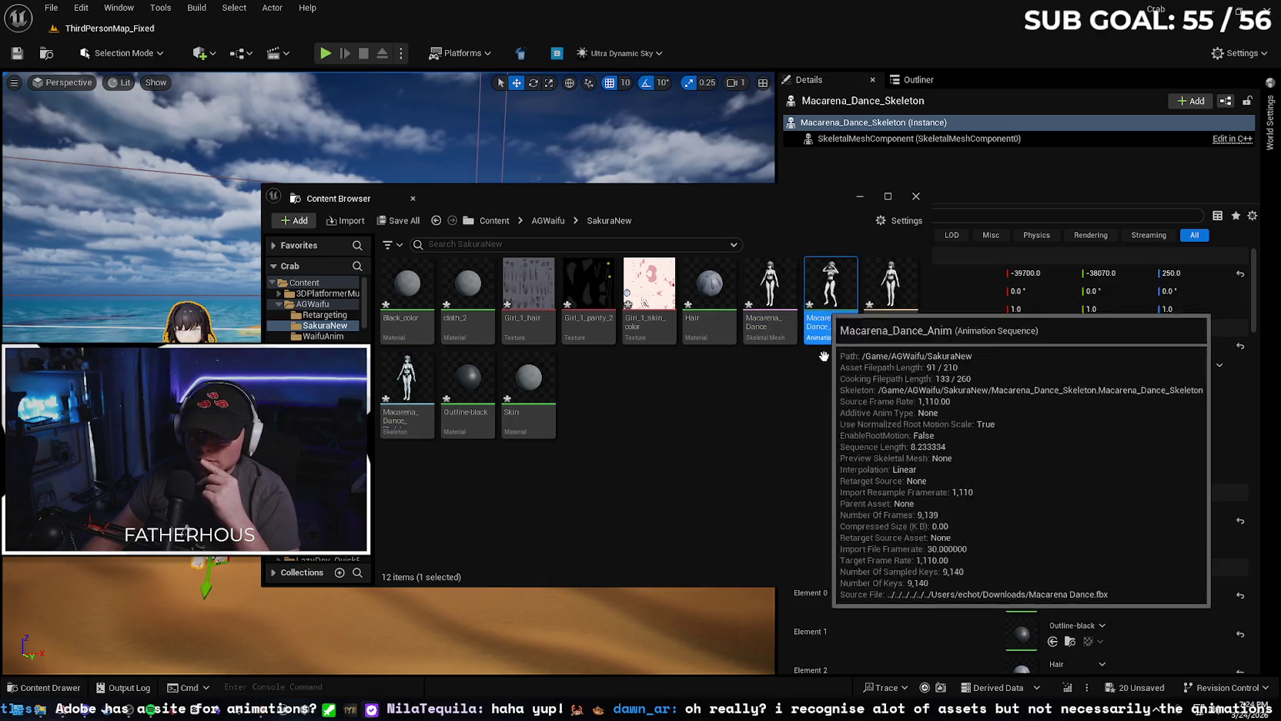
Assign Macarena_Dance_Anim as Anim to Play and play the level from the beach.
click(915, 197)
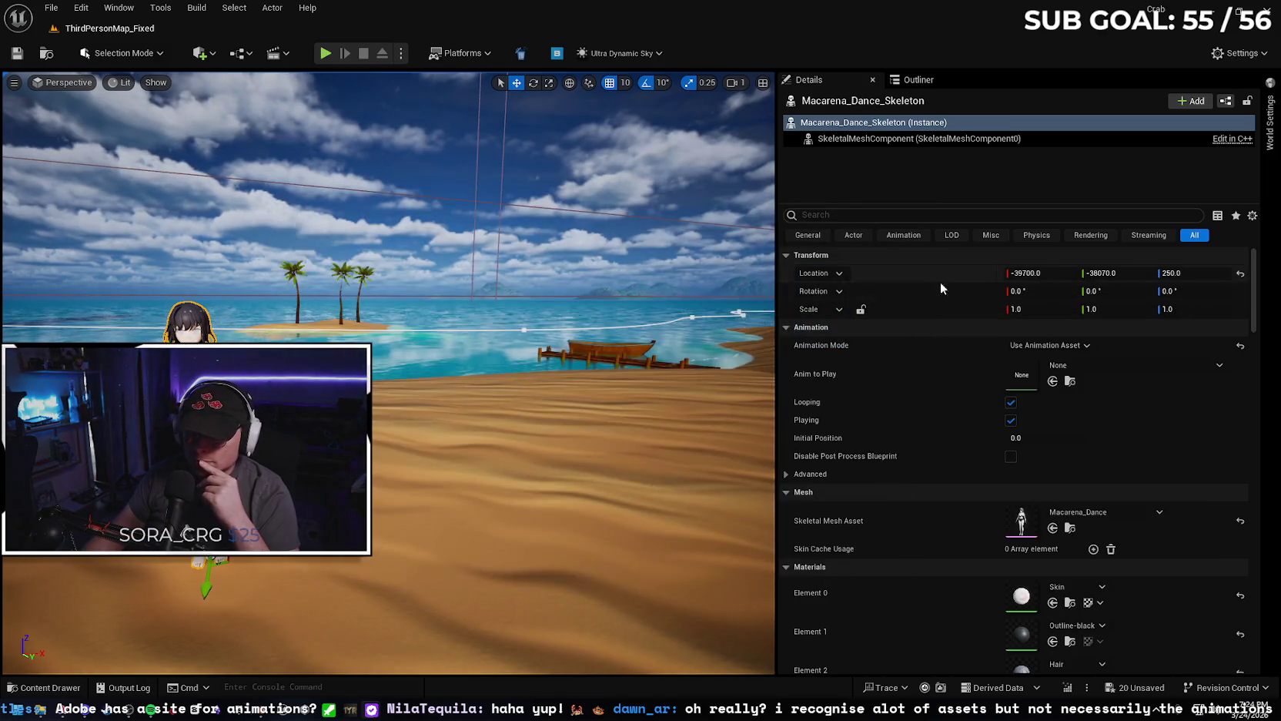
click(1067, 362)
click(1139, 504)
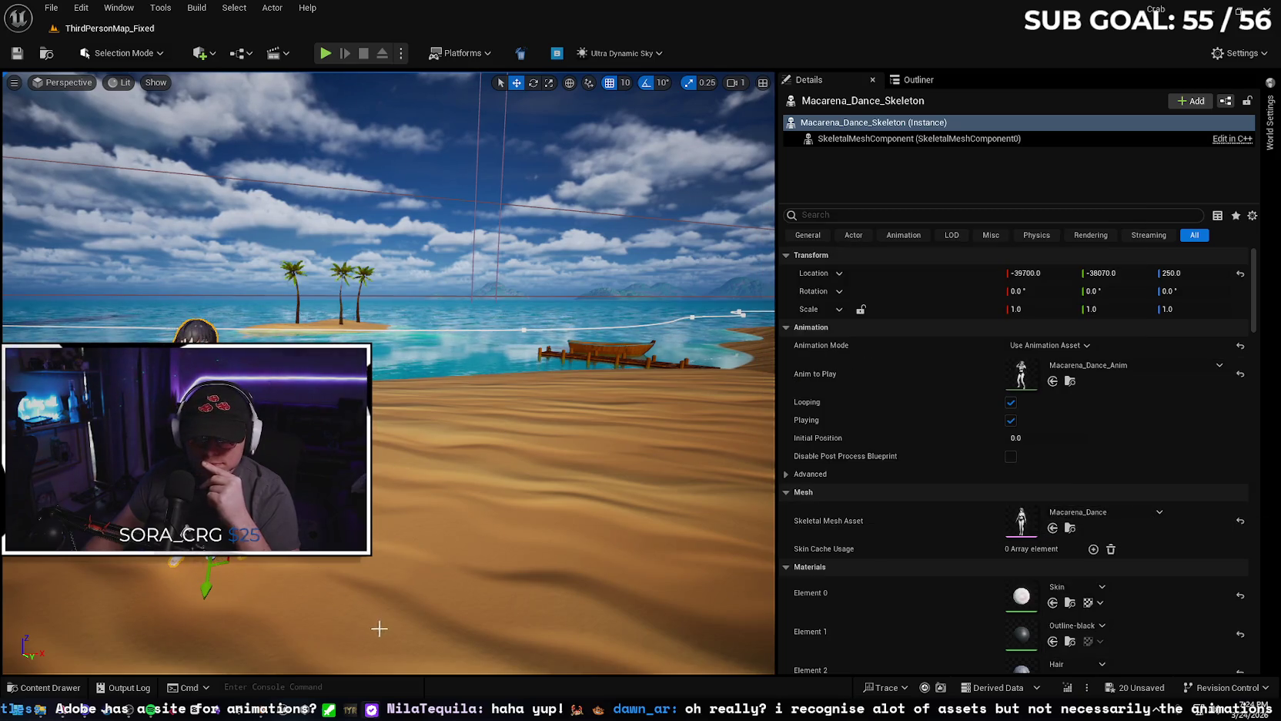
right_click(437, 616)
click(460, 600)
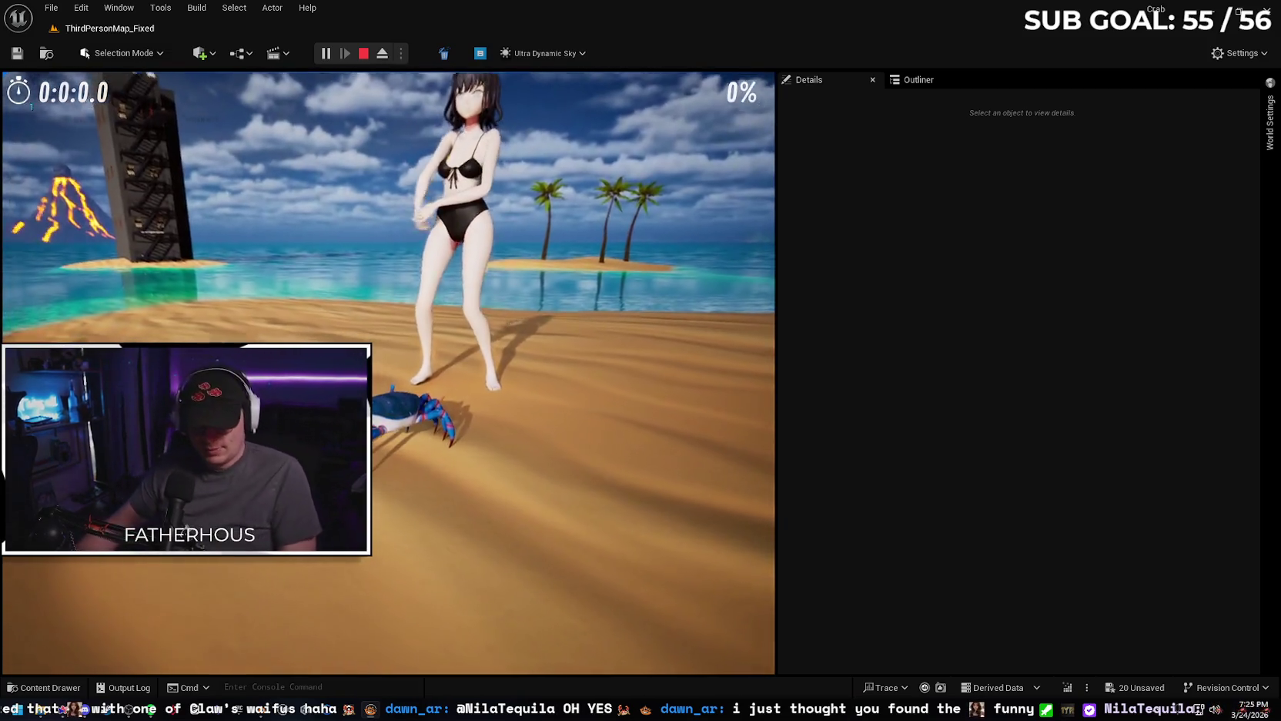
Exit play with Esc, frame the character by the palms, and open the Content Drawer.
key(Escape)
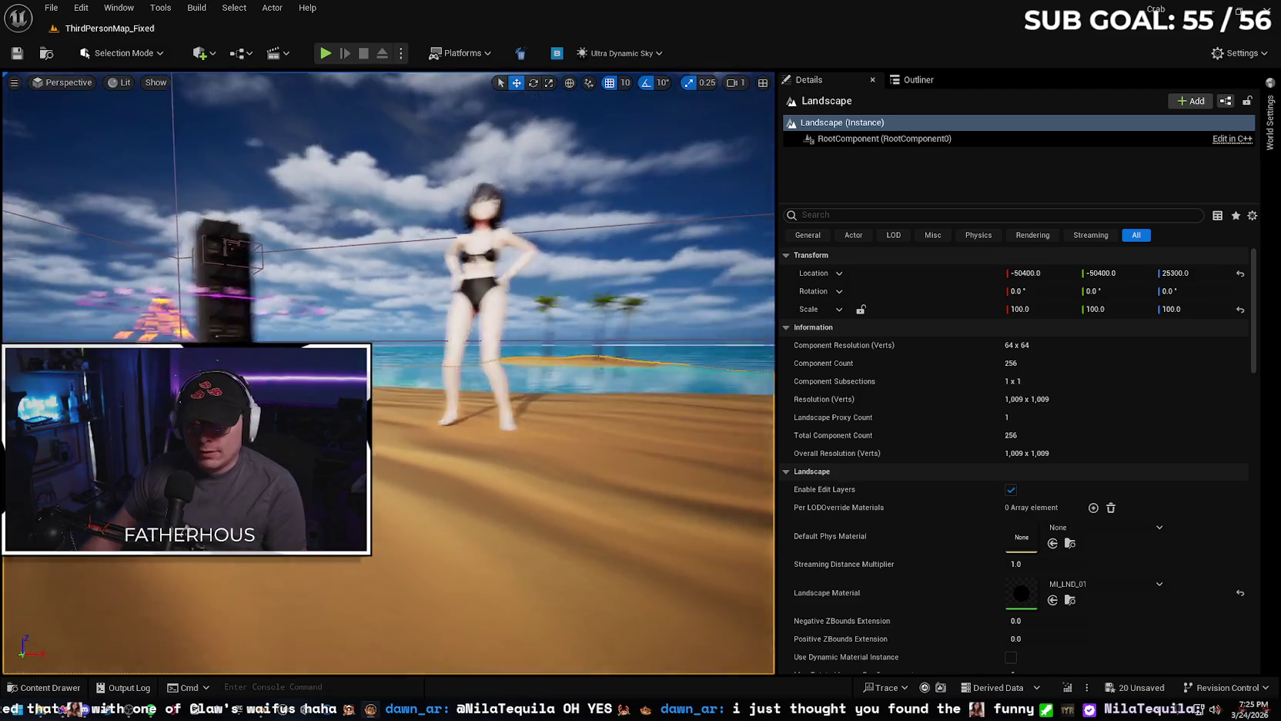
scroll(523, 440, up, 8)
scroll(523, 440, down, 3)
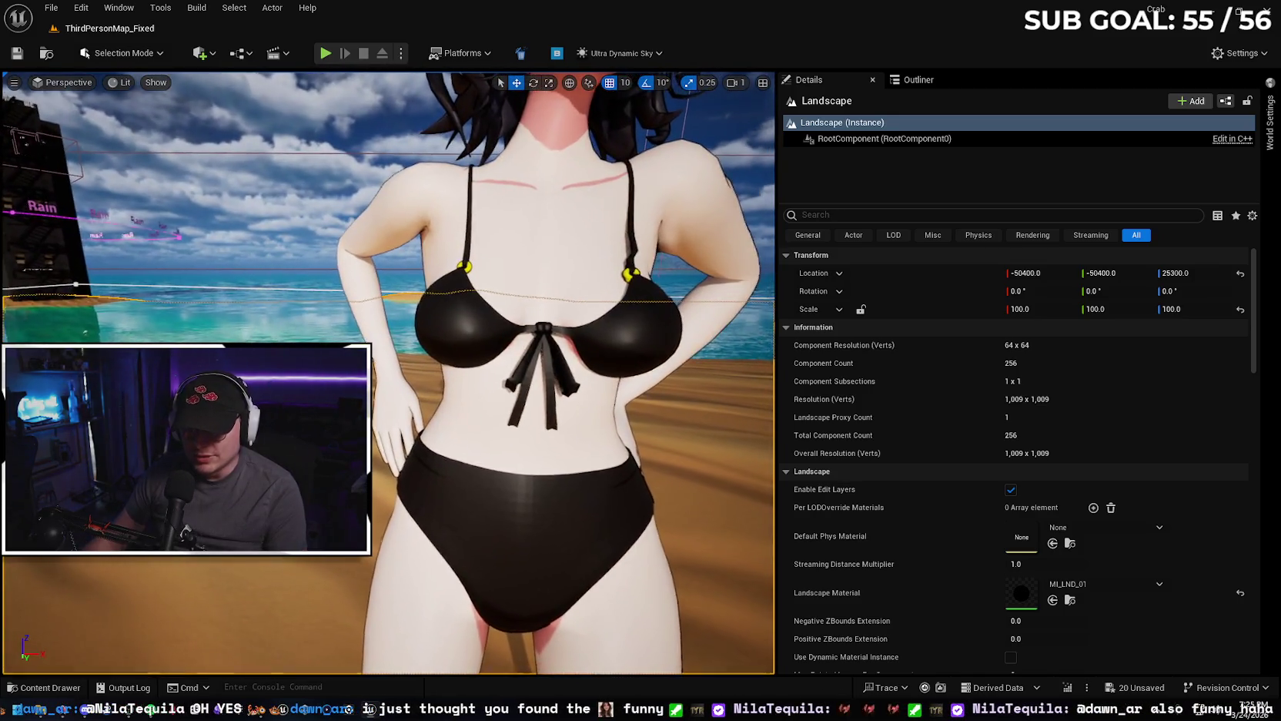
scroll(523, 440, down, 2)
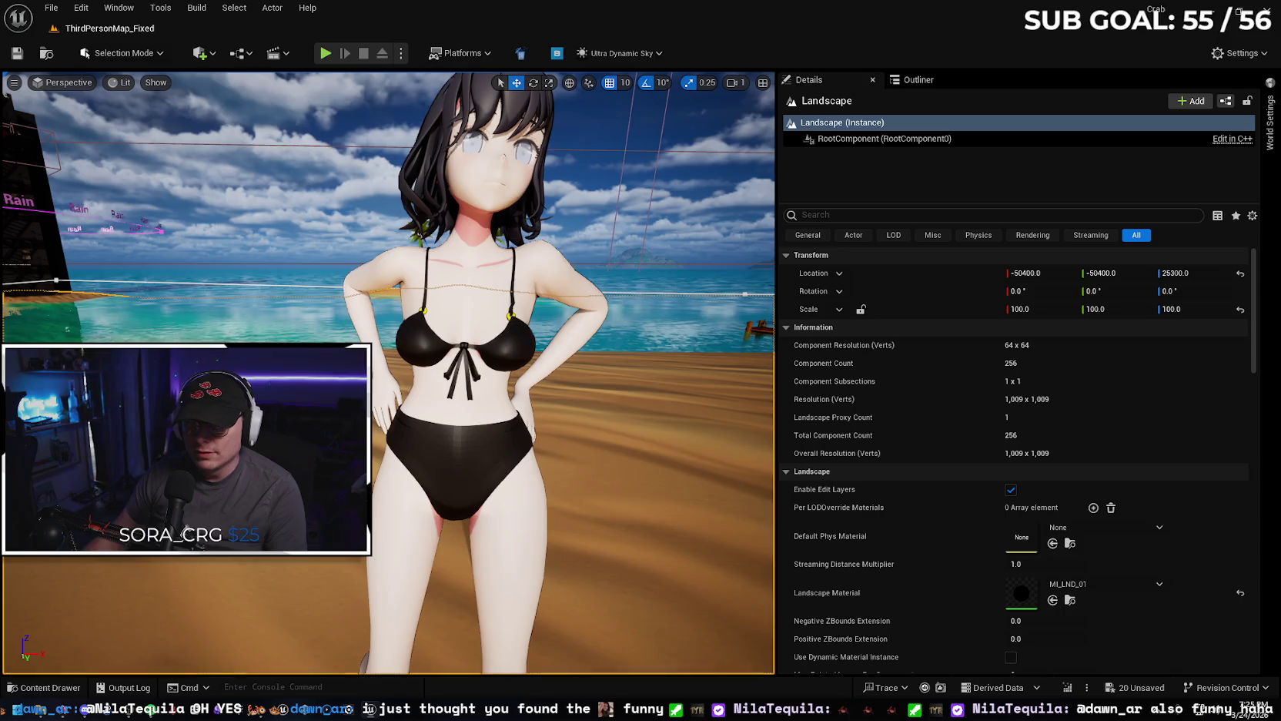
mouse_move(523, 440)
right_down()
mouse_move(462, 431)
mouse_move(600, 436)
right_up()
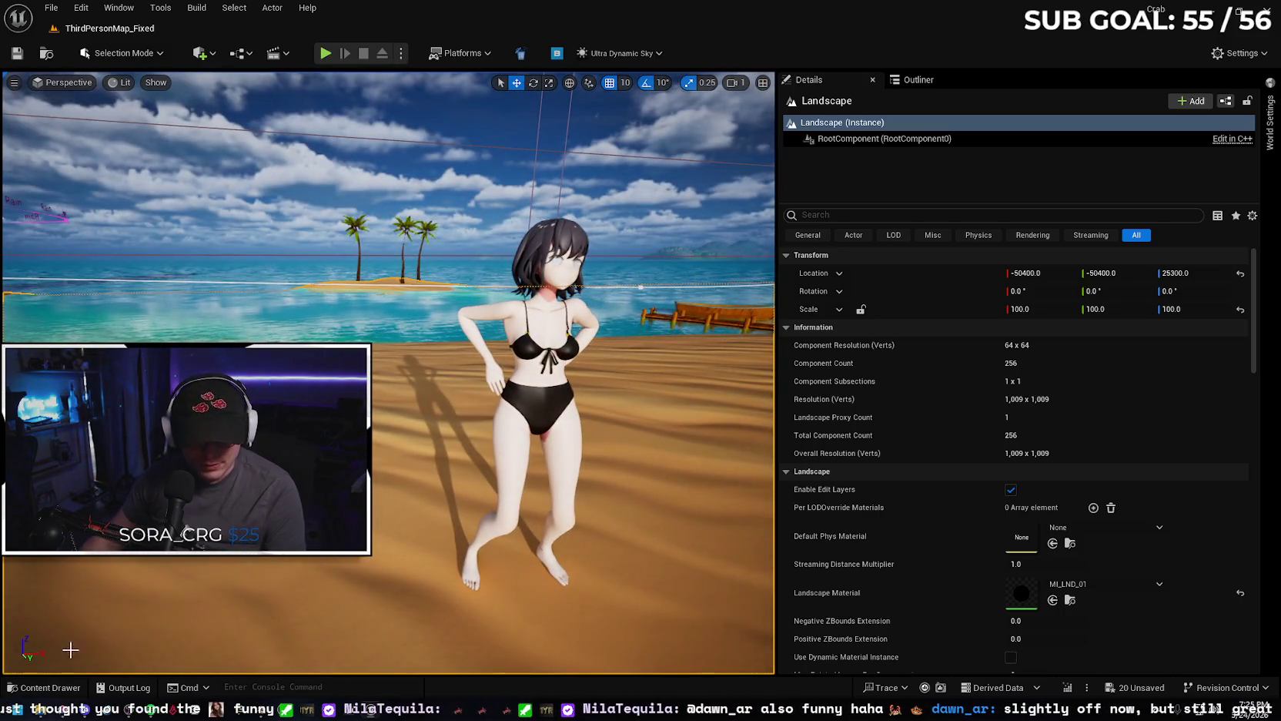
click(45, 687)
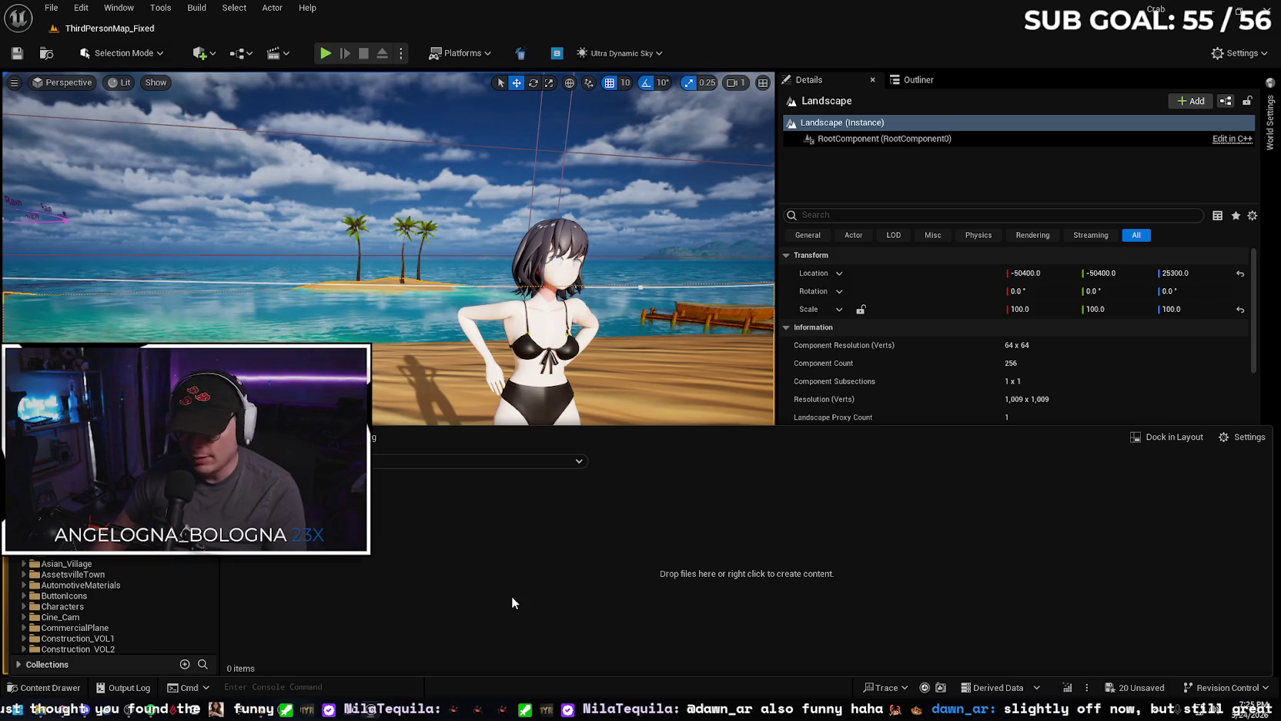
Force-delete the WaifuAnim folder and its Macarena assets, keeping the SakuraNew folder.
key(Delete)
click(601, 625)
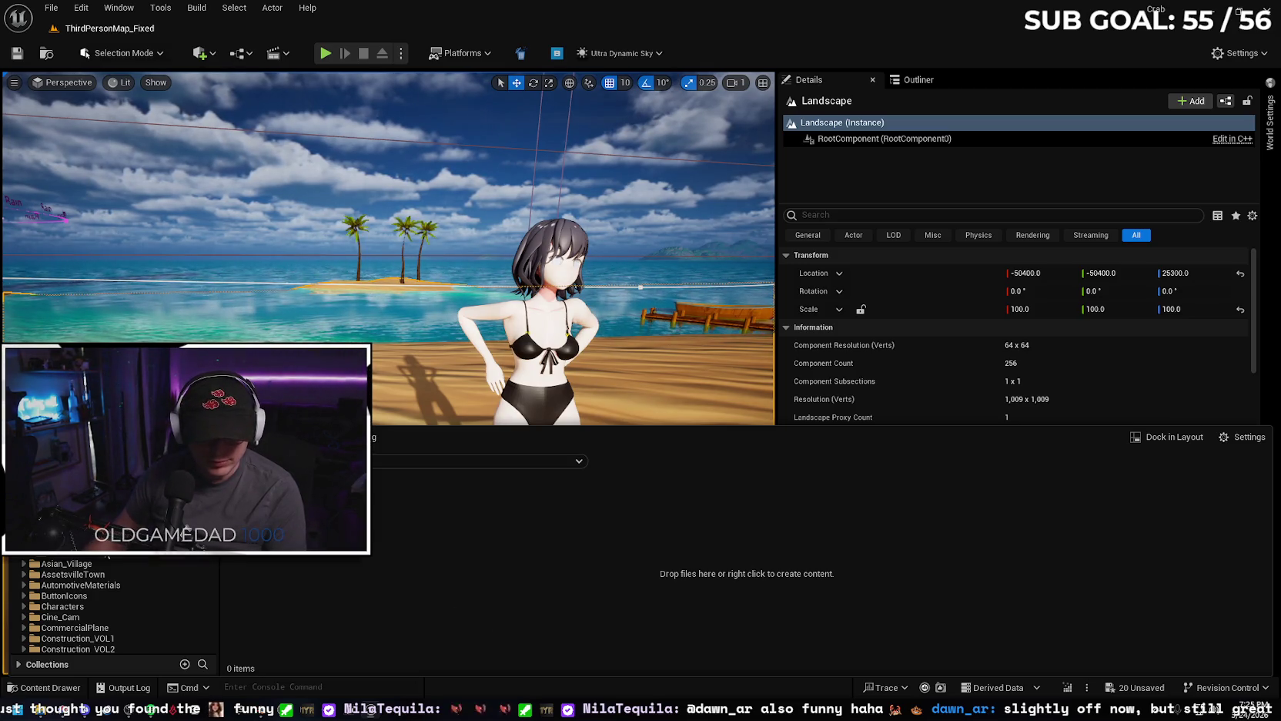
click(119, 557)
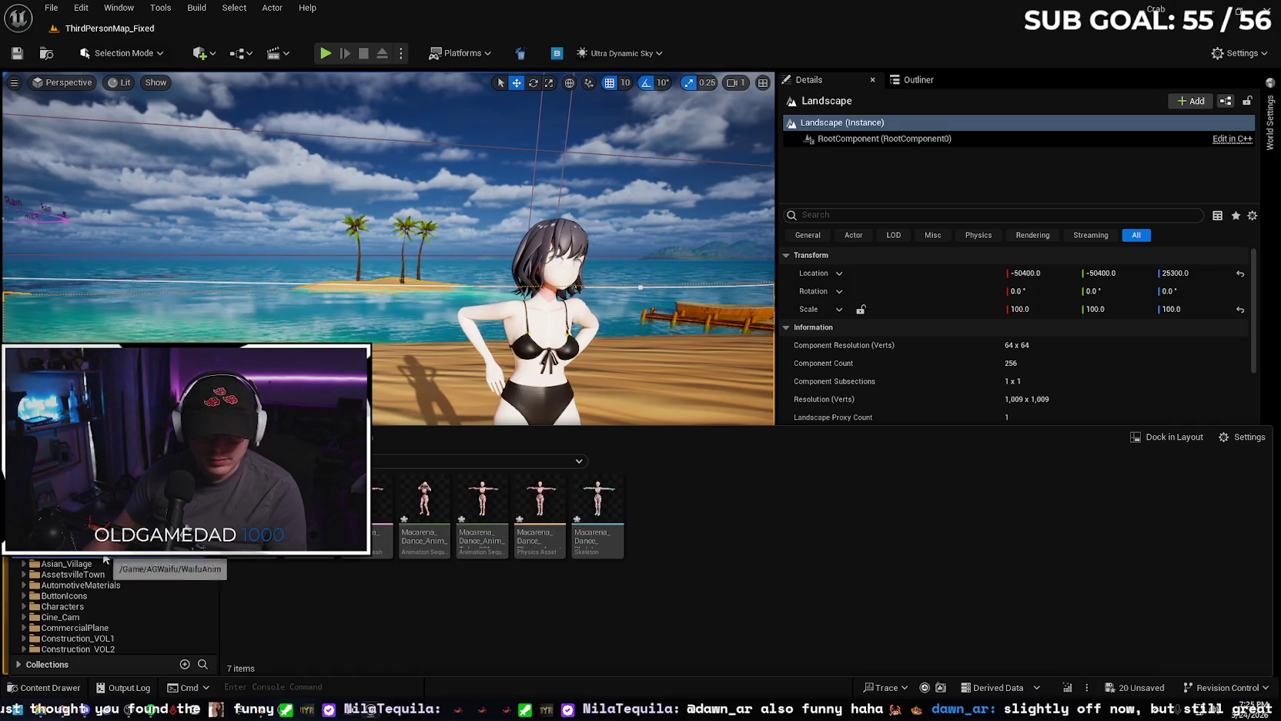
key(Delete)
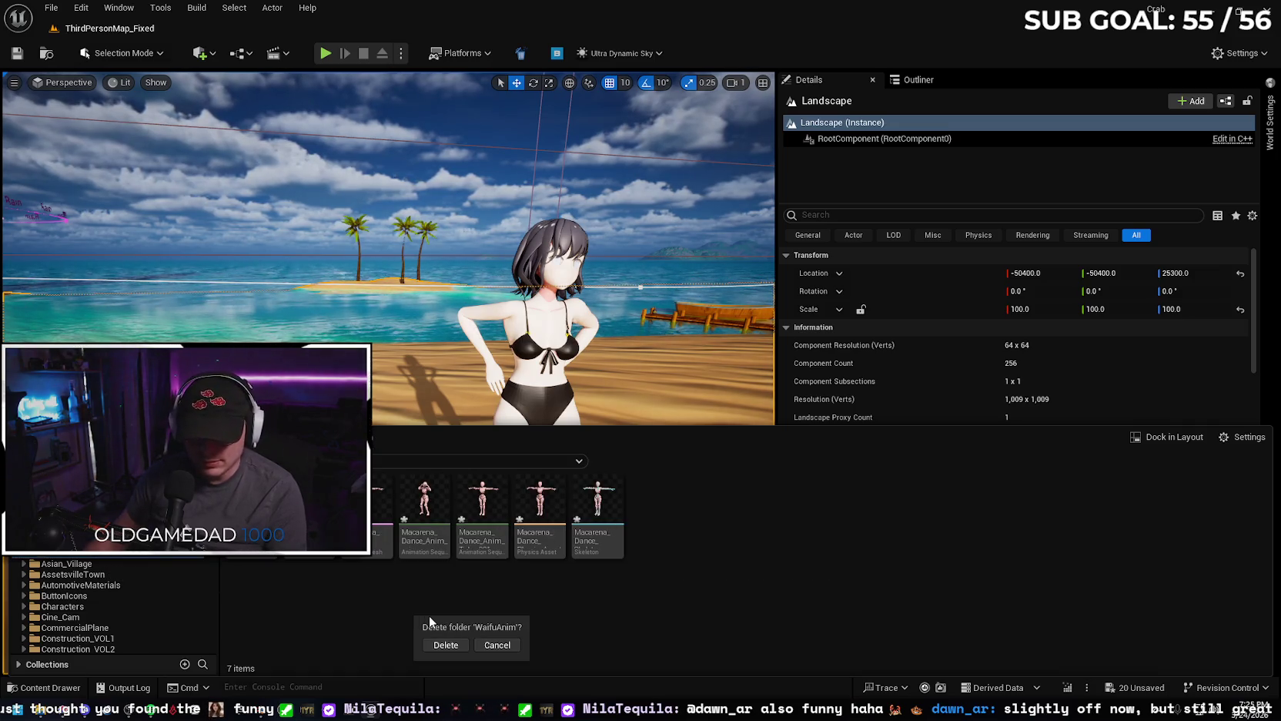
click(445, 645)
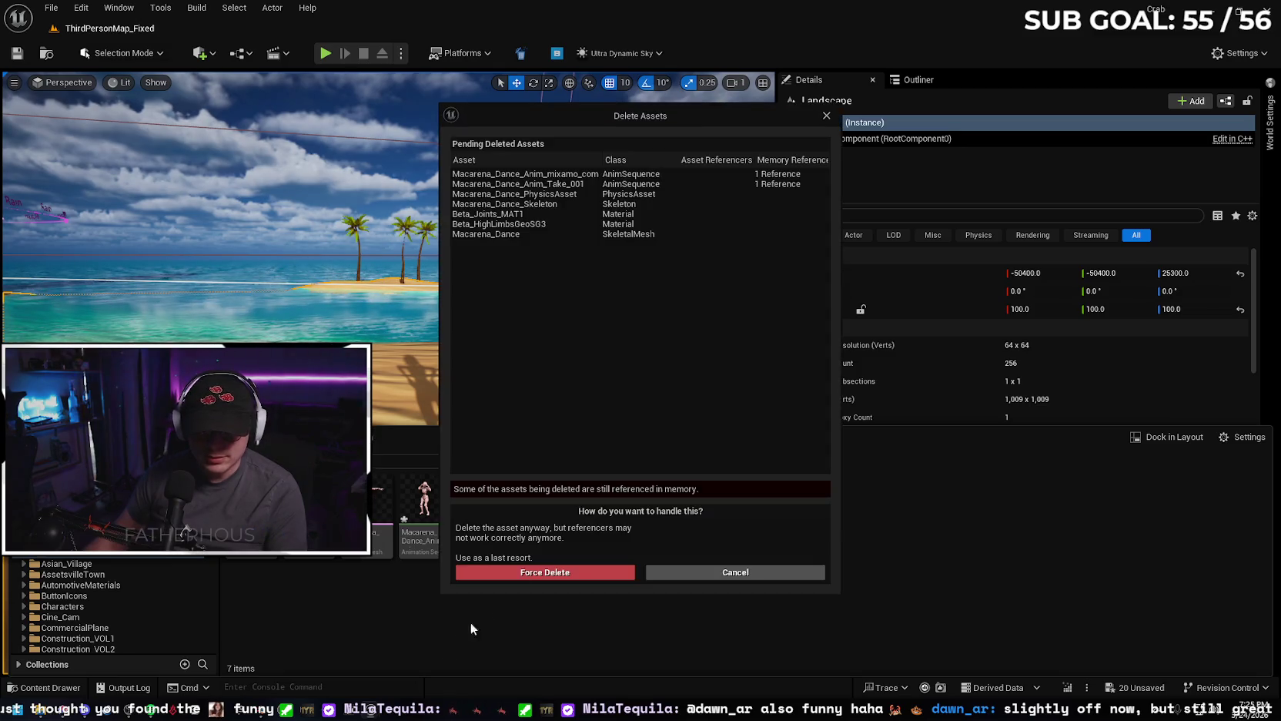
click(538, 579)
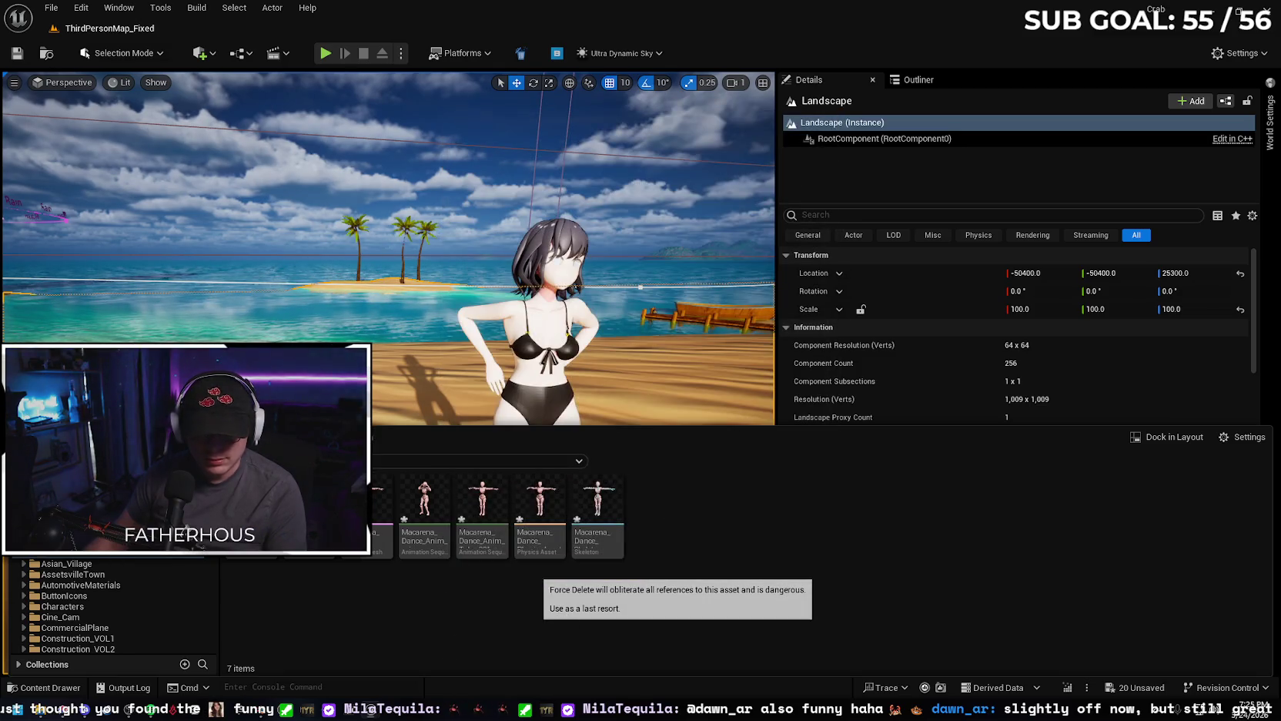
Delete the leftover empty folder from the content drawer.
click(100, 553)
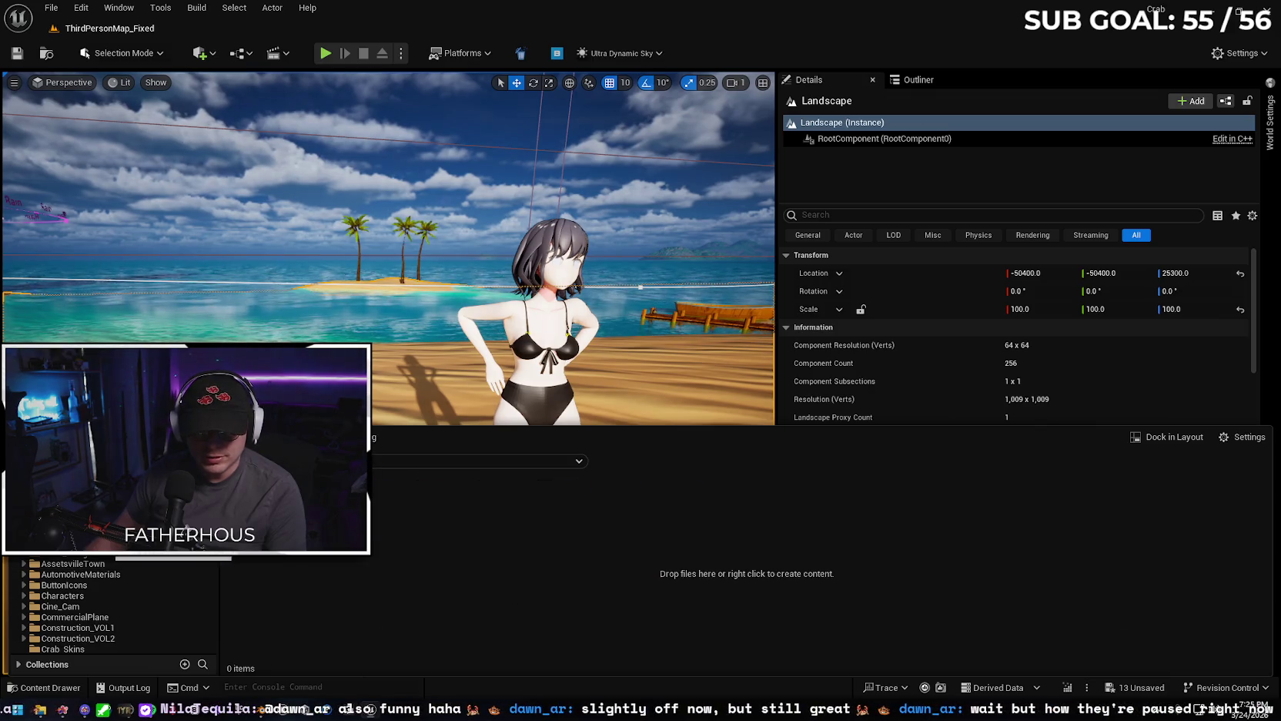
key(Delete)
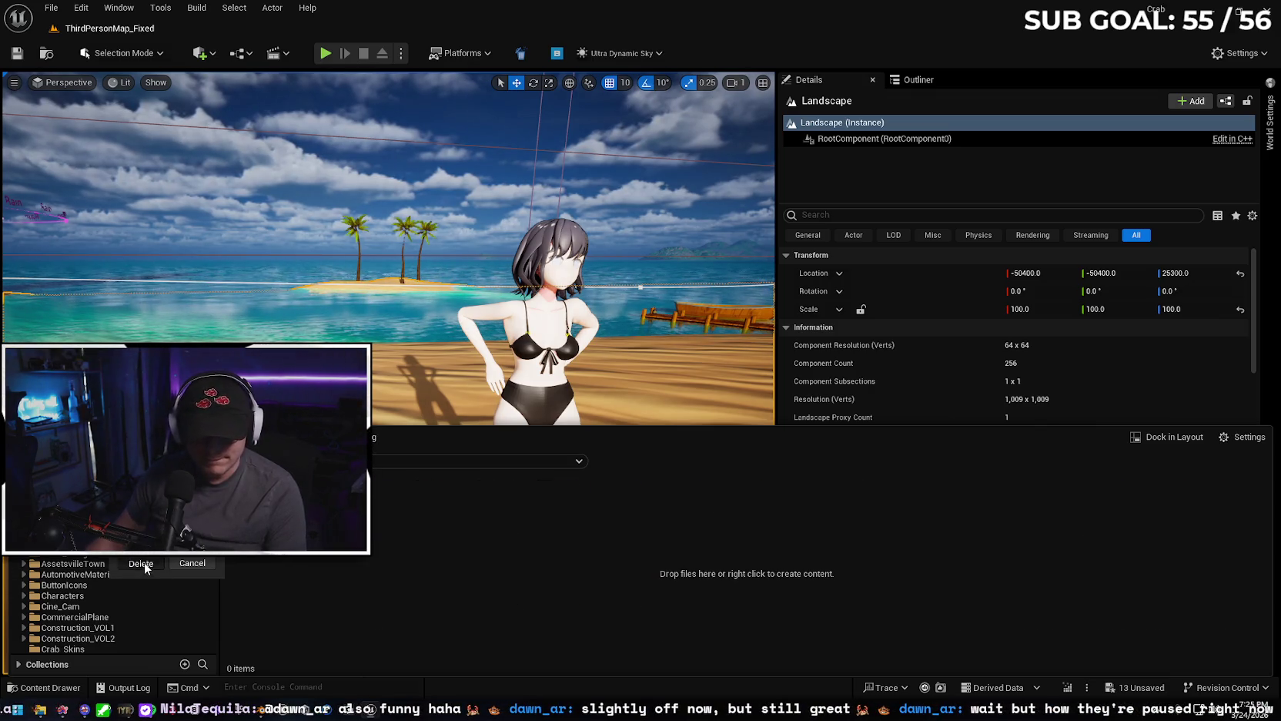
click(144, 564)
mouse_move(40, 709)
click(62, 585)
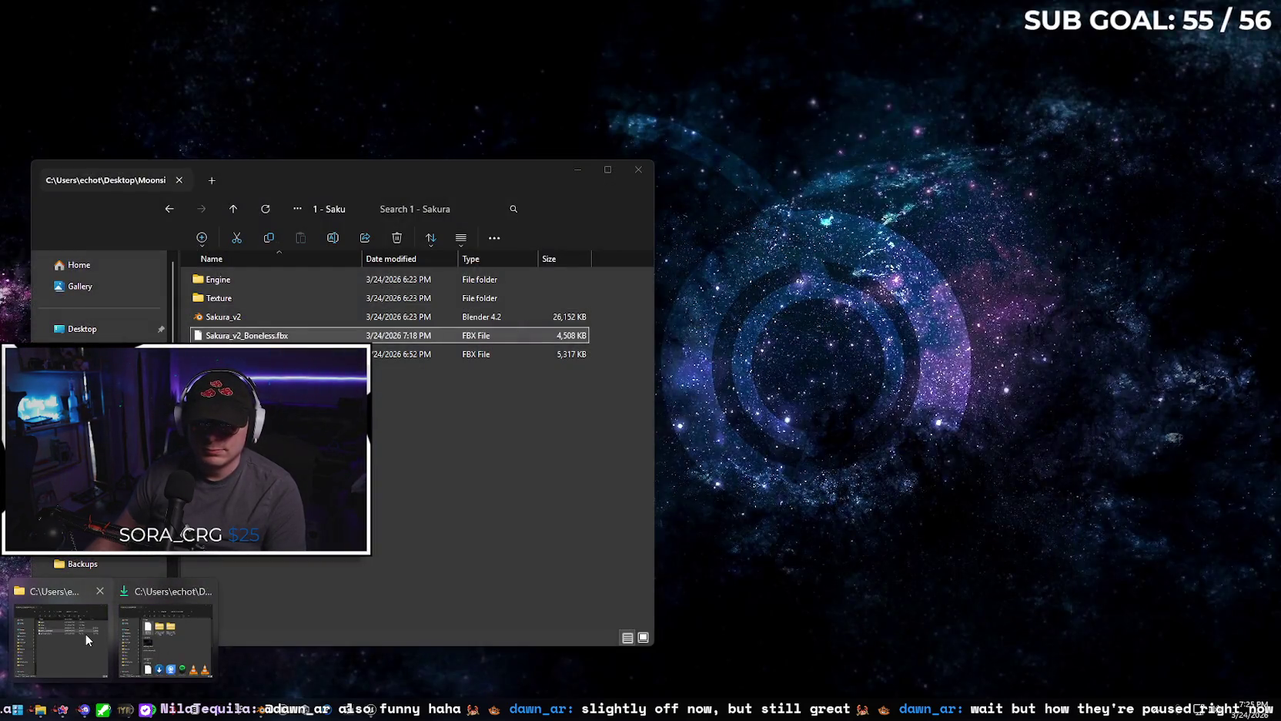
Move the Explorer window up from the Sakura files to the Waifus folder, then return to Unreal.
click(84, 633)
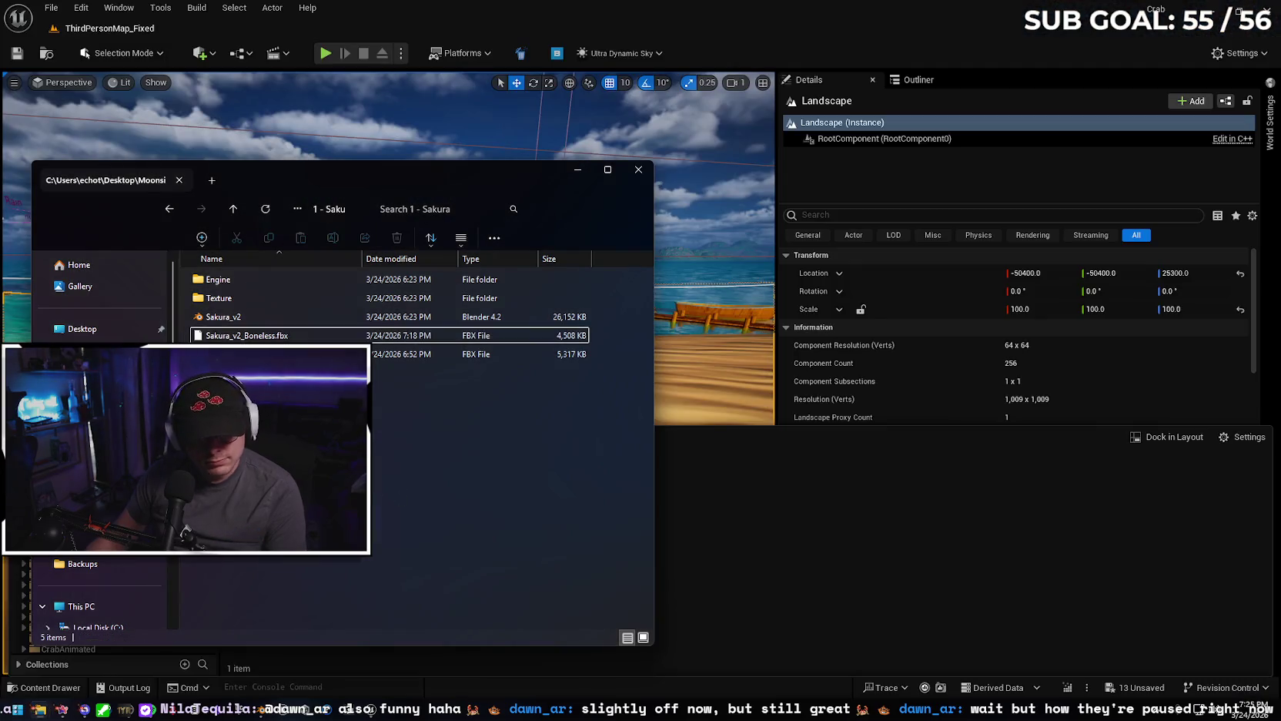
click(169, 209)
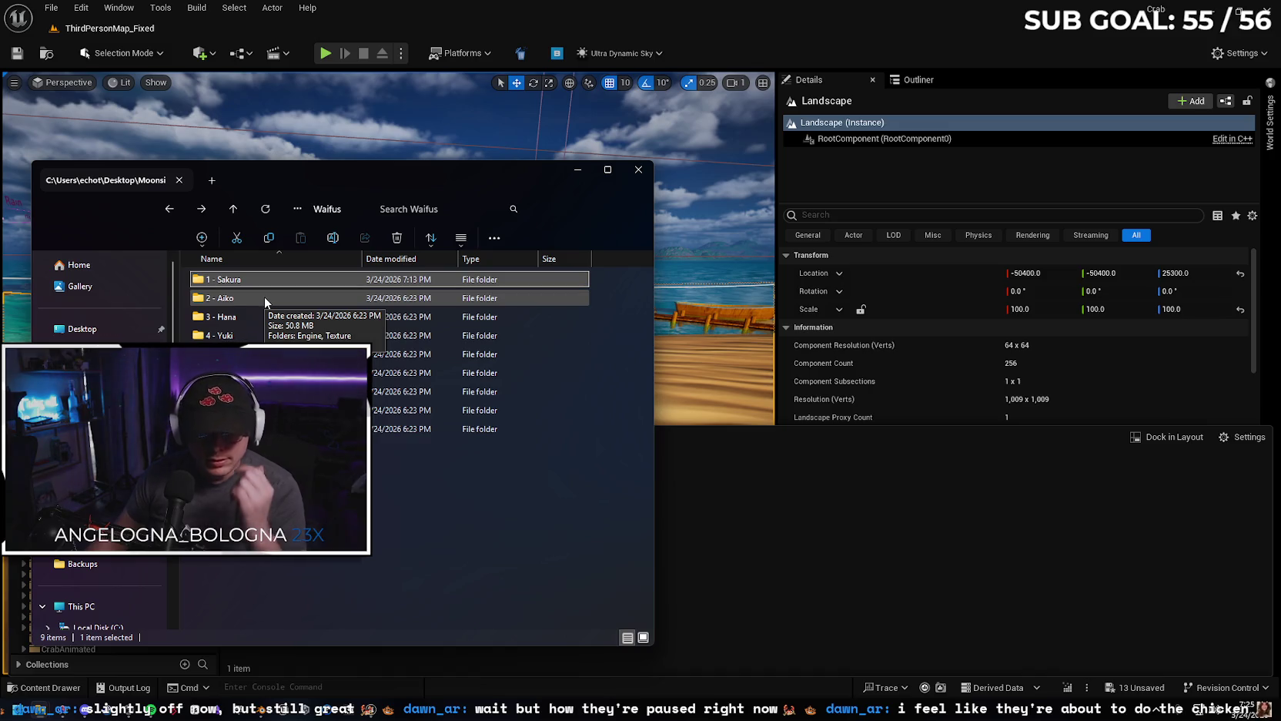
click(576, 172)
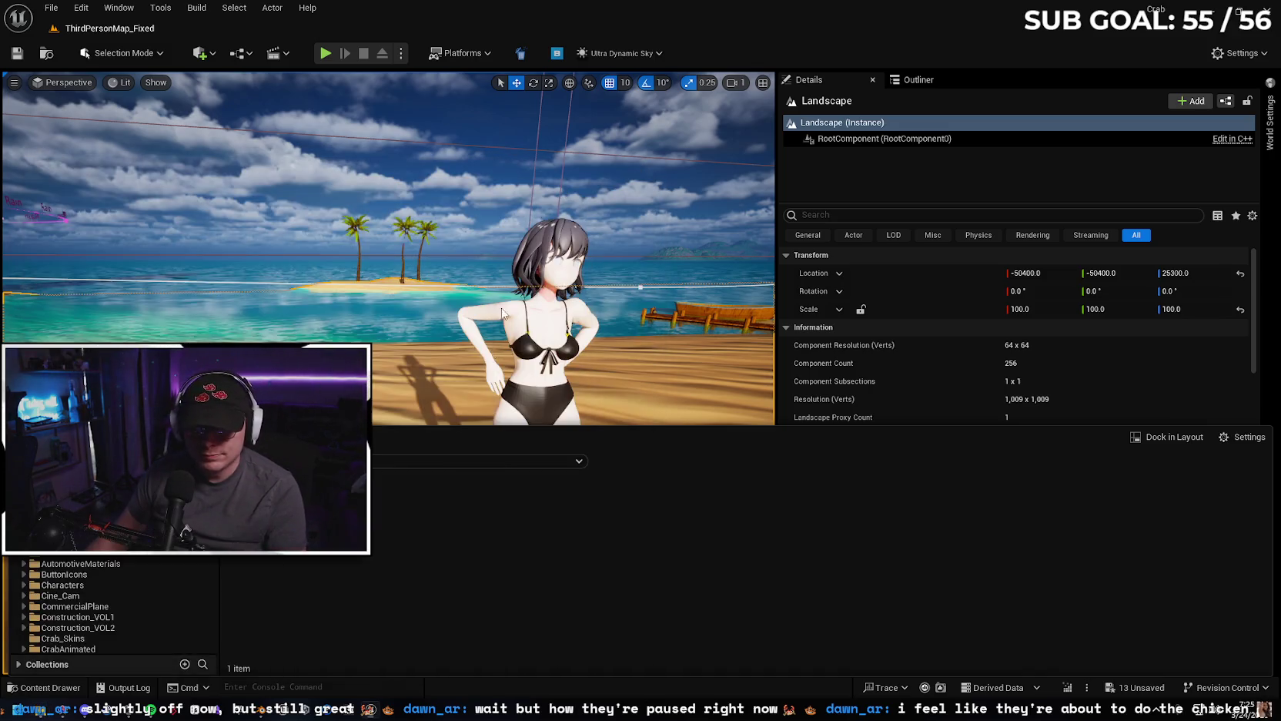
Create a new empty folder in the content drawer and open it.
right_click(375, 557)
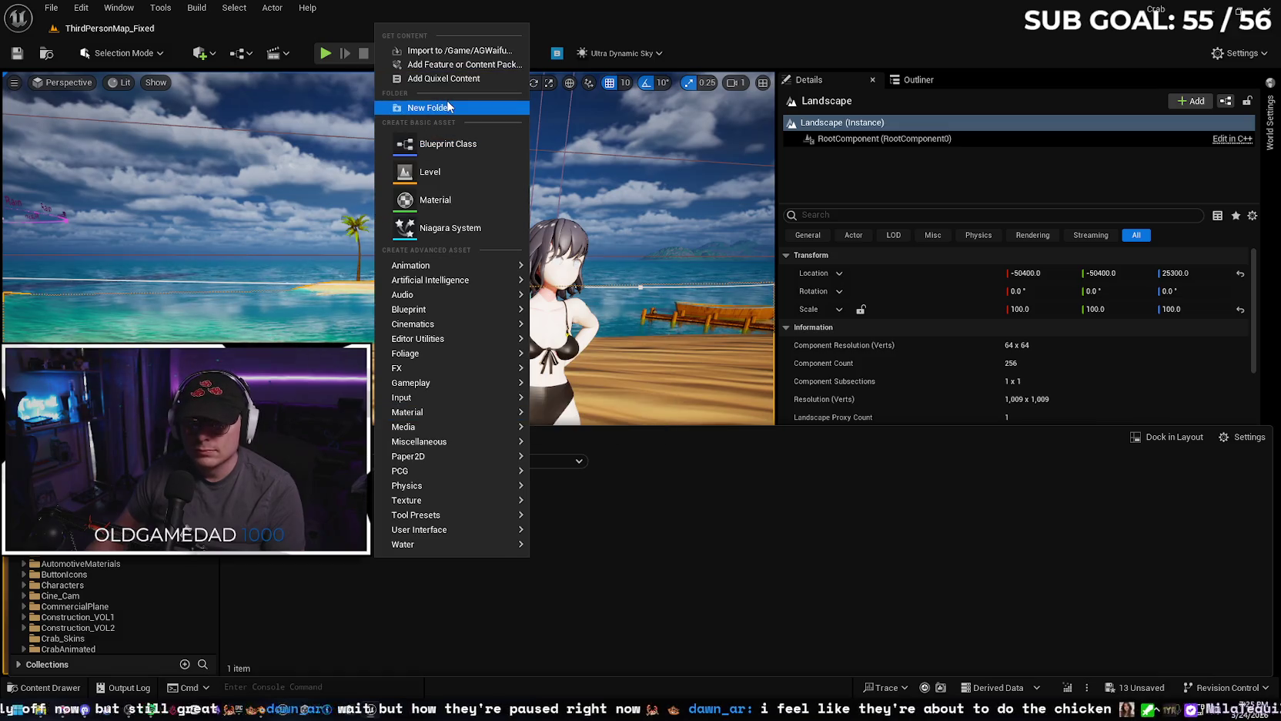
click(435, 199)
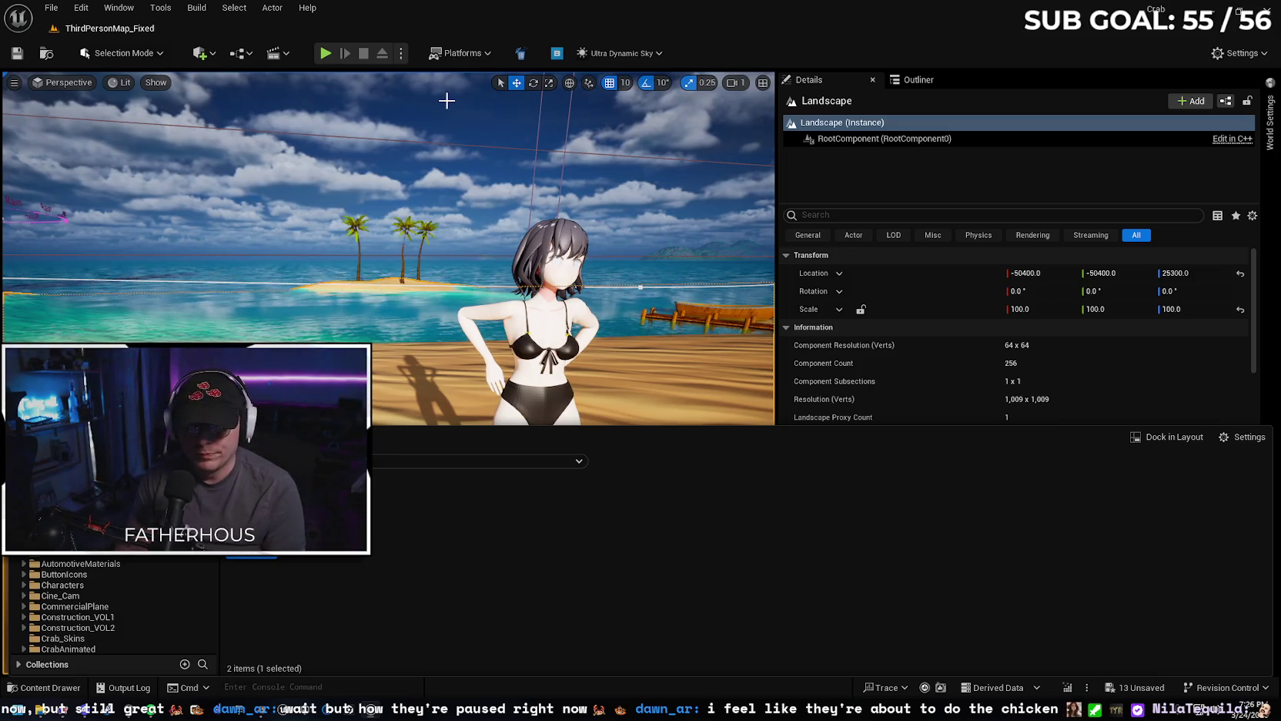
scroll(115, 608, up, 1)
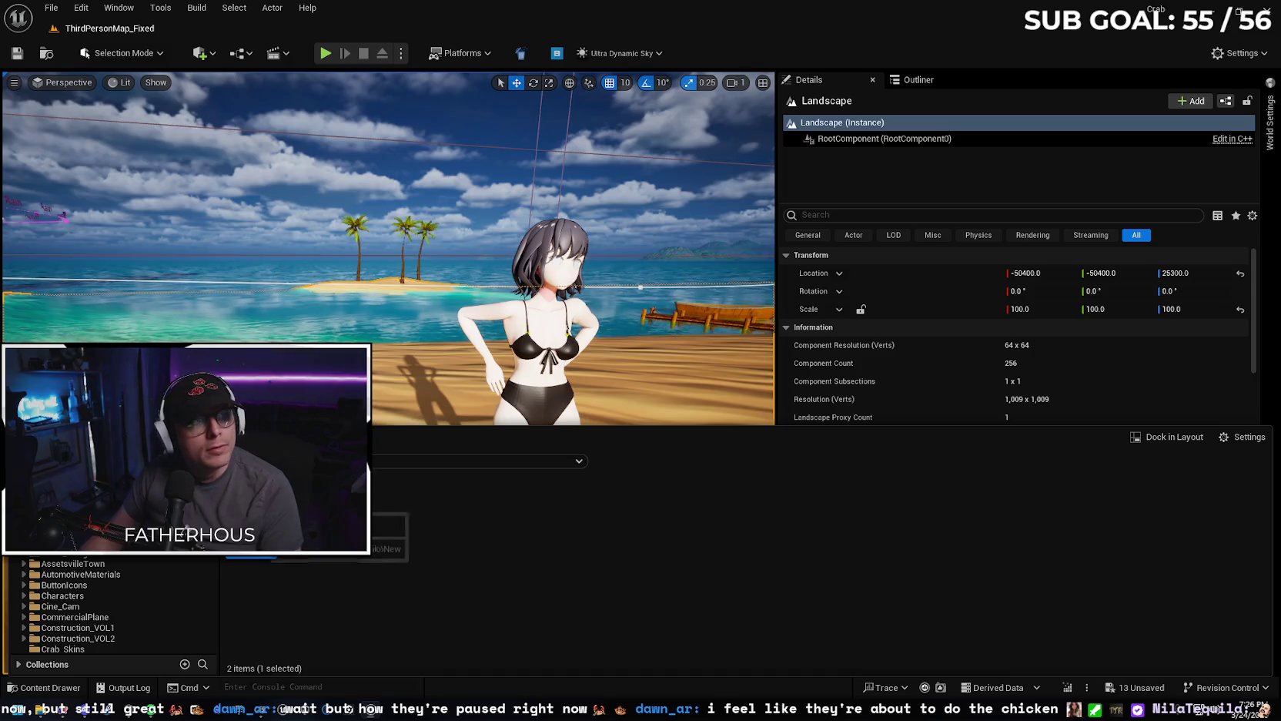
click(69, 542)
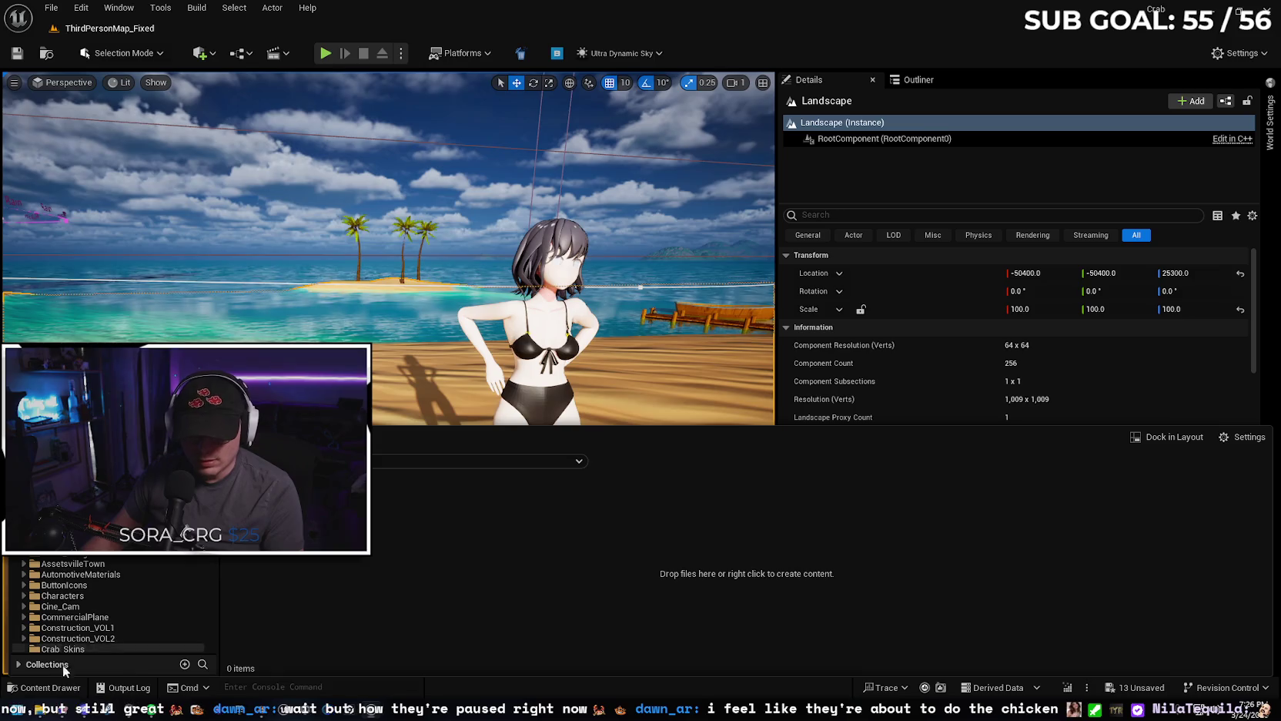
click(350, 710)
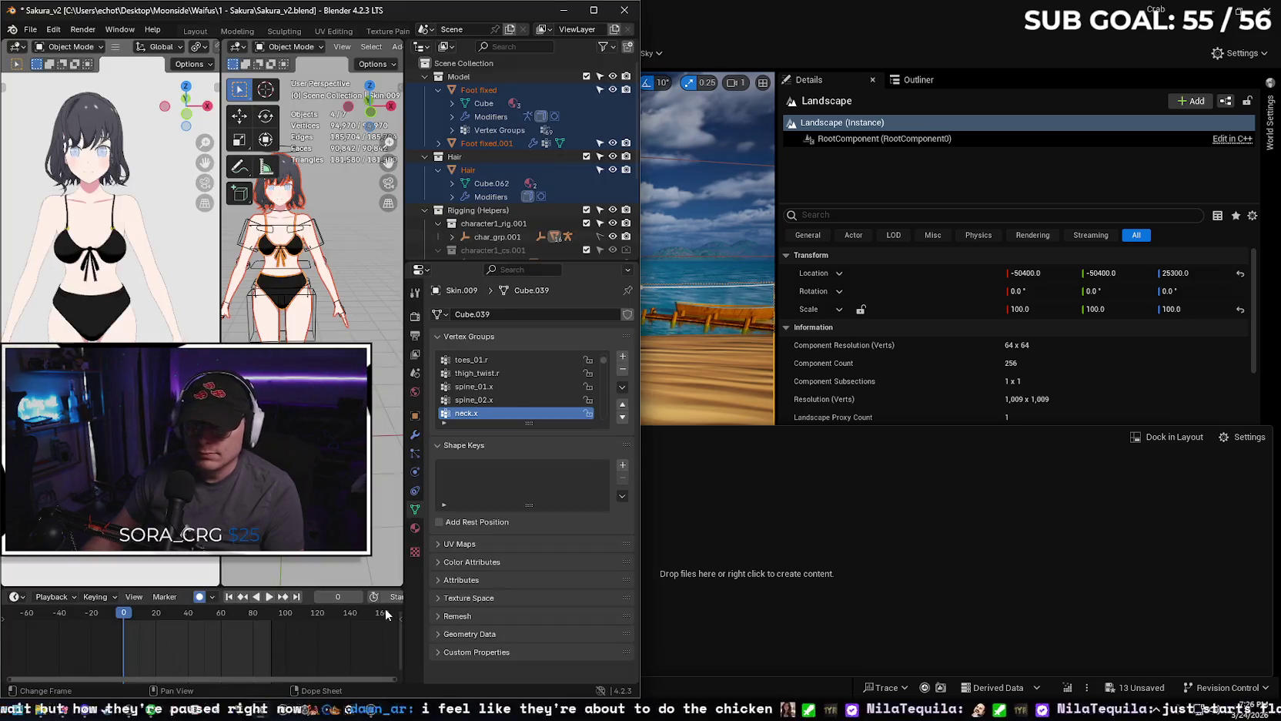
Open Blender's FBX export dialog and widen the window.
click(32, 29)
mouse_move(60, 231)
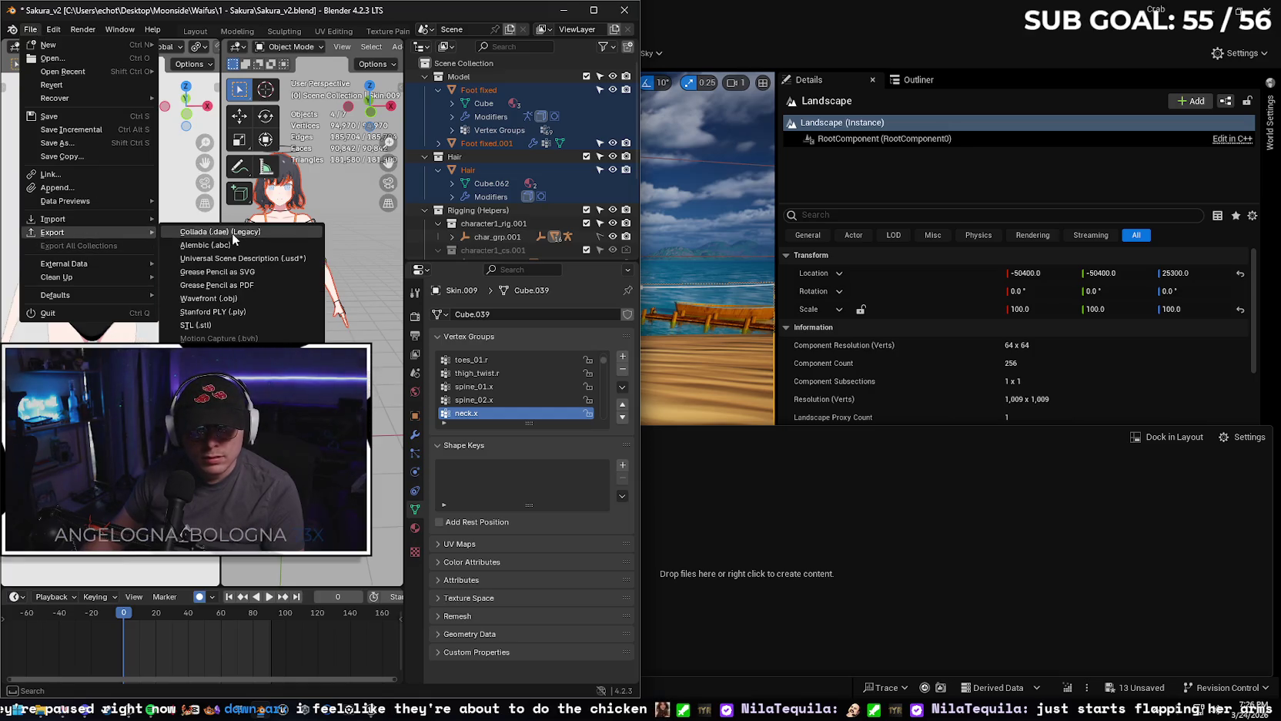
click(208, 351)
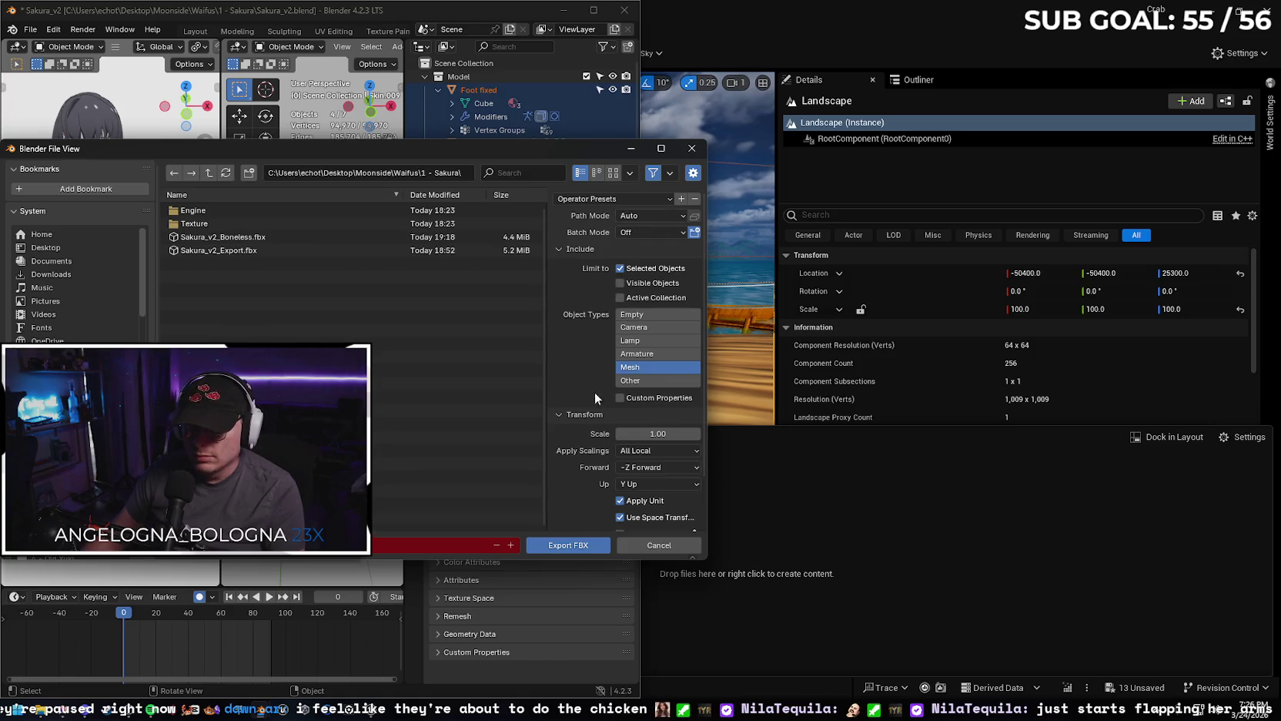
mouse_move(704, 442)
mouse_down()
mouse_move(699, 500)
mouse_move(709, 402)
mouse_up()
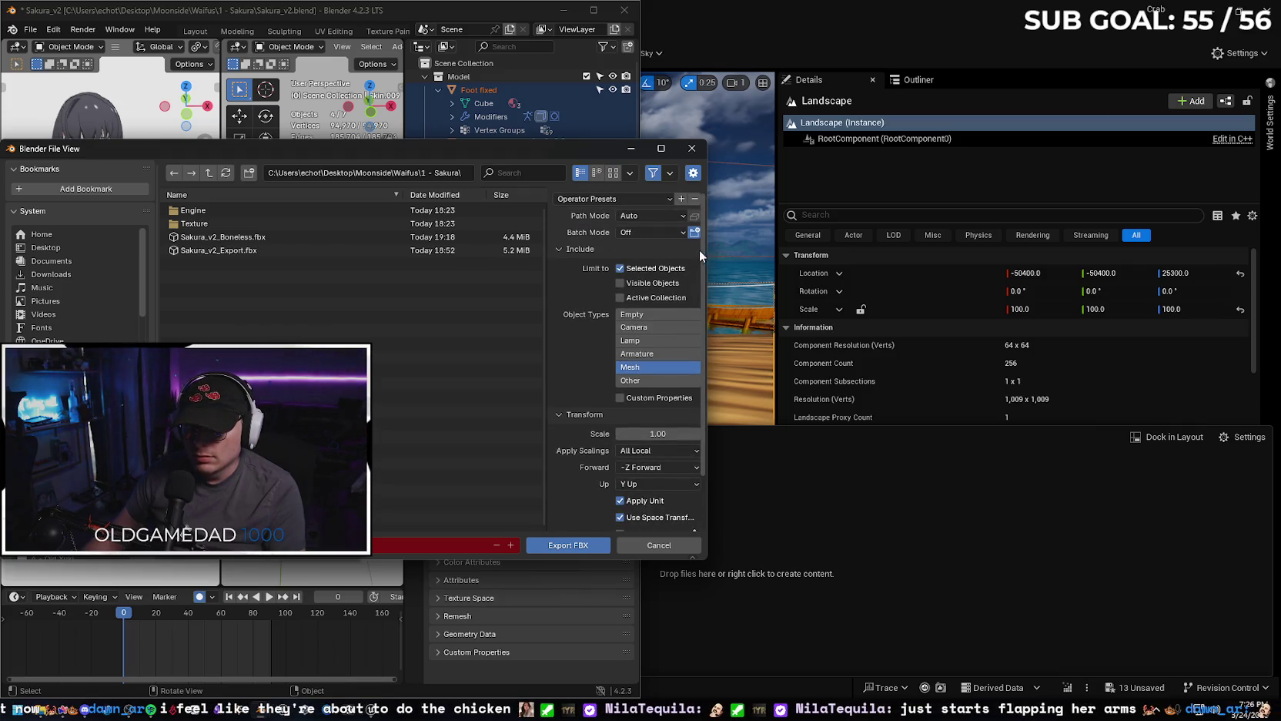
drag(710, 251, 826, 251)
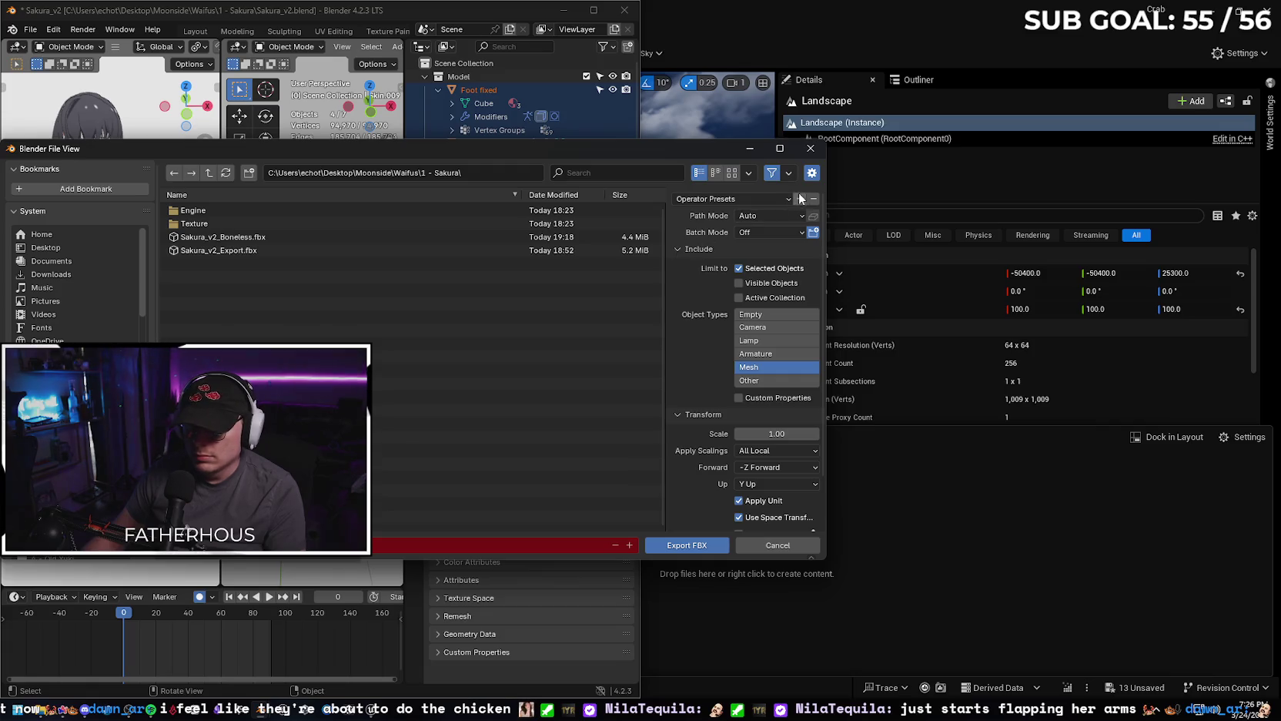
Save the export settings as an 'Anime' operator preset, apply it, and cancel the export.
click(802, 200)
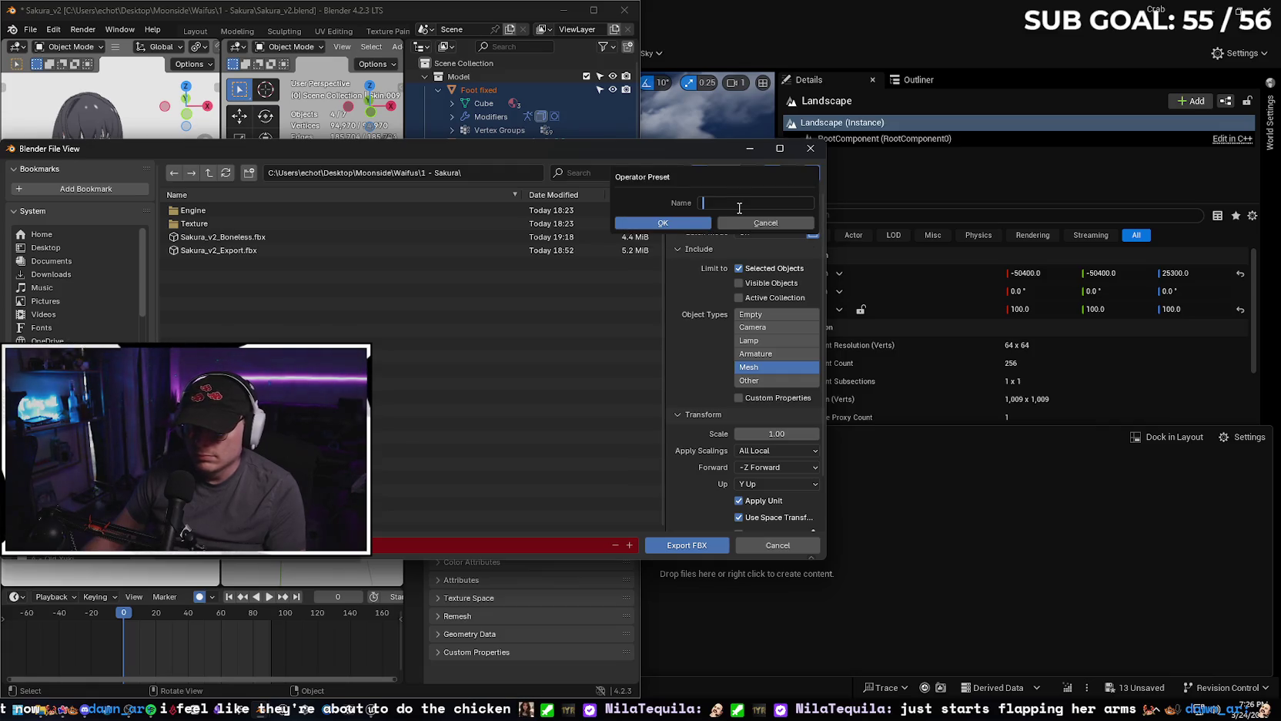
text(A)
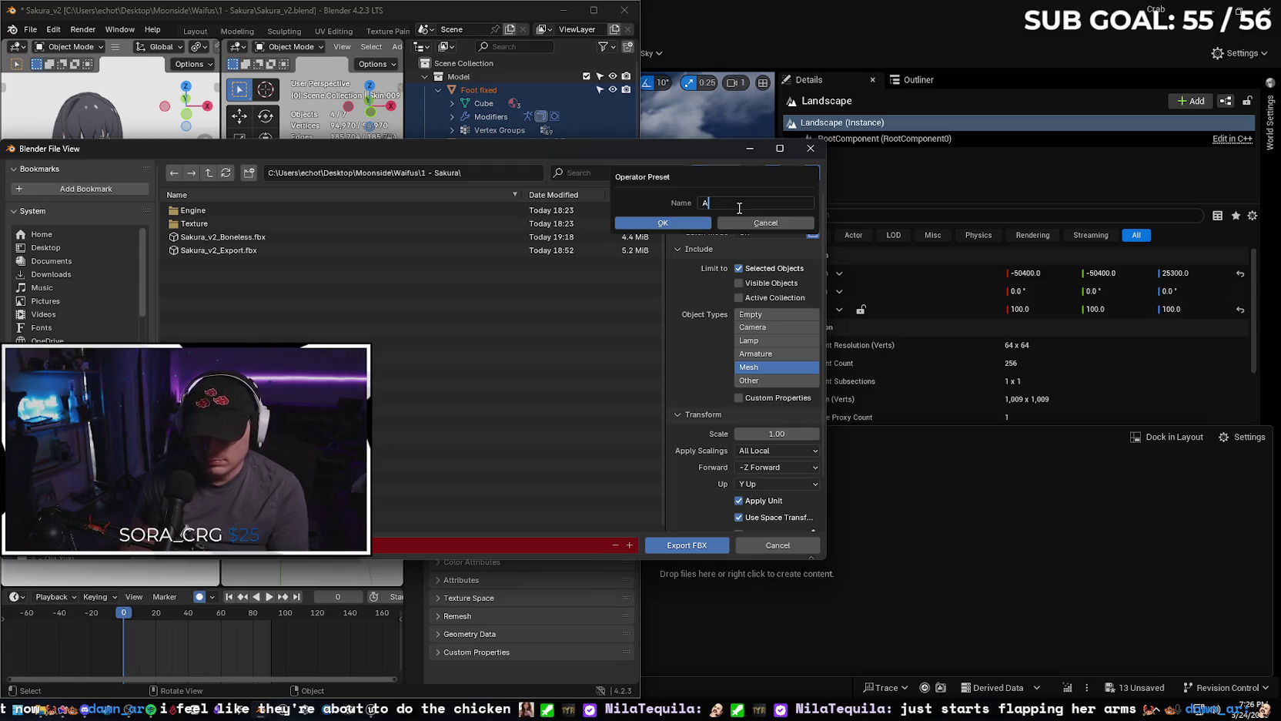
text(nime)
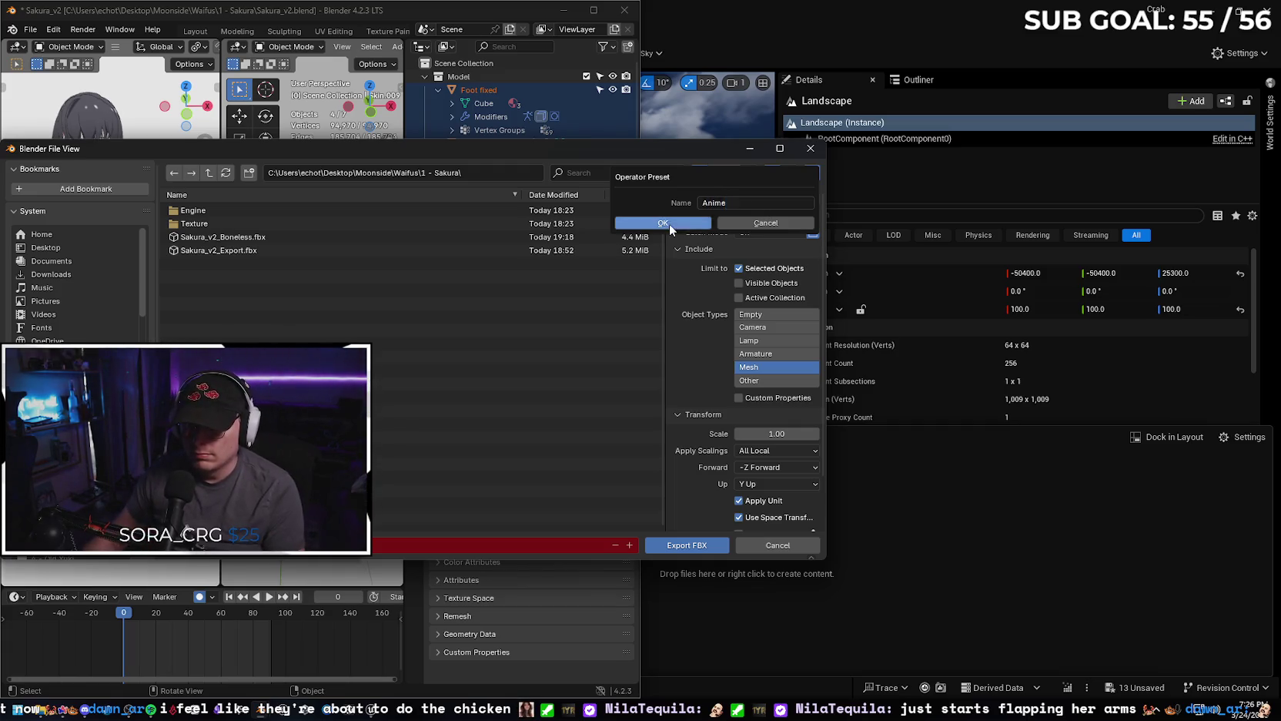
click(668, 223)
click(768, 200)
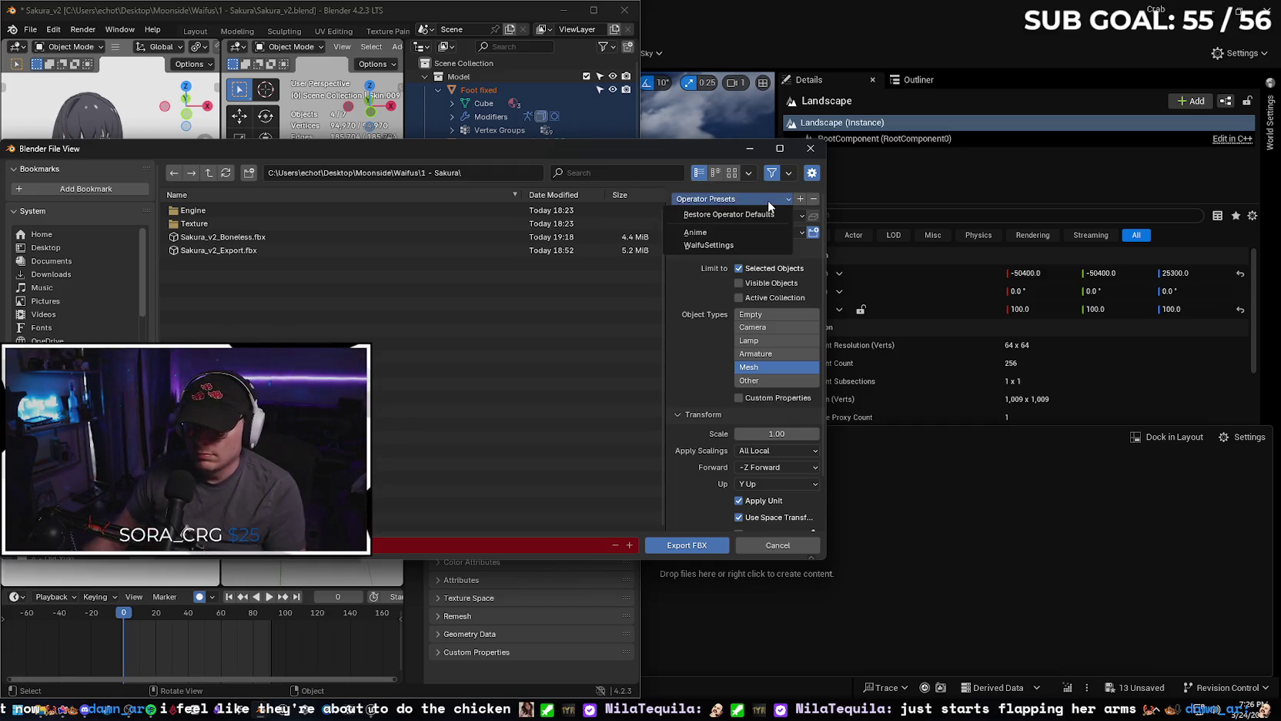
click(739, 231)
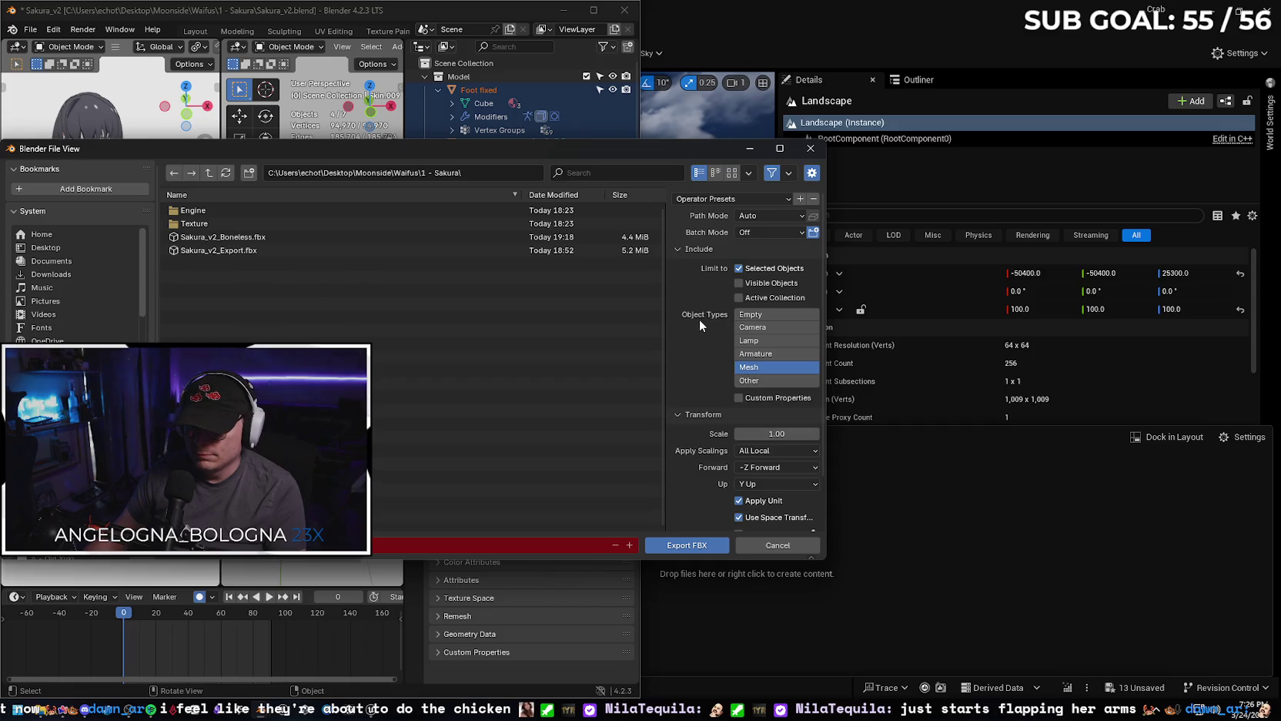
click(811, 148)
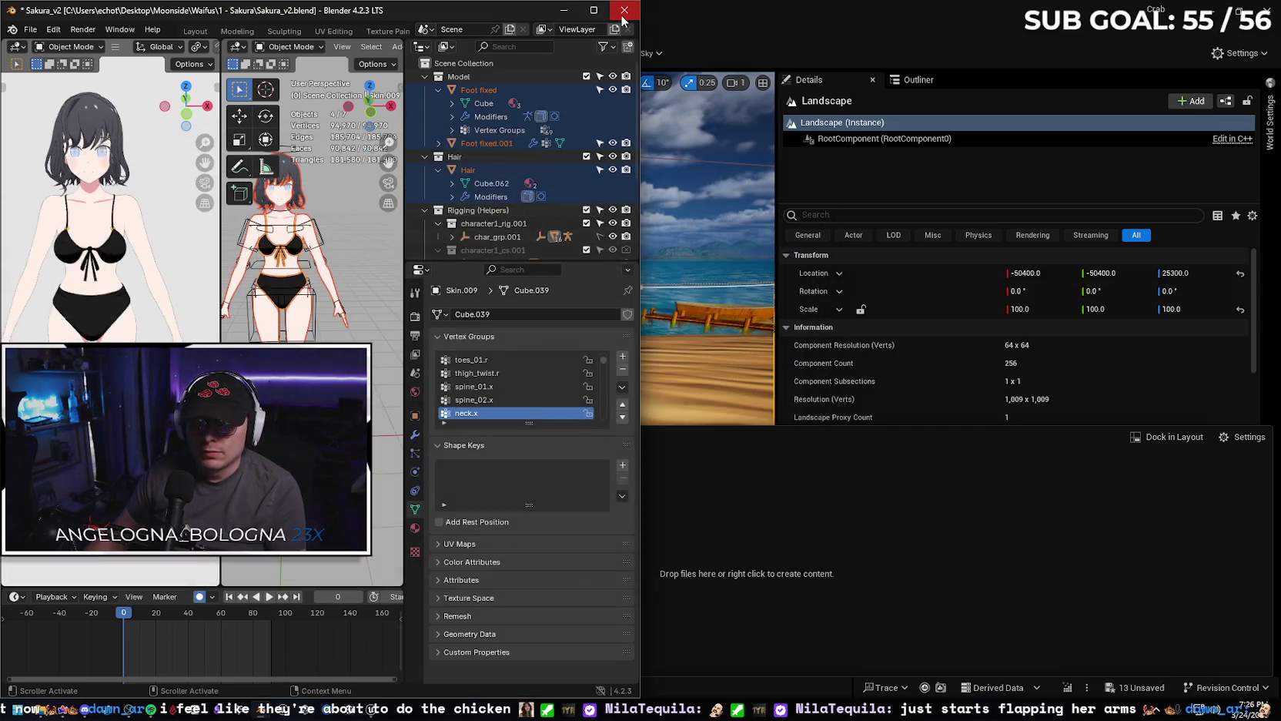
Close the Sakura scene in Blender and open Aiko_v2.blend from the Waifus folder.
click(622, 17)
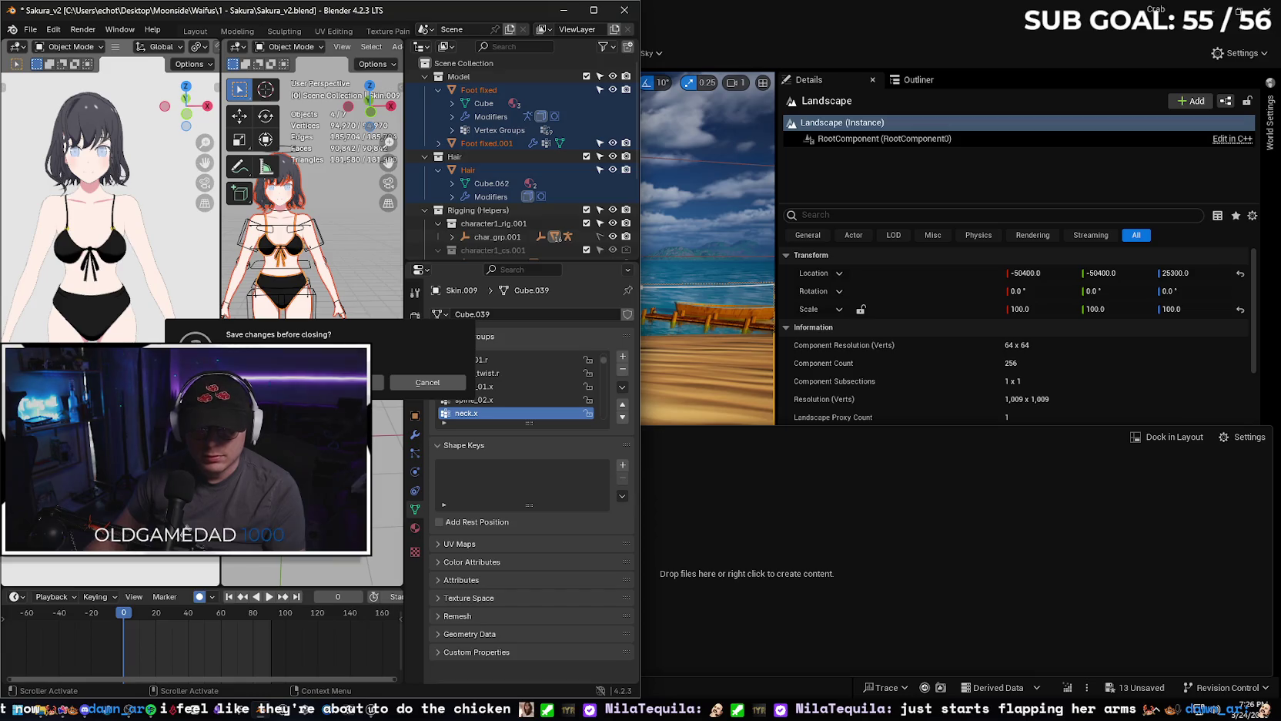
click(338, 382)
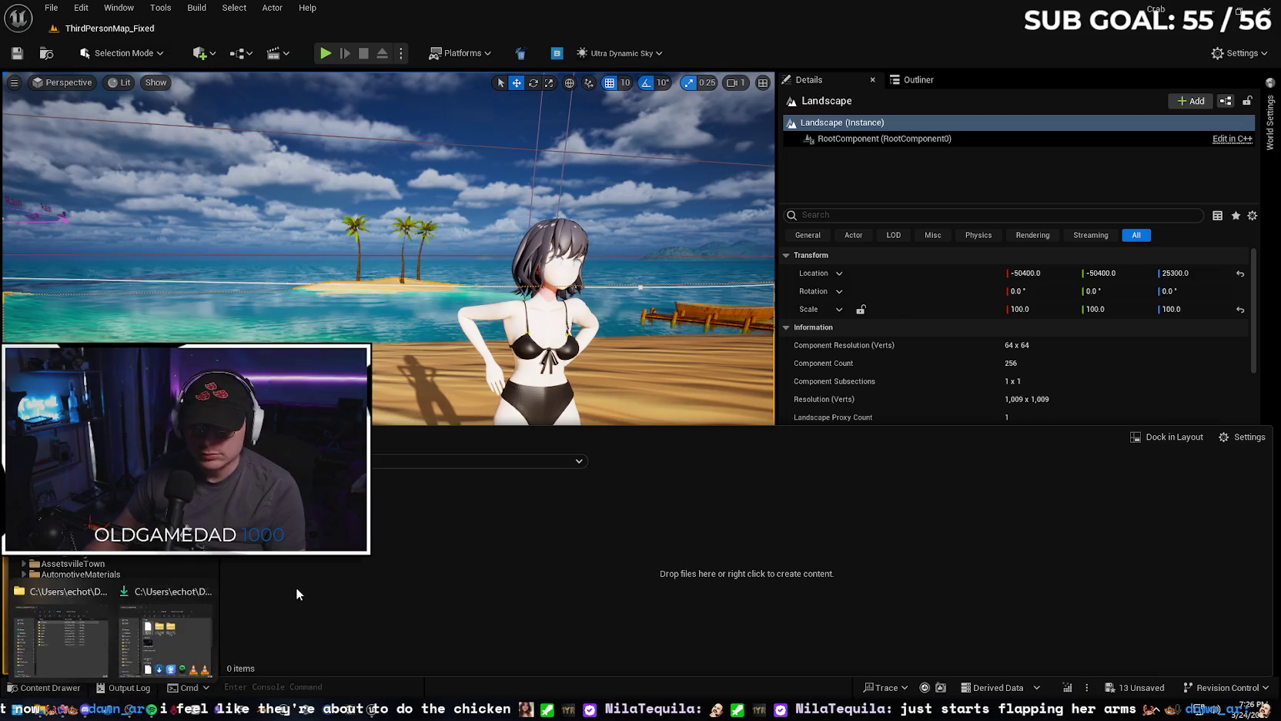
click(84, 632)
click(95, 627)
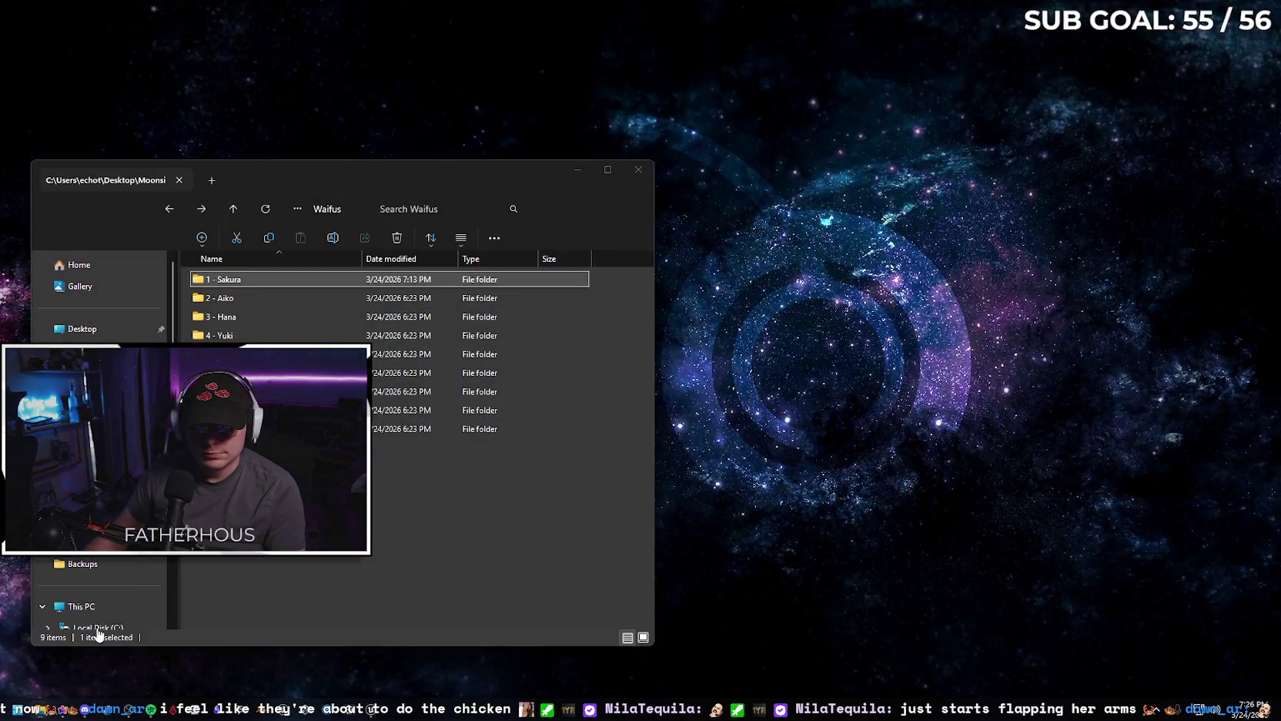
double_click(275, 315)
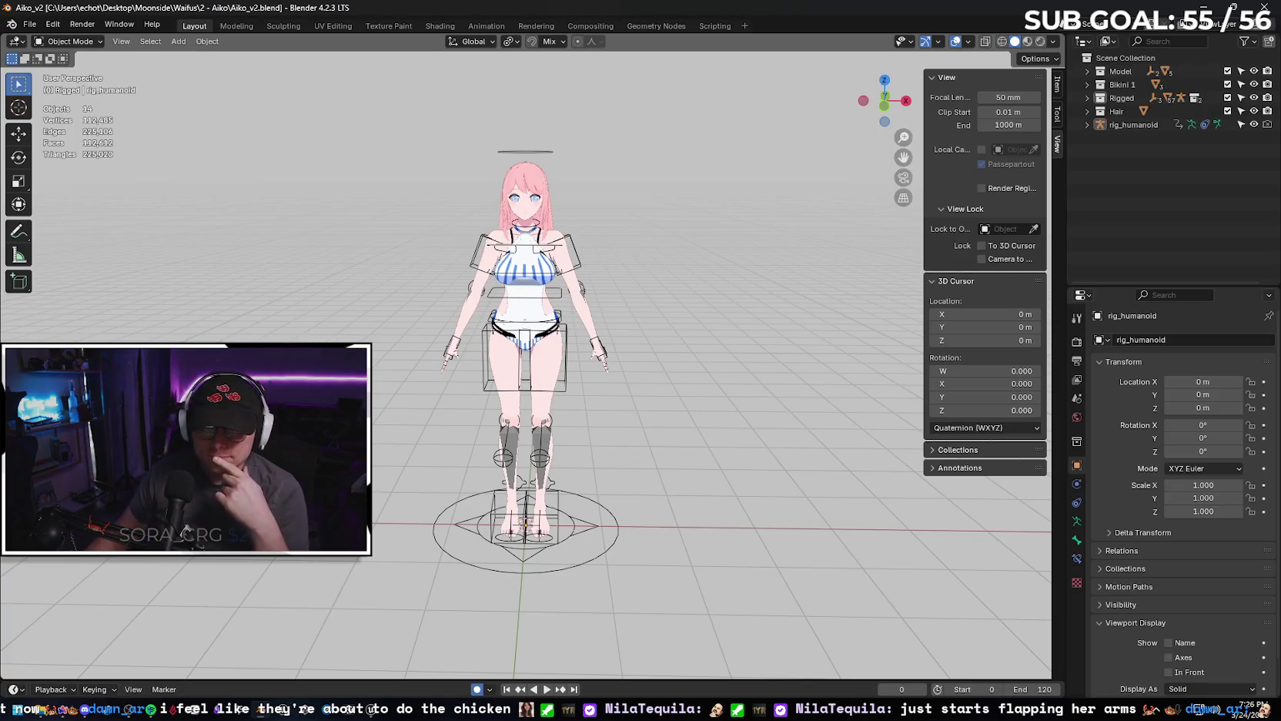
Toggle Bikini 1's swimsuits so only the white Swimsuit 2 is visible, hiding Swimsuit 1 and Swimsuit 3.
right_click(620, 346)
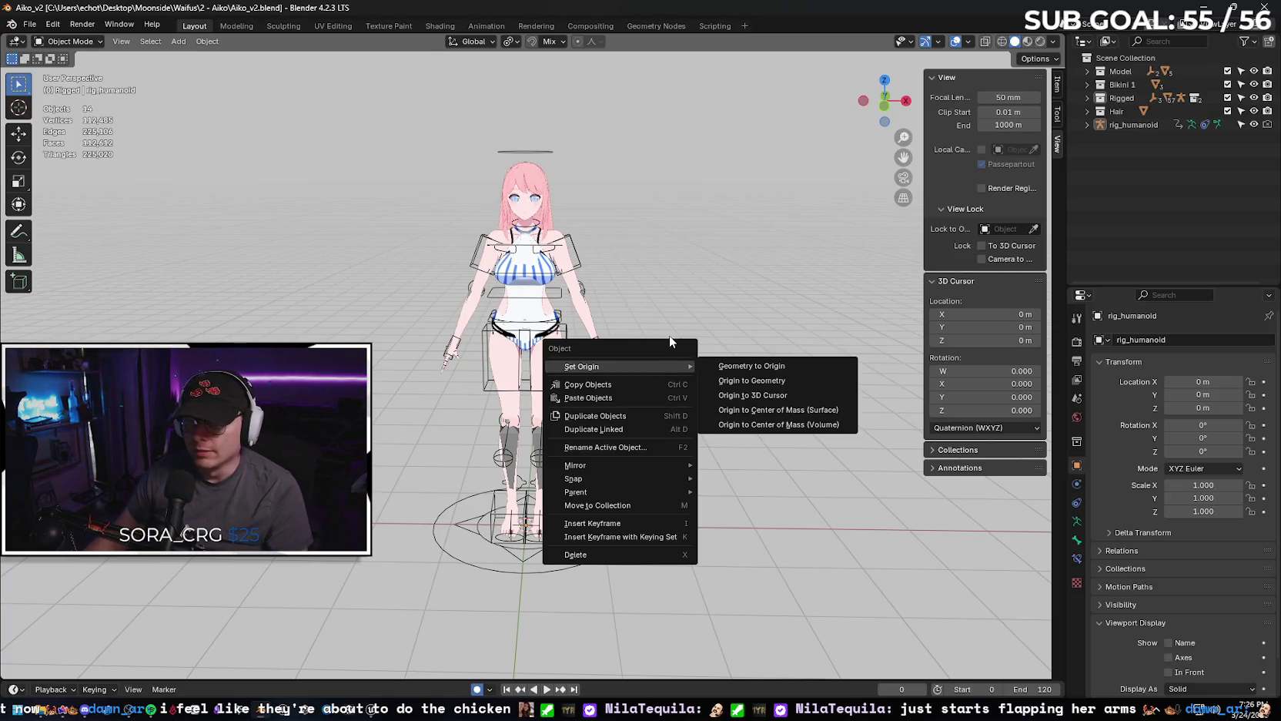
mouse_move(654, 231)
middle_down()
mouse_move(982, 287)
mouse_move(717, 278)
middle_up()
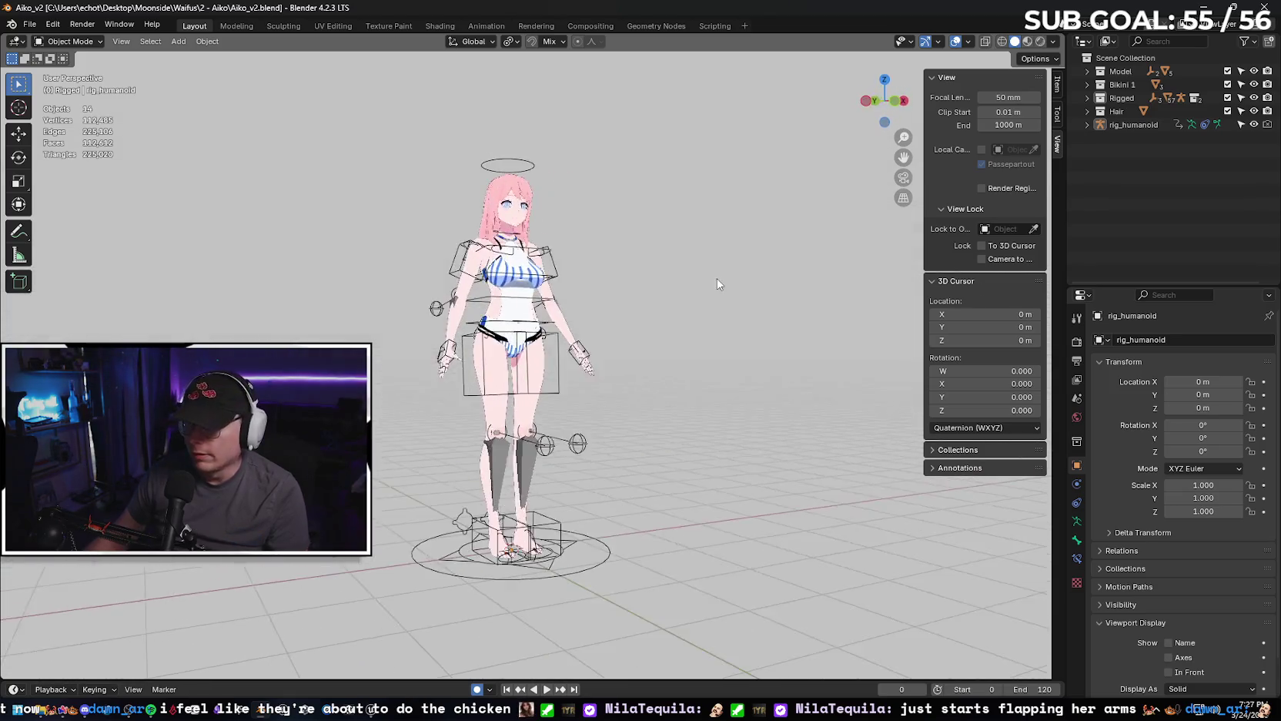
click(1087, 84)
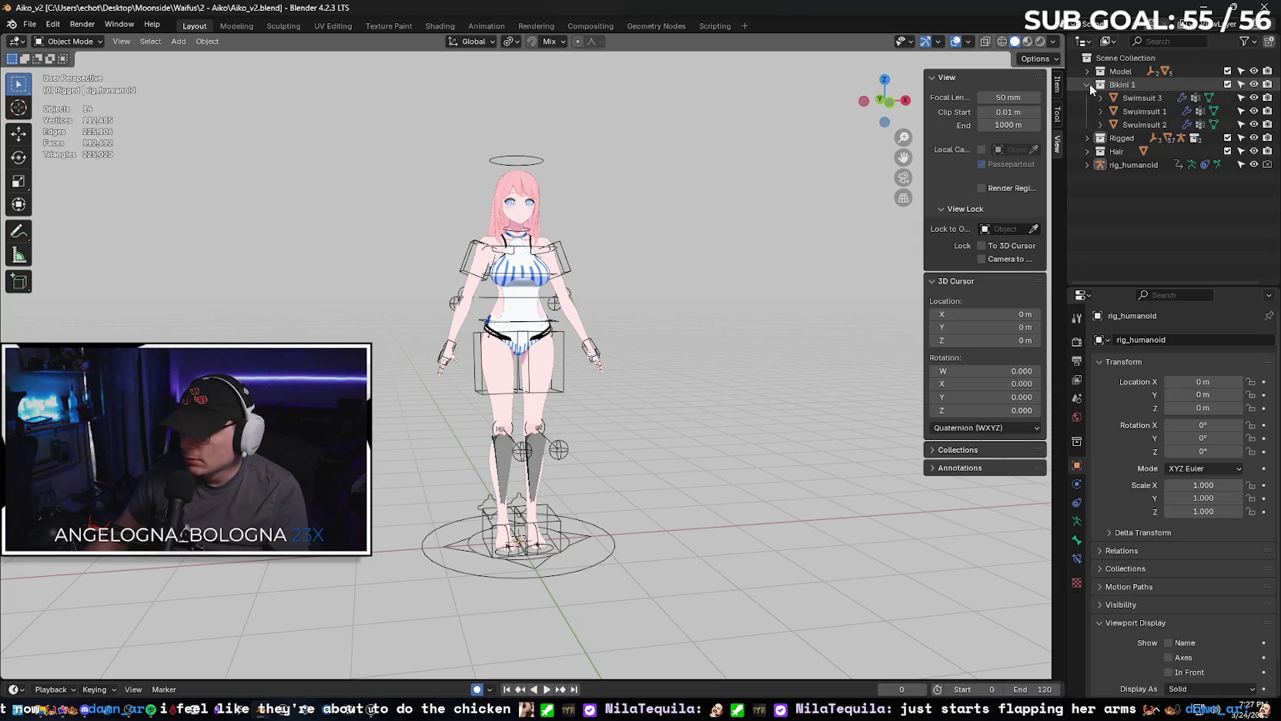
click(1254, 98)
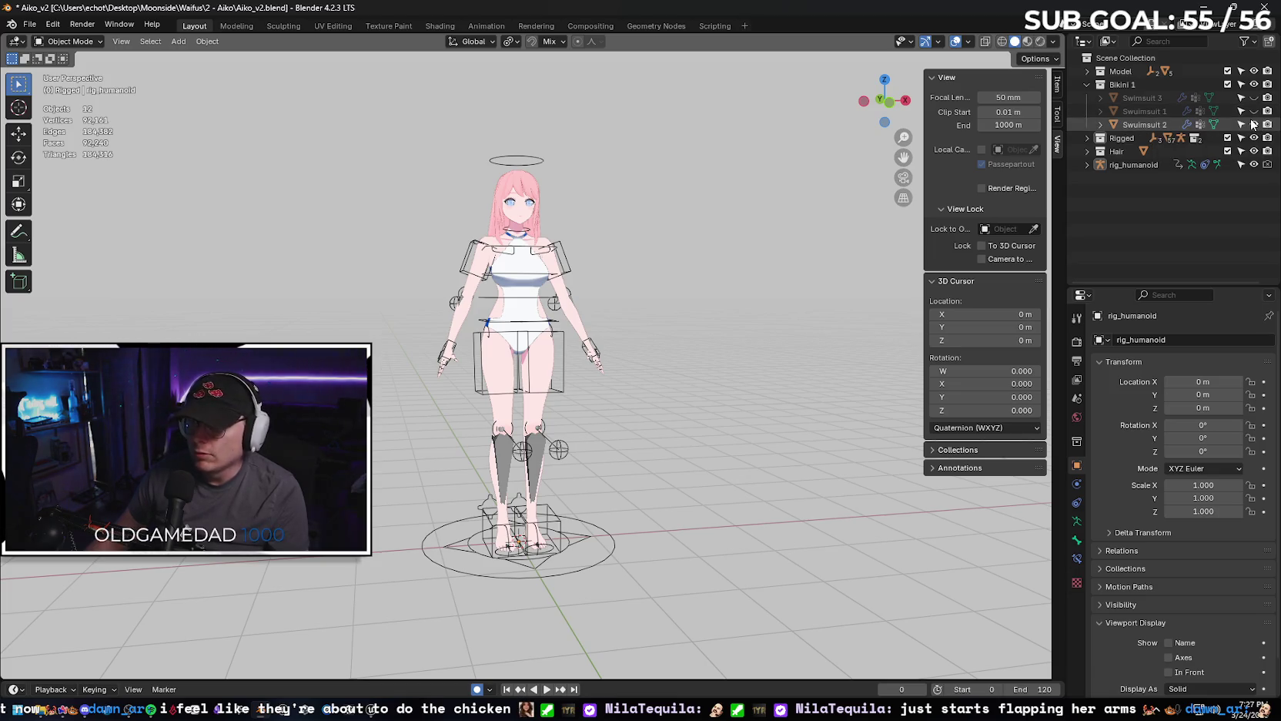
click(1254, 124)
click(1253, 111)
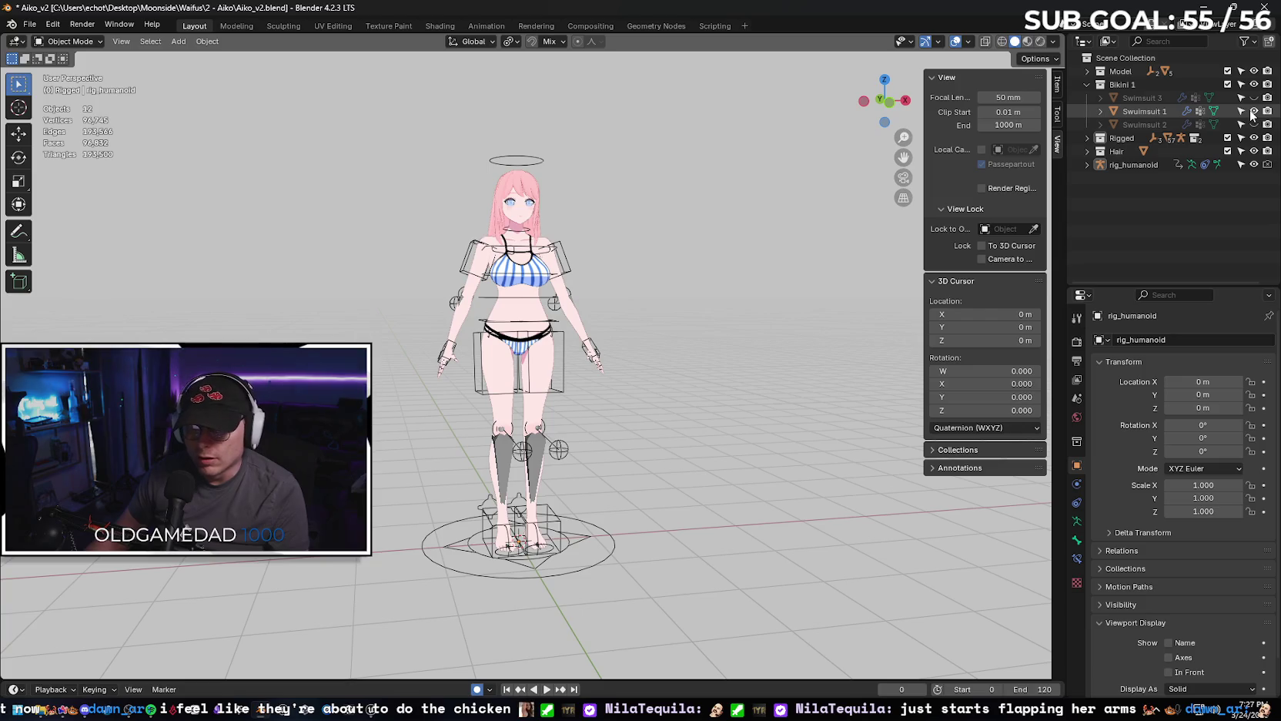
scroll(693, 347, up, 4)
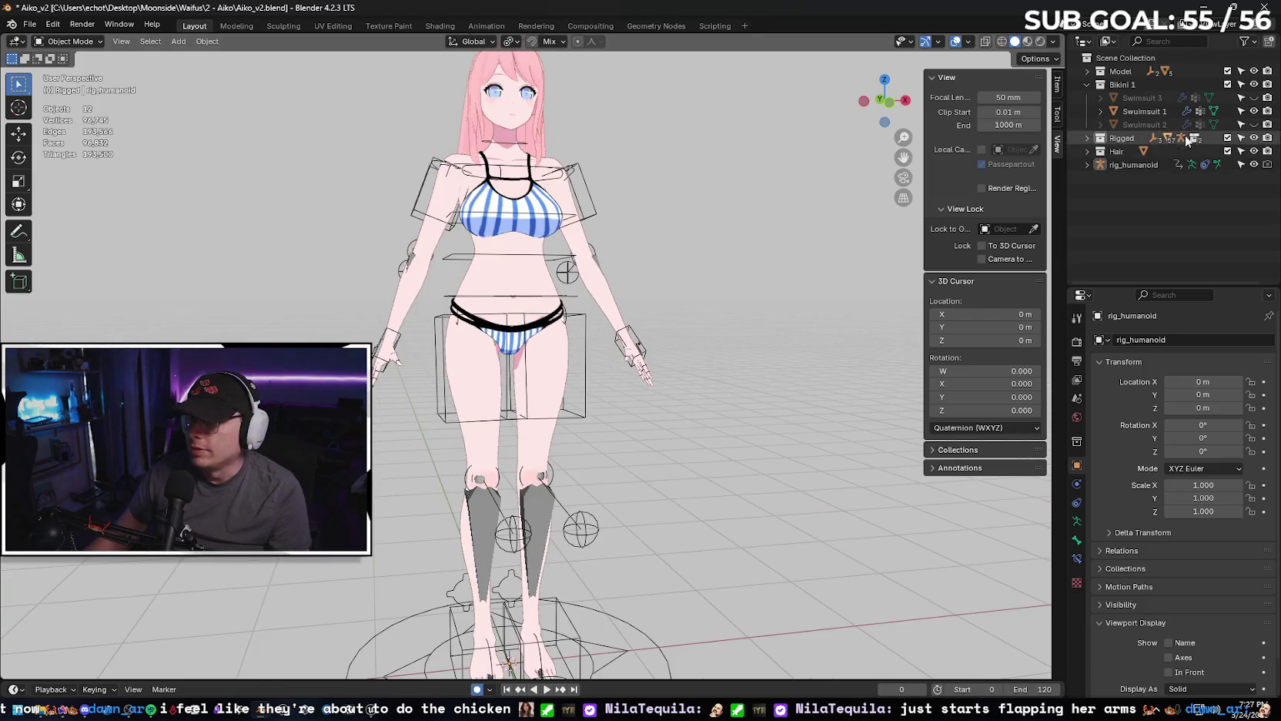
click(1254, 111)
click(1253, 124)
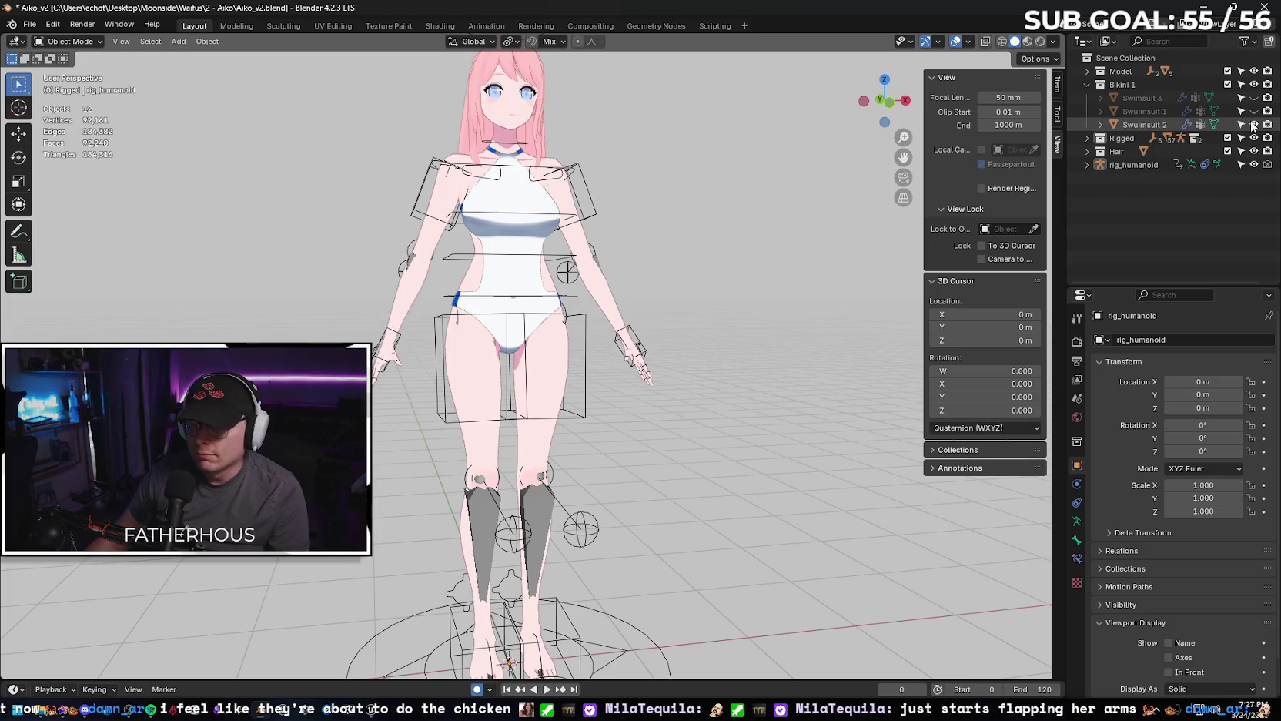
Orbit and zoom around Aiko to check the white swimsuit from behind and front.
middle_drag(473, 271, 781, 269)
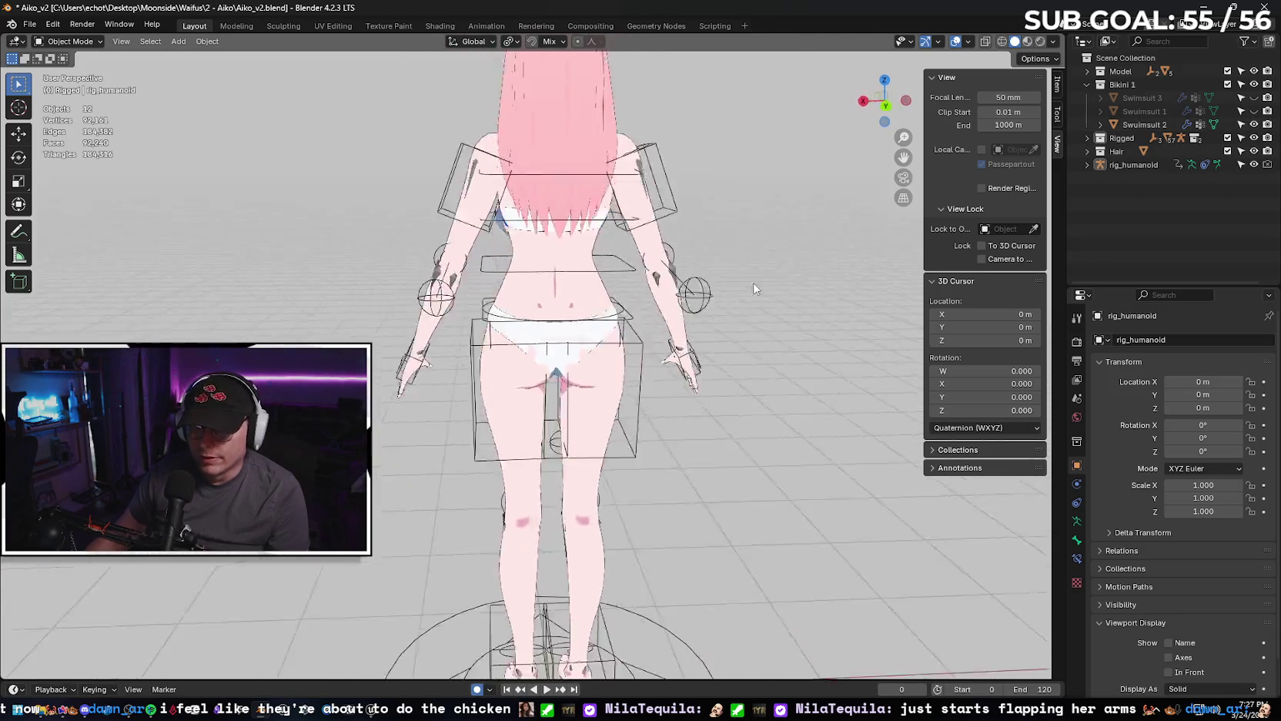
scroll(693, 324, up, 2)
scroll(638, 374, up, 4)
scroll(666, 356, down, 2)
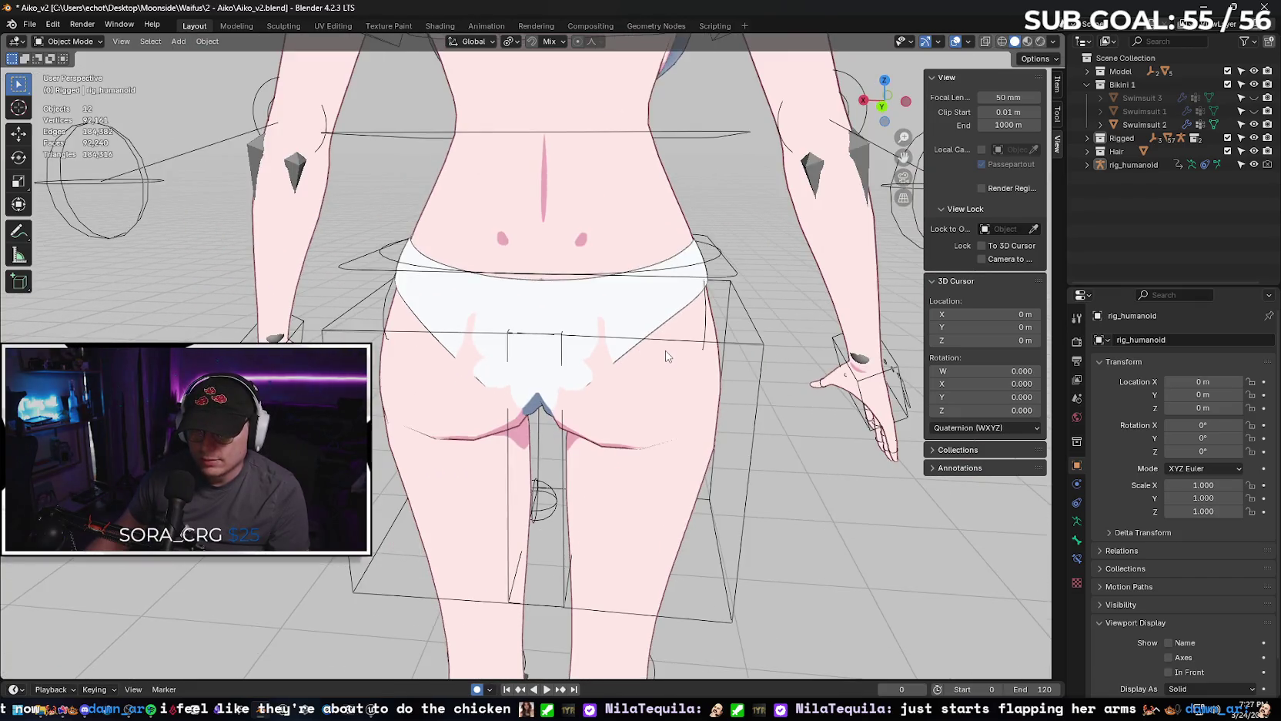
scroll(685, 324, down, 2)
scroll(701, 301, down, 1)
middle_drag(710, 286, 526, 248)
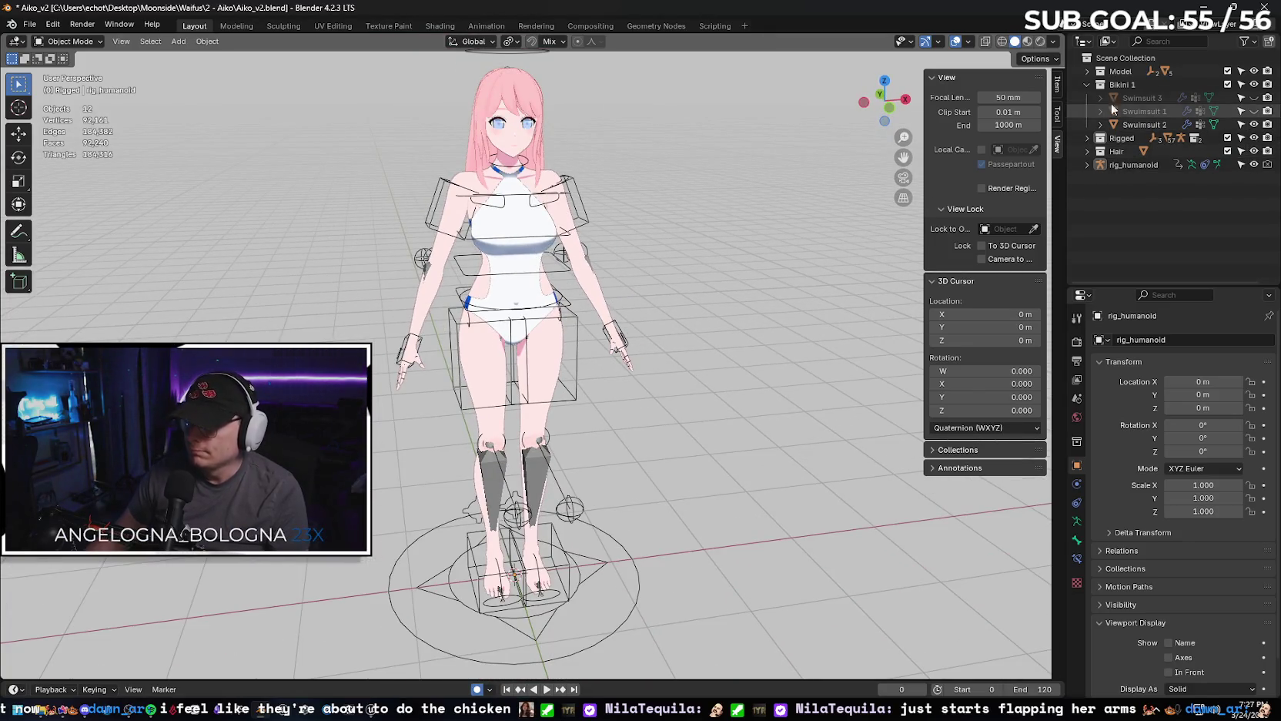
click(1088, 70)
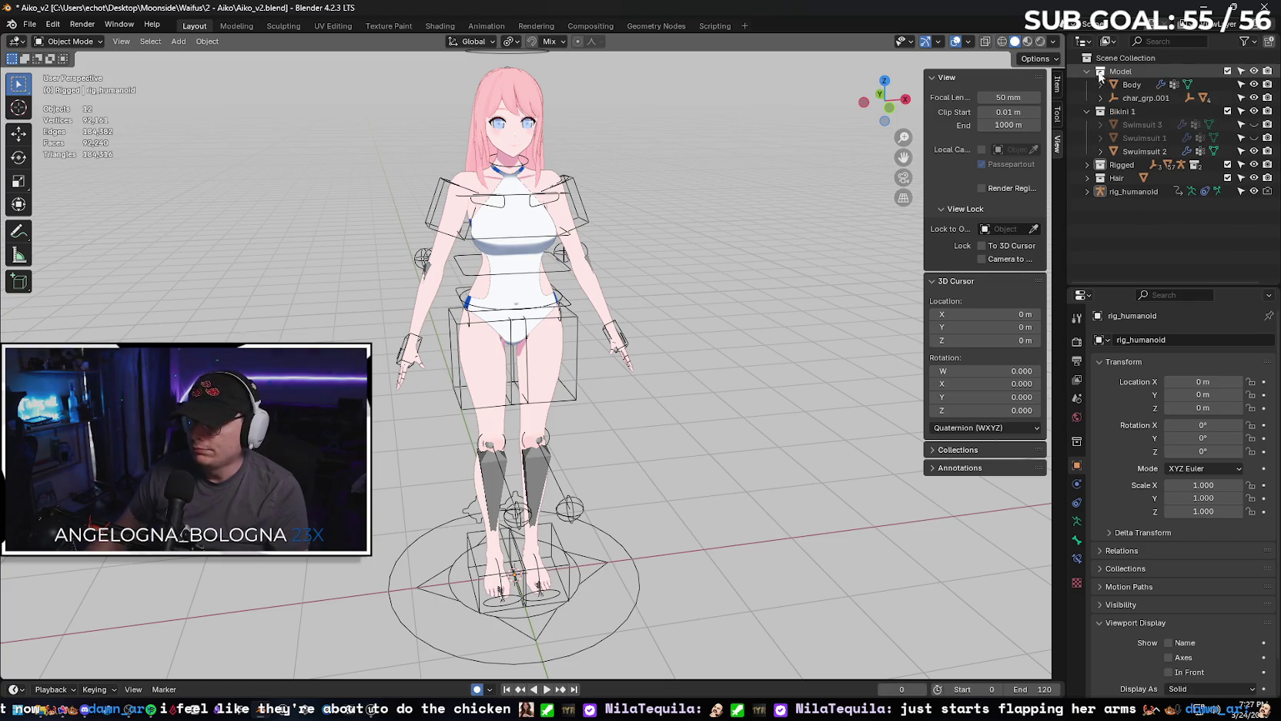
Expand the char_grp.001, Body, Swimsuit 2 and Hair entries in the Outliner to review their contents.
click(1100, 97)
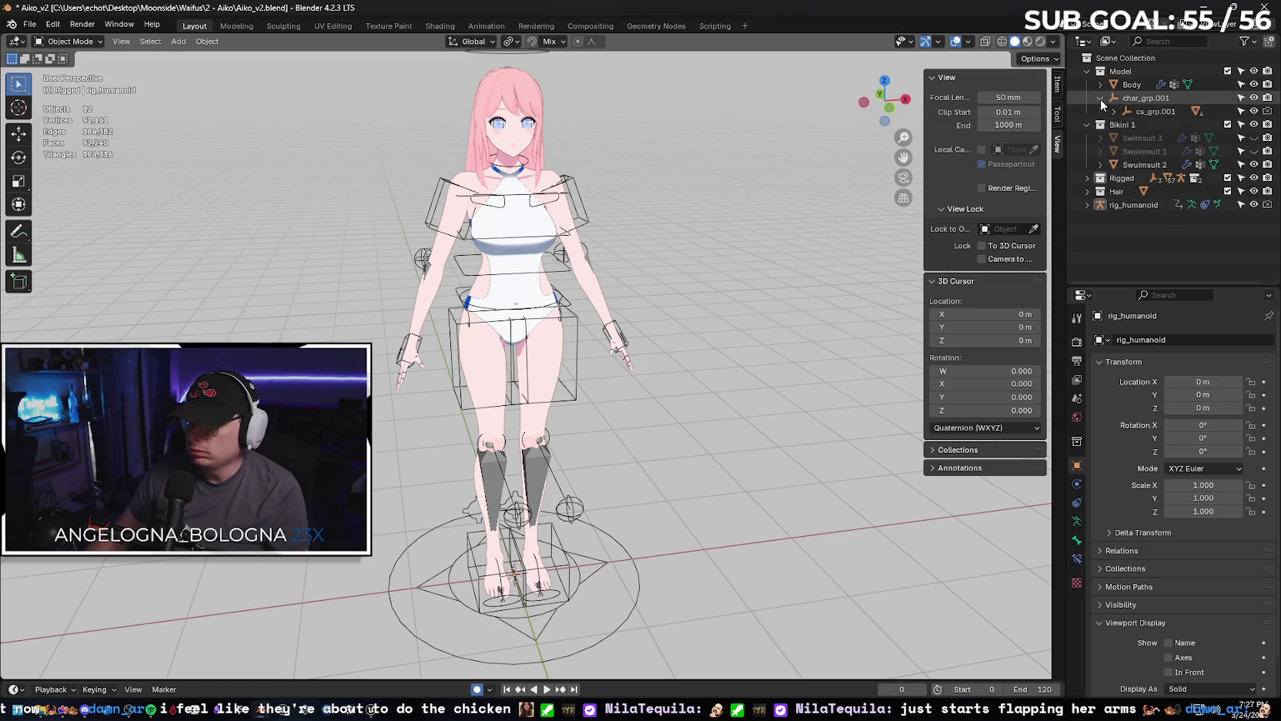
click(1101, 98)
click(1100, 84)
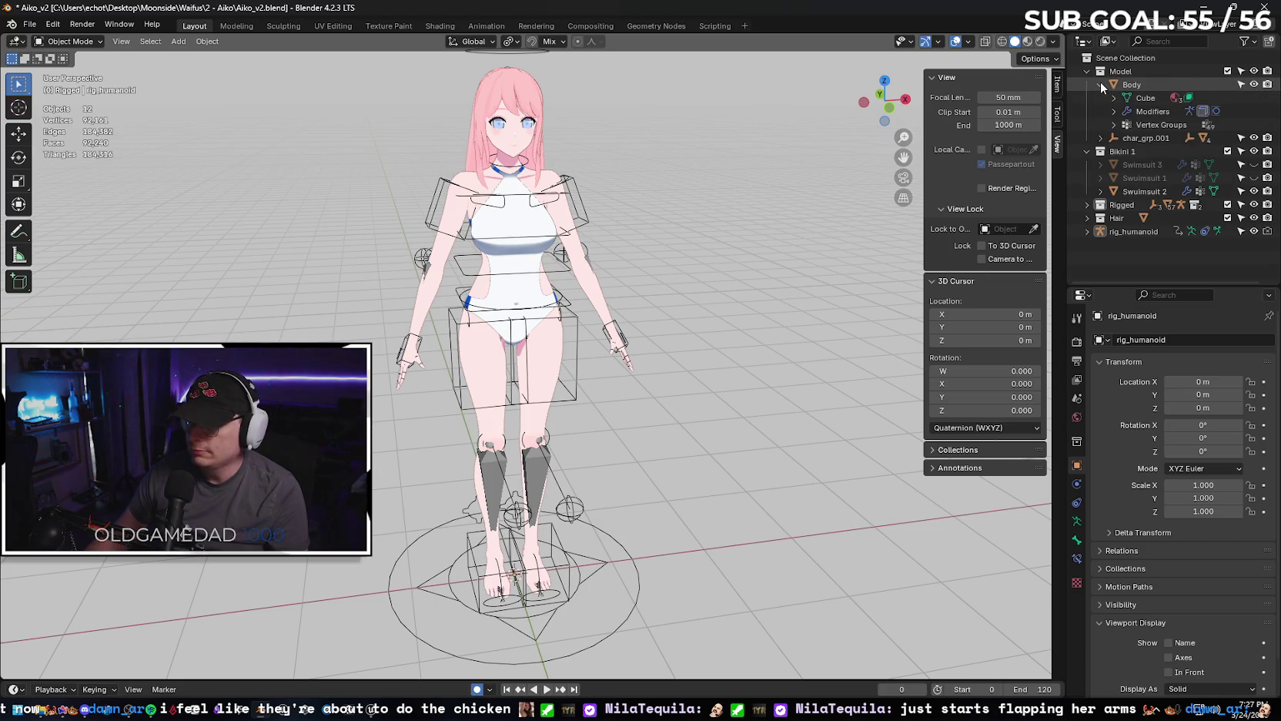
click(1099, 191)
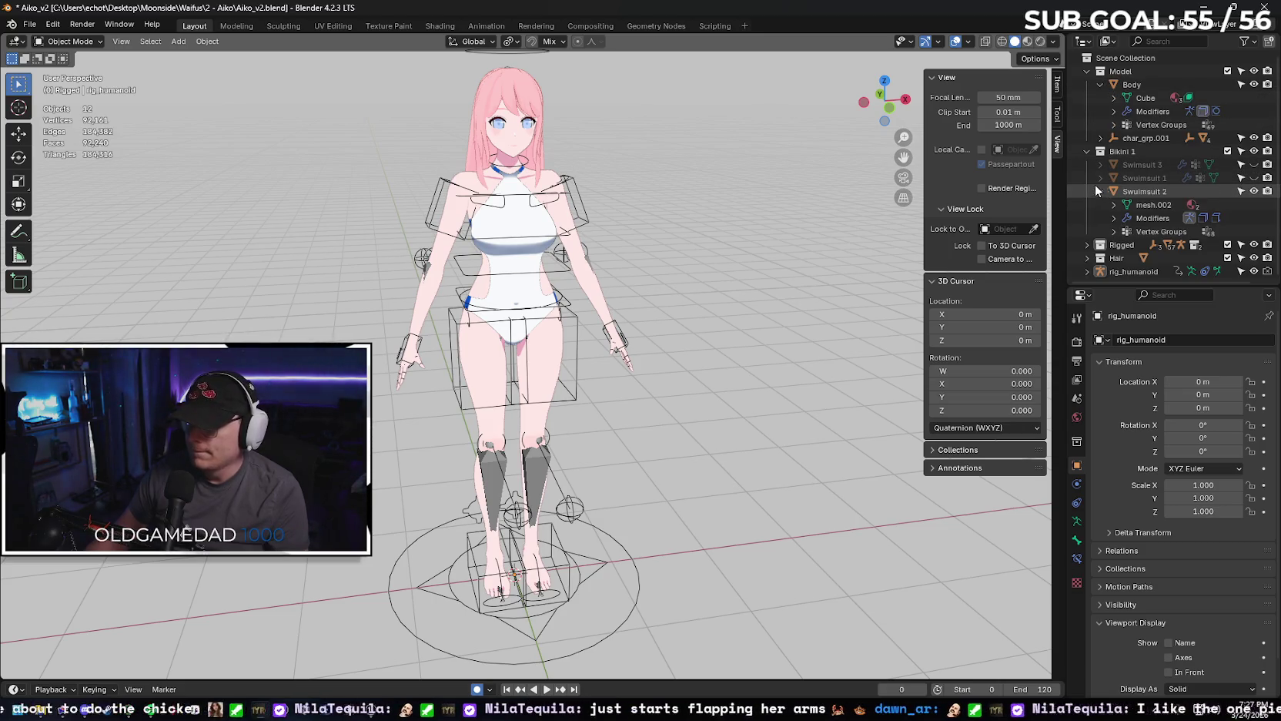
click(1254, 85)
click(1254, 85)
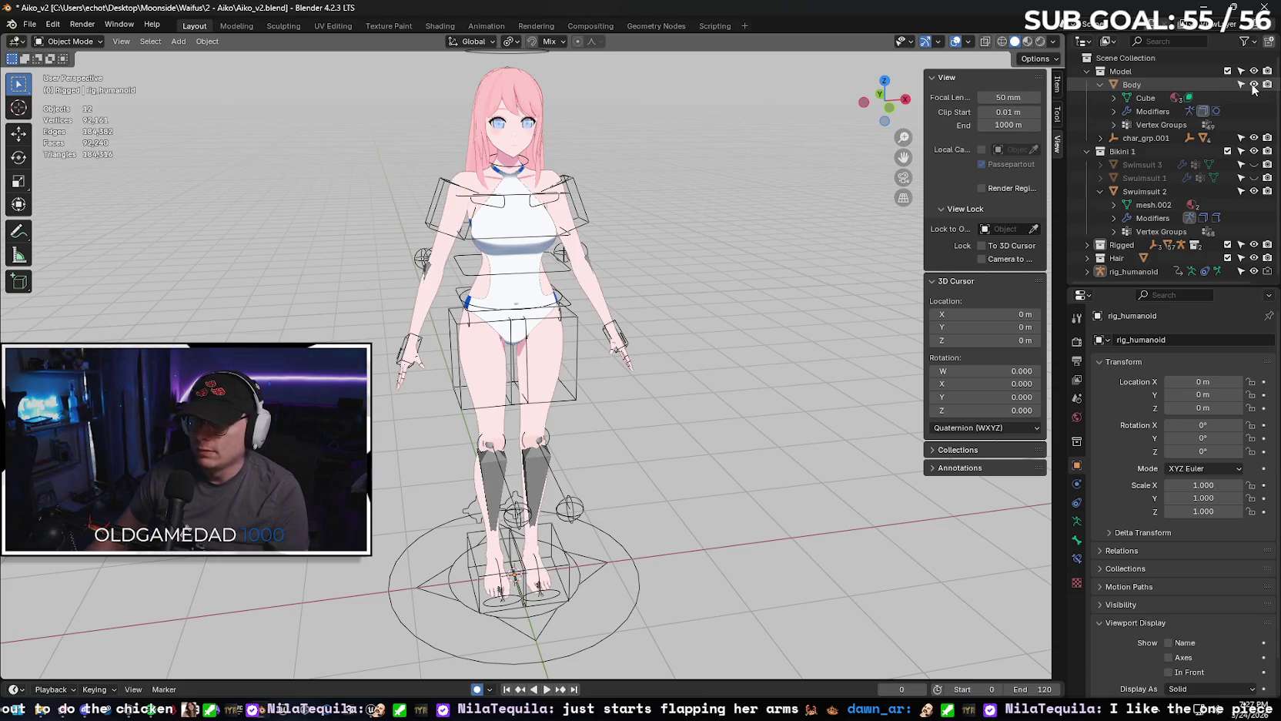
click(1092, 258)
scroll(1095, 261, down, 1)
click(1101, 258)
scroll(1101, 260, down, 2)
scroll(1107, 256, down, 1)
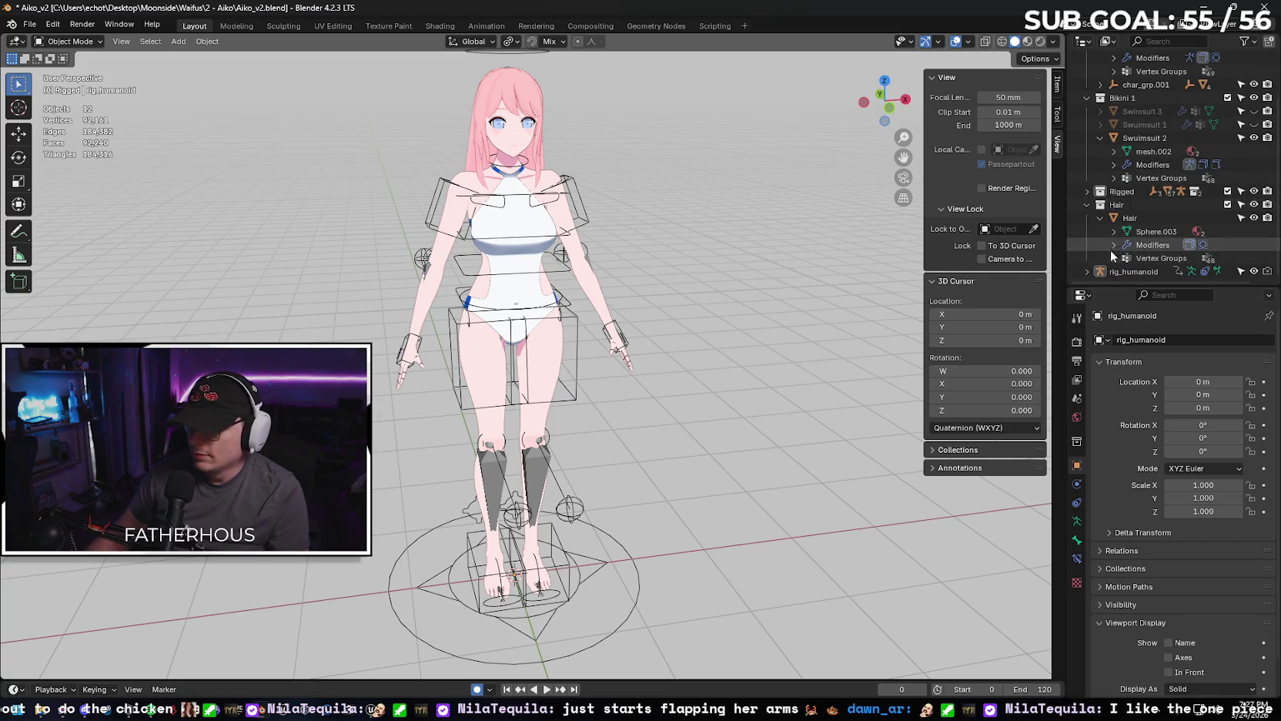
scroll(1119, 256, up, 1)
scroll(1140, 231, up, 3)
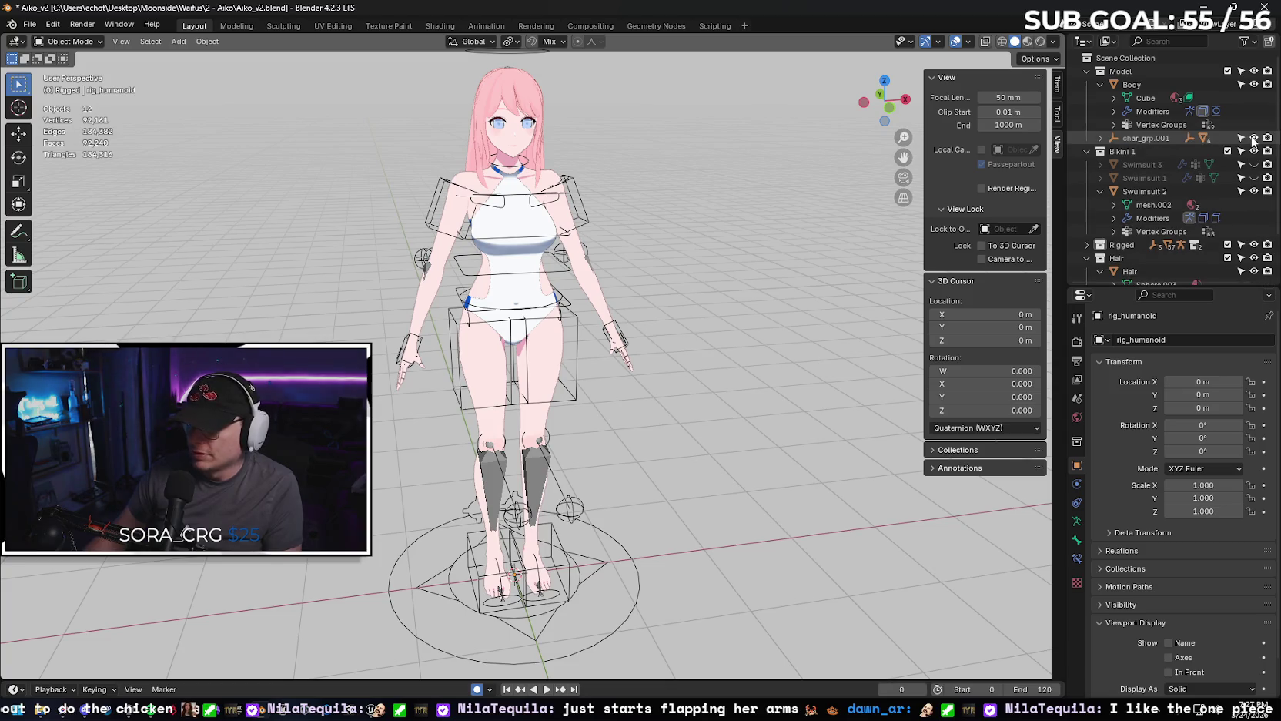
Select the Body mesh and inspect its modifiers and Cube mesh materials.
click(1152, 84)
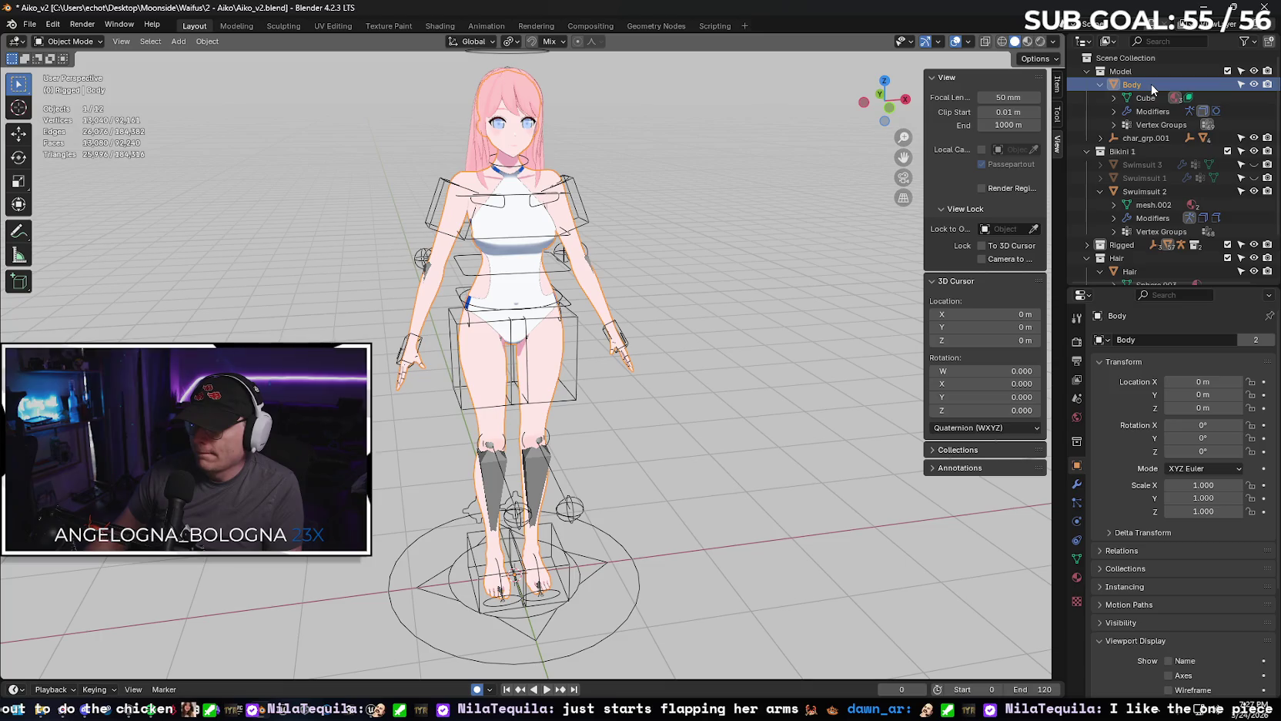
click(1113, 112)
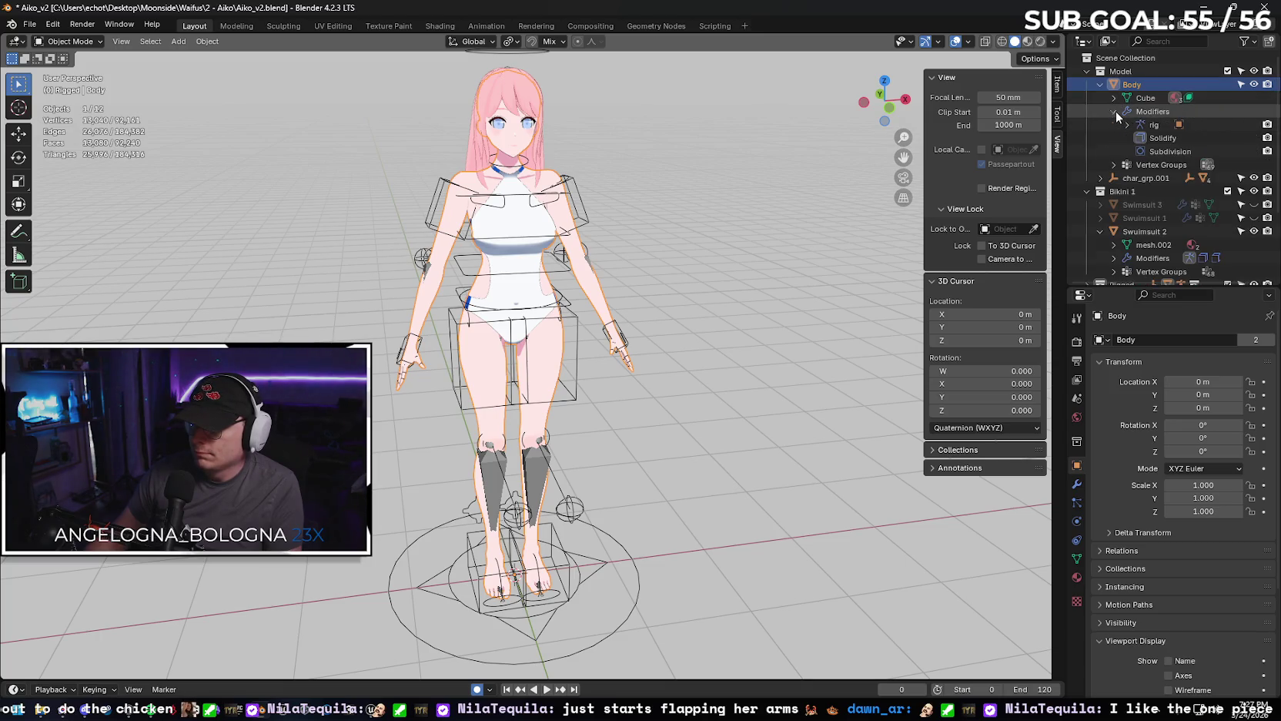
click(1115, 110)
click(1113, 96)
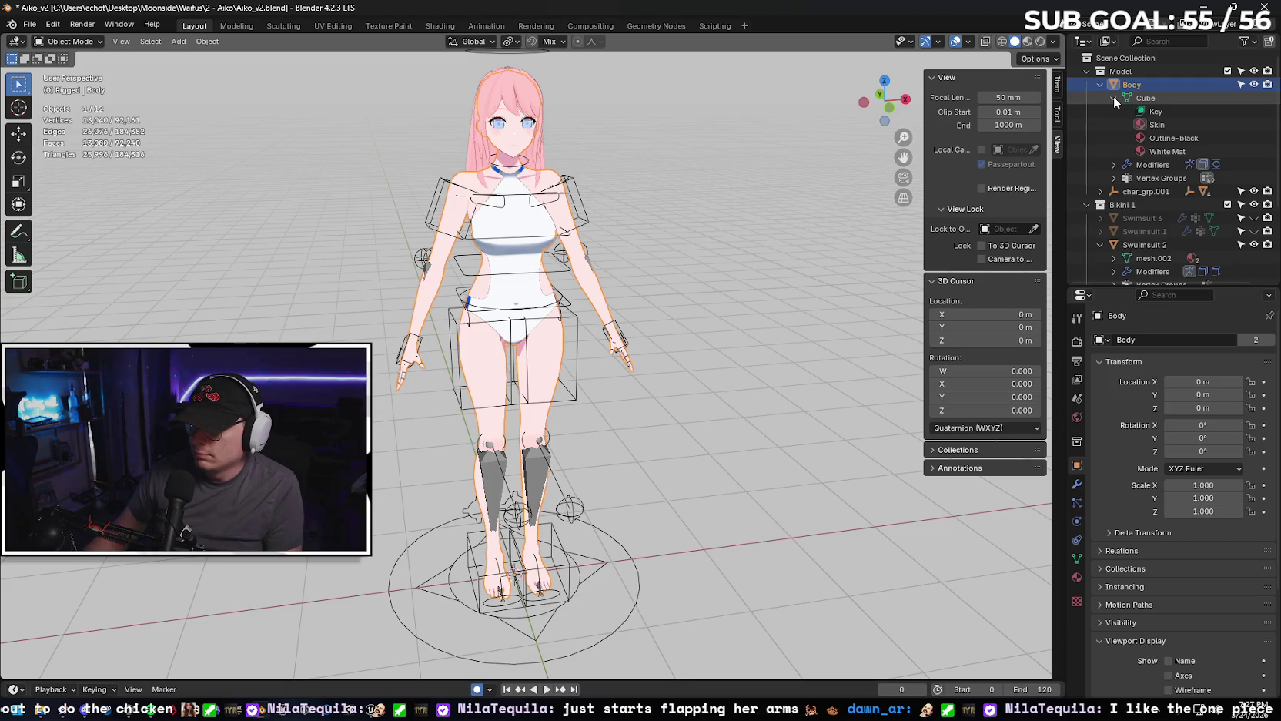
click(1114, 97)
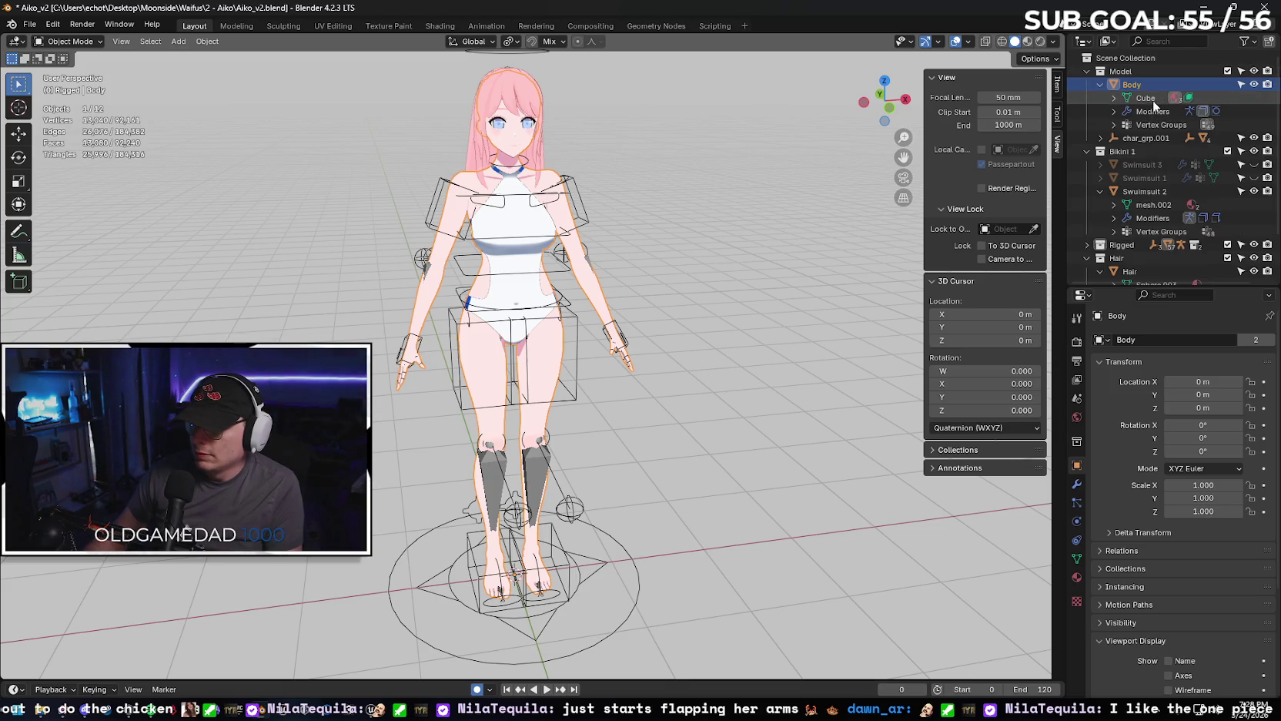
click(1144, 99)
click(1113, 98)
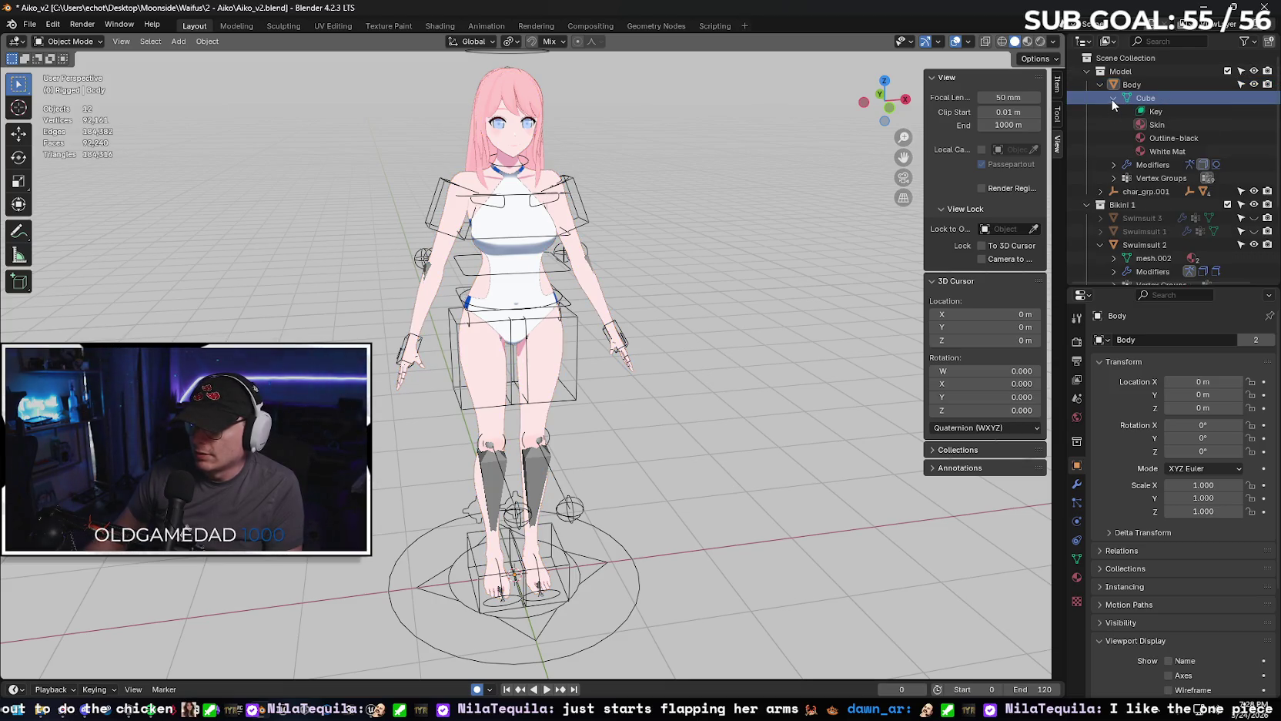
Review the Body's vertex groups, then select Body with its mesh data and materials.
click(1159, 85)
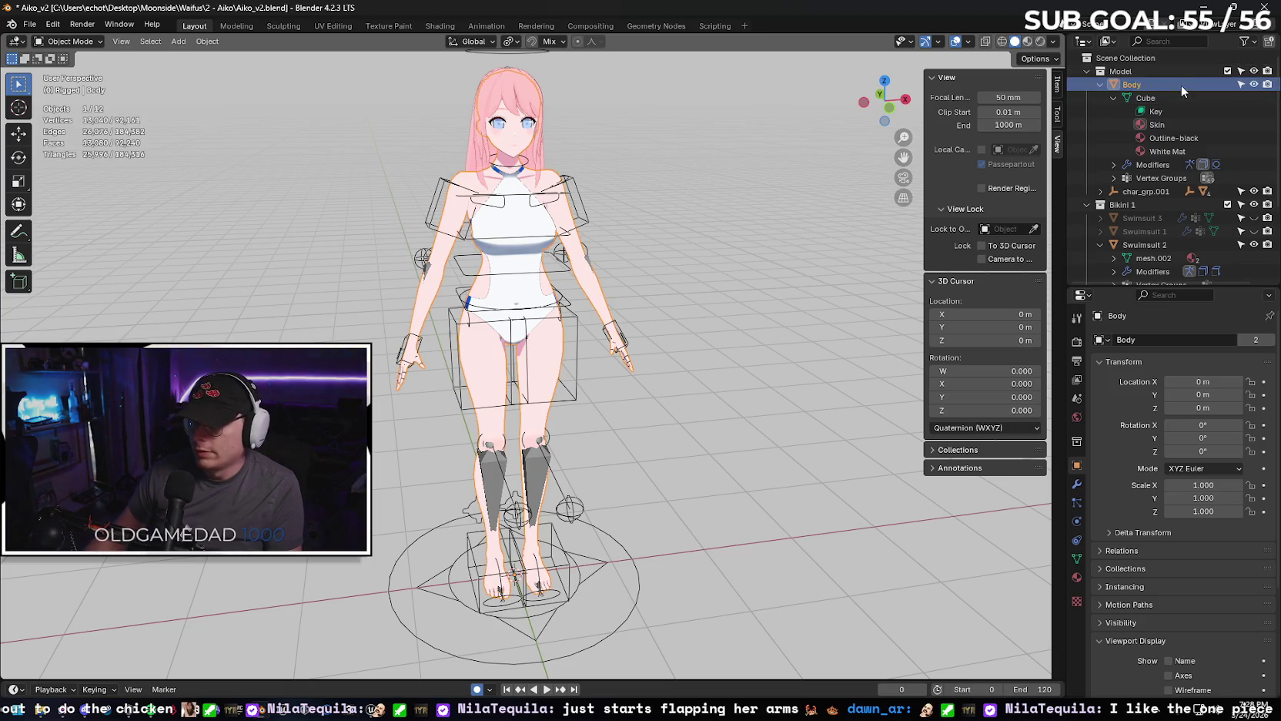
click(1114, 165)
scroll(1112, 150, down, 3)
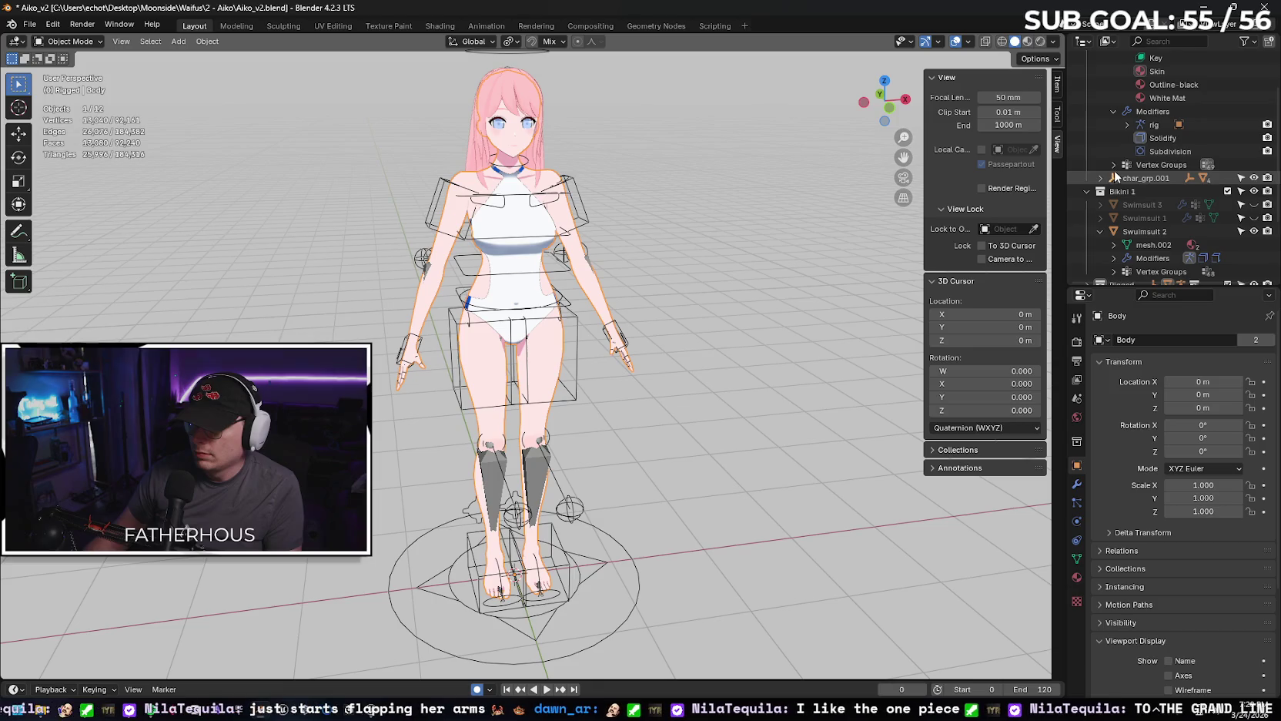
click(1113, 165)
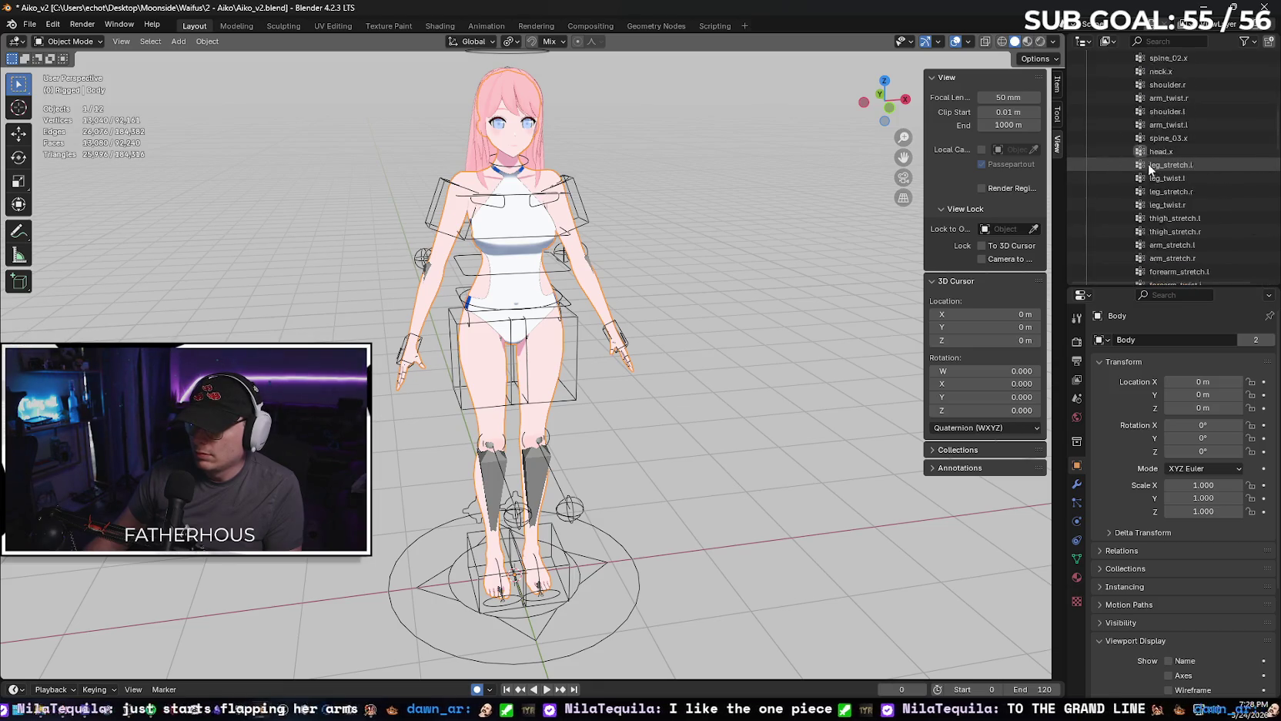
scroll(1147, 167, up, 3)
click(1114, 218)
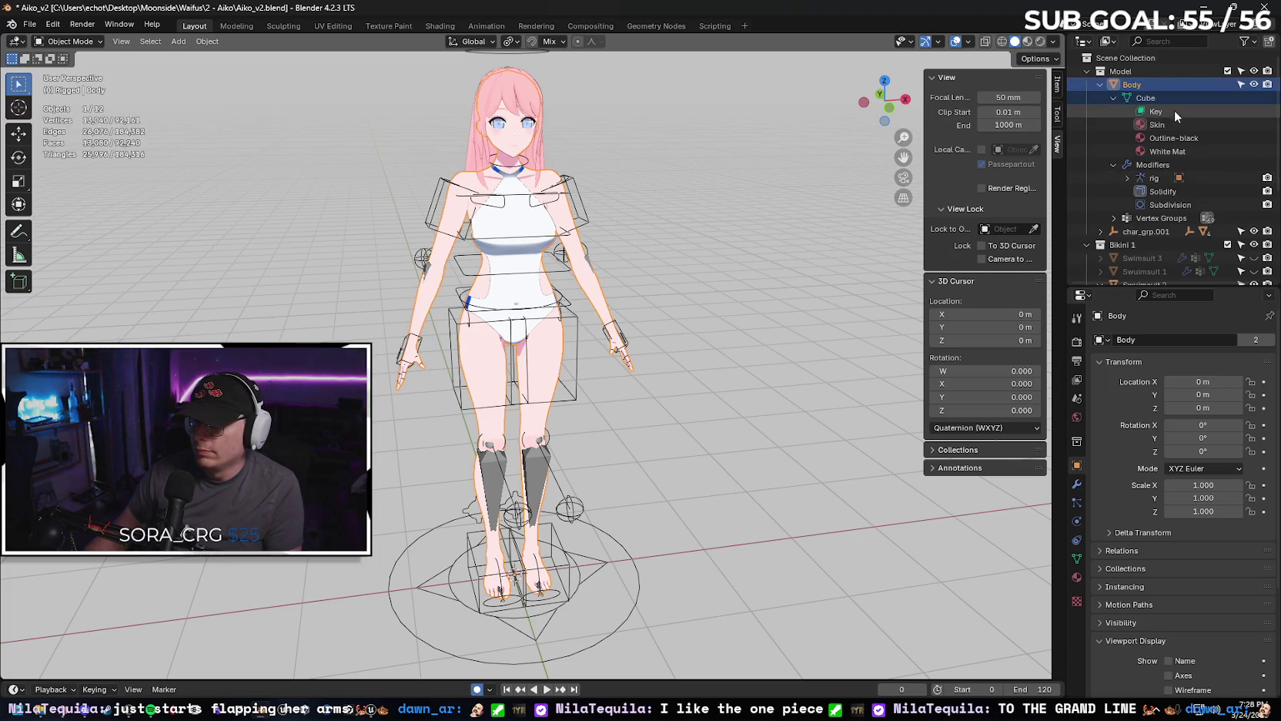
drag(1171, 112, 1174, 152)
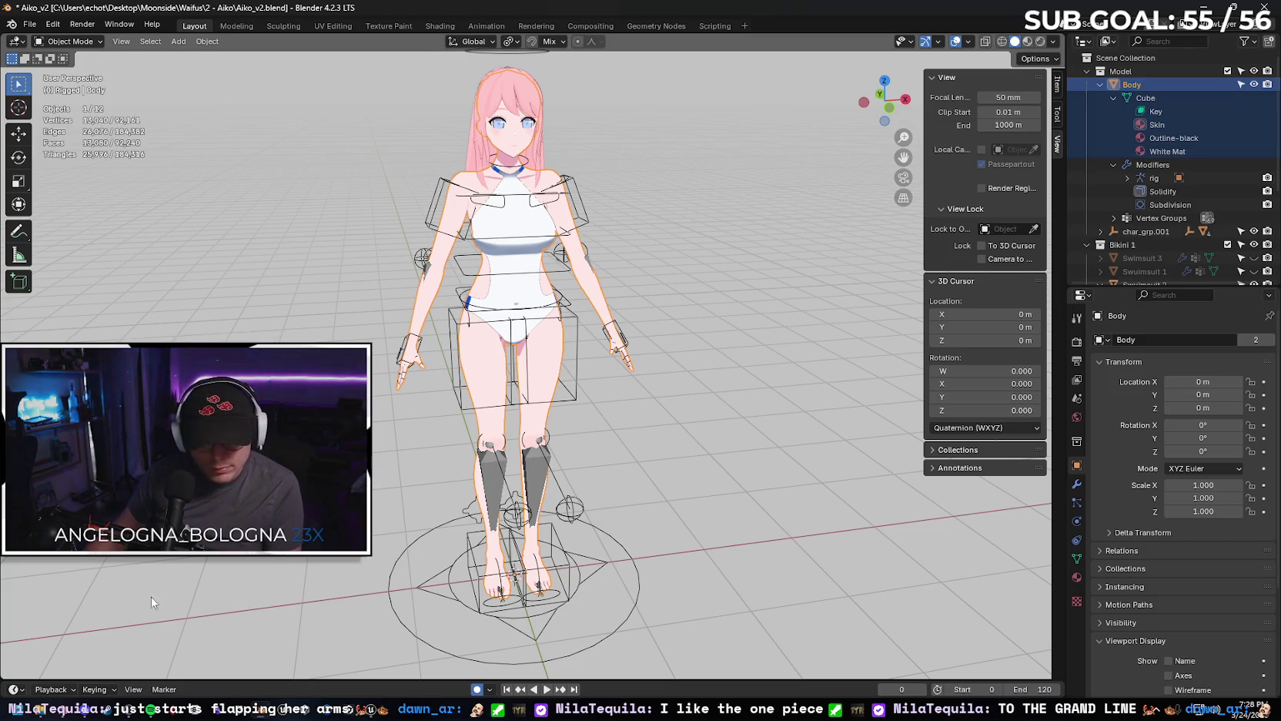
Check the character in Unreal, then in Blender select Body and add Swimsuit 2.
click(370, 713)
right_drag(537, 330, 587, 331)
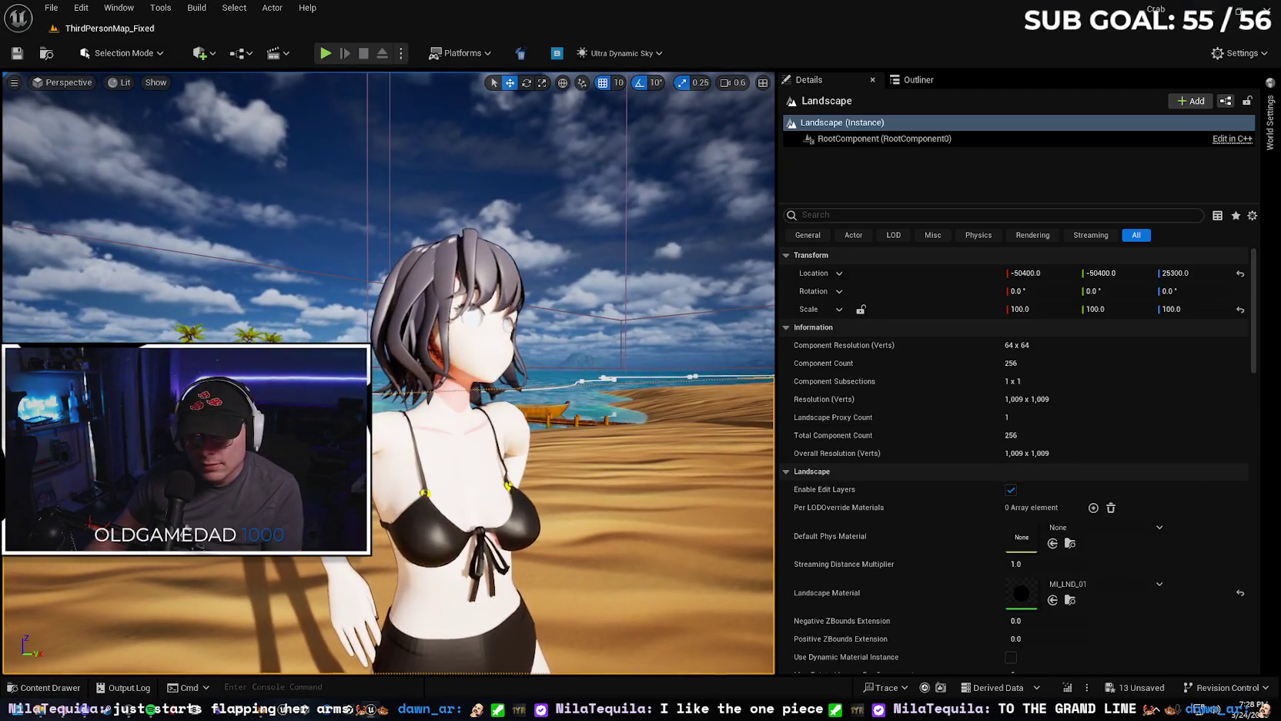
click(1216, 14)
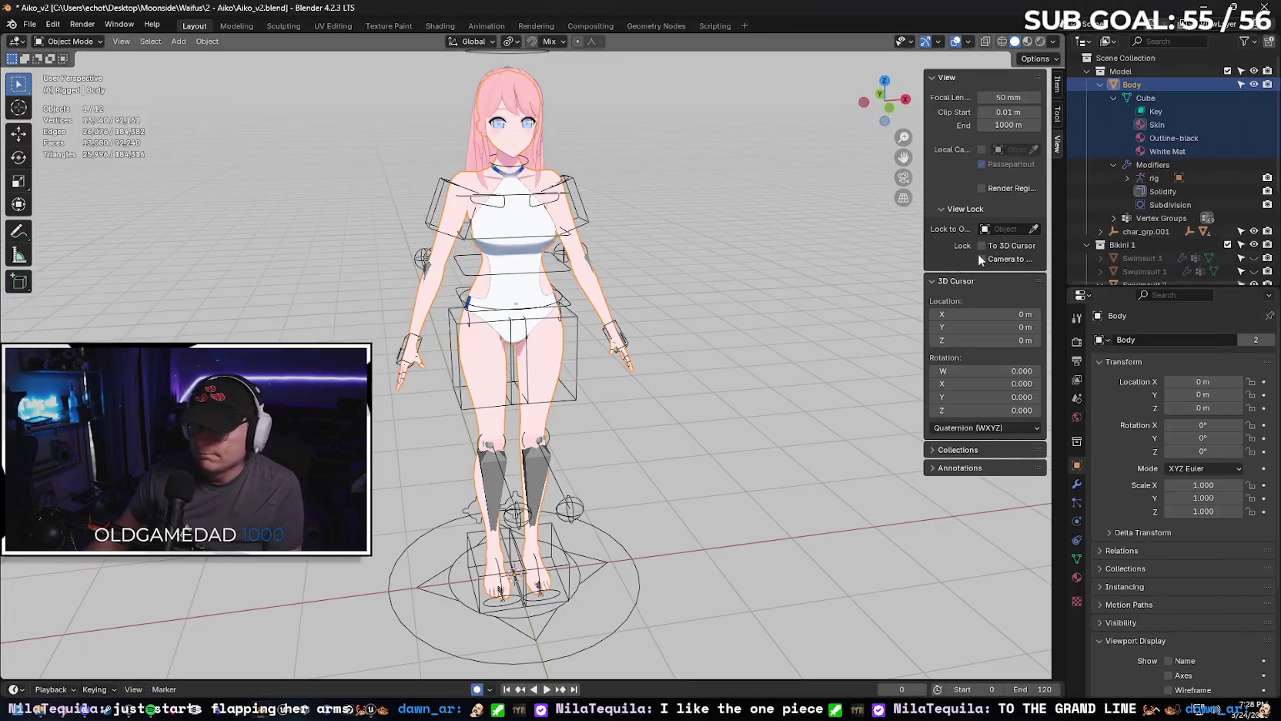
click(1152, 167)
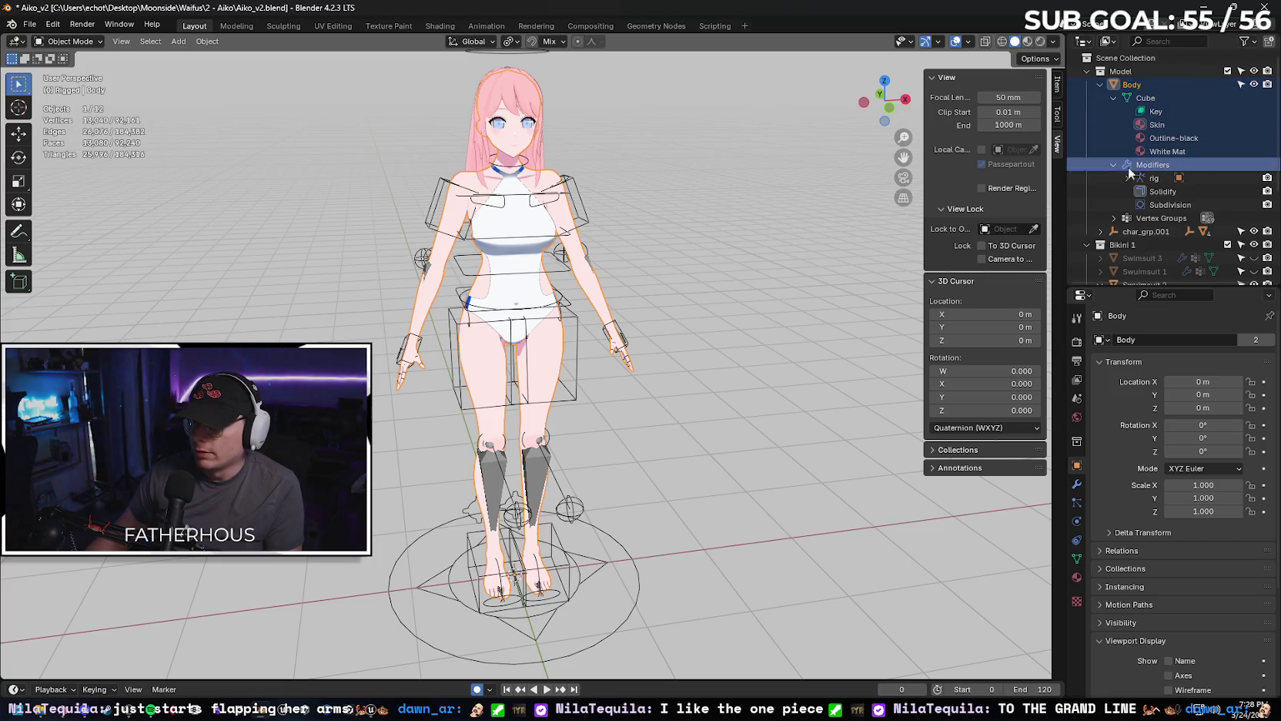
click(1139, 221)
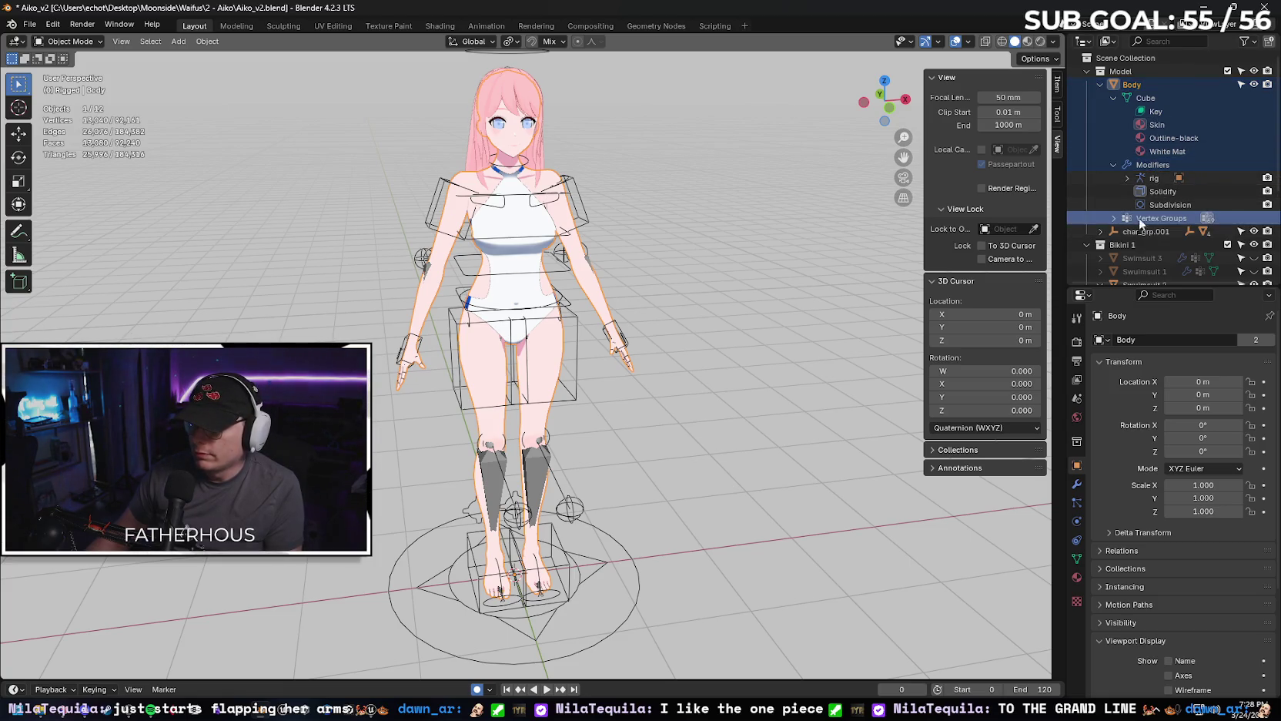
scroll(1139, 219, down, 3)
ctrl+click(1129, 204)
click(1149, 228)
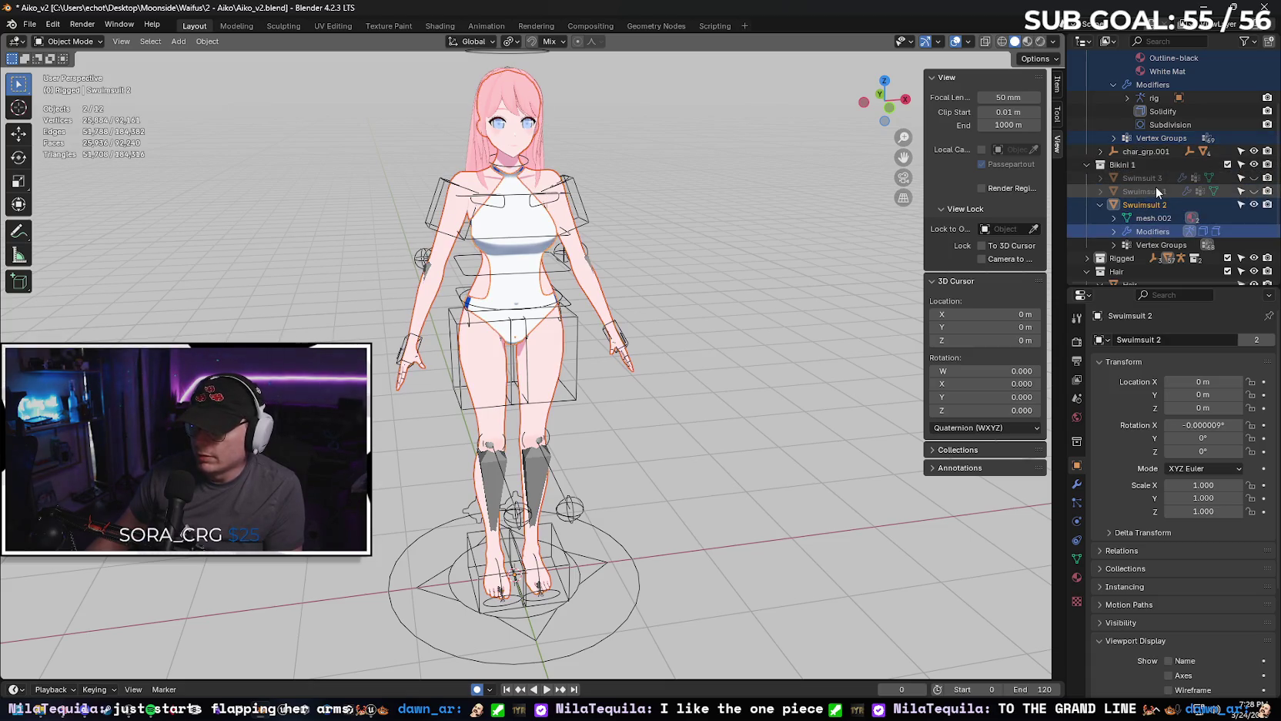
Add the Hair mesh to the selection and bring up File > Export formats.
scroll(1156, 193, down, 2)
click(1147, 193)
scroll(1148, 208, down, 1)
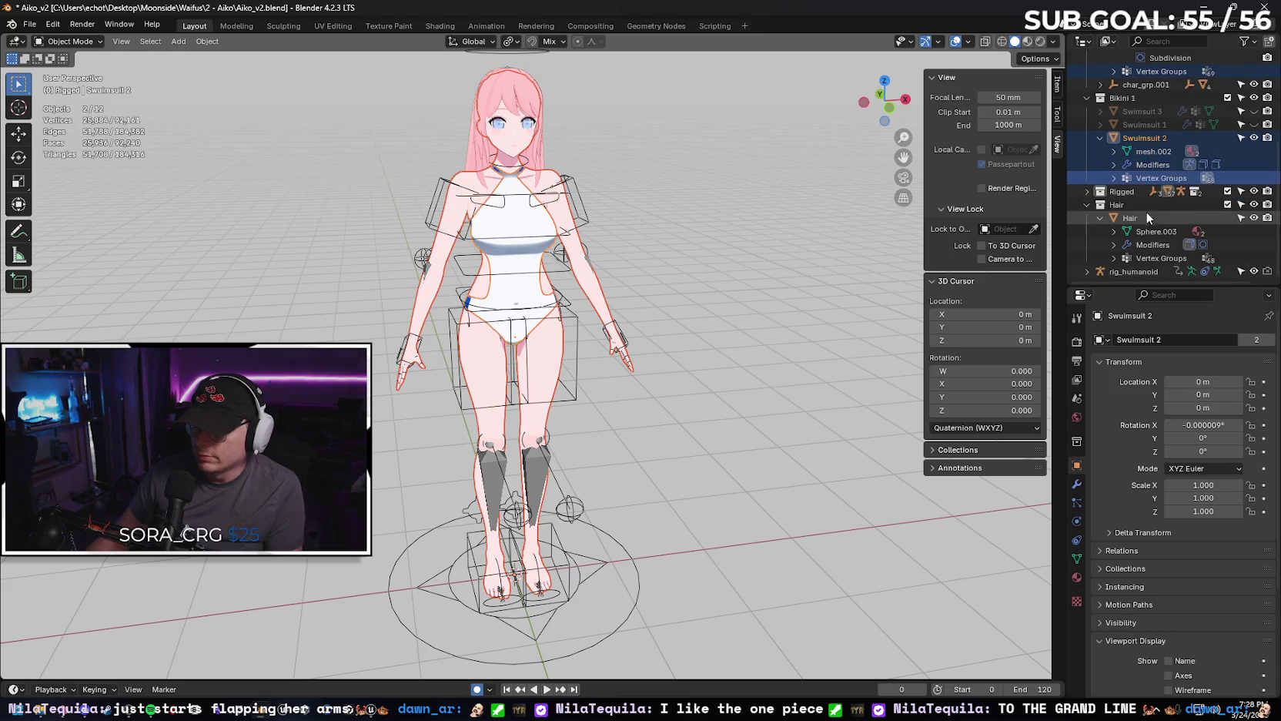
click(1144, 215)
click(1149, 233)
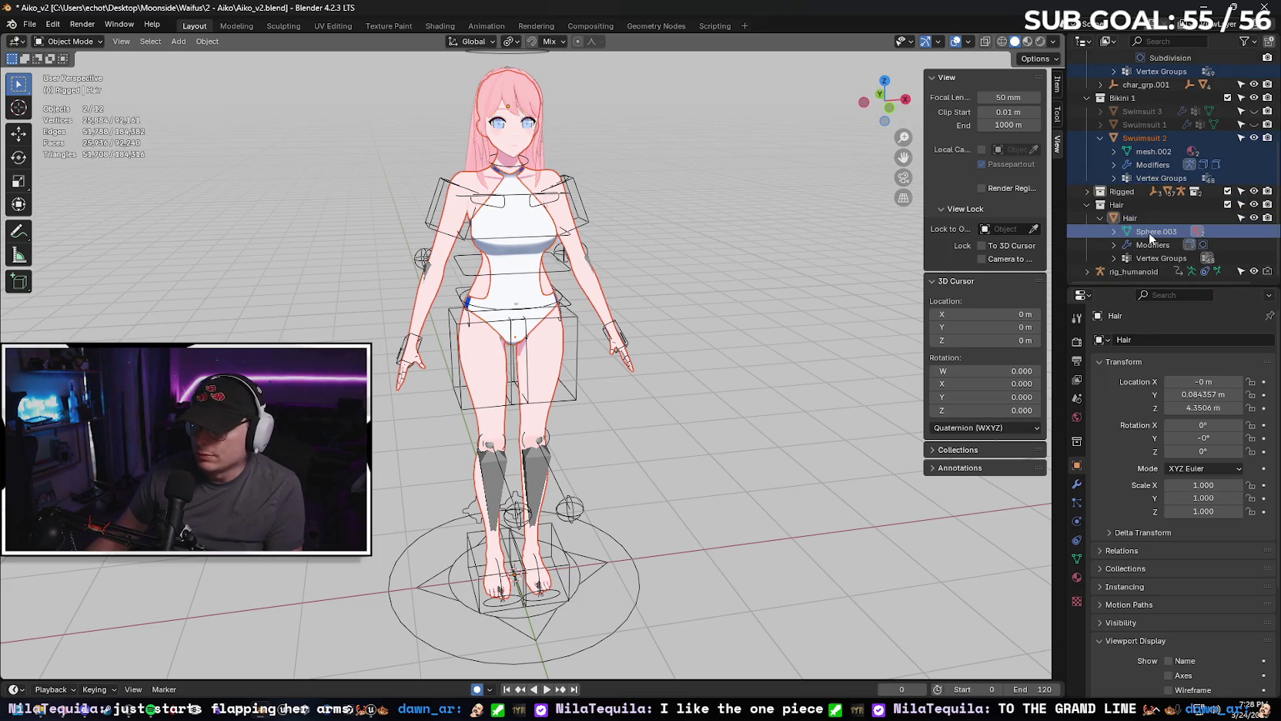
click(1154, 256)
ctrl+click(1130, 218)
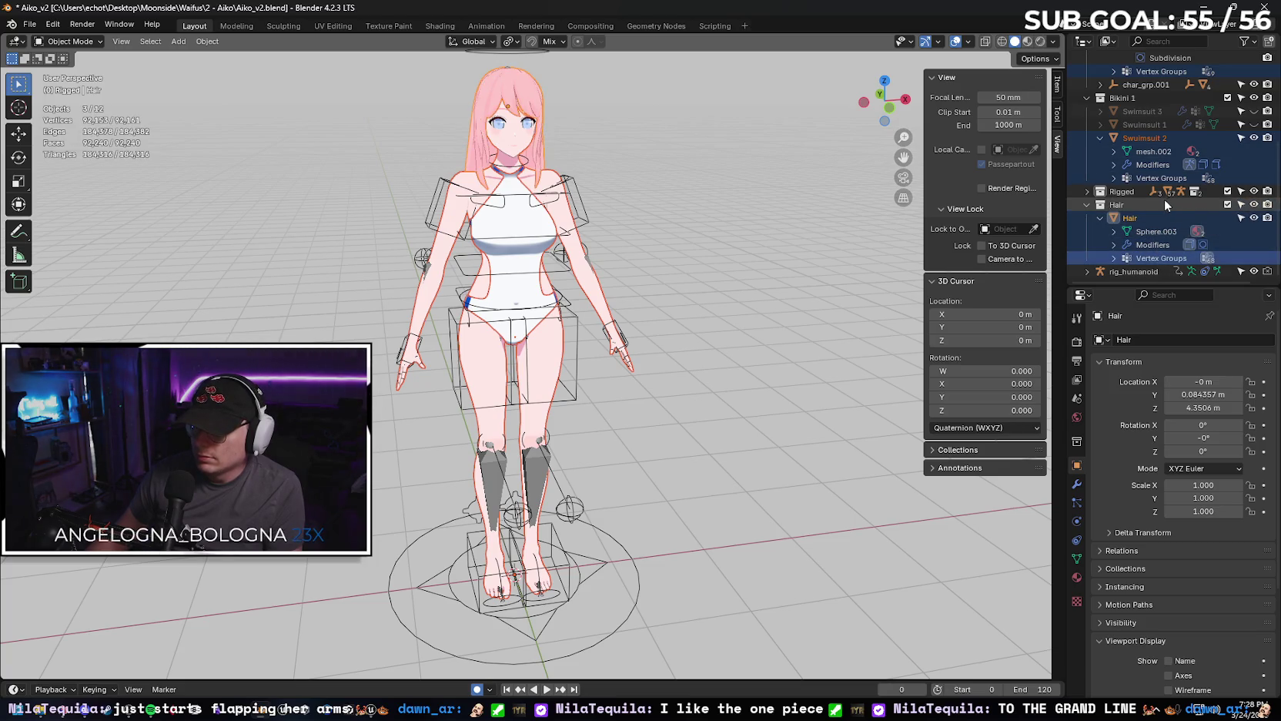
scroll(1166, 204, up, 2)
scroll(1174, 208, up, 2)
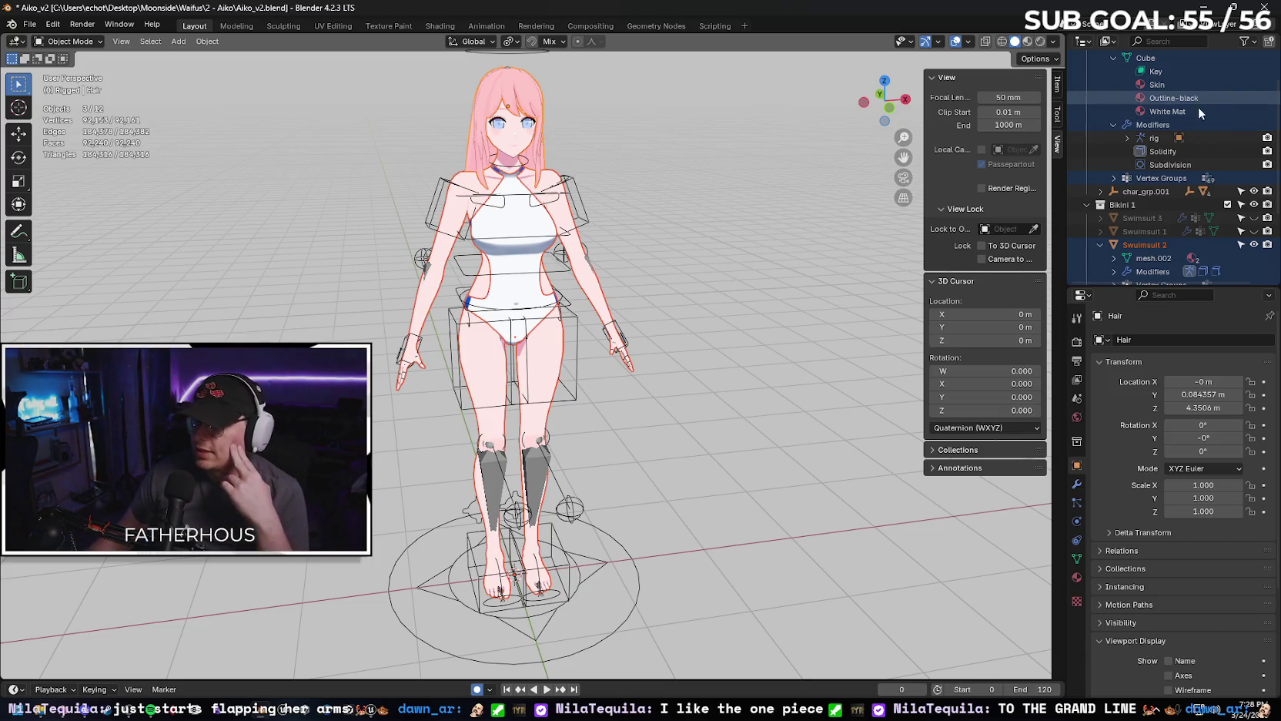
scroll(1218, 117, up, 2)
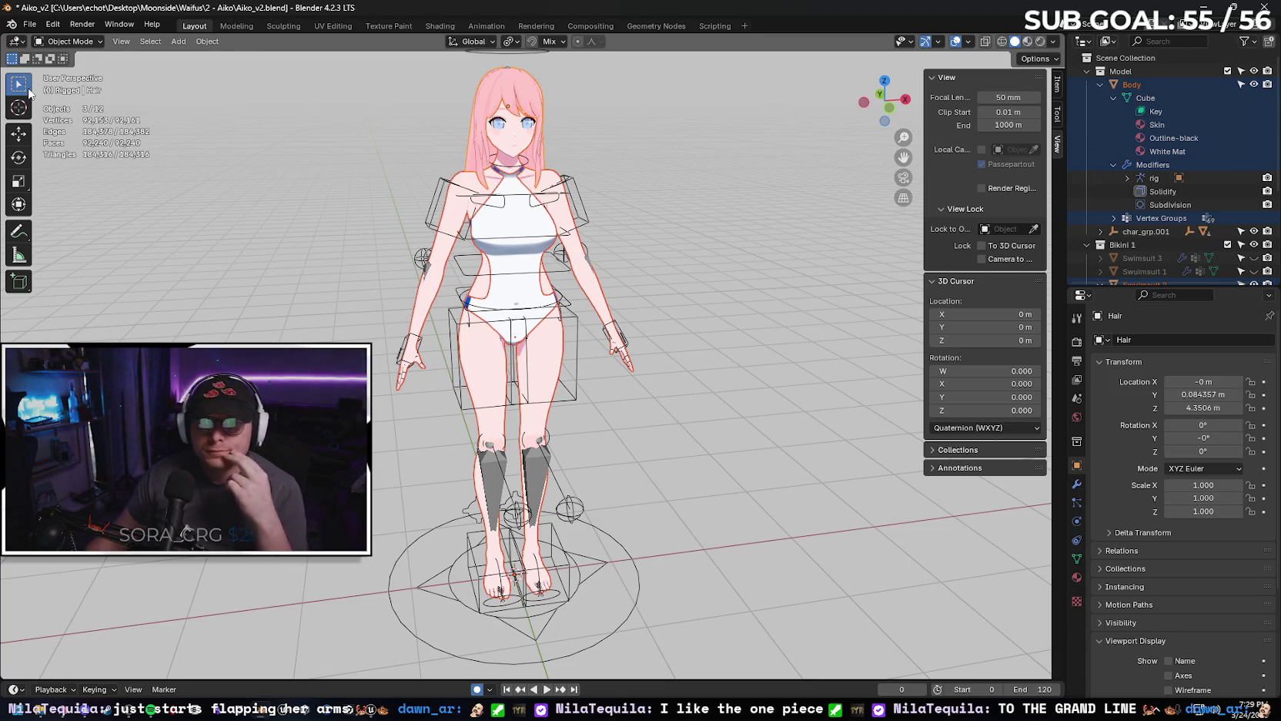
click(29, 24)
mouse_move(52, 226)
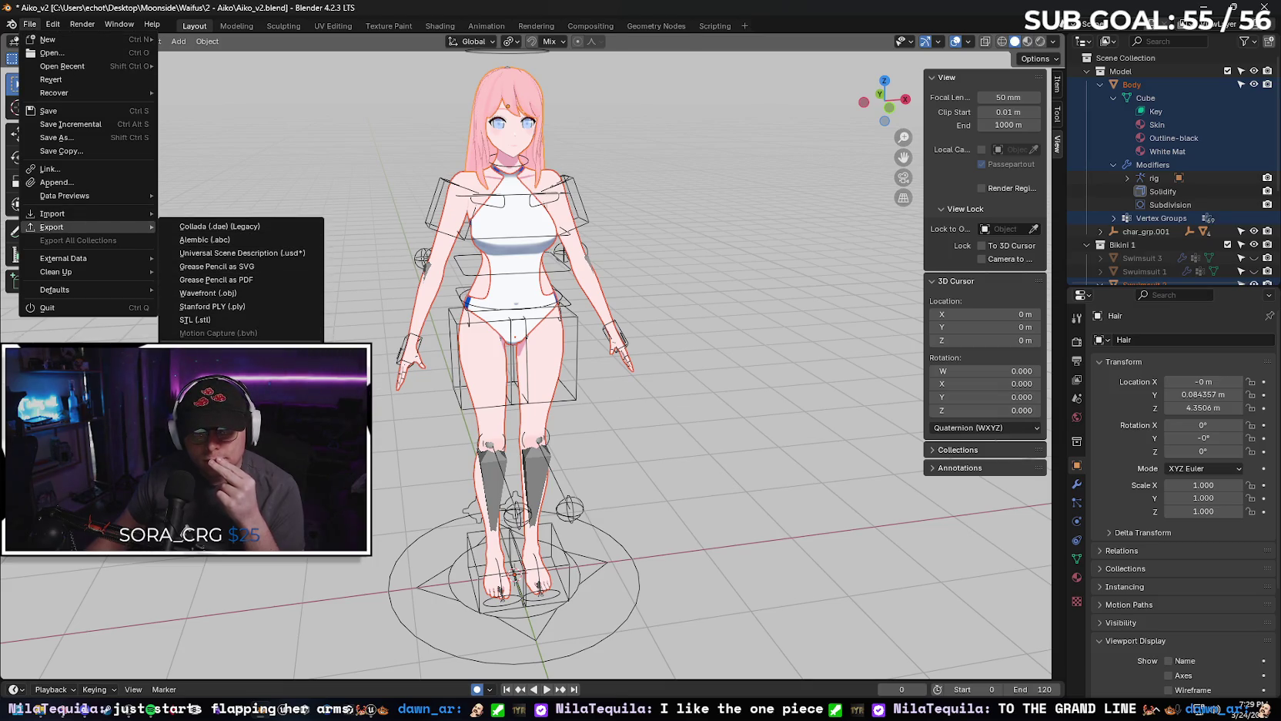
click(231, 346)
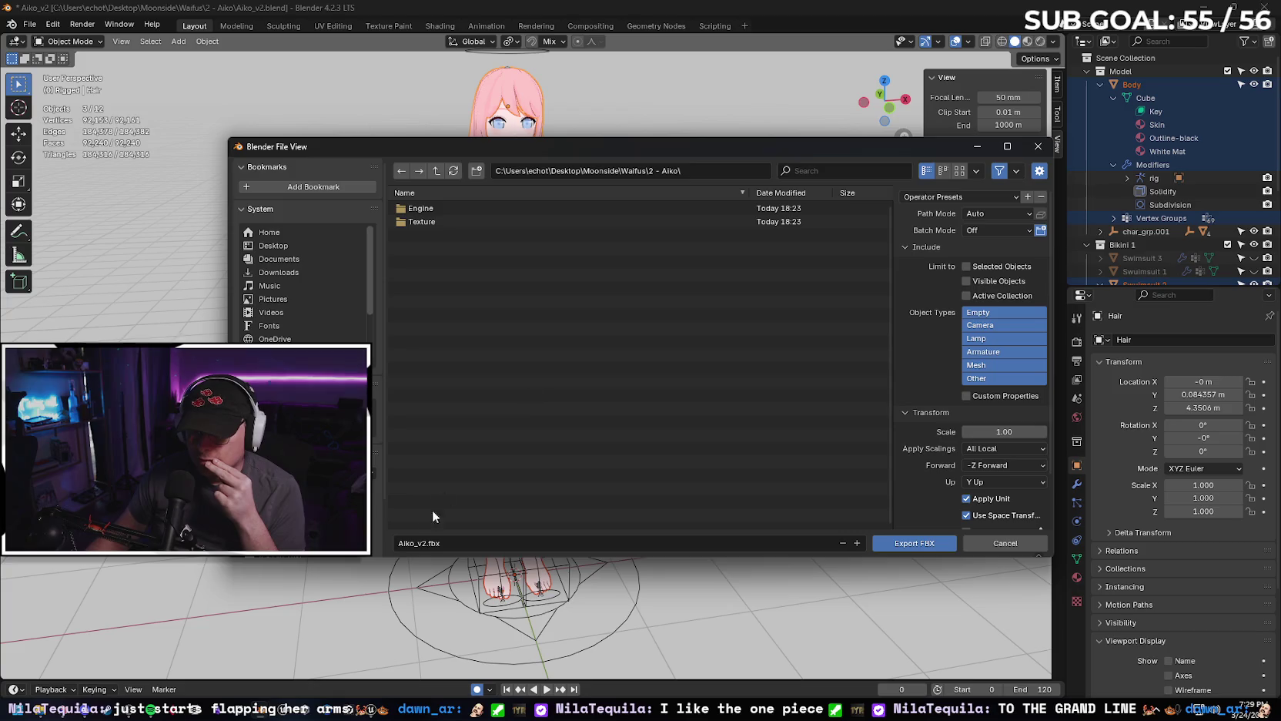
Export only the selected meshes as Aiko_v2_Boneless.fbx using the selected-meshes-only preset.
click(425, 543)
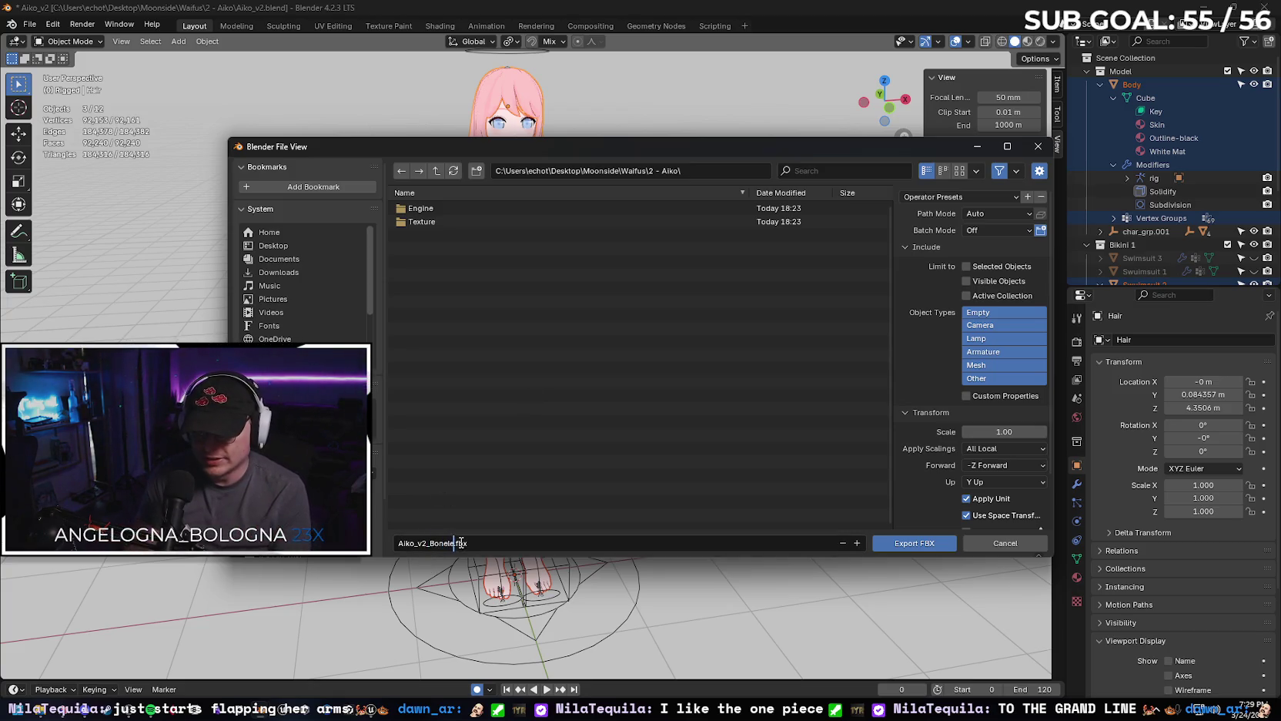
text(_Boneless)
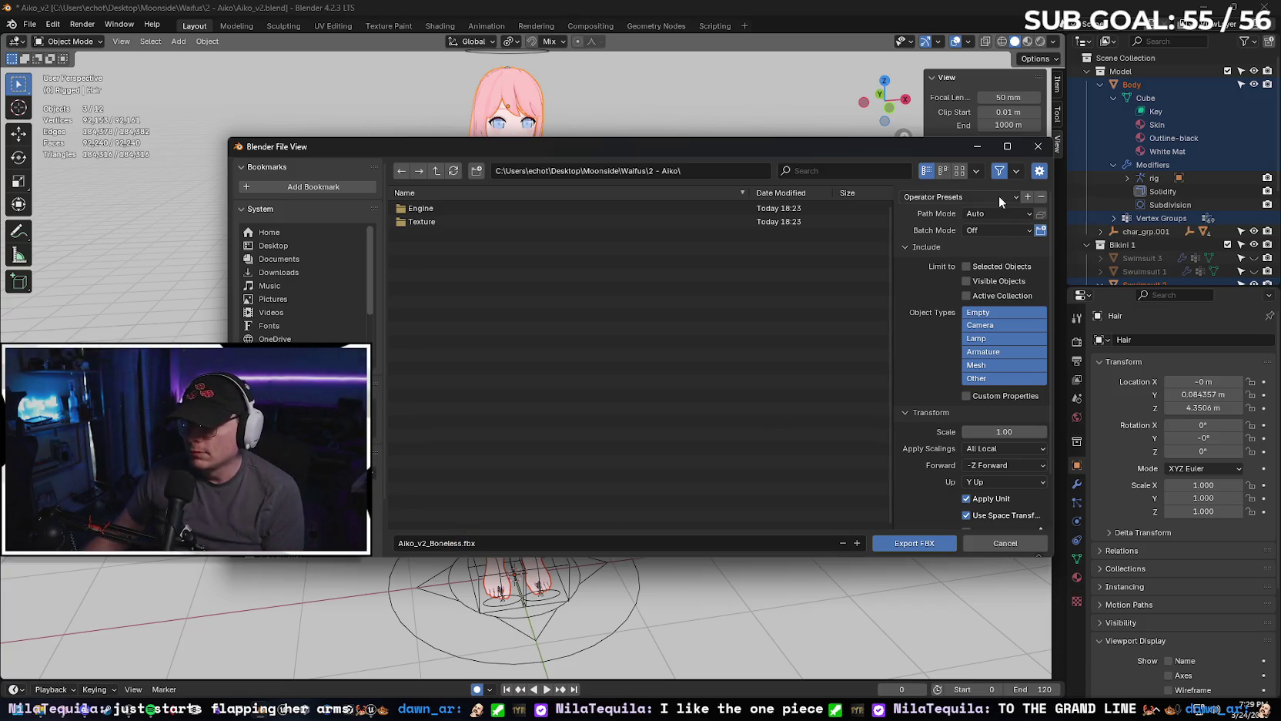
click(999, 196)
click(974, 236)
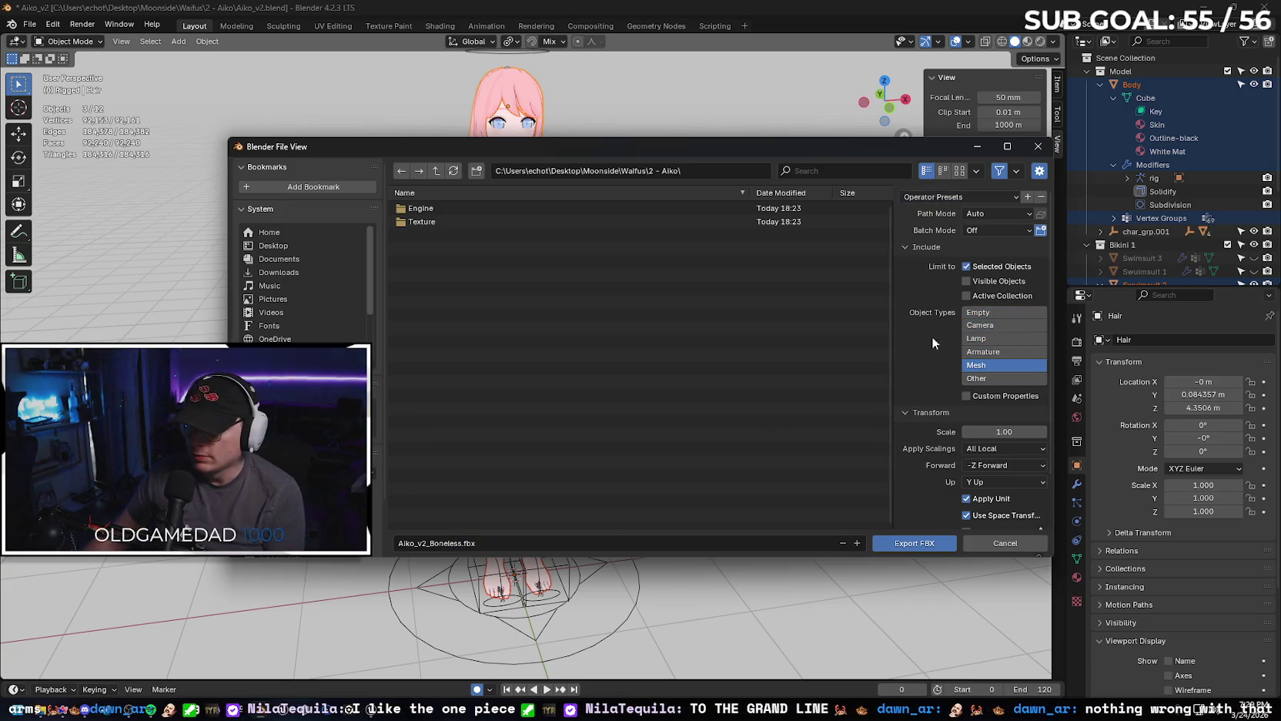
click(905, 543)
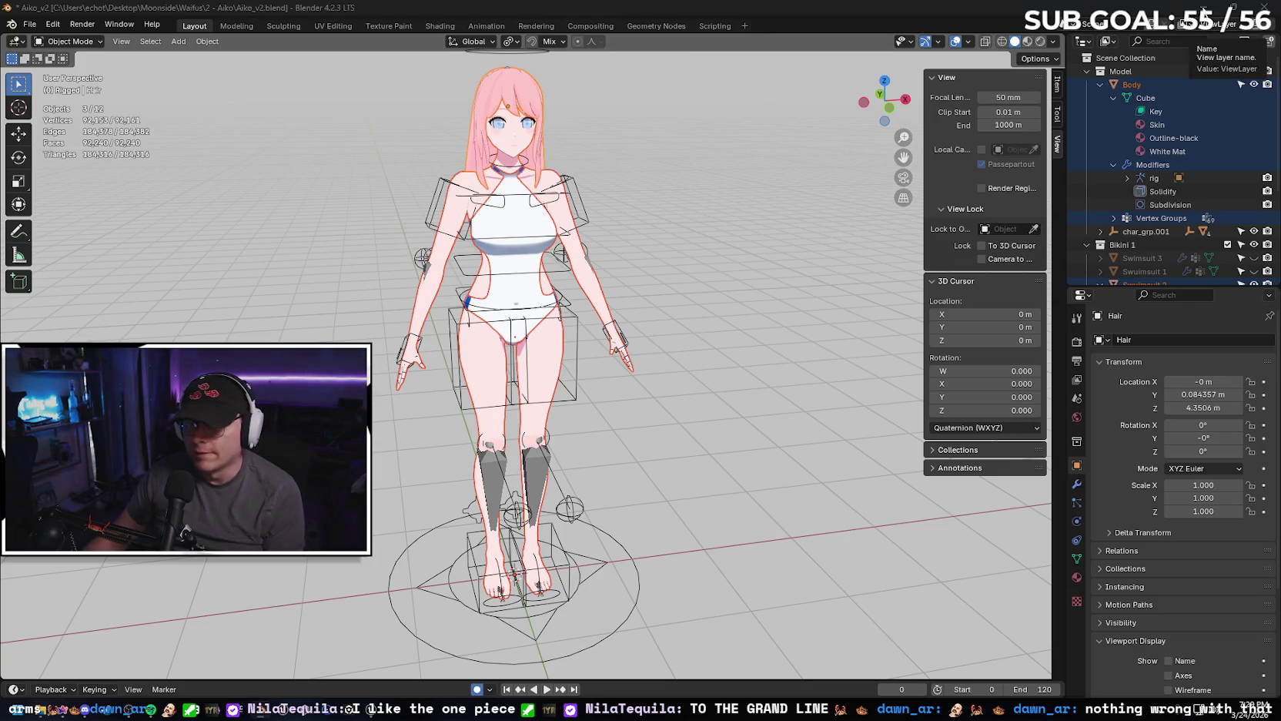
key(alt+Tab)
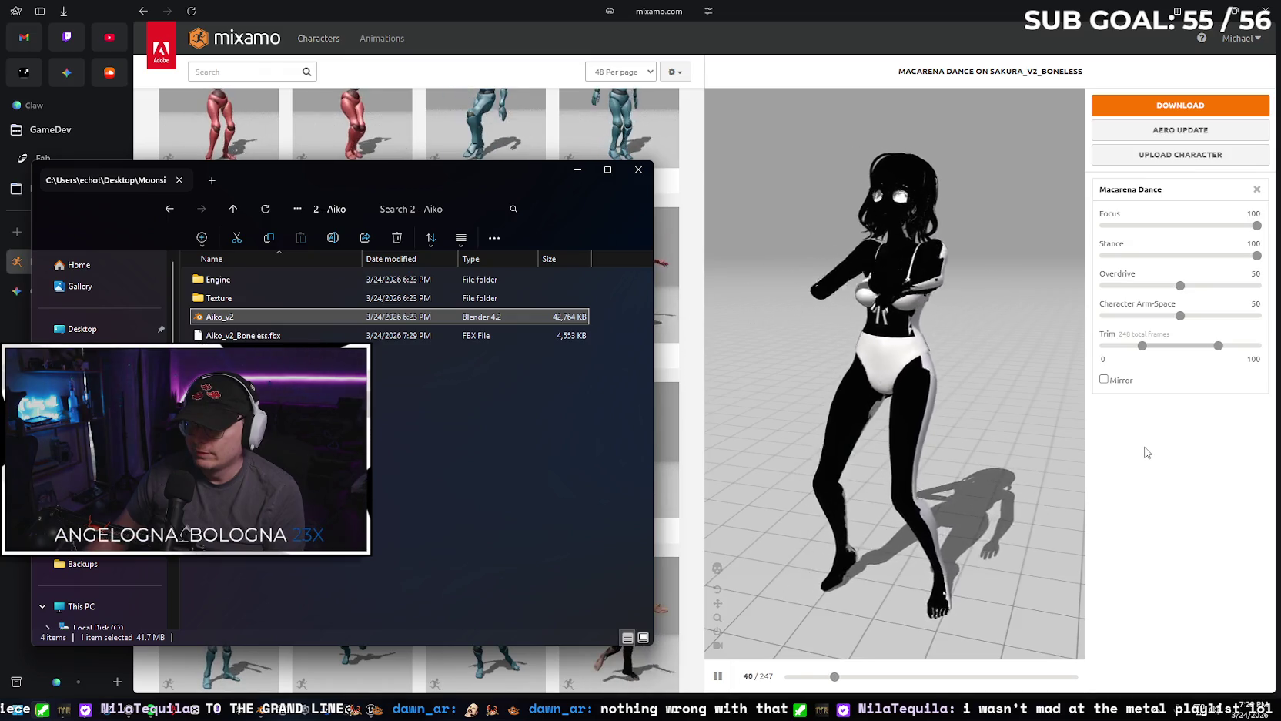
Drag Aiko_v2_Boneless.fbx from File Explorer onto Mixamo's Upload Character drop zone.
click(1171, 157)
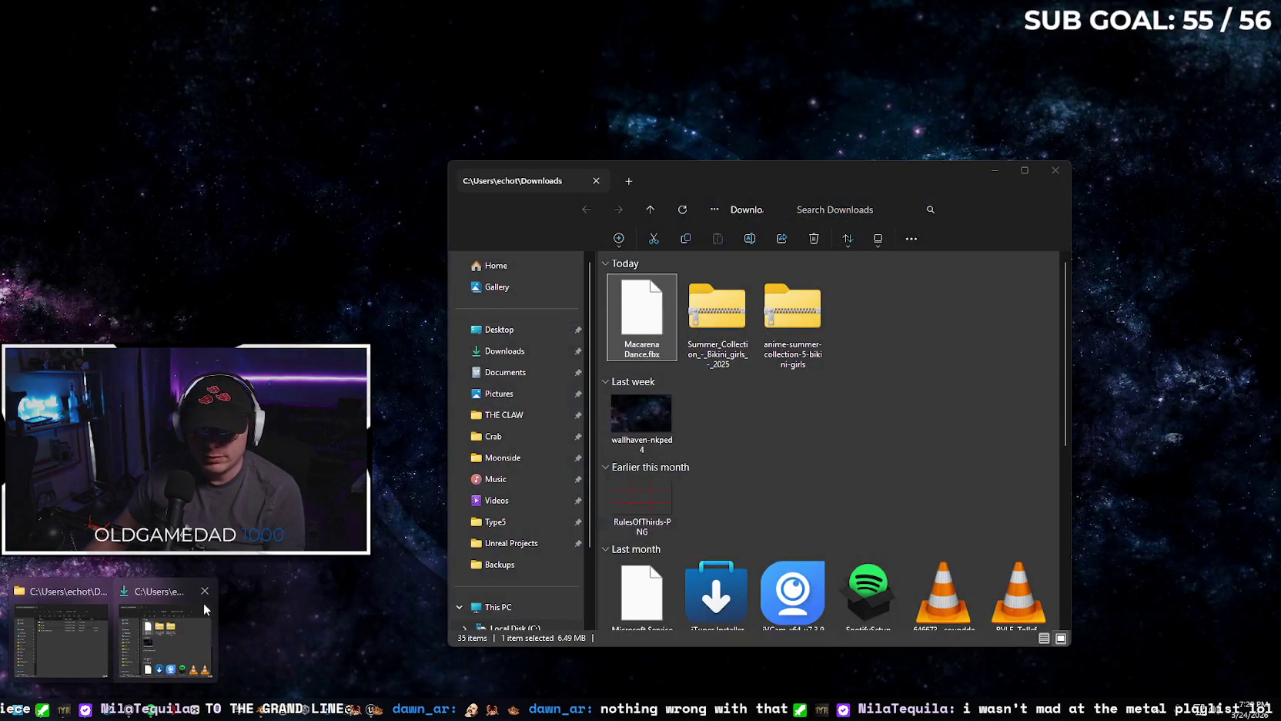
click(205, 591)
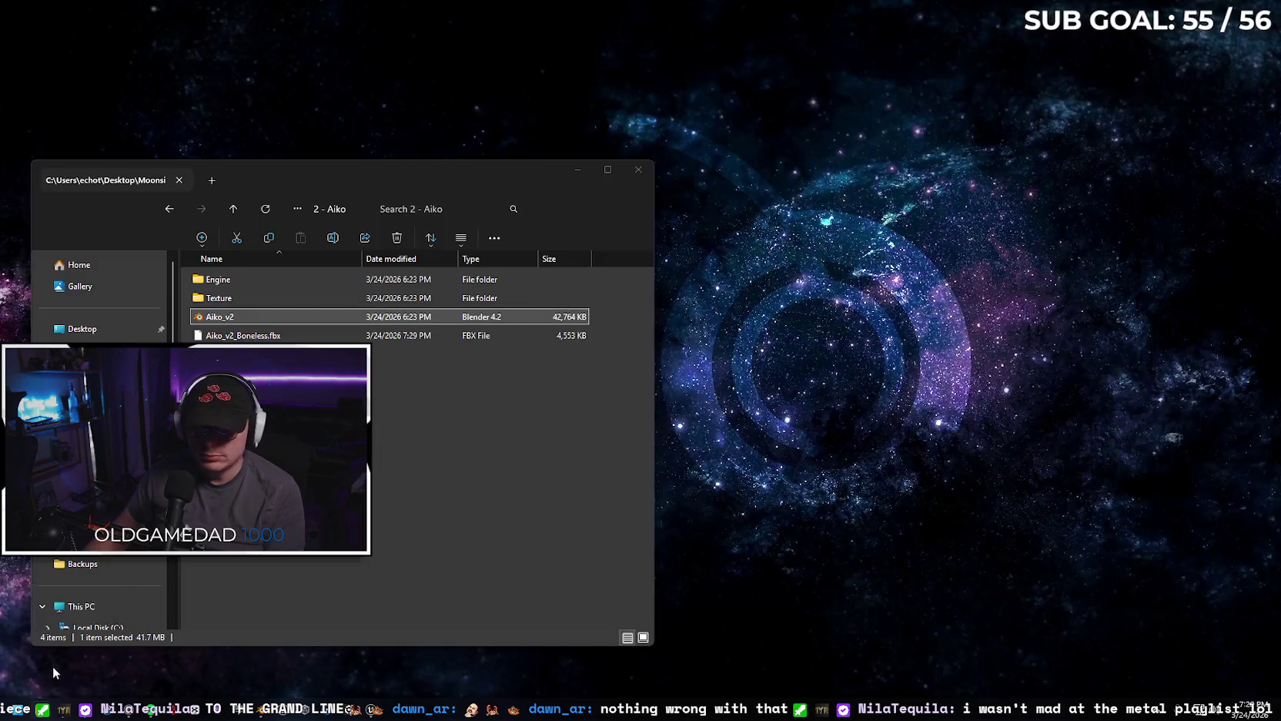
click(52, 665)
drag(243, 335, 776, 388)
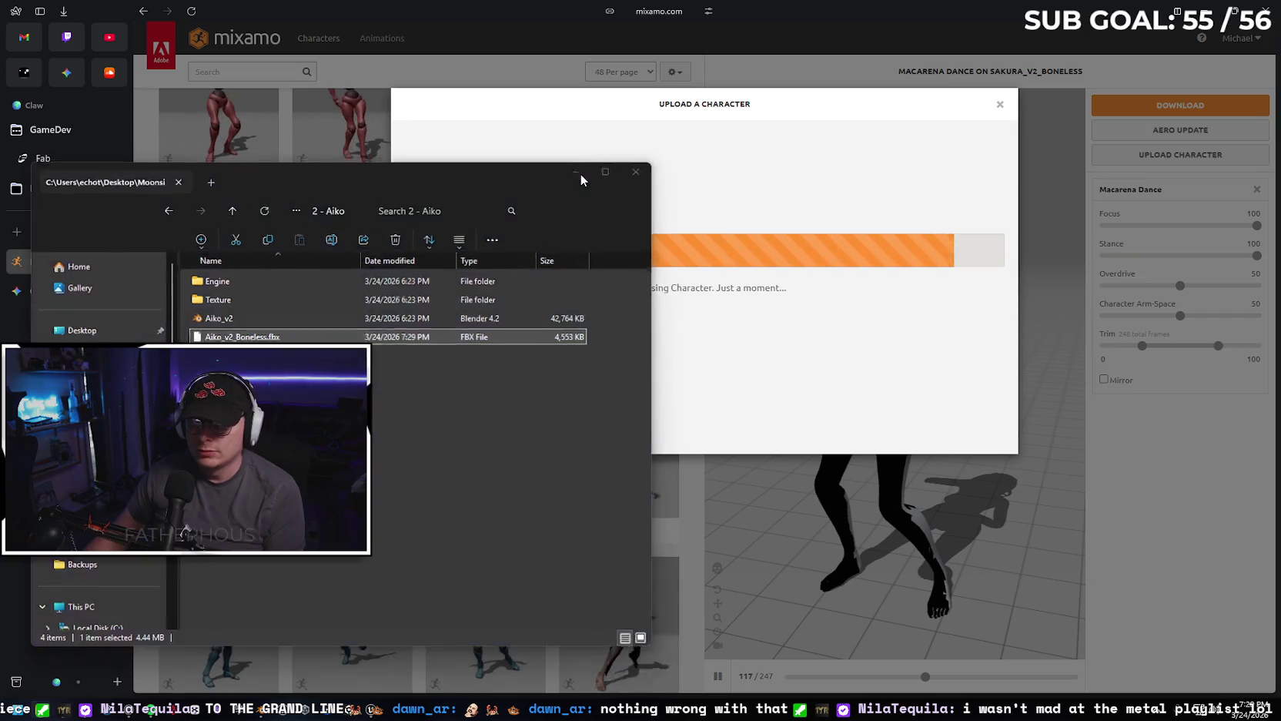
click(578, 170)
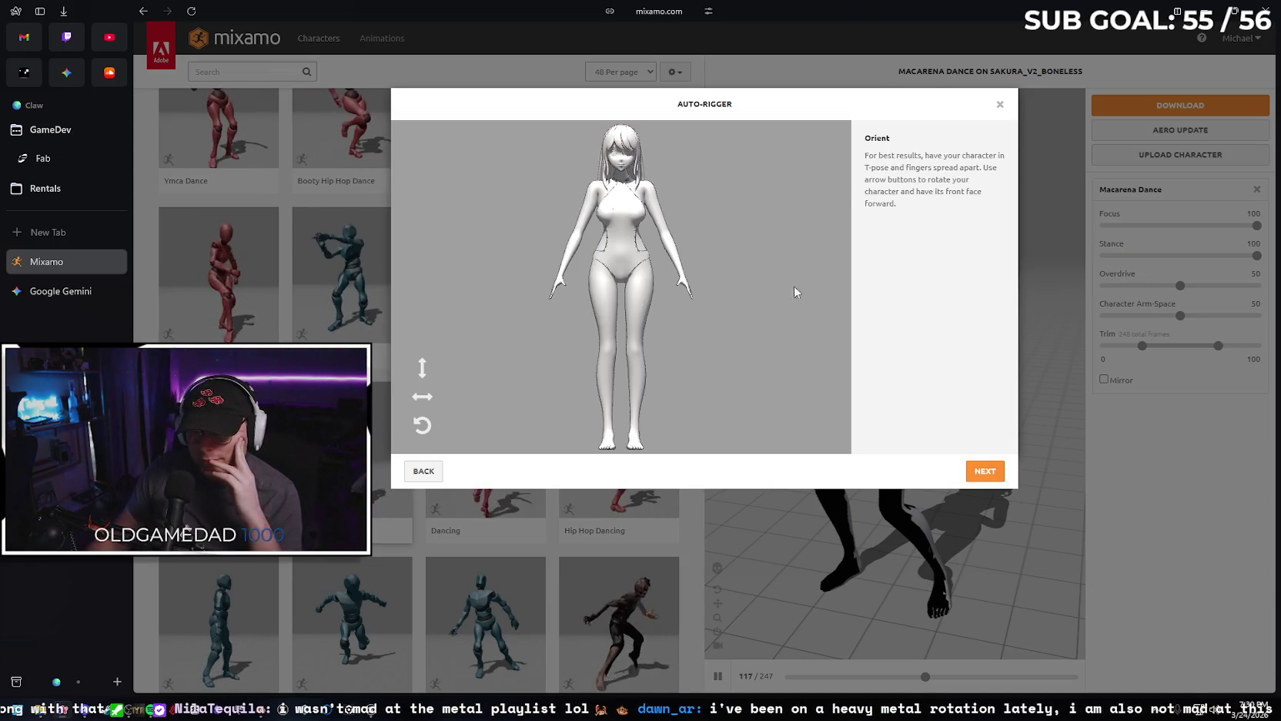
Place the chin, wrist, elbow, knee and groin markers on Aiko and start auto-rigging.
click(985, 472)
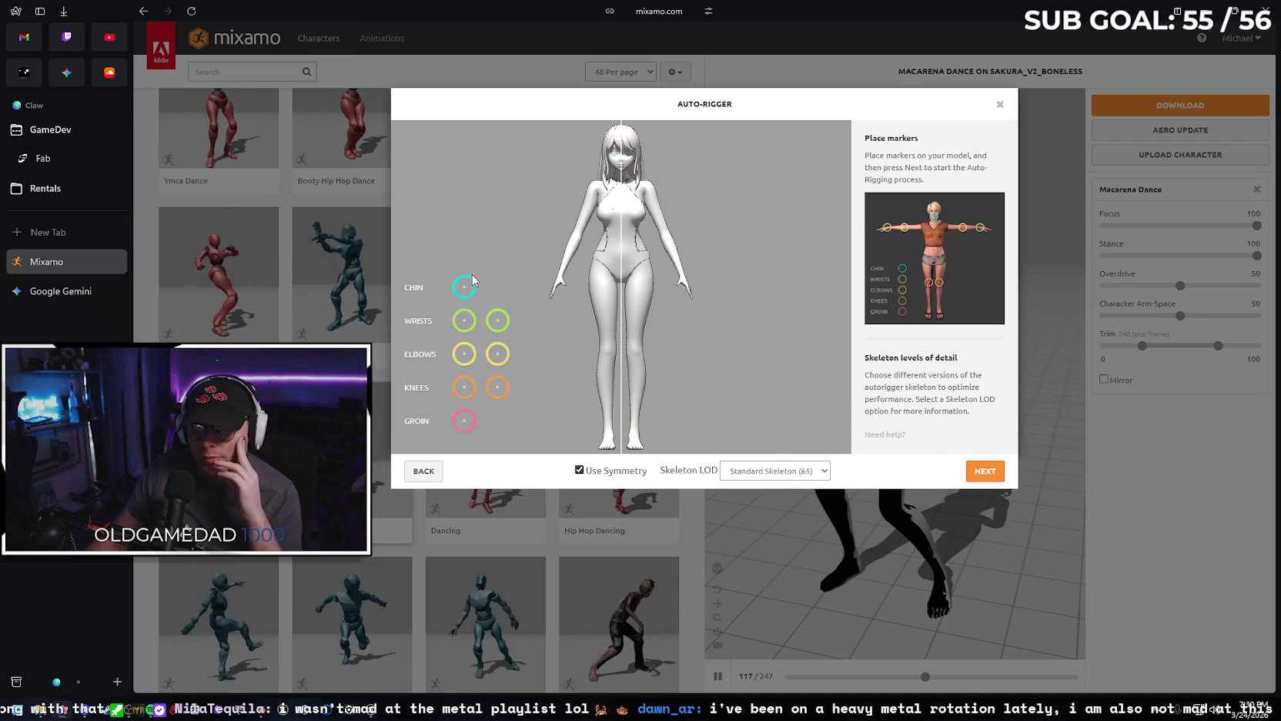
drag(465, 287, 623, 168)
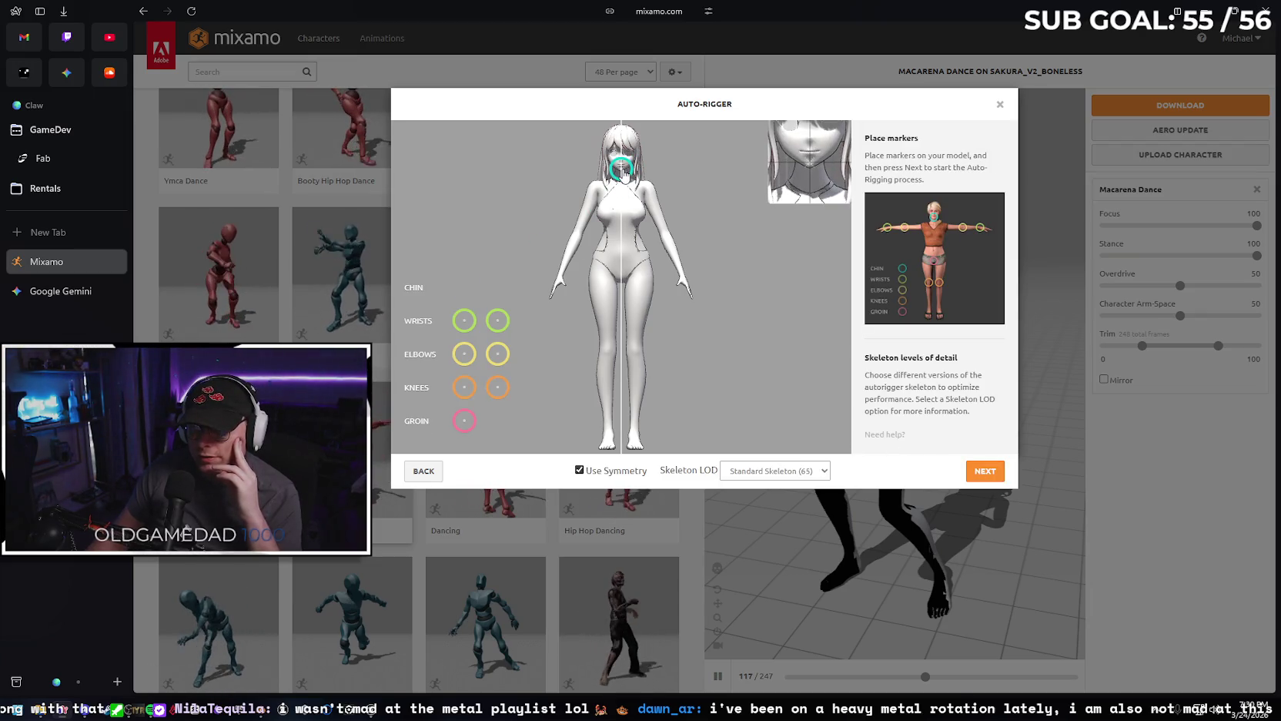
drag(467, 319, 560, 275)
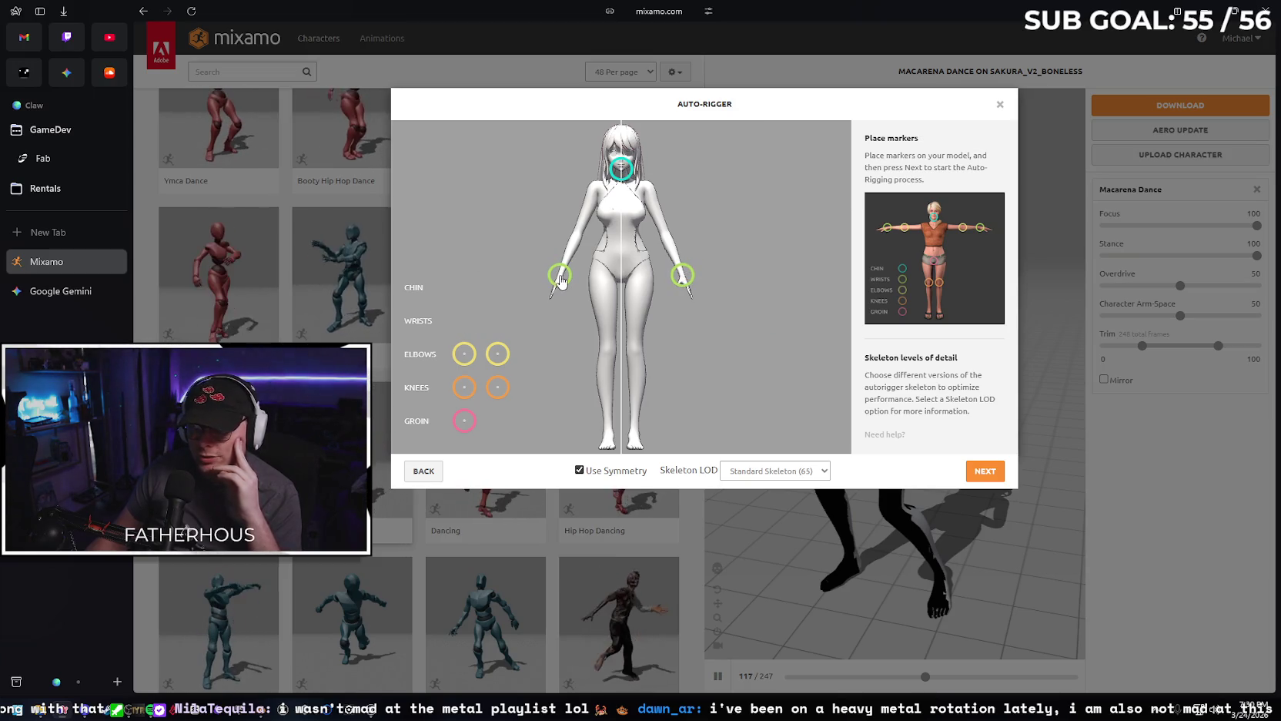
drag(473, 358, 580, 237)
drag(464, 386, 607, 354)
drag(464, 422, 625, 279)
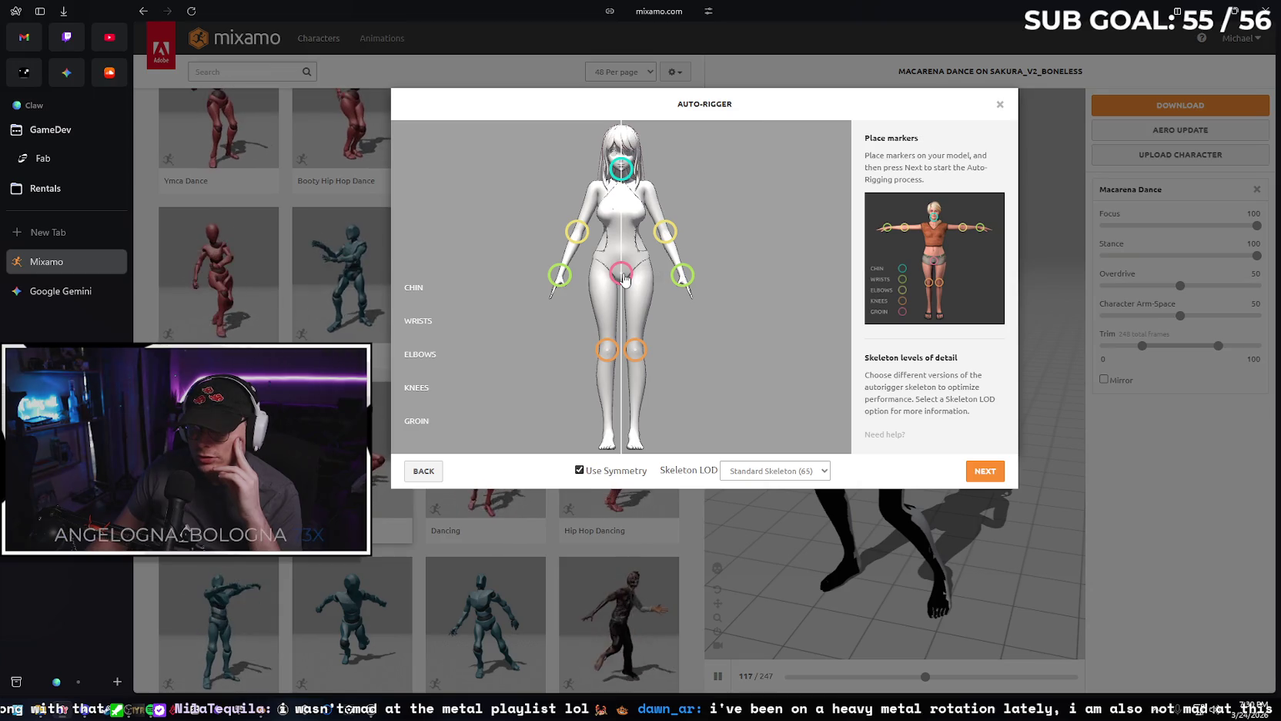
click(991, 476)
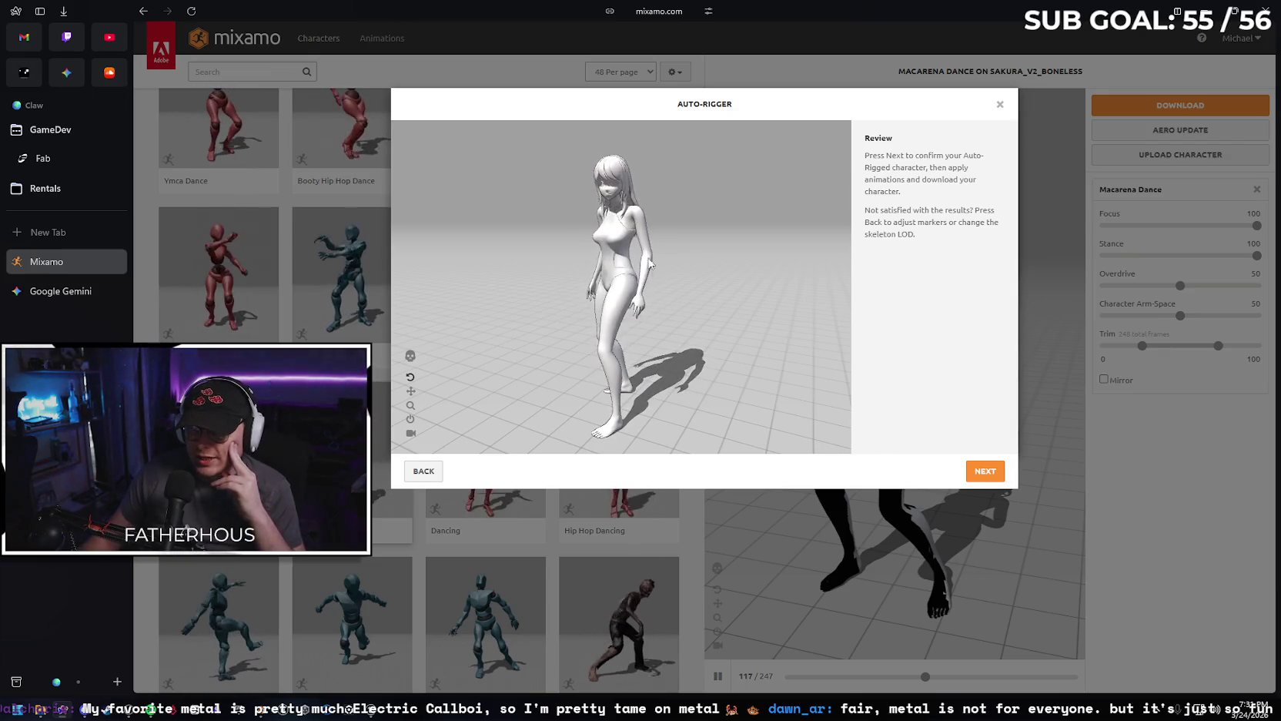
Accept the rigged Aiko as the new character, orbit to view it, and preview Belly Dance.
click(985, 470)
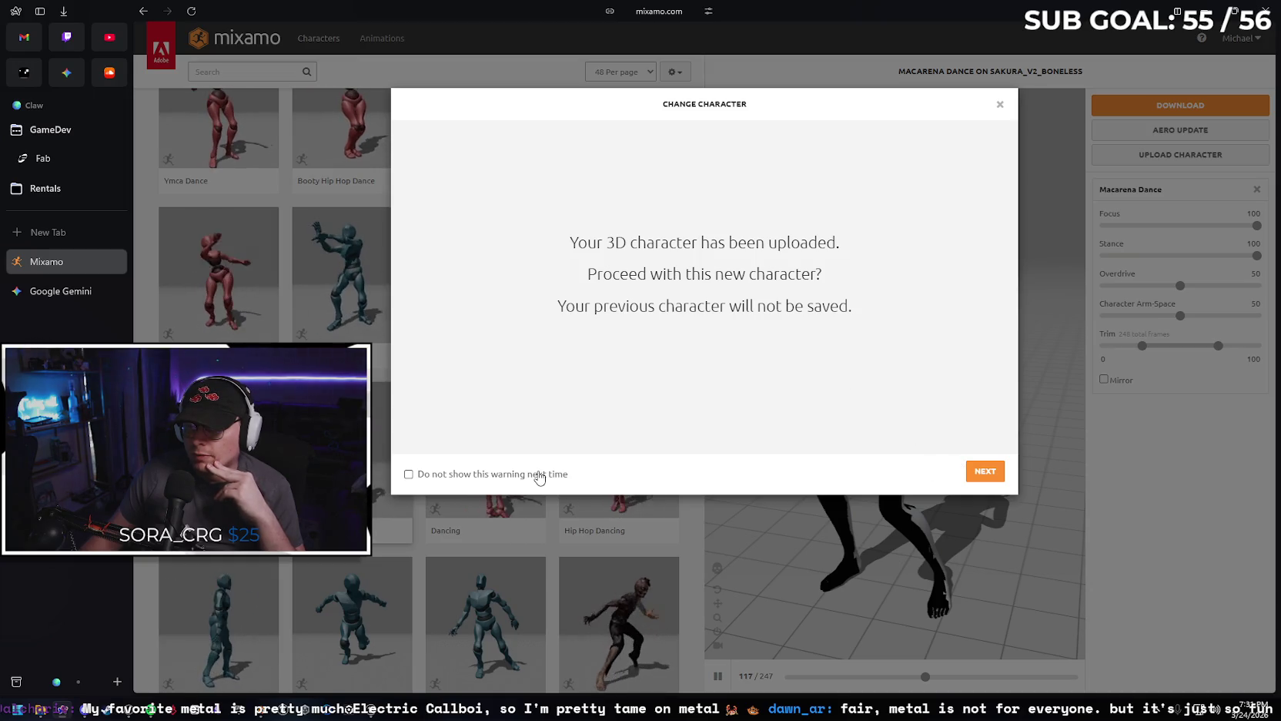
click(983, 473)
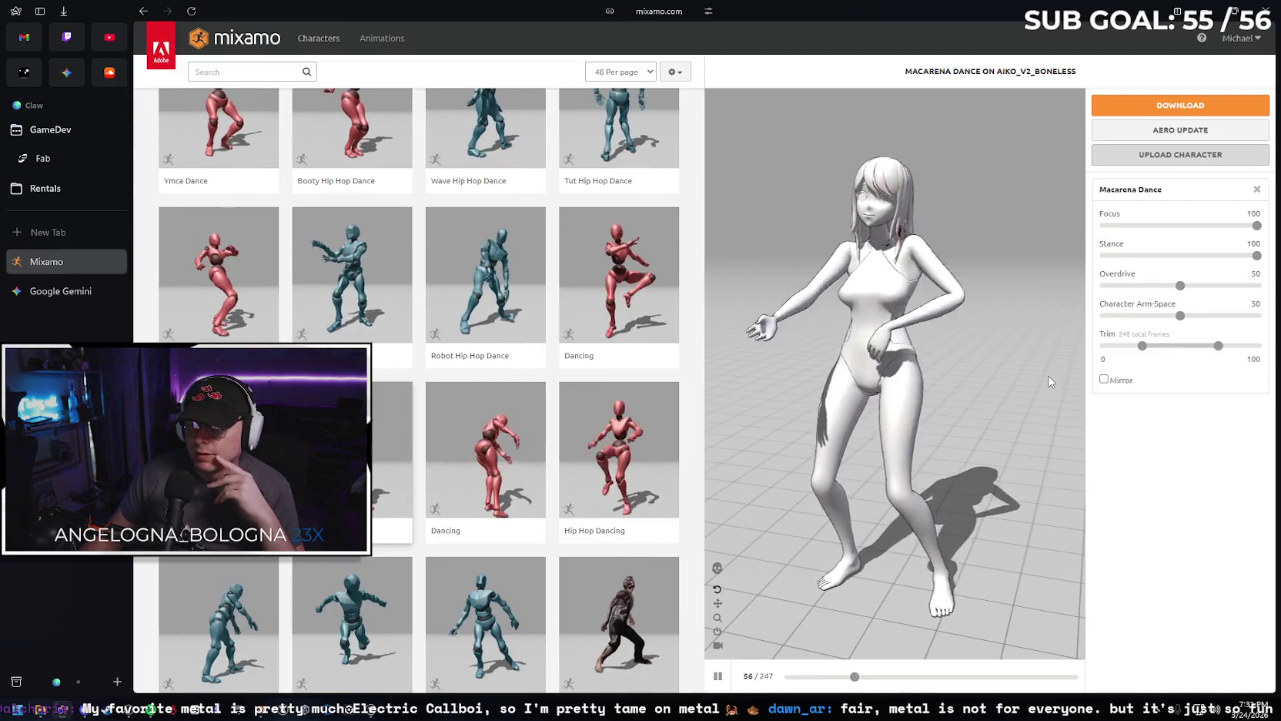
mouse_move(1048, 380)
mouse_down()
mouse_move(1069, 306)
mouse_move(814, 348)
mouse_up()
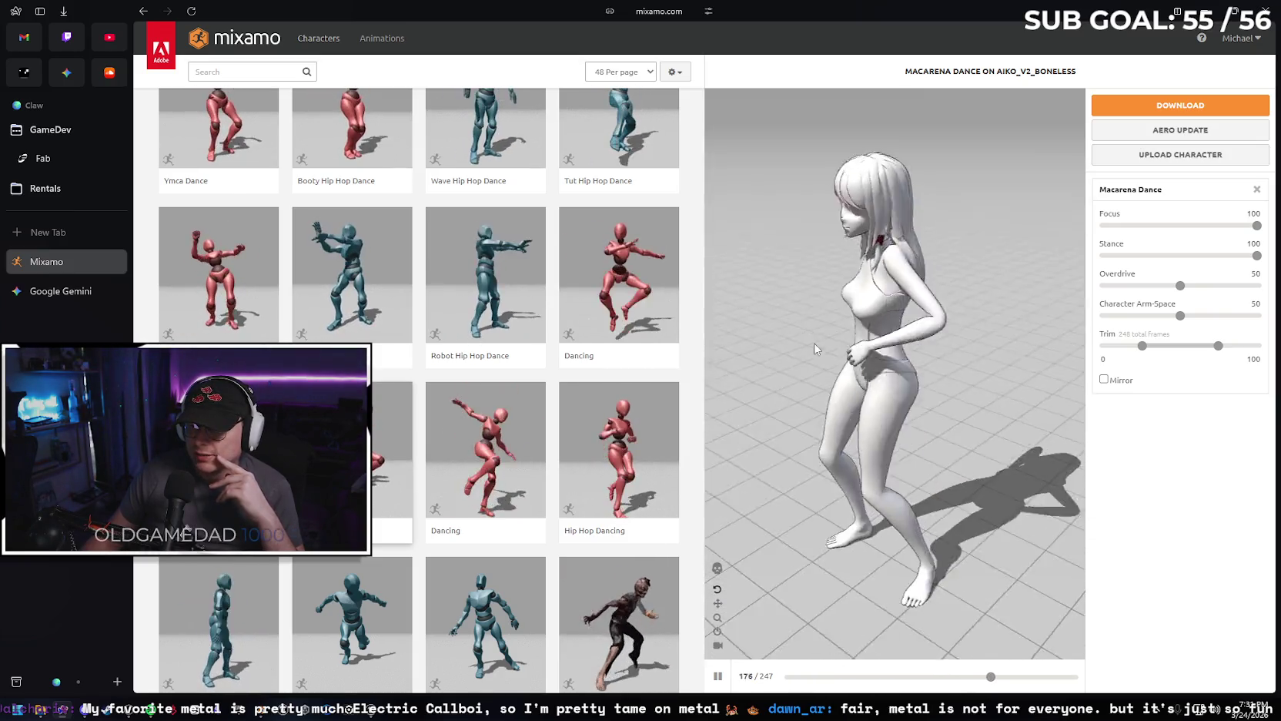
click(219, 447)
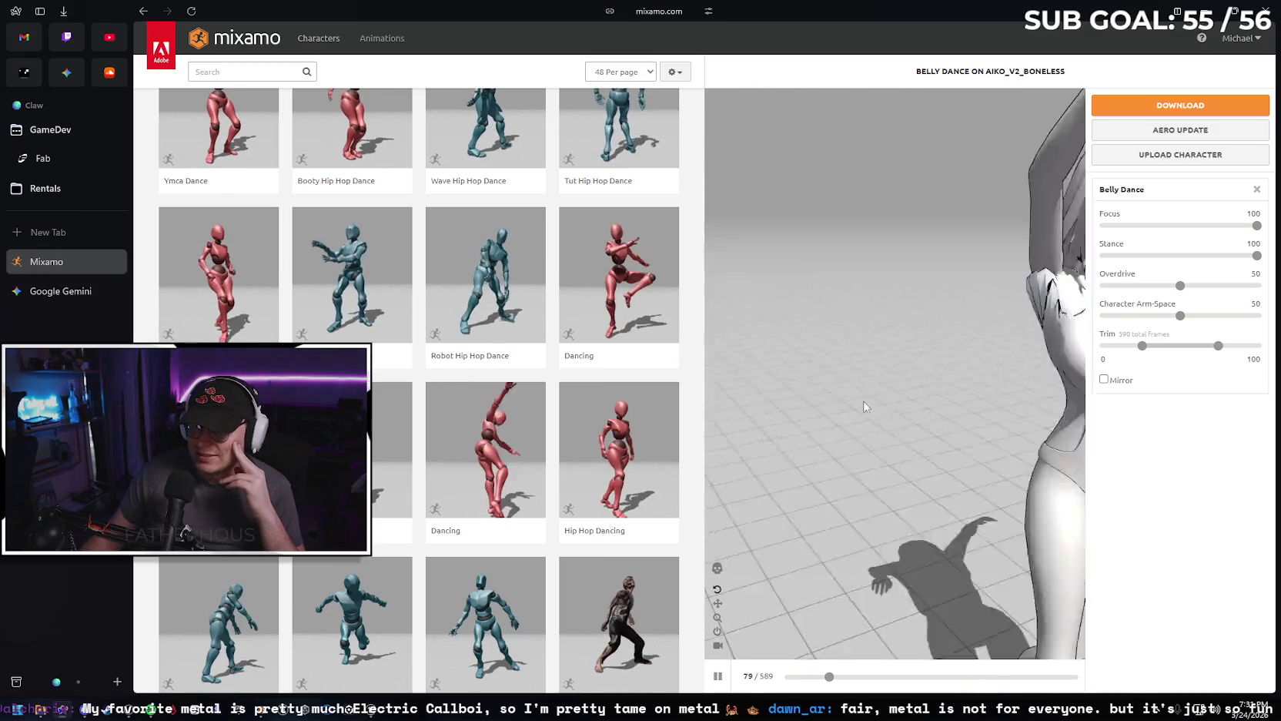
Scroll down the animation grid and preview the Dancing animation on Aiko.
scroll(543, 375, down, 3)
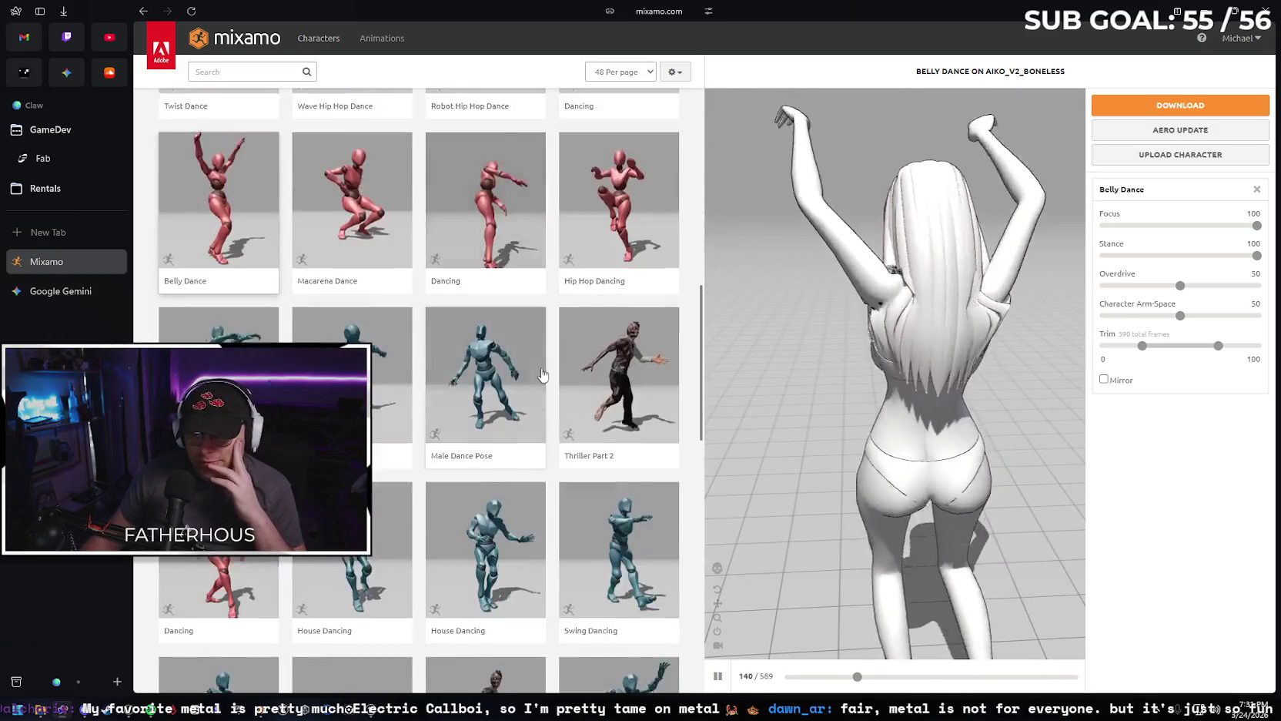
scroll(543, 375, down, 2)
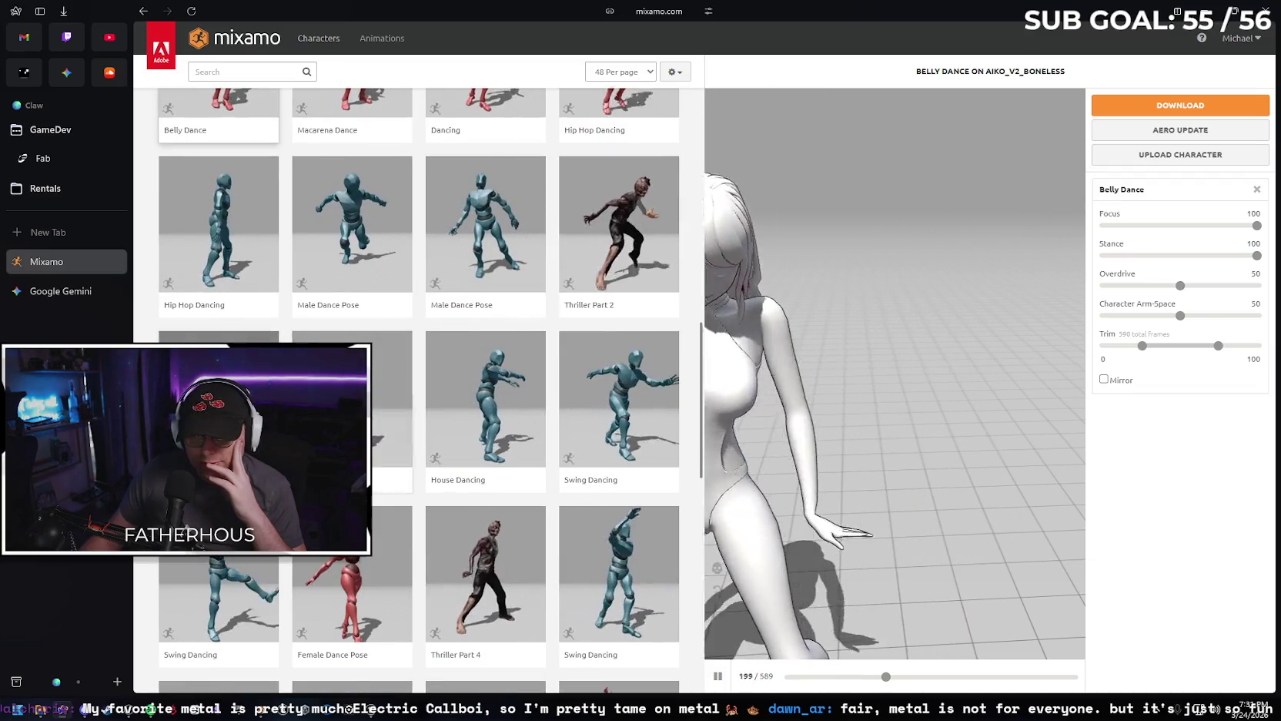
scroll(543, 375, down, 1)
scroll(542, 375, down, 1)
scroll(542, 375, down, 1)
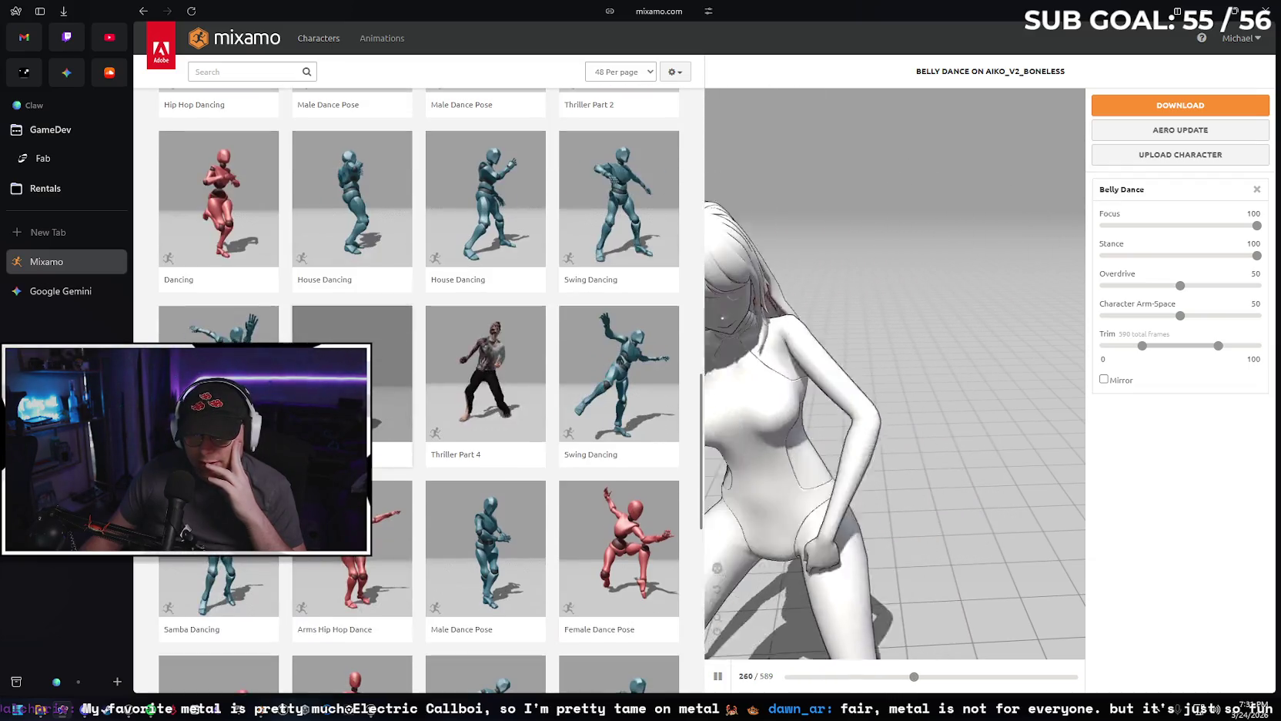
scroll(543, 375, down, 1)
scroll(543, 375, down, 1)
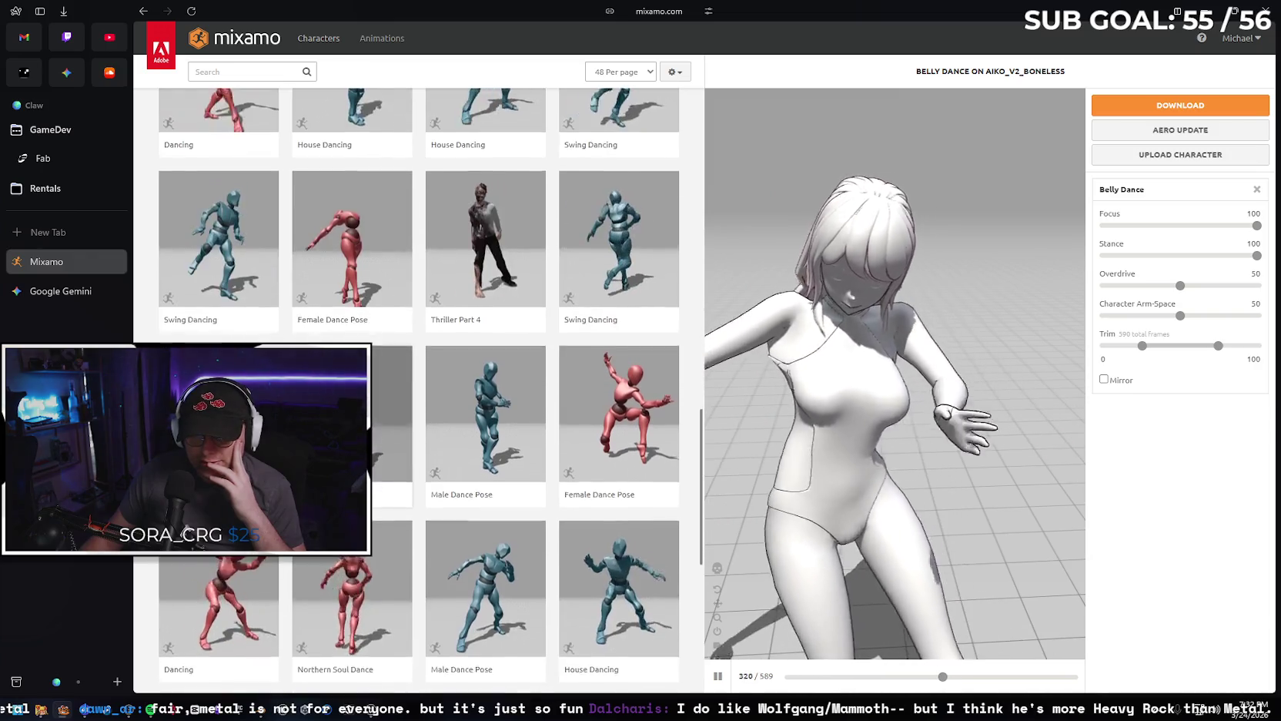
scroll(543, 375, down, 1)
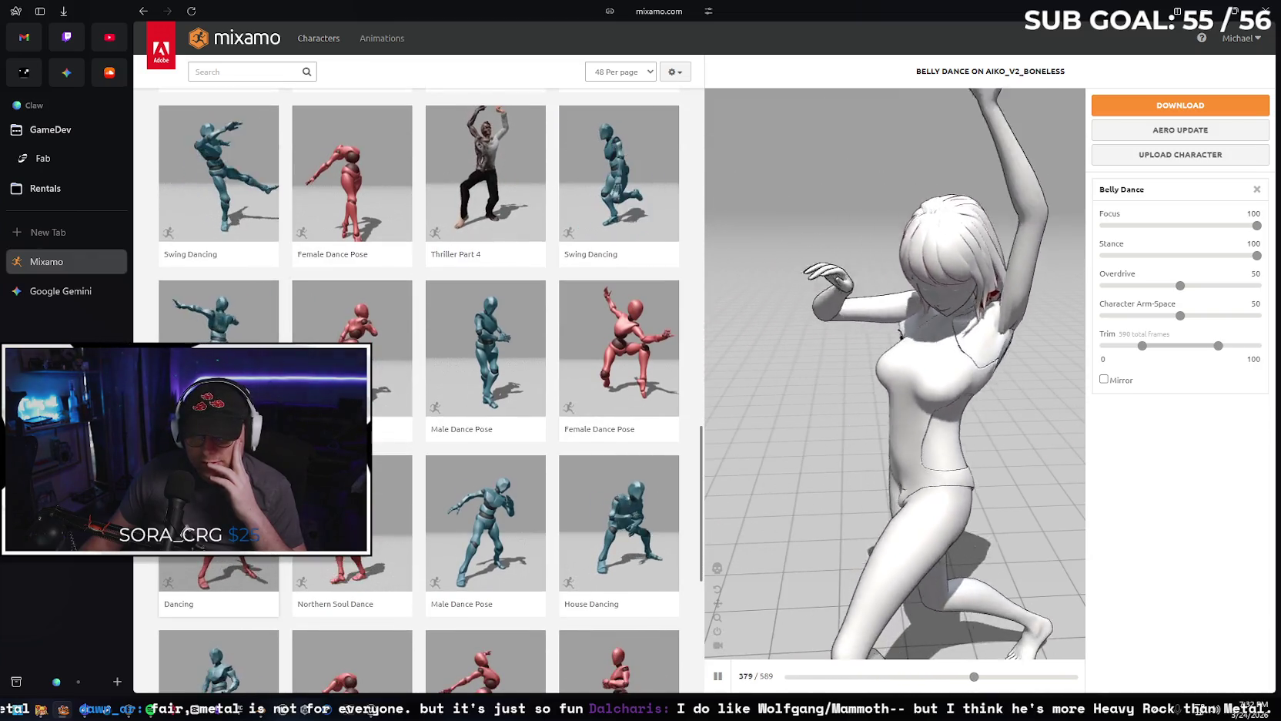
click(219, 597)
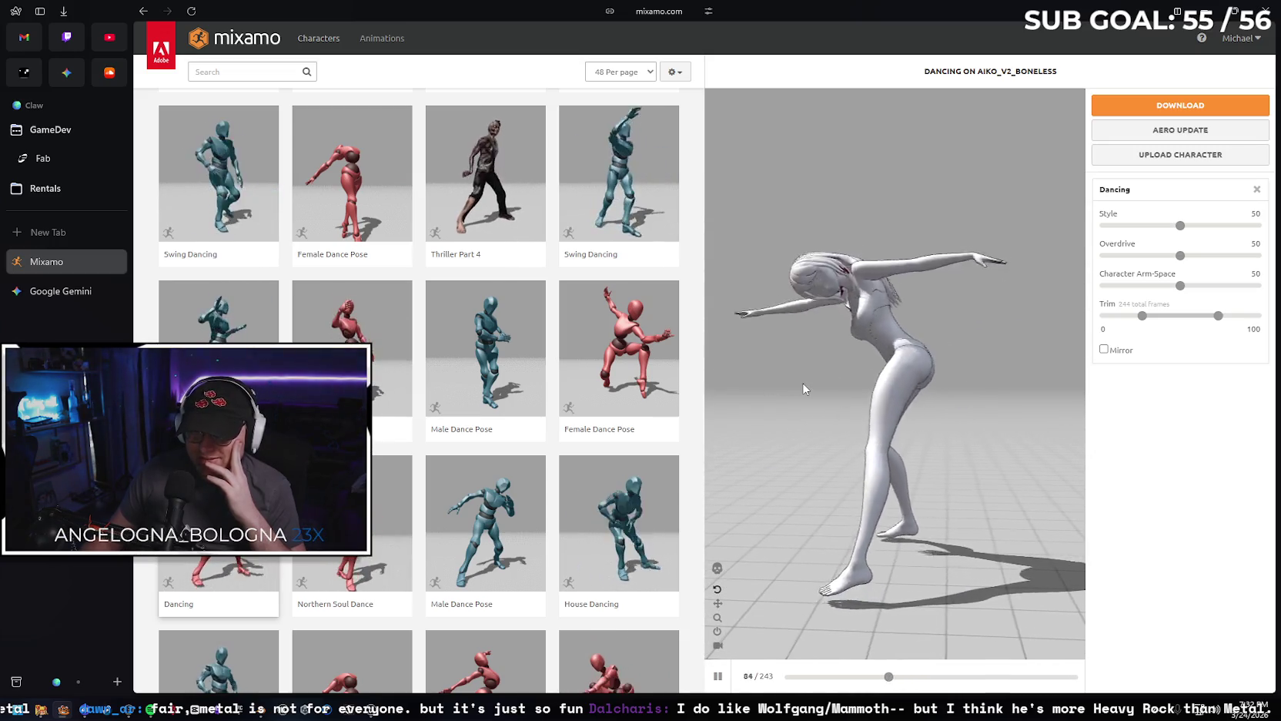
Preview Northern Soul Dance and House Dancing, then settle on Hip Hop Dancing.
click(391, 508)
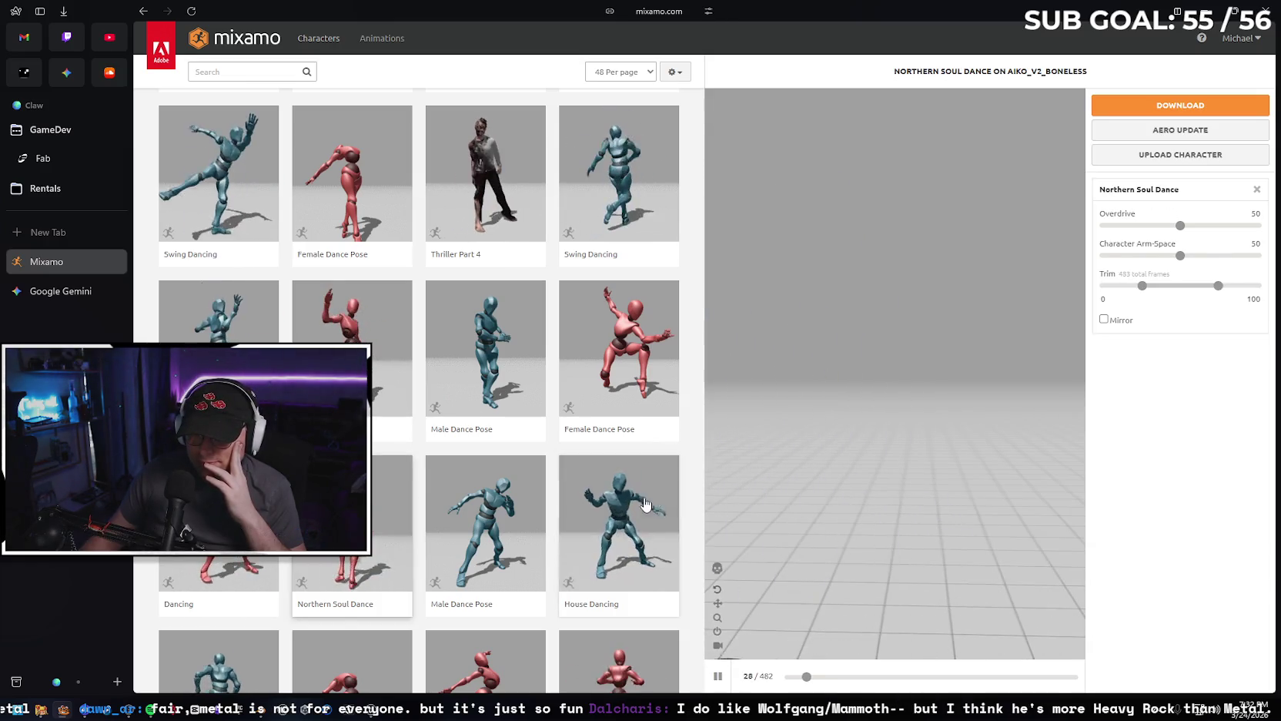
click(645, 505)
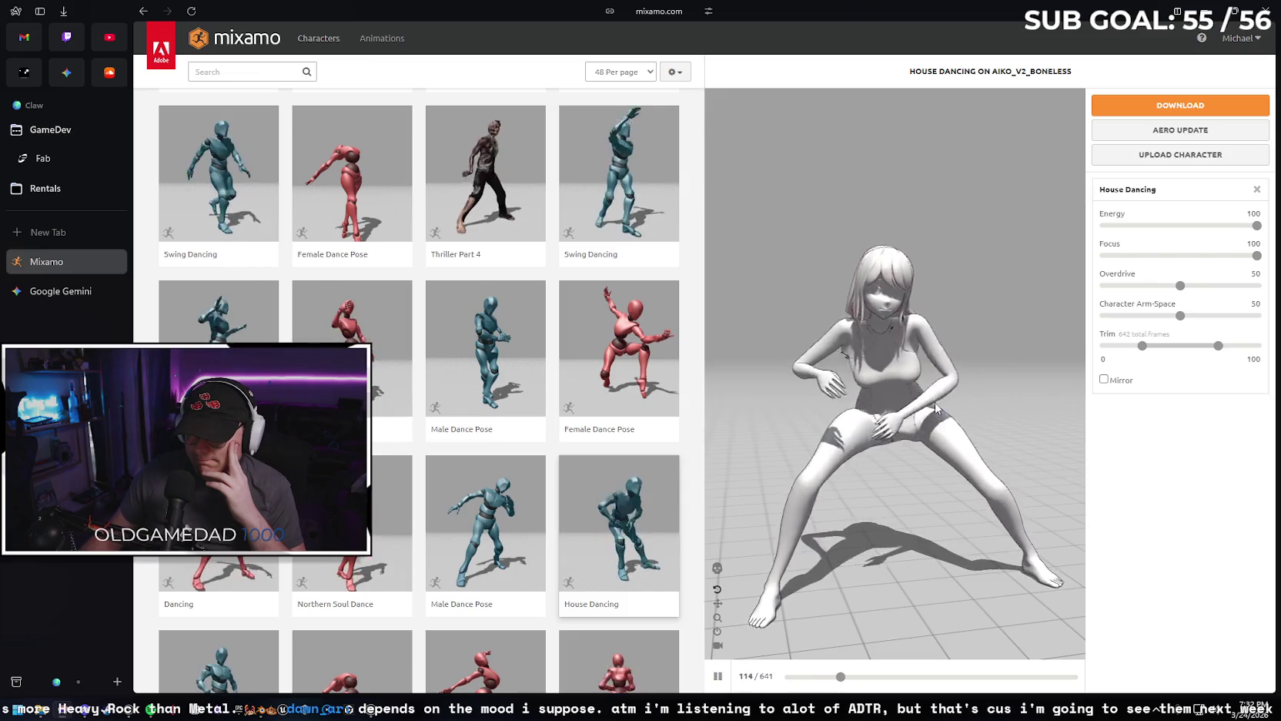
scroll(534, 439, down, 3)
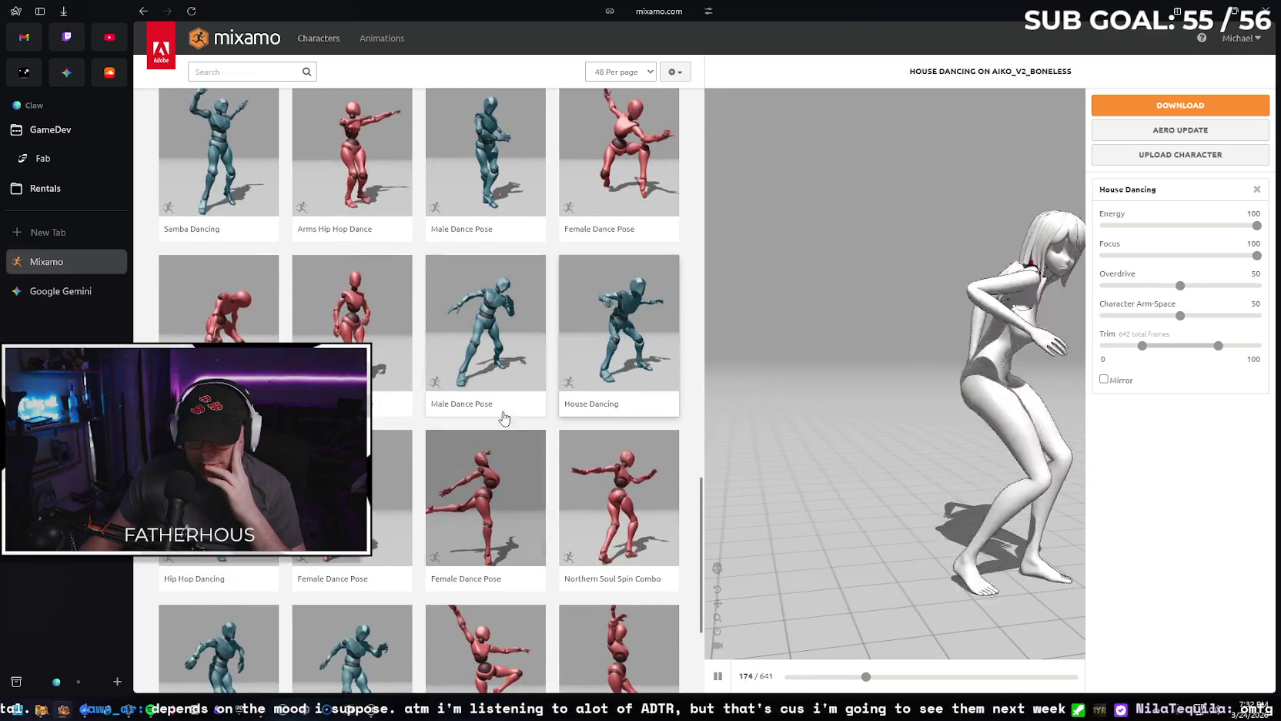
scroll(478, 404, down, 2)
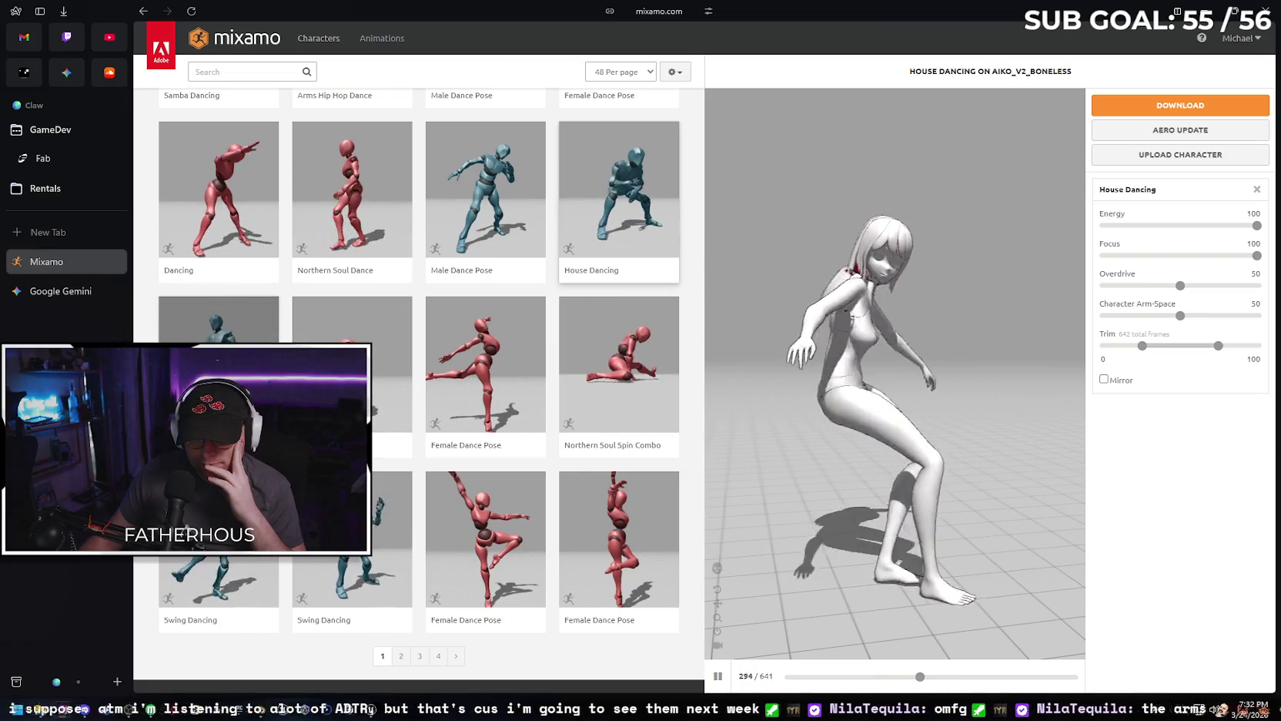
click(665, 421)
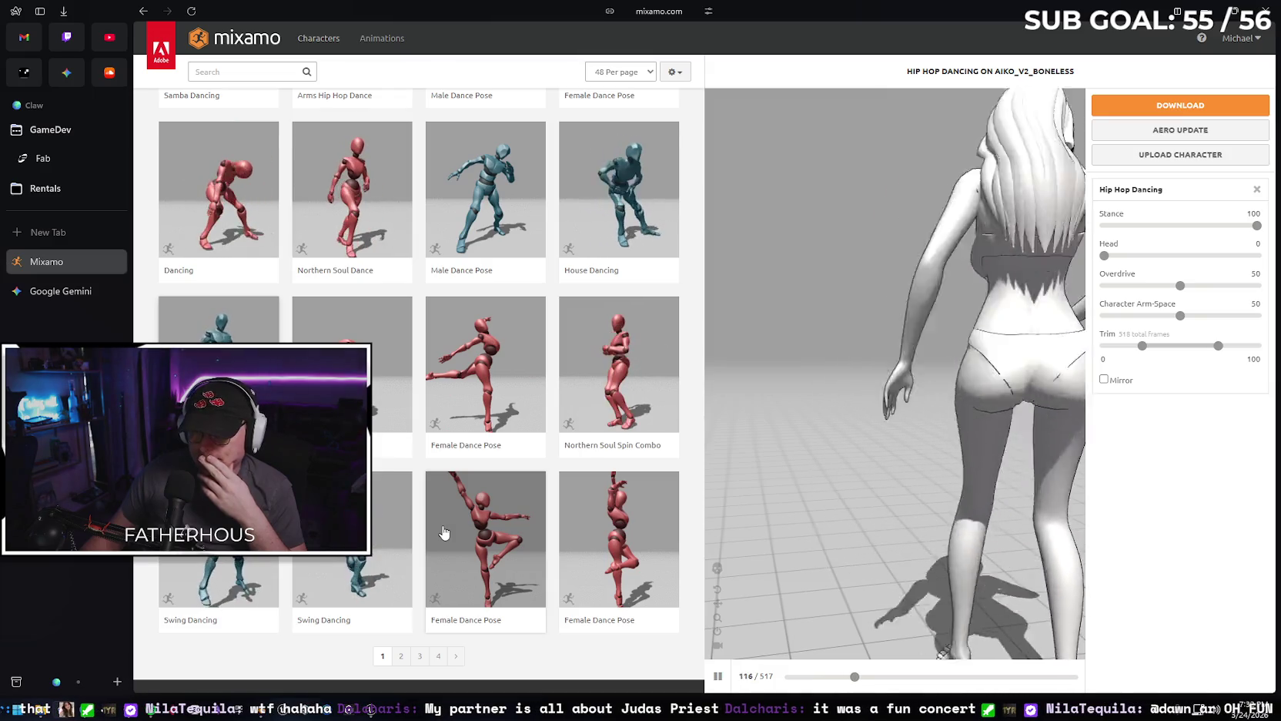
Download Hip Hop Dancing on Aiko as FBX Binary with skin, then minimize the browser.
click(1180, 104)
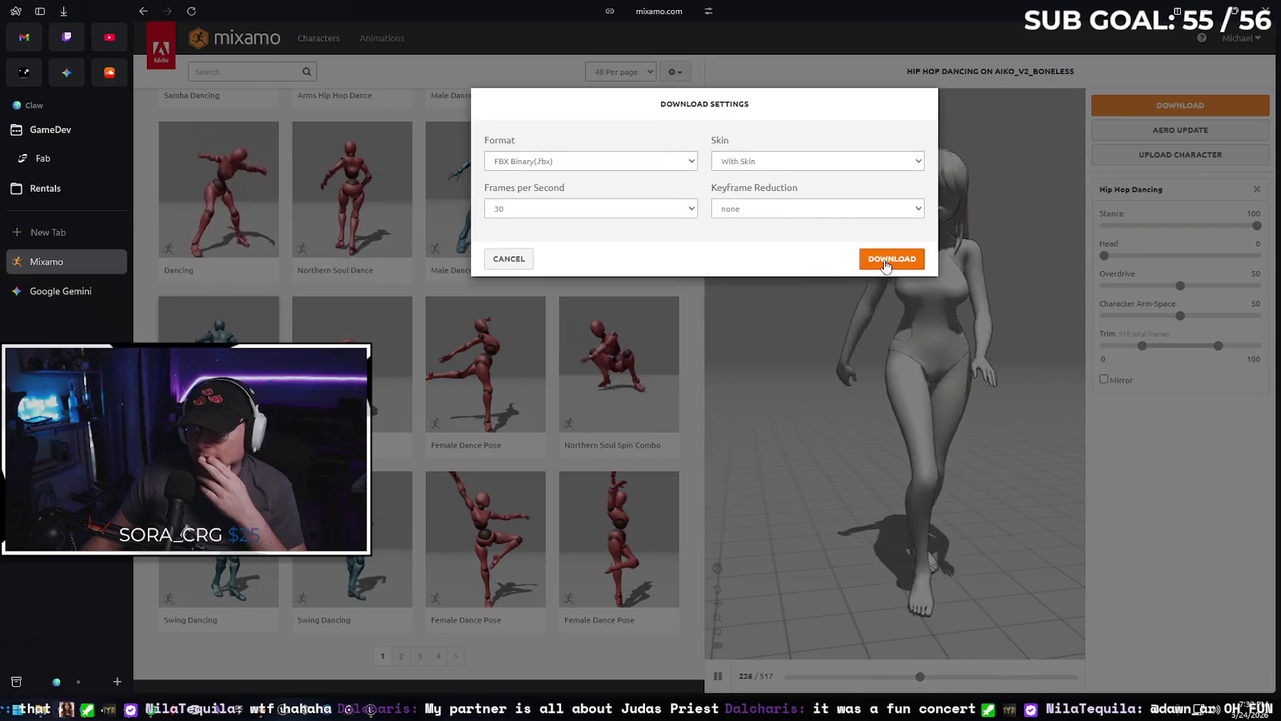
click(886, 259)
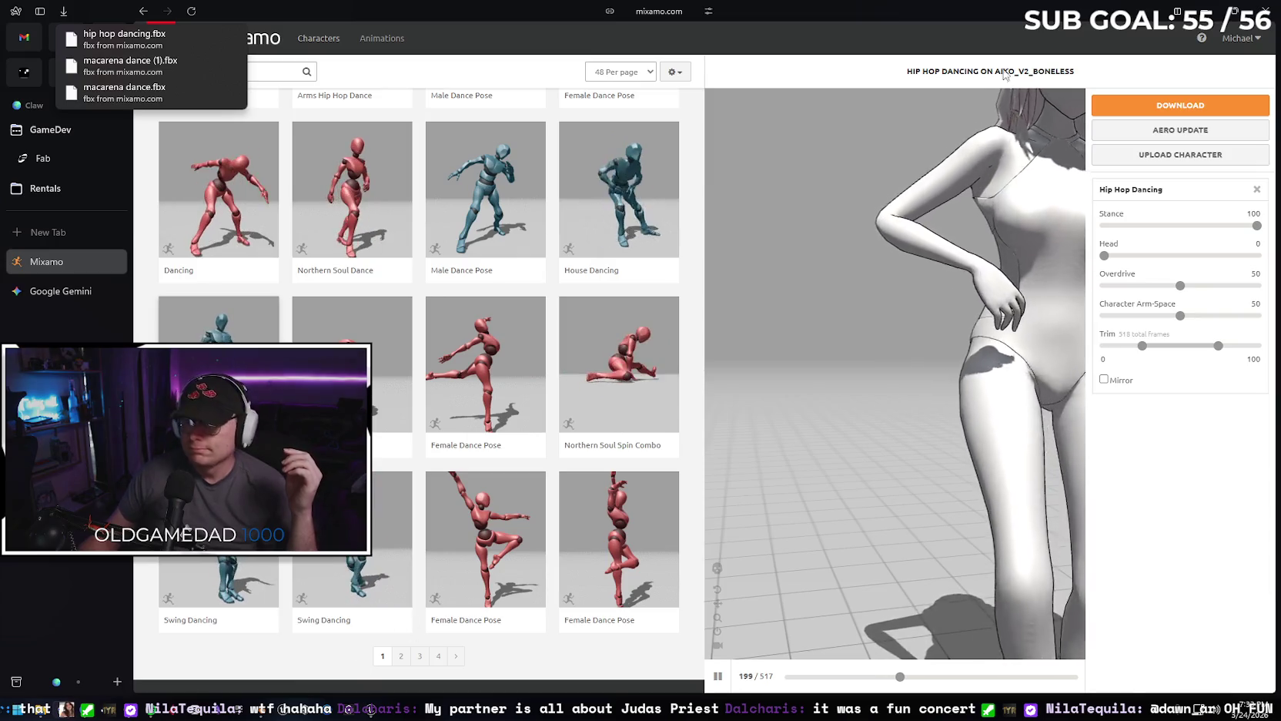
click(228, 701)
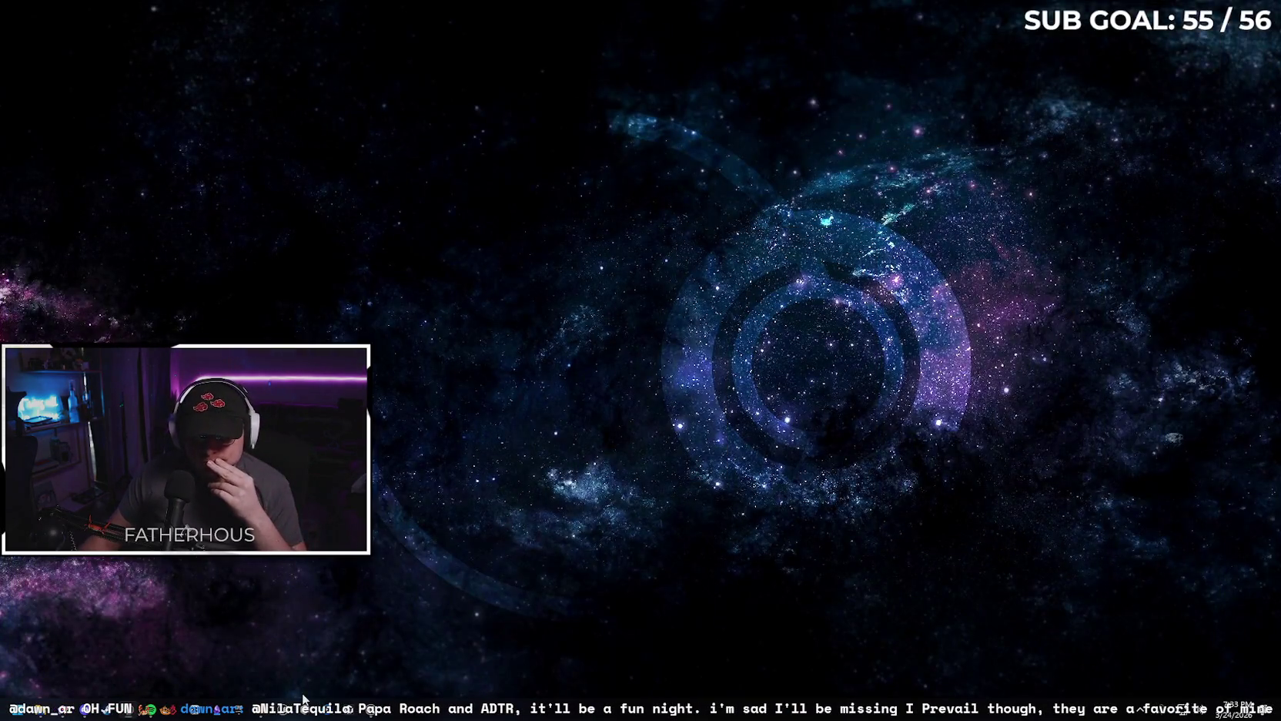
Drag Hip Hop Dancing.fbx from Downloads into Unreal's Content Drawer to import it.
click(373, 706)
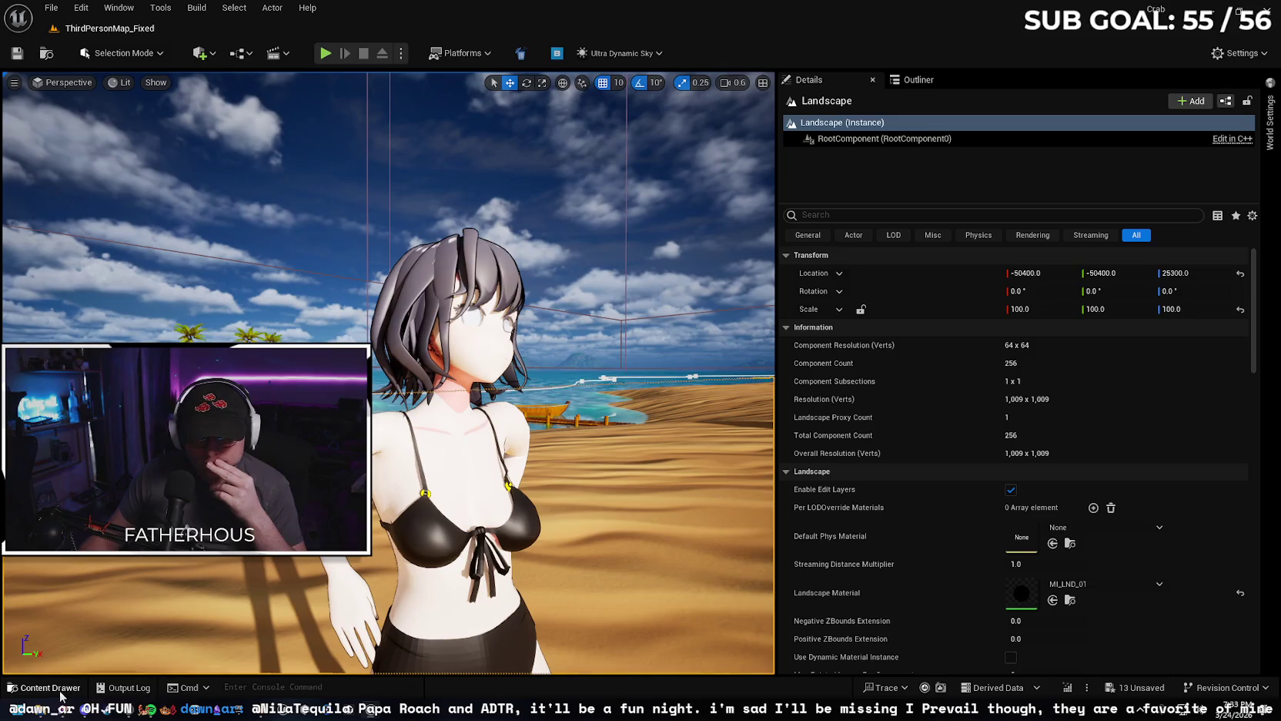
mouse_move(60, 690)
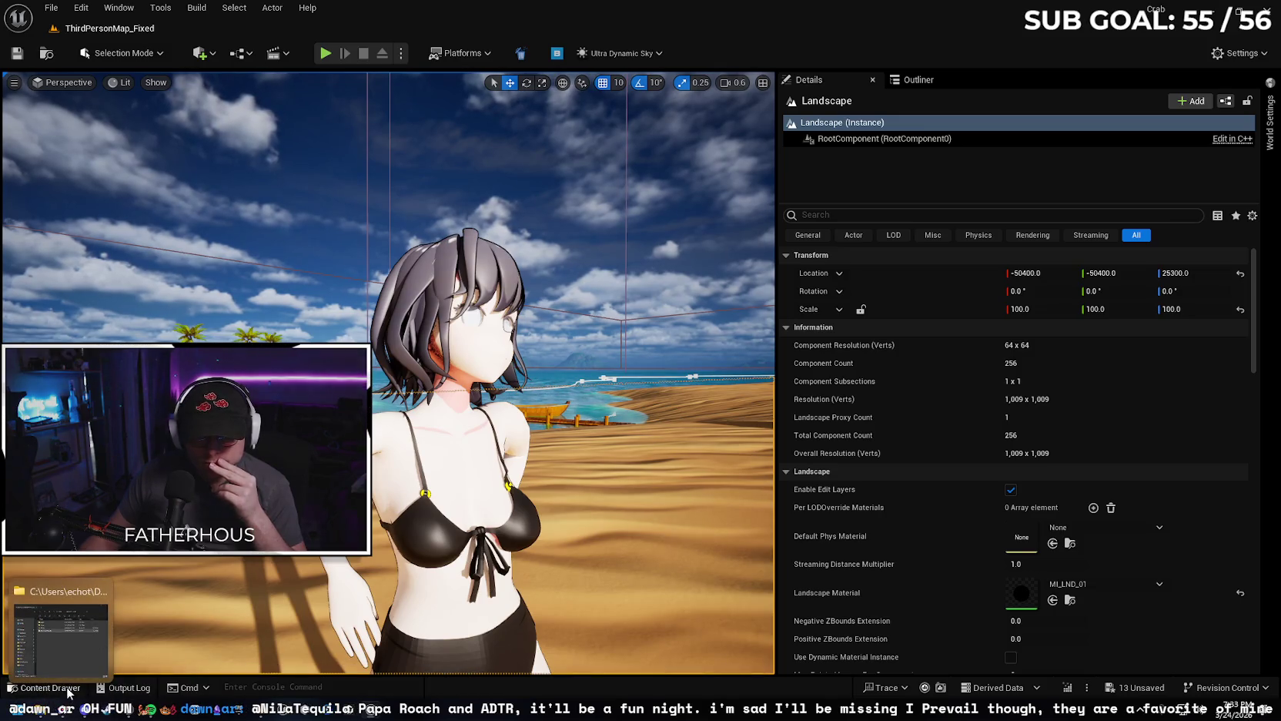
click(46, 686)
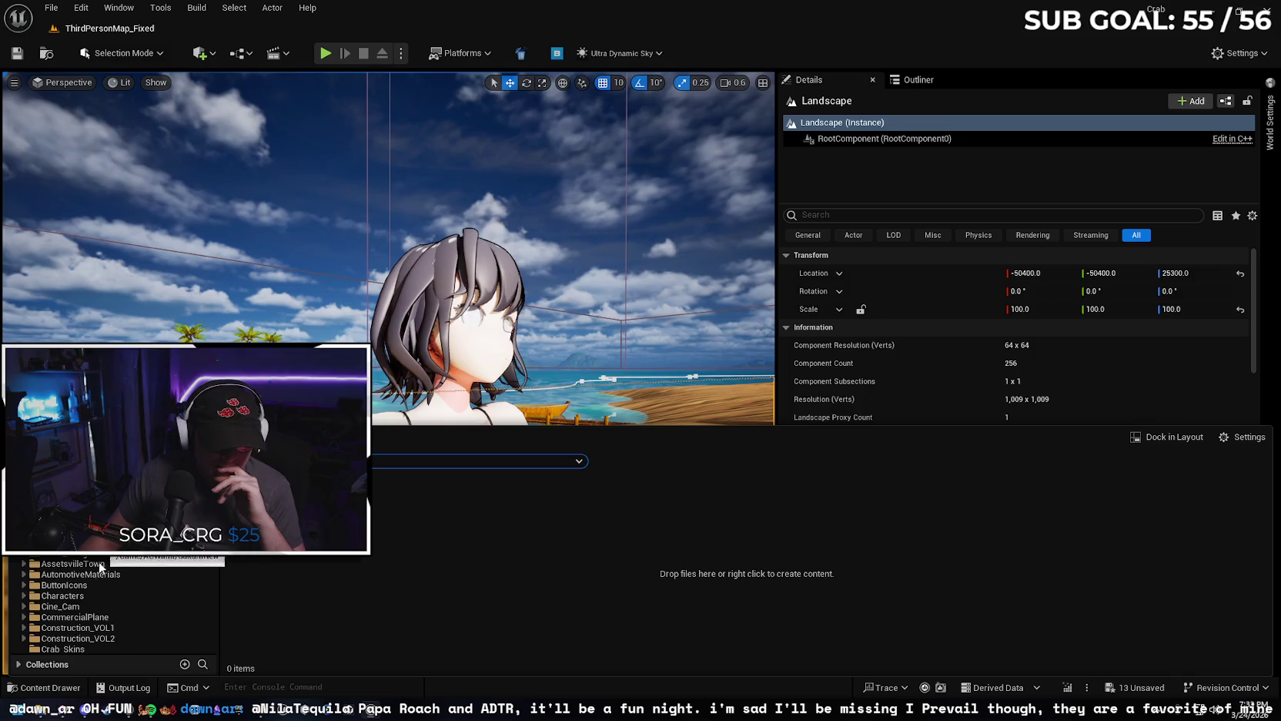
click(44, 713)
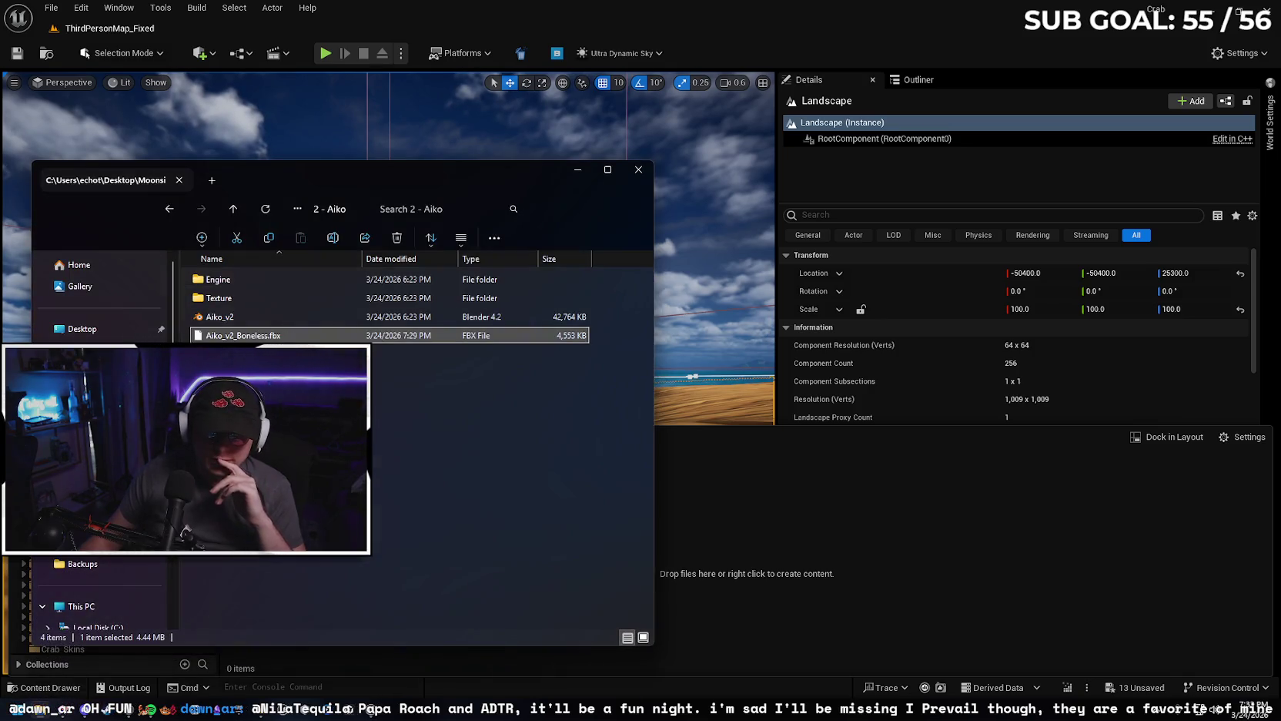
click(77, 350)
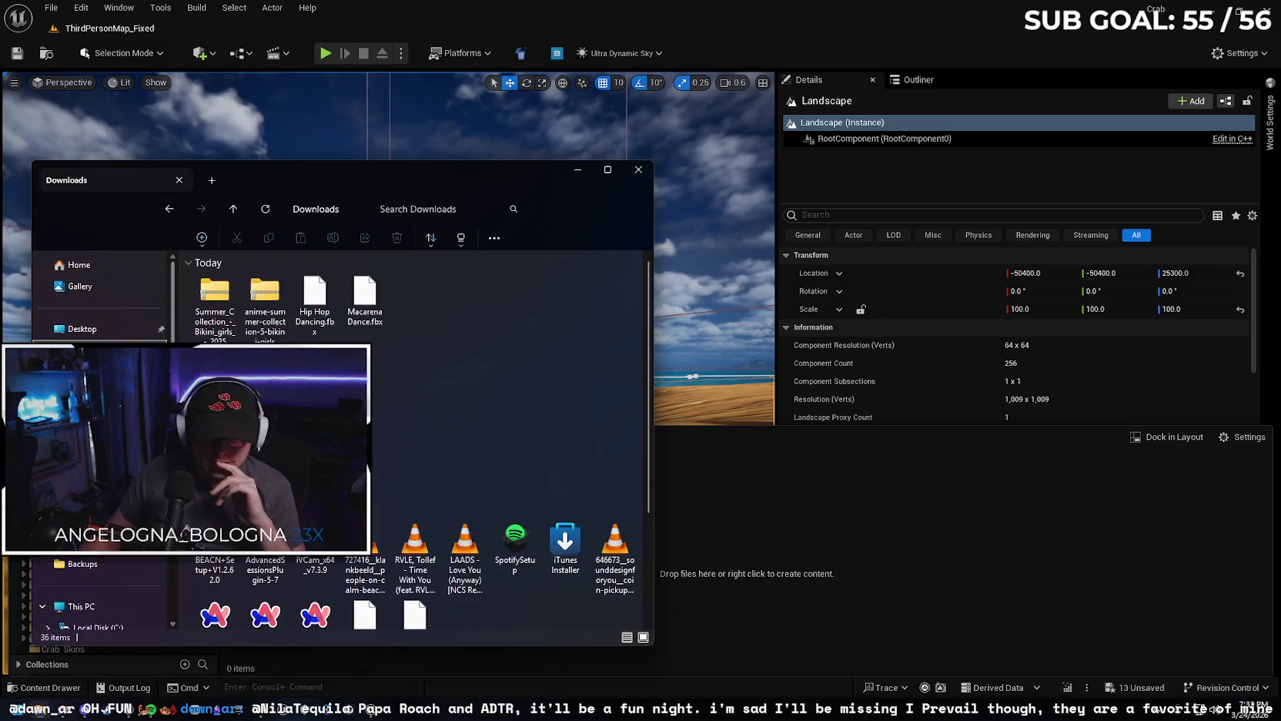
drag(315, 300, 707, 548)
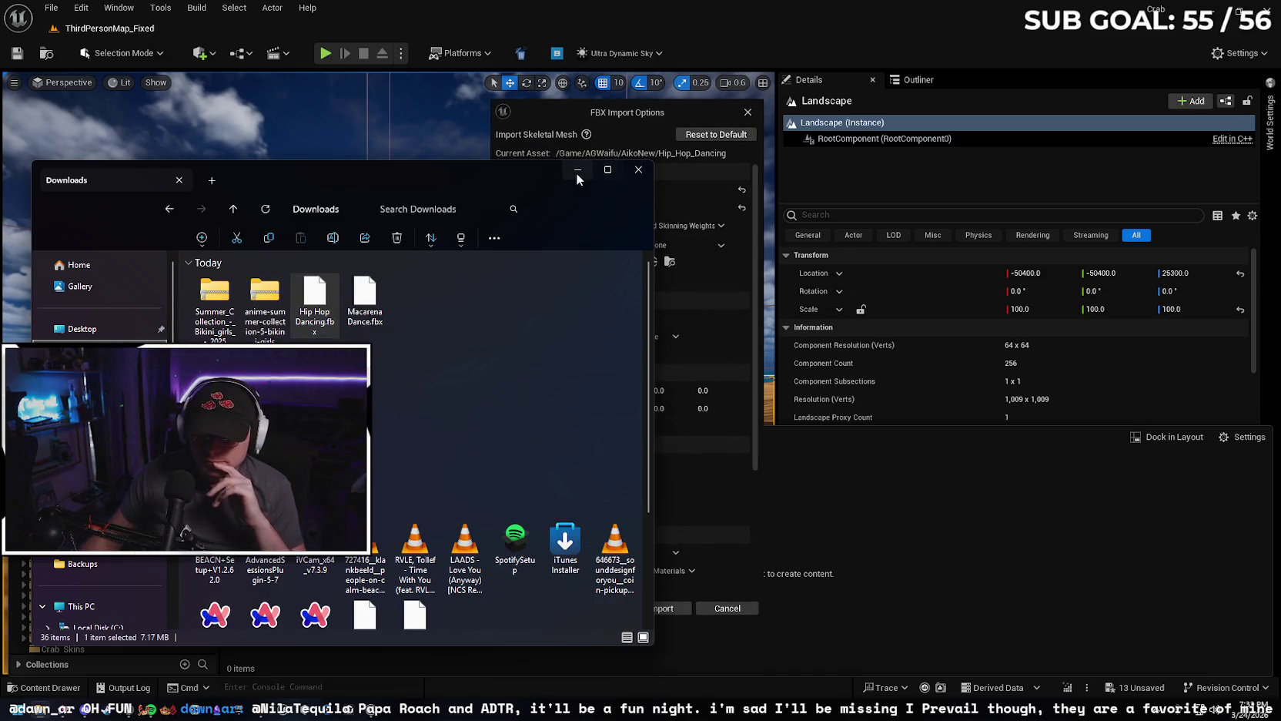
Import Hip Hop Dancing.fbx into the AikoNew folder with the FBX Import All option.
click(577, 170)
click(590, 606)
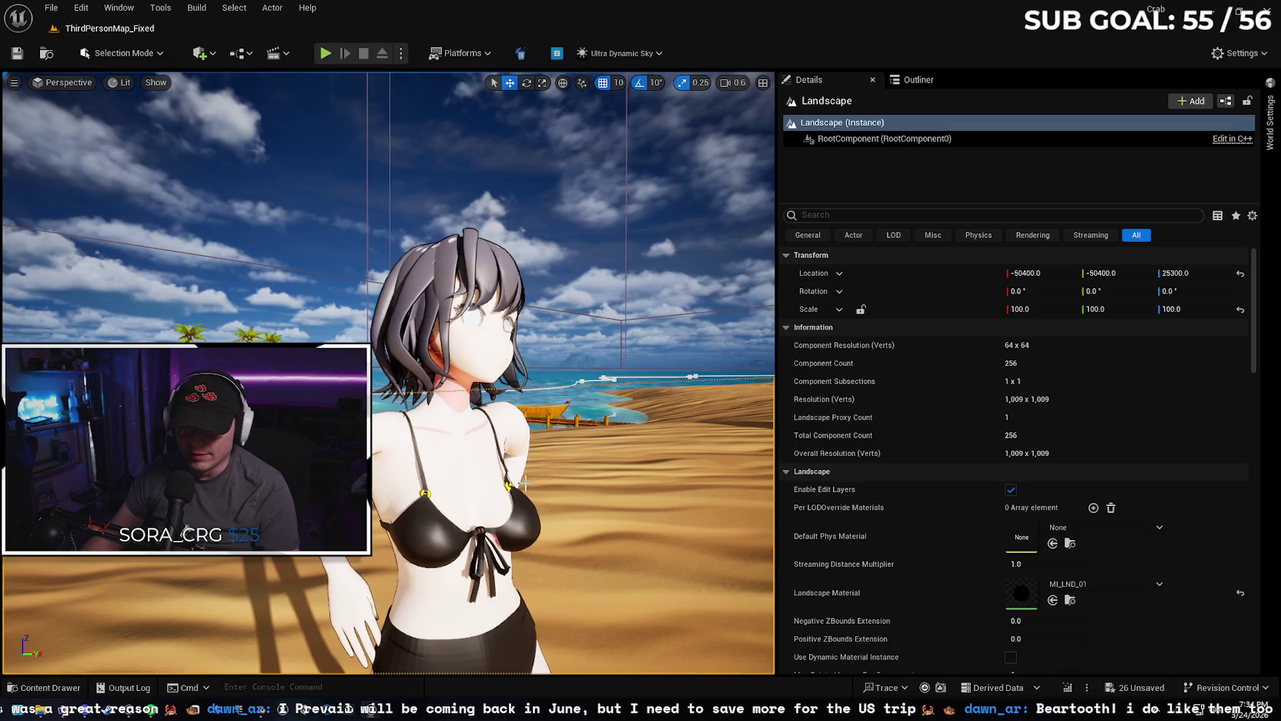
Place the Hip_Hop_Dancing character from the Content Drawer onto the beach sand.
drag(523, 484, 64, 675)
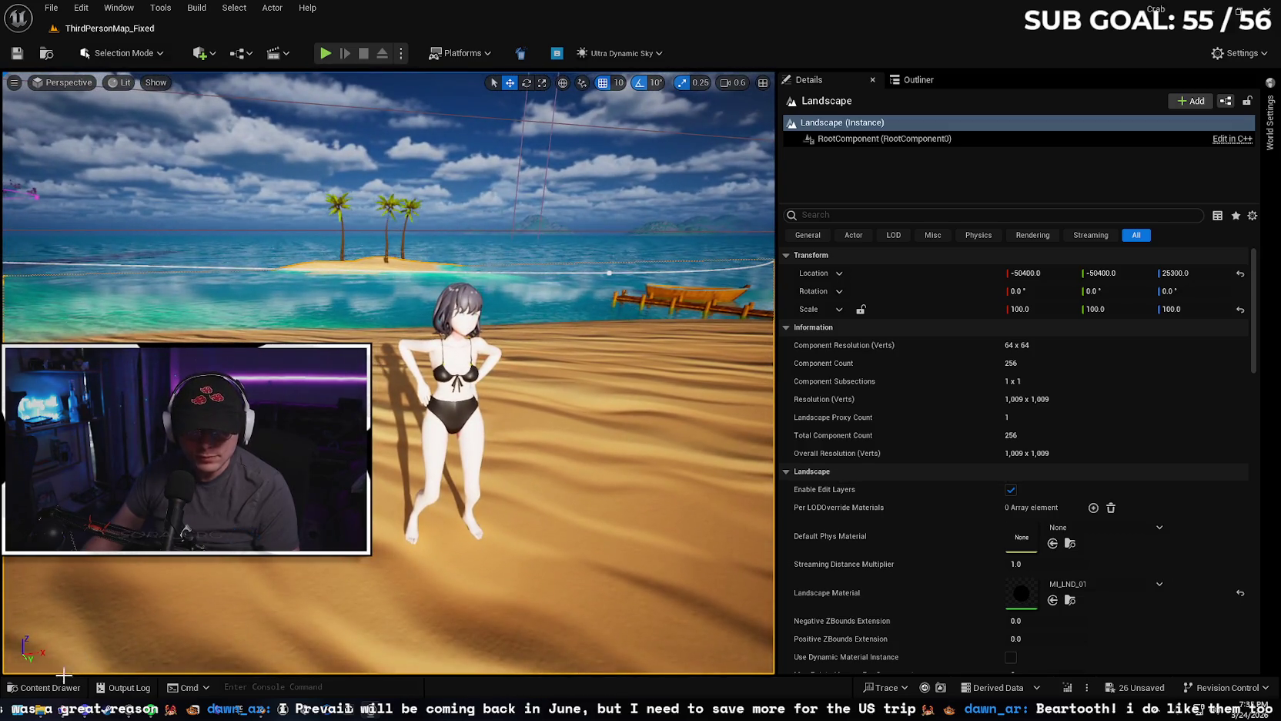
click(53, 687)
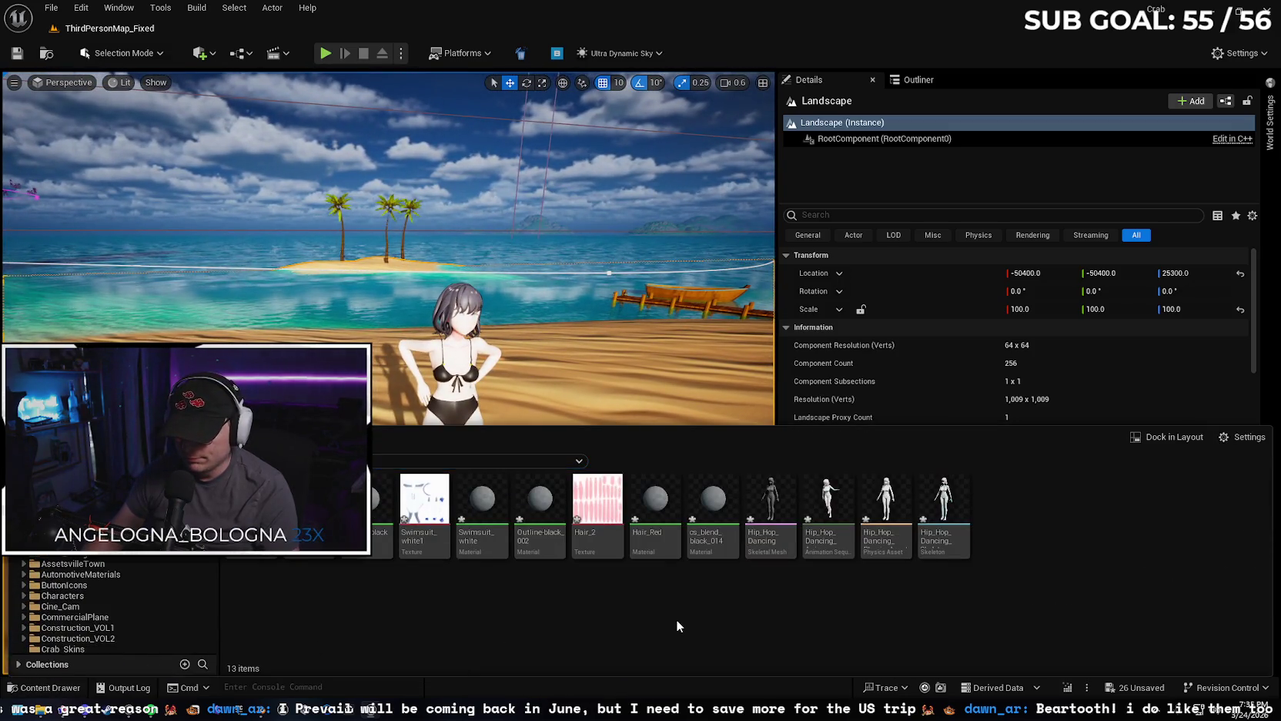
drag(771, 490, 355, 324)
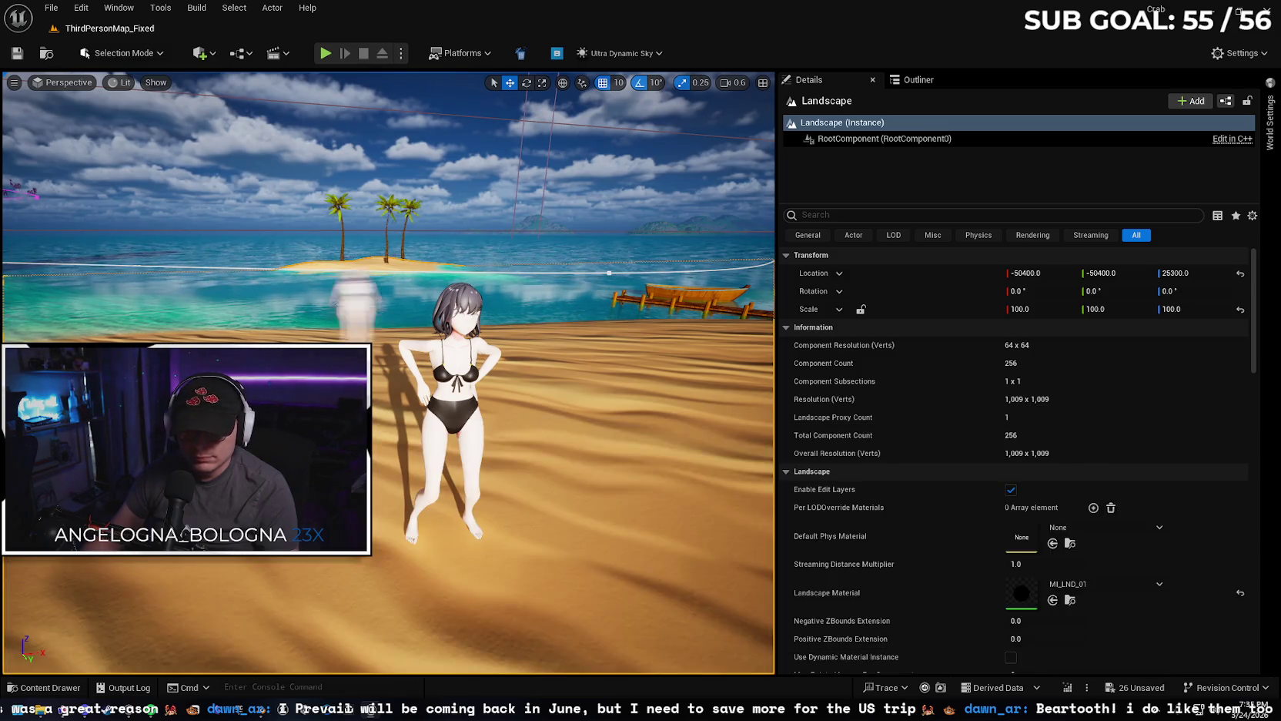
drag(286, 557, 285, 572)
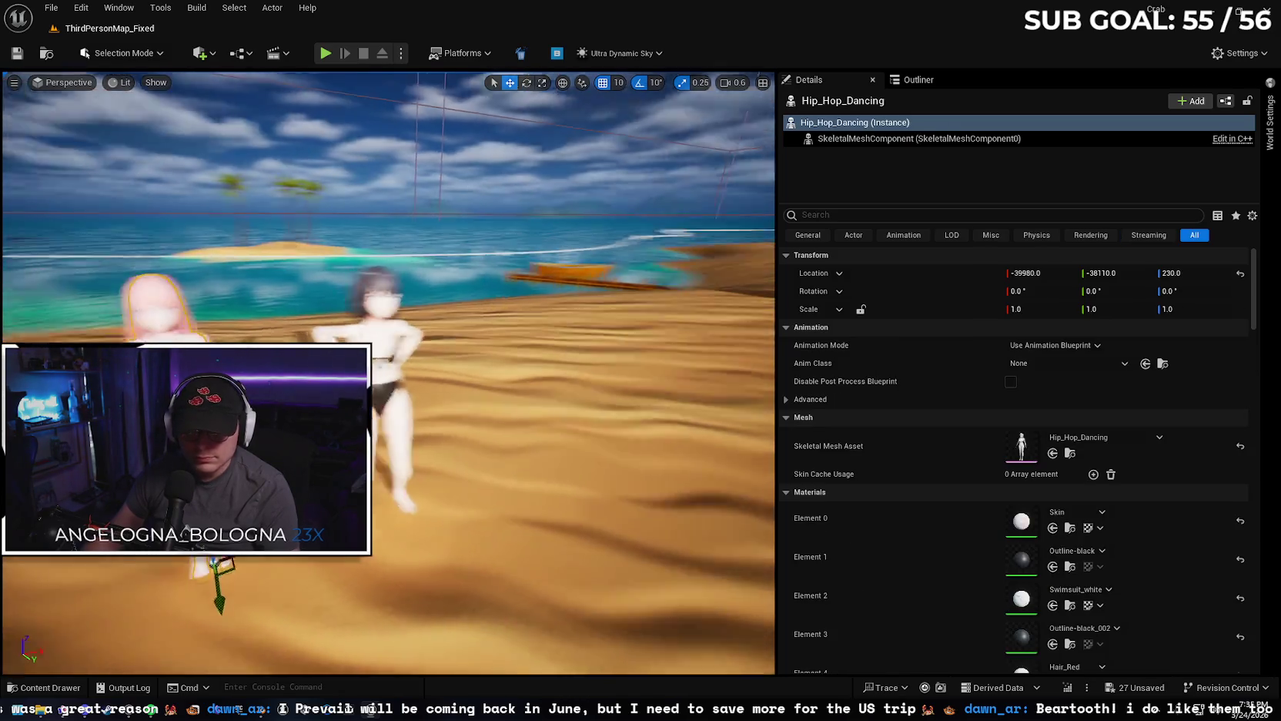
right_drag(271, 608, 271, 609)
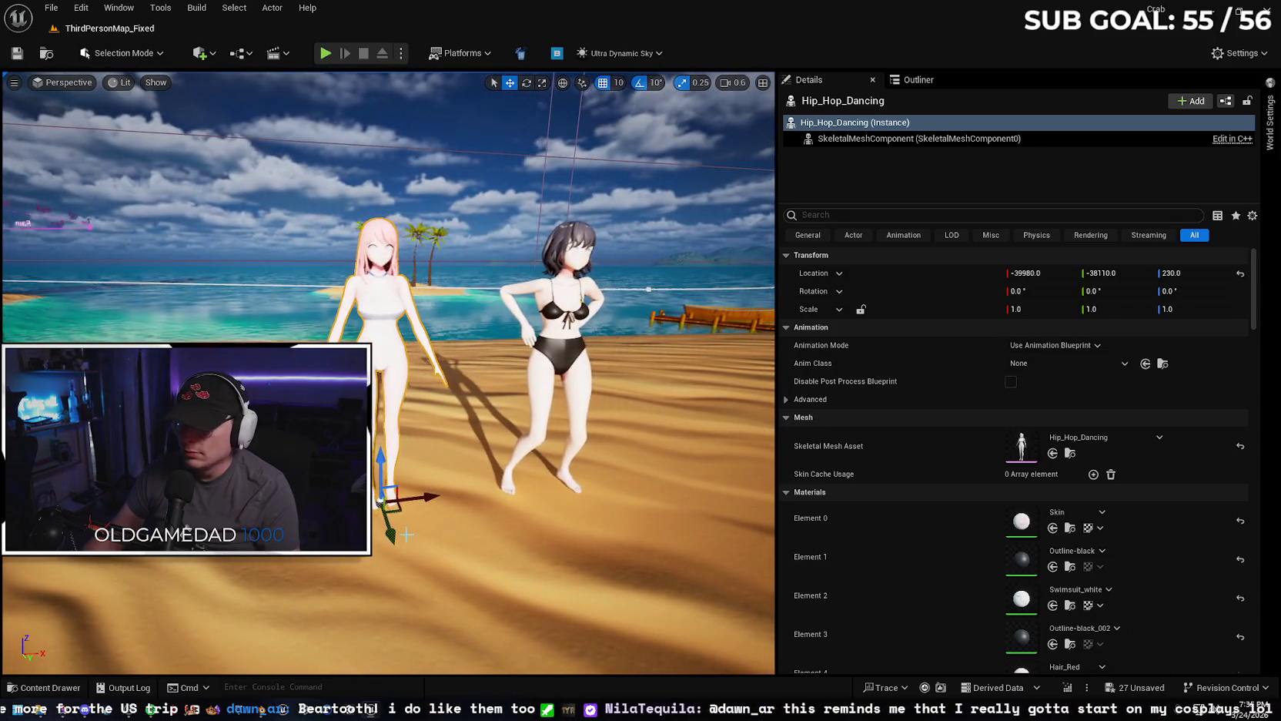
Set its Animation Mode to Use Animation Asset with Hip_Hop_Dancing_Anim to play.
click(1053, 345)
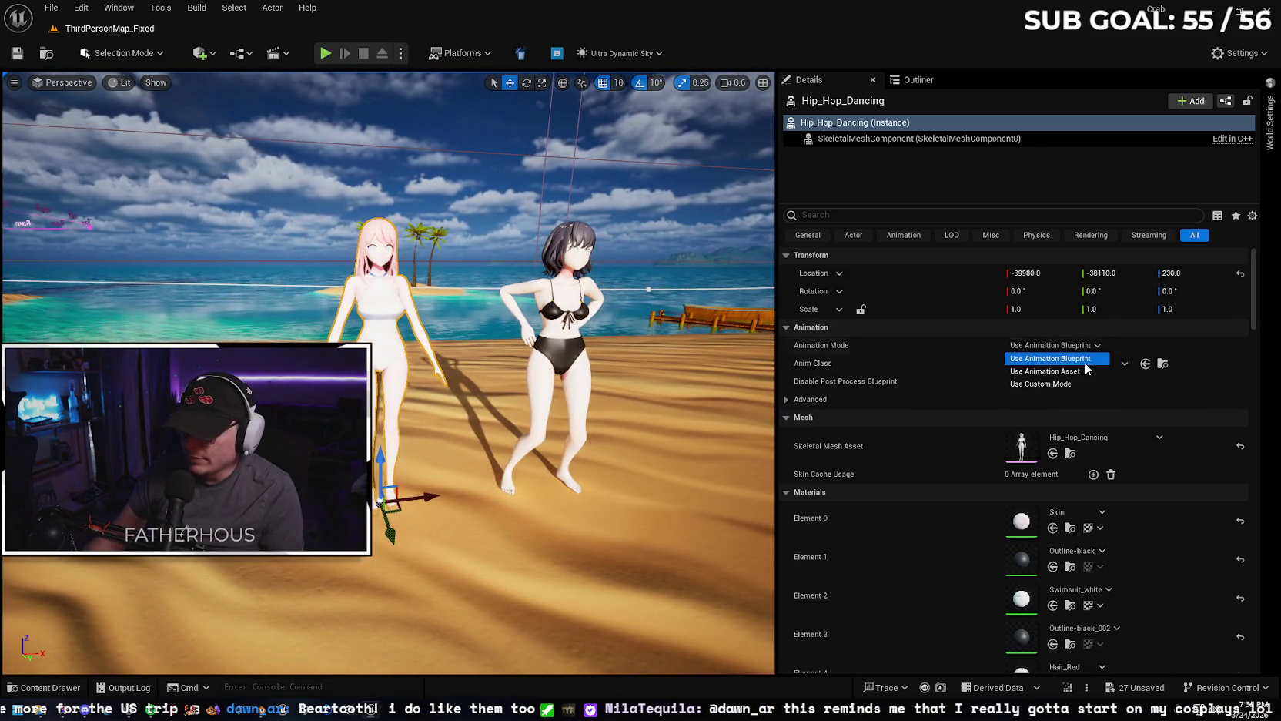
click(1075, 373)
click(1079, 367)
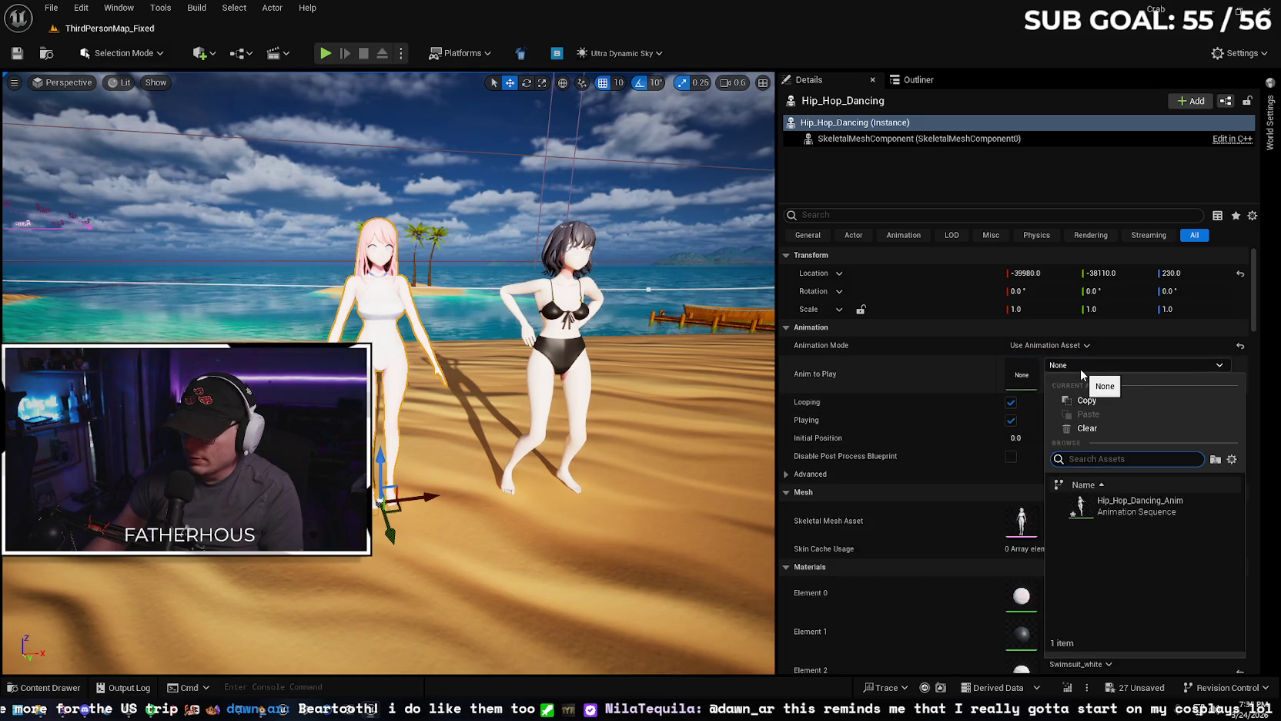
click(1155, 505)
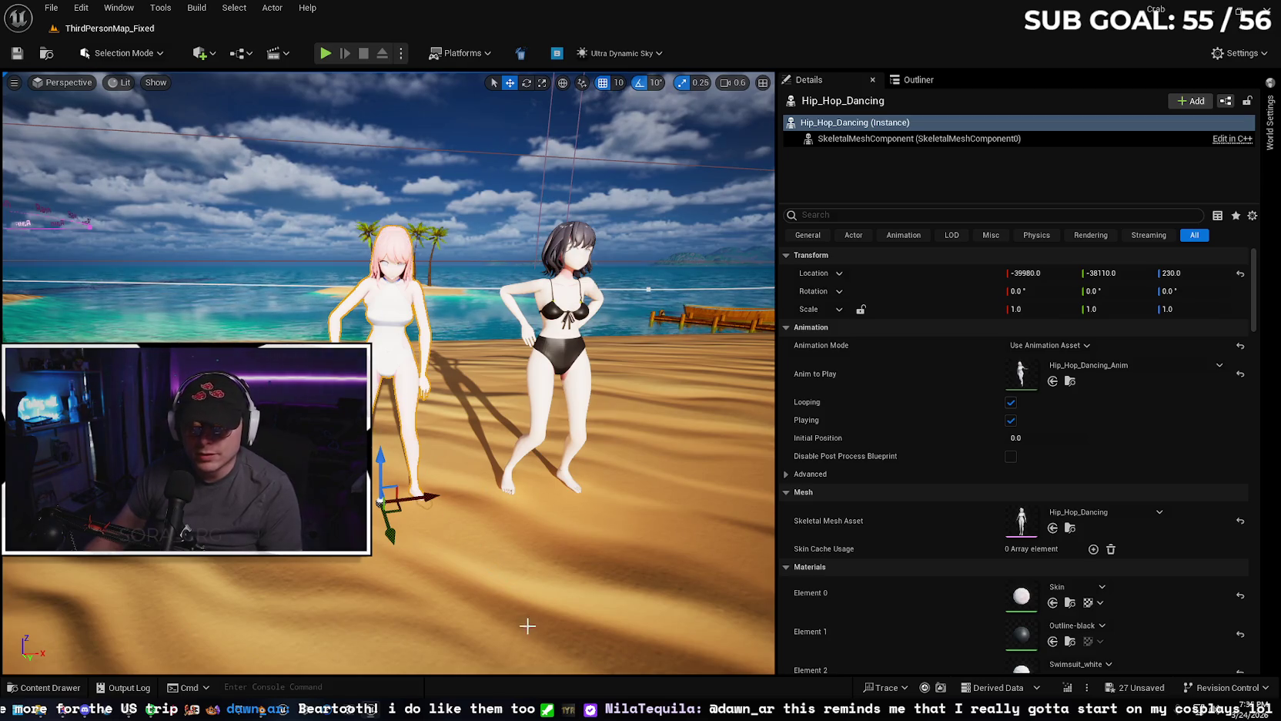
right_click(568, 321)
key(Escape)
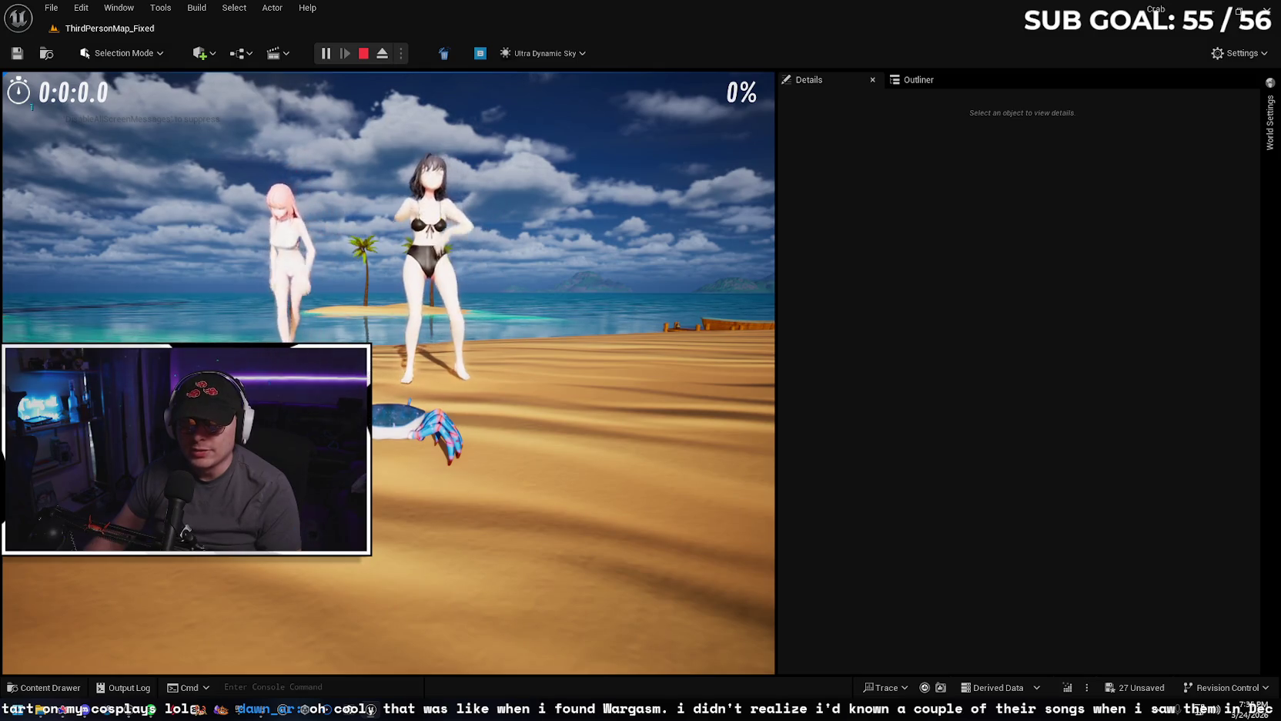
key(w)
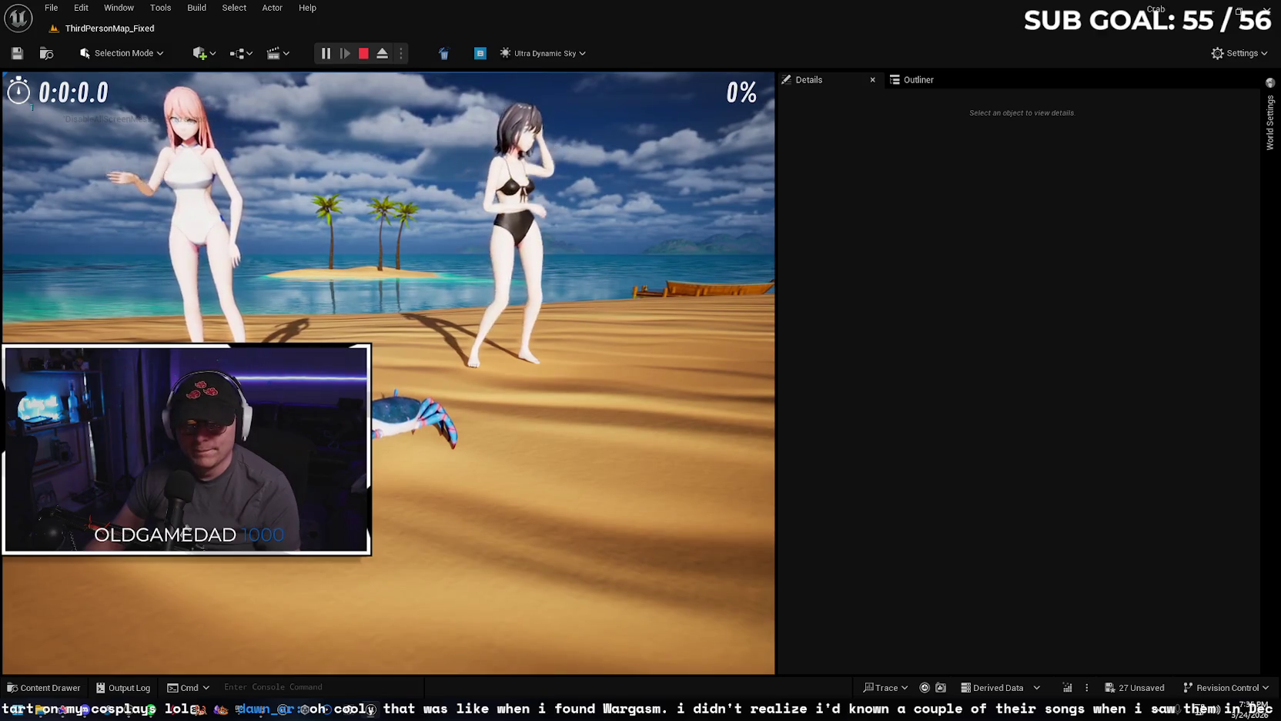
key(Escape)
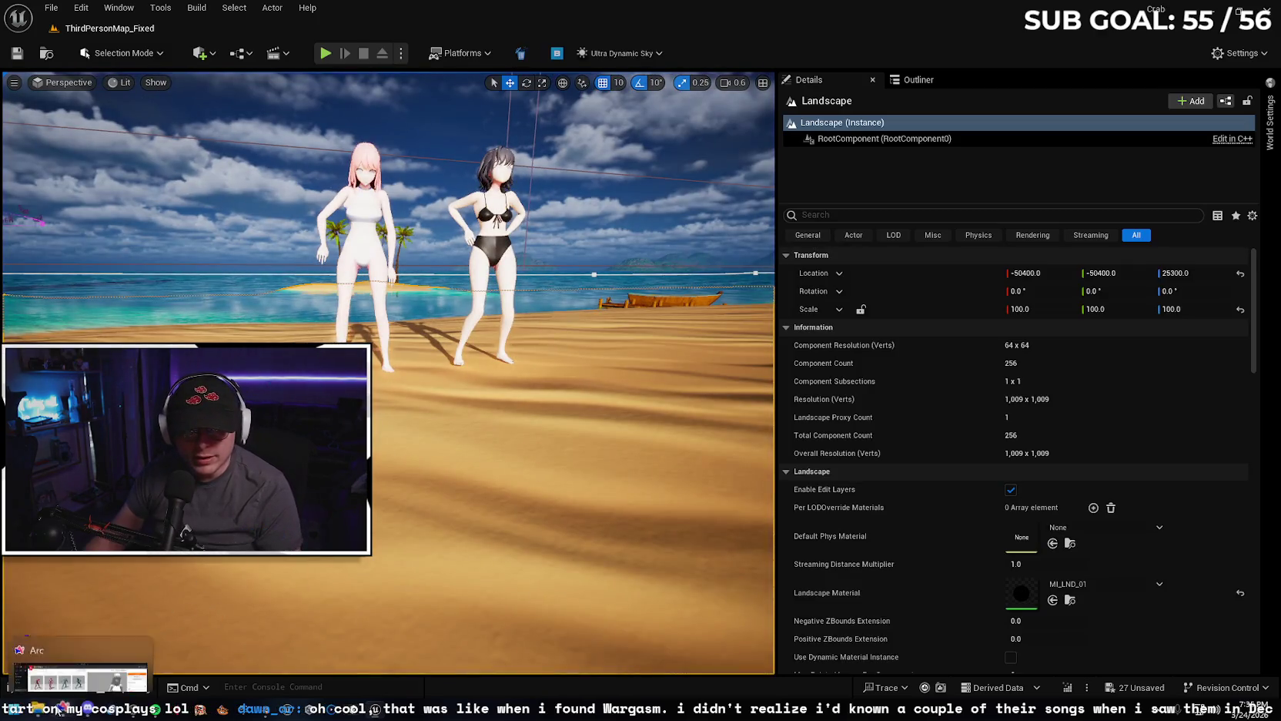
Search Mixamo for 'idle' and preview the Idle animations on Aiko.
click(65, 713)
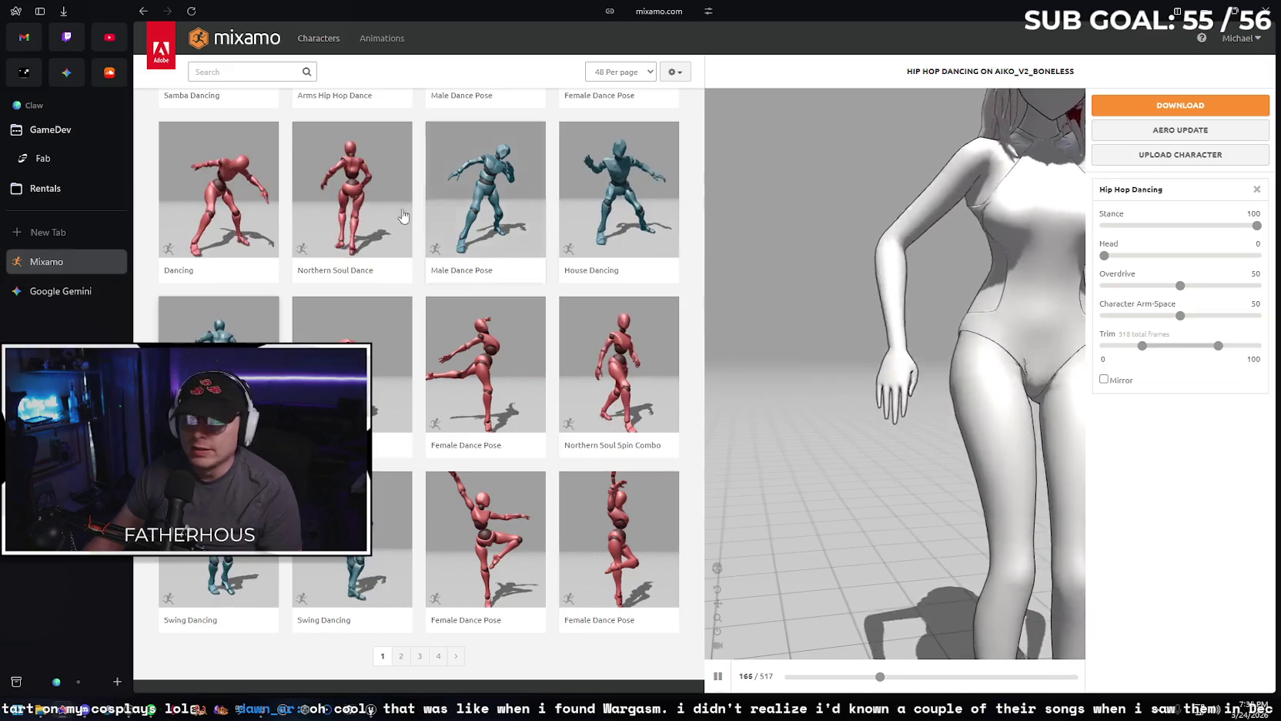
click(228, 76)
text(idle)
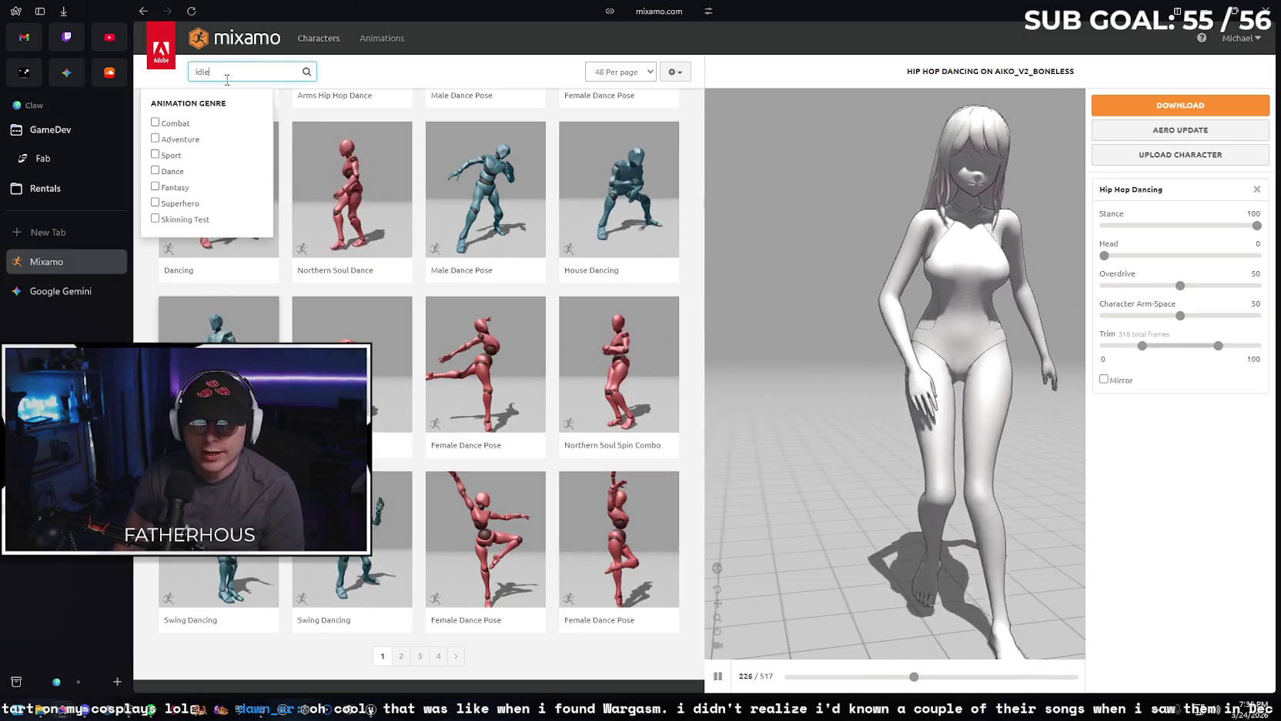
key(Return)
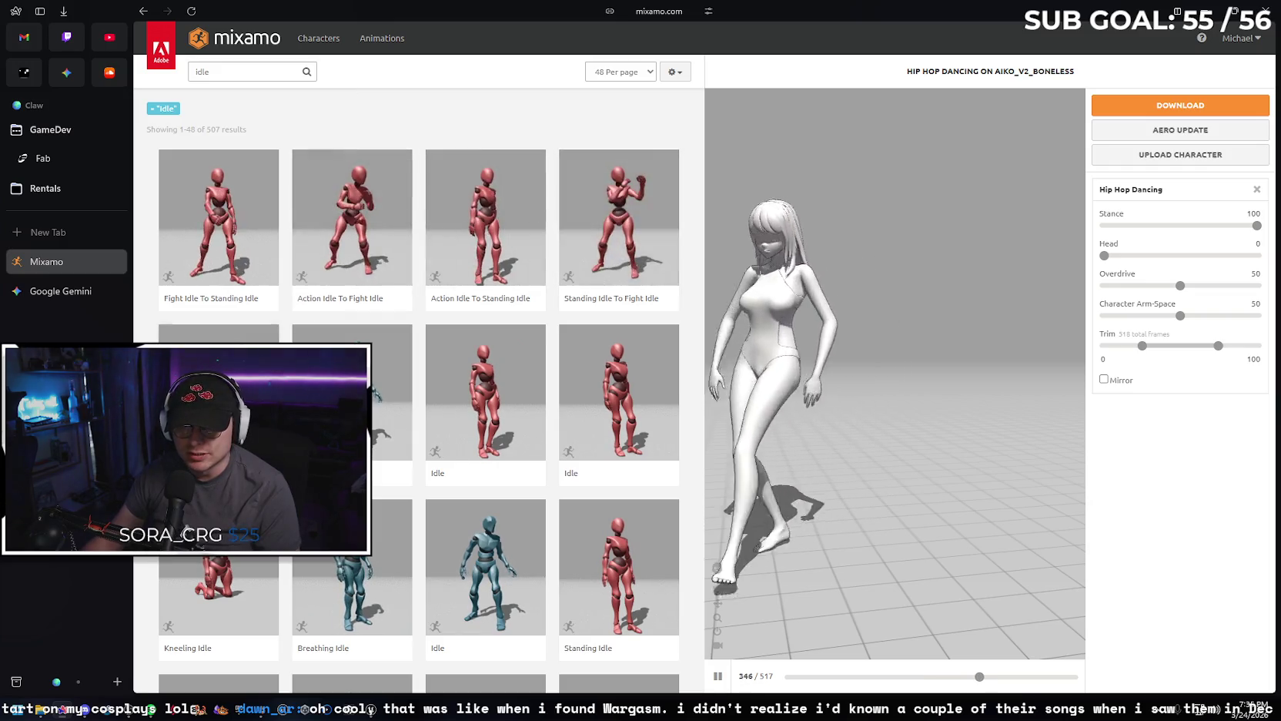
click(478, 370)
click(476, 372)
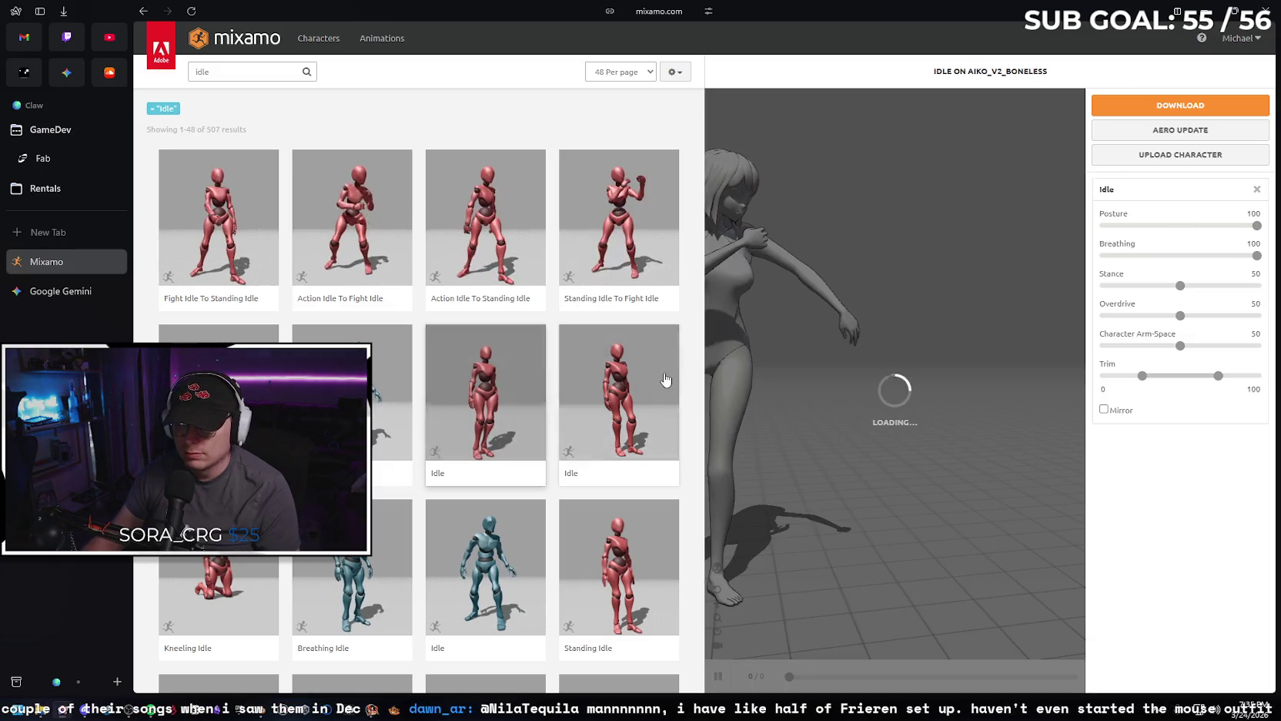
click(614, 385)
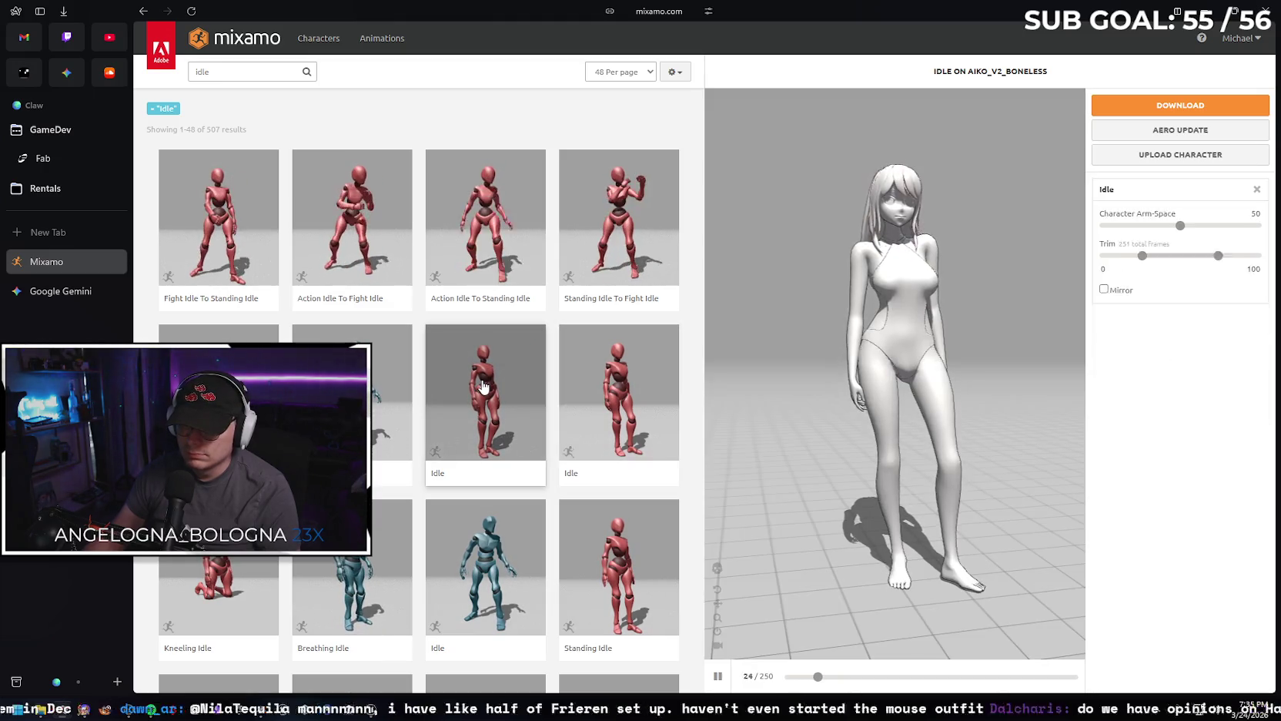
click(483, 387)
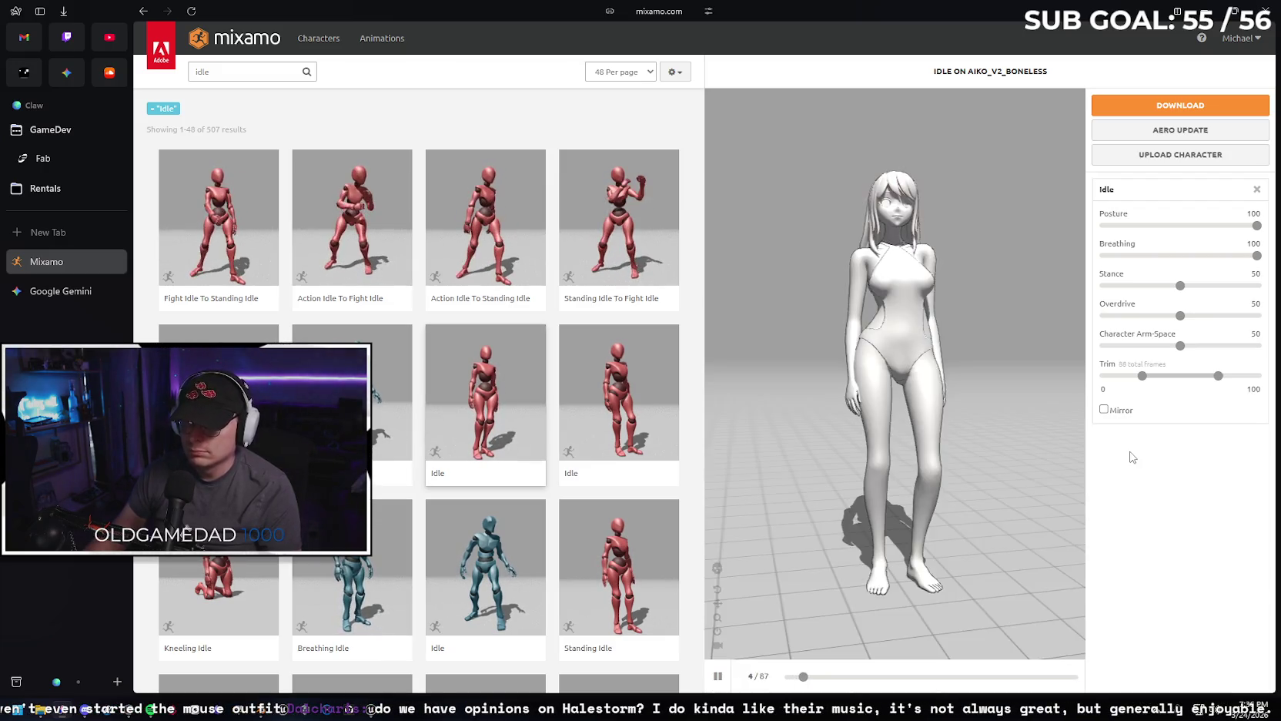
Download the chosen Idle animation as an FBX Binary file.
click(1146, 114)
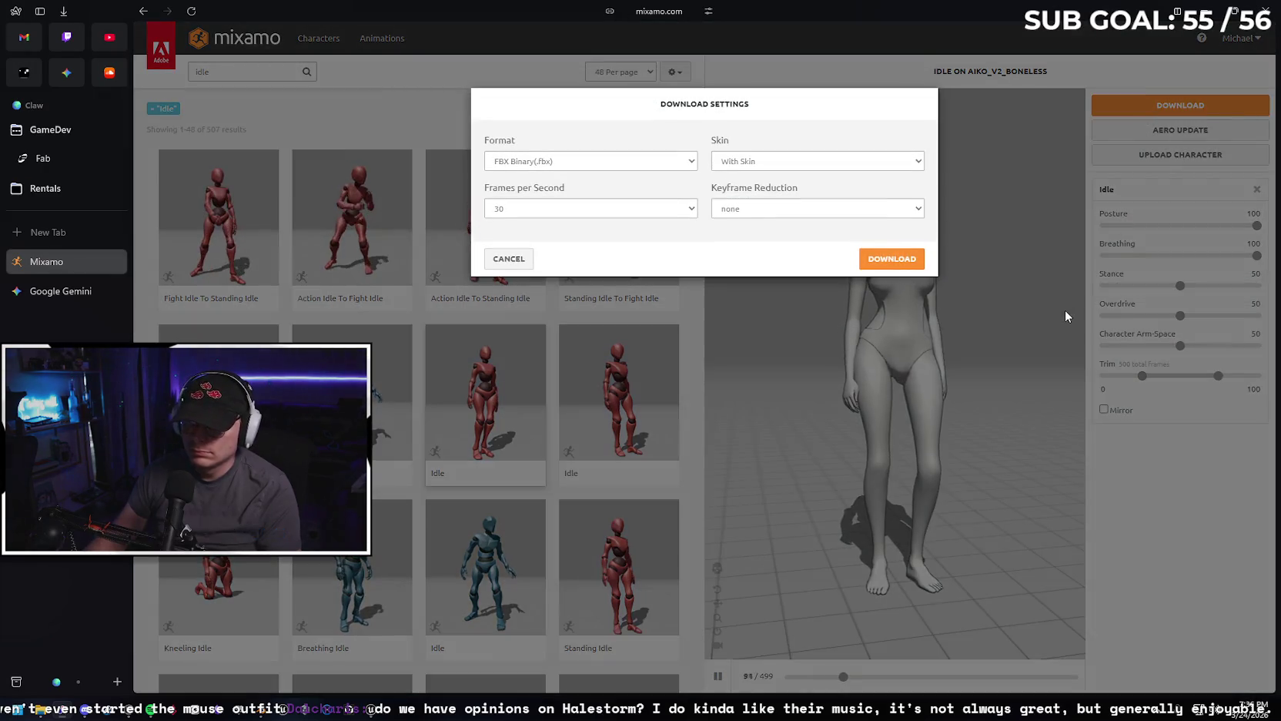
click(881, 262)
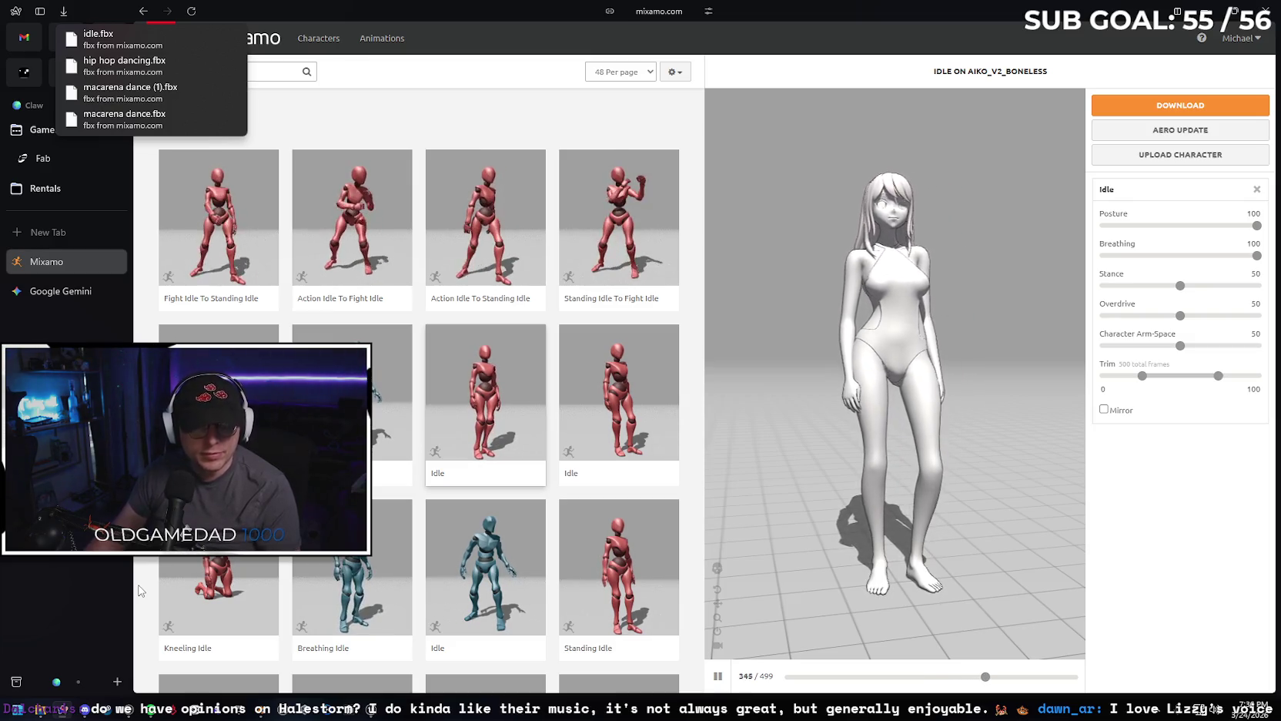
key(alt+Tab)
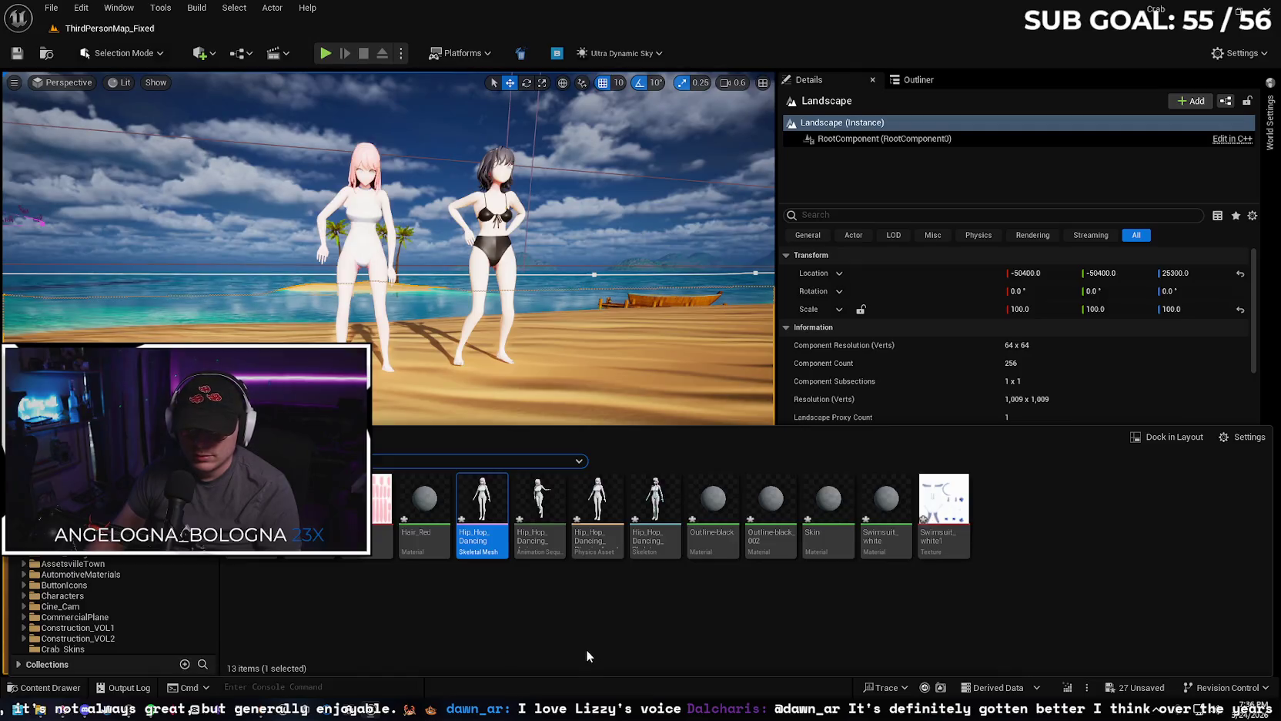
Import Idle.fbx from Downloads into AikoNew as static meshes, with Skeletal Mesh unchecked.
key(super+e)
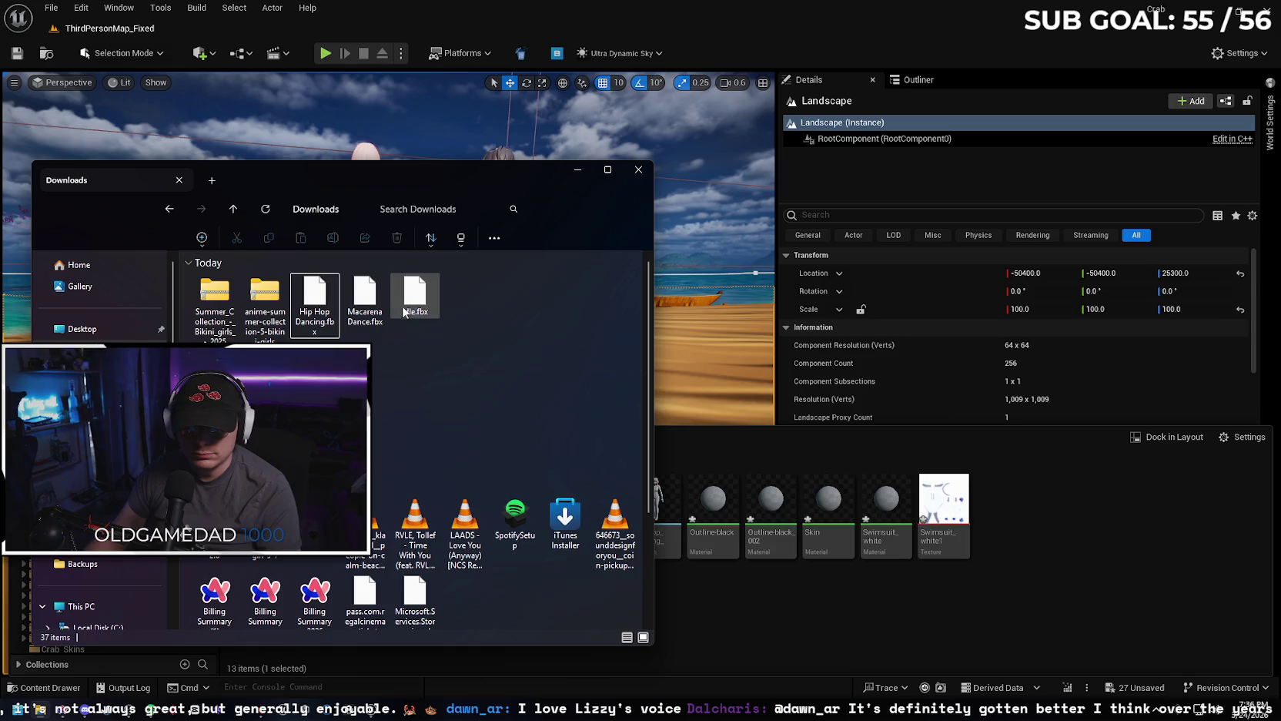
drag(414, 300, 983, 580)
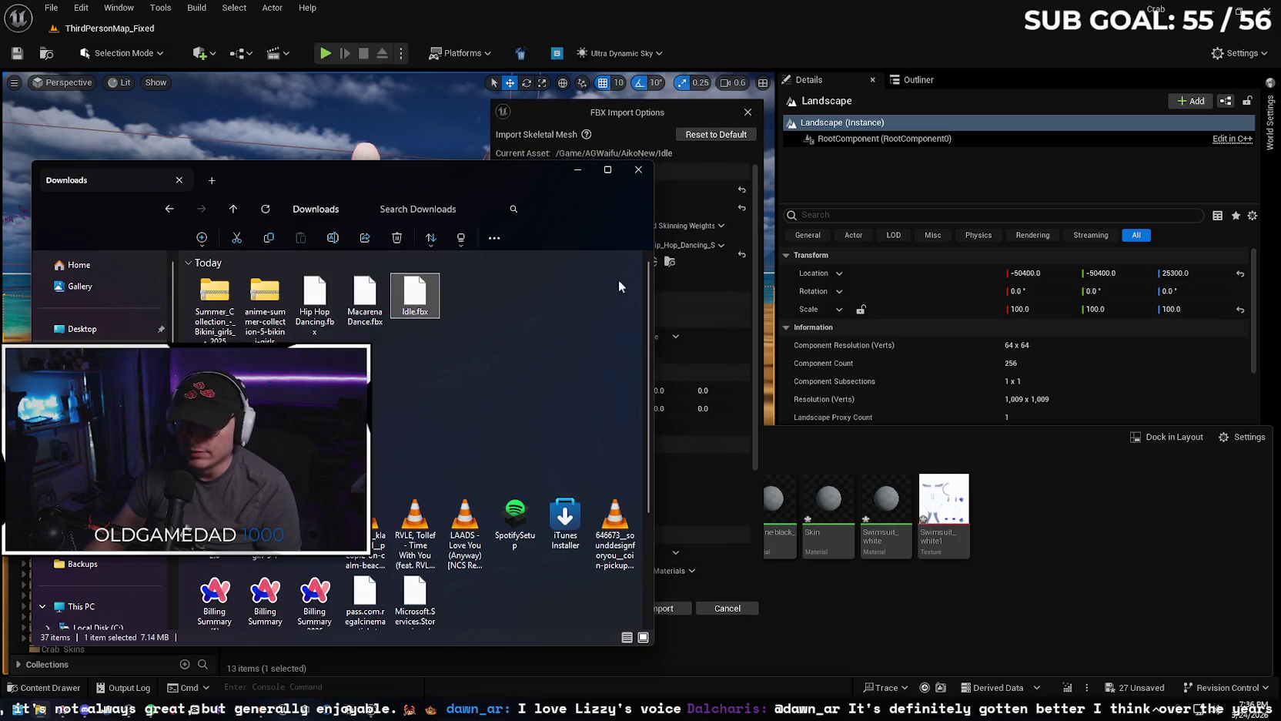
click(577, 171)
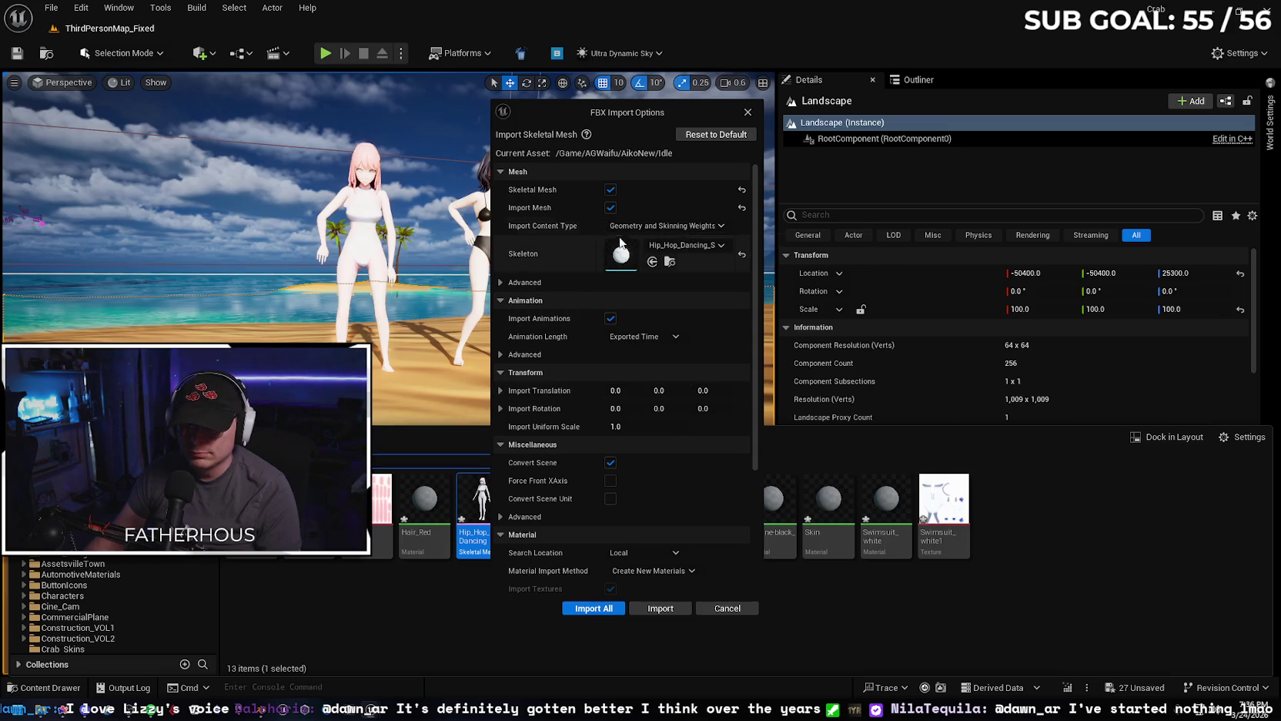
click(611, 189)
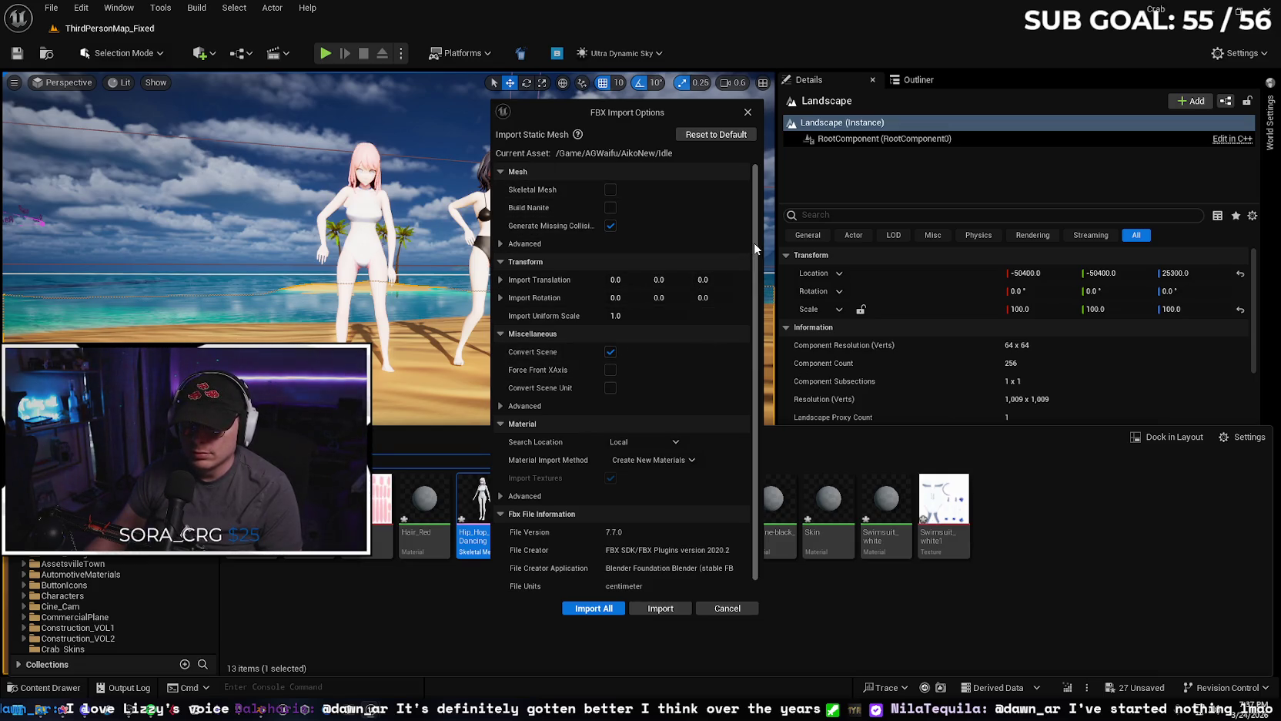
drag(753, 243, 751, 272)
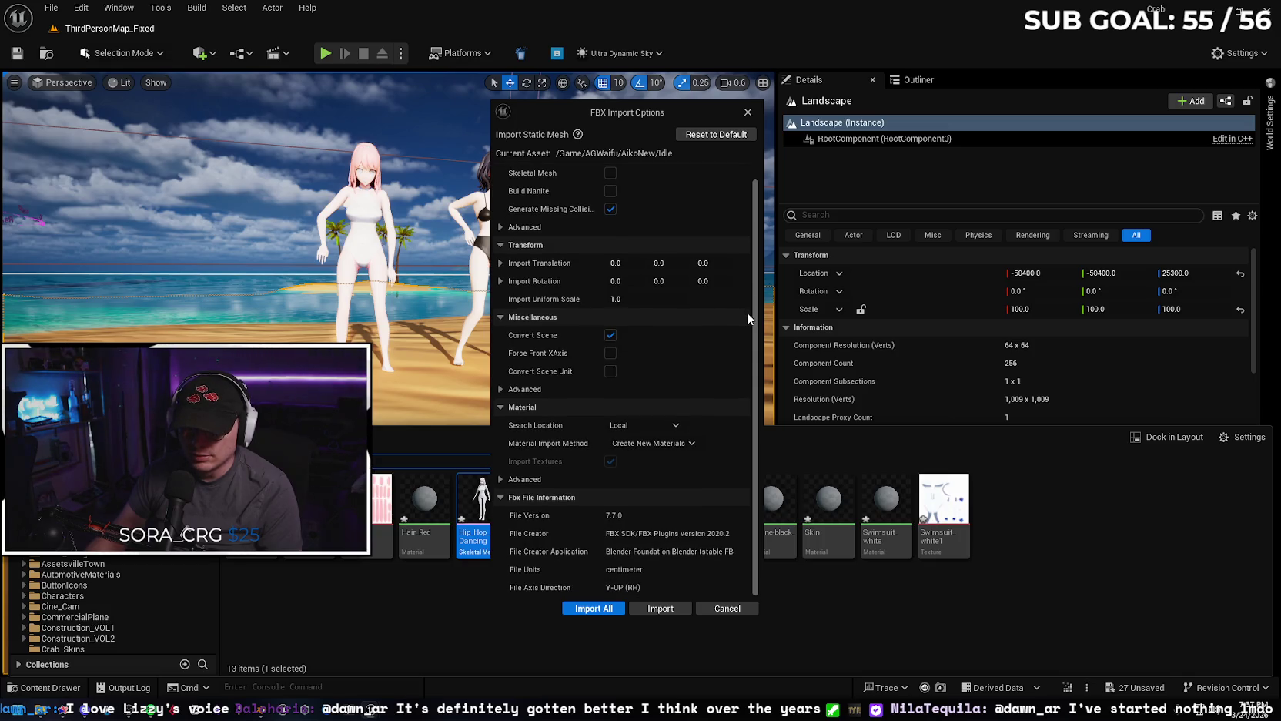
drag(751, 276, 758, 232)
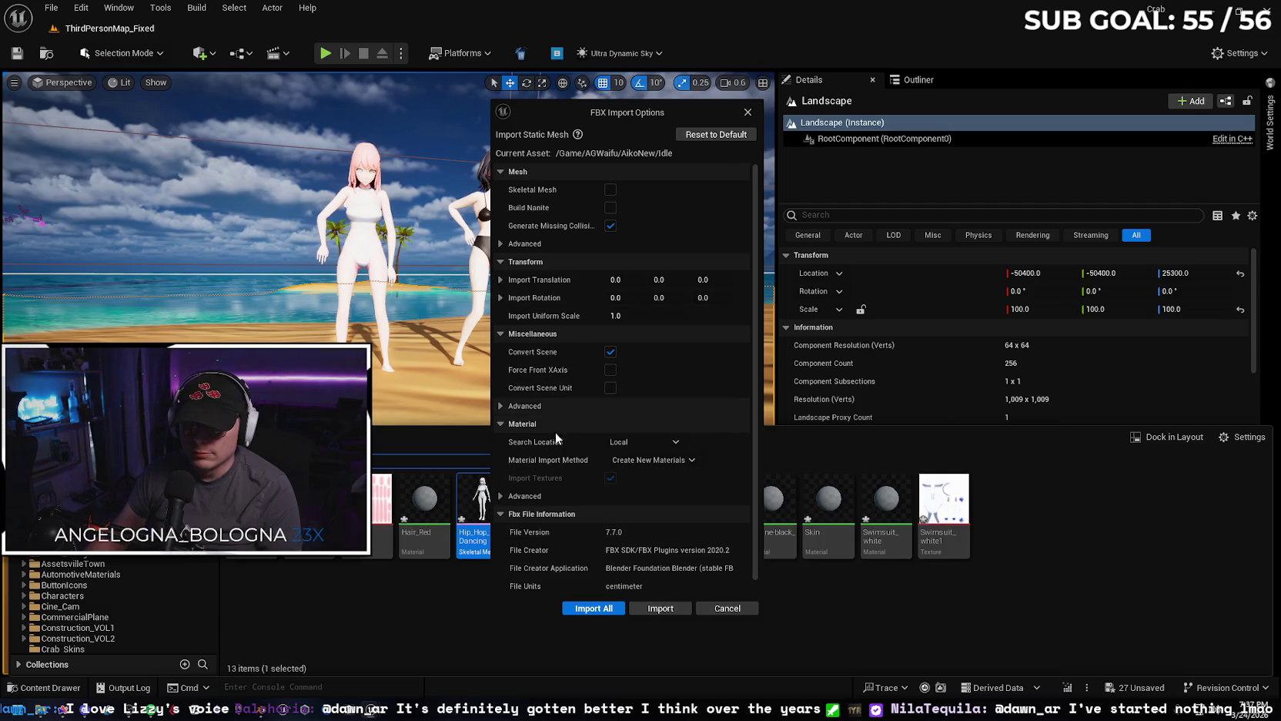
click(593, 608)
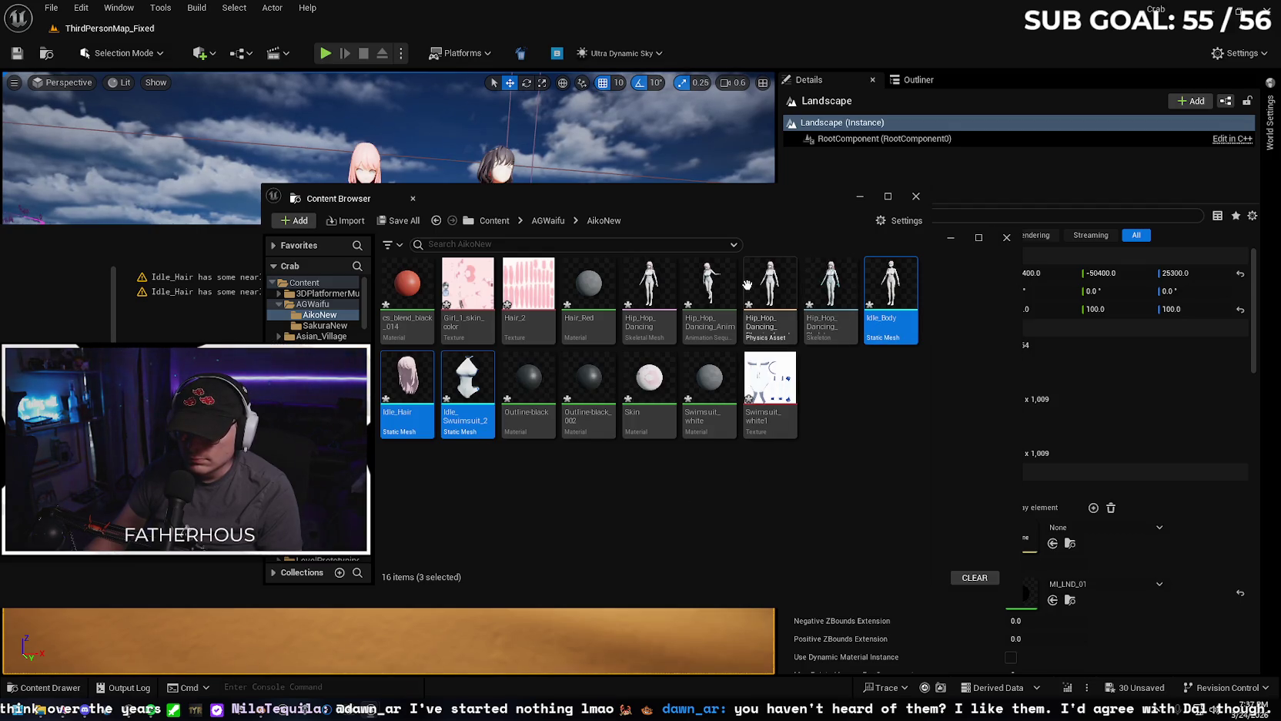
Undo the accidental deletion of the Landscape actor.
click(1009, 236)
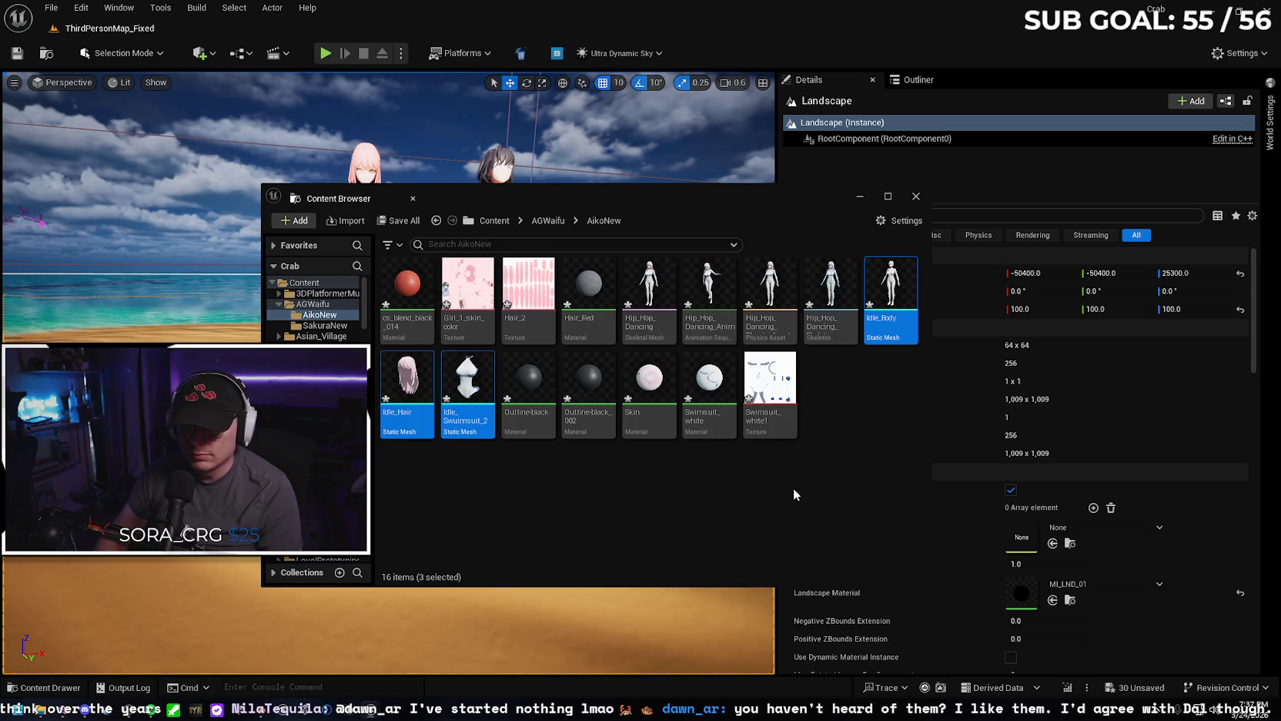
key(Delete)
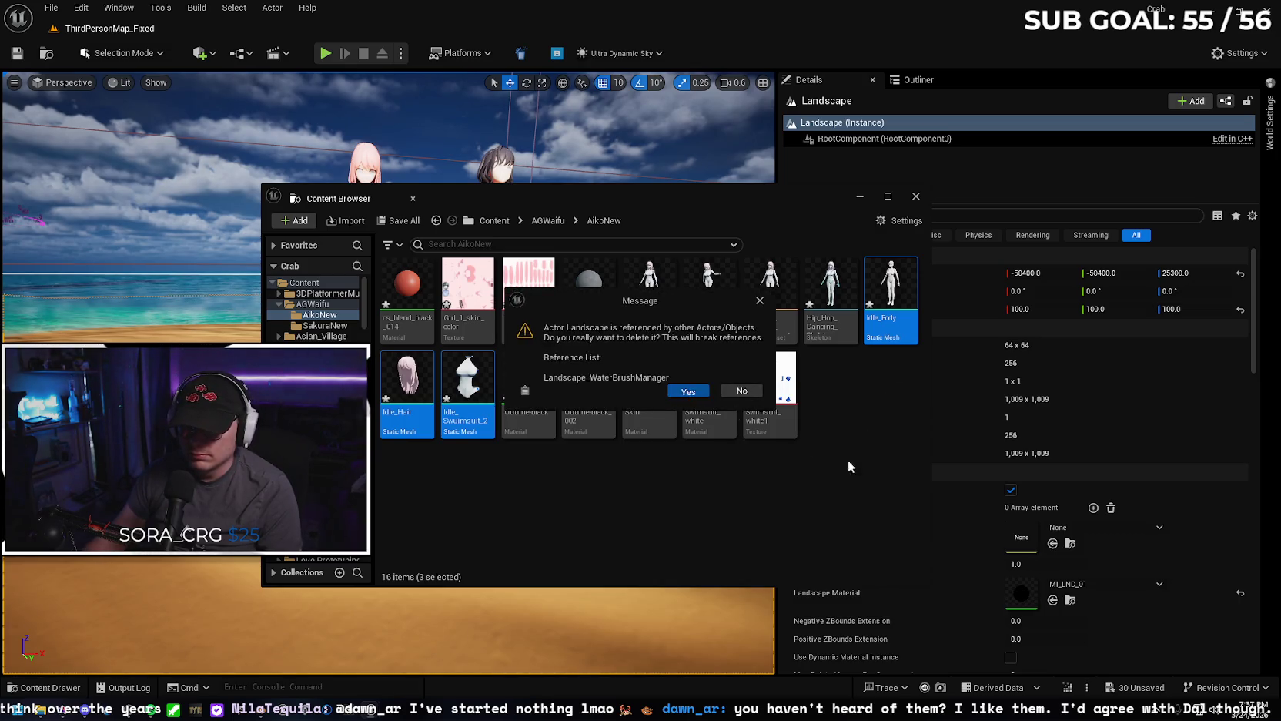
key(Return)
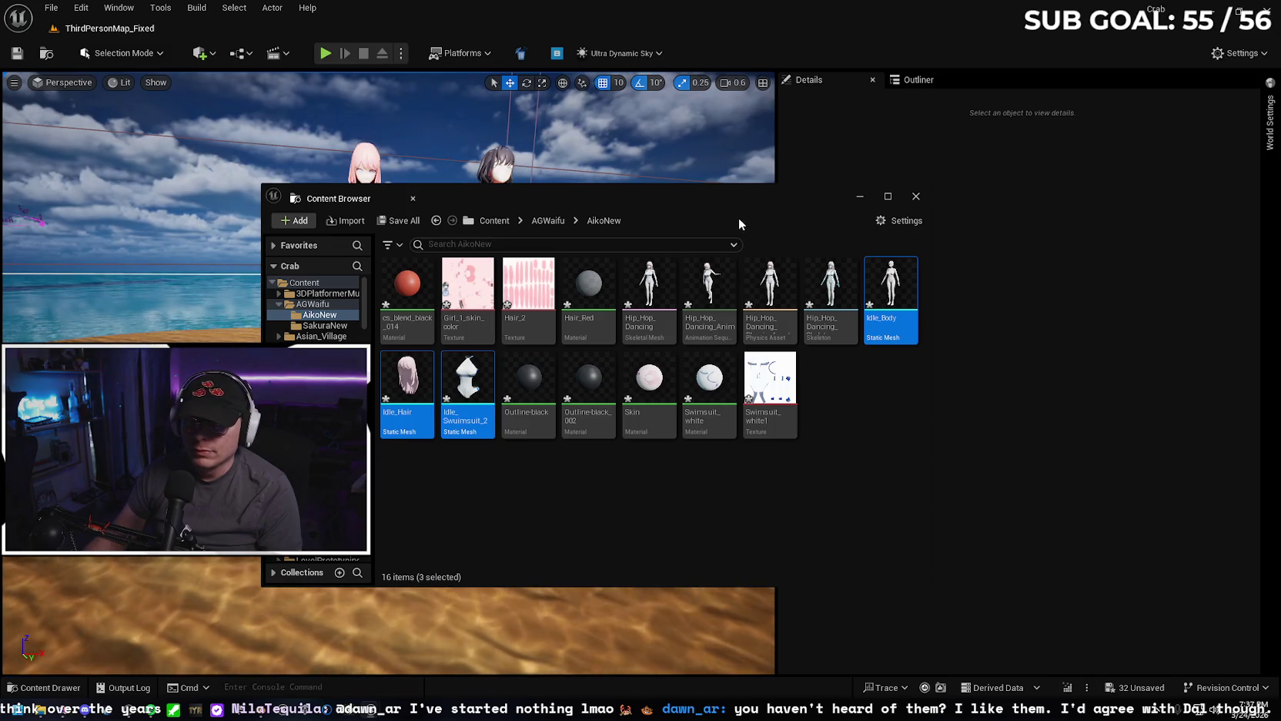
click(916, 196)
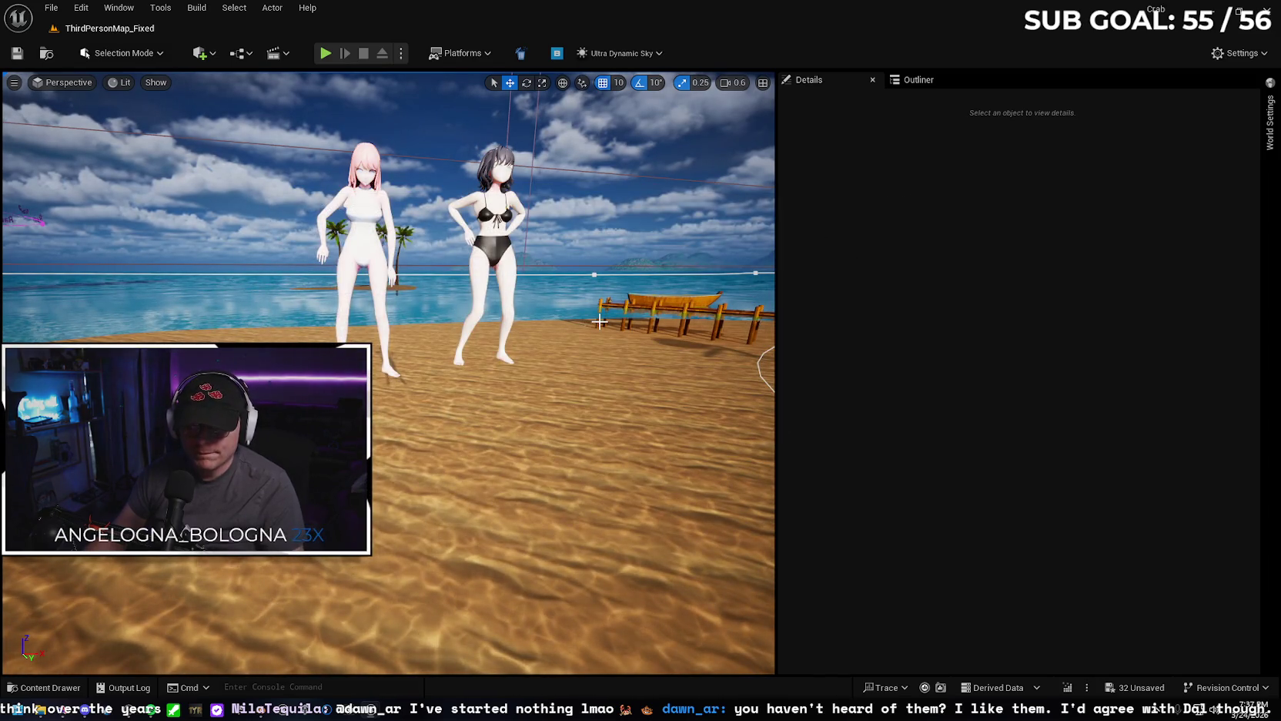
key(ctrl+z)
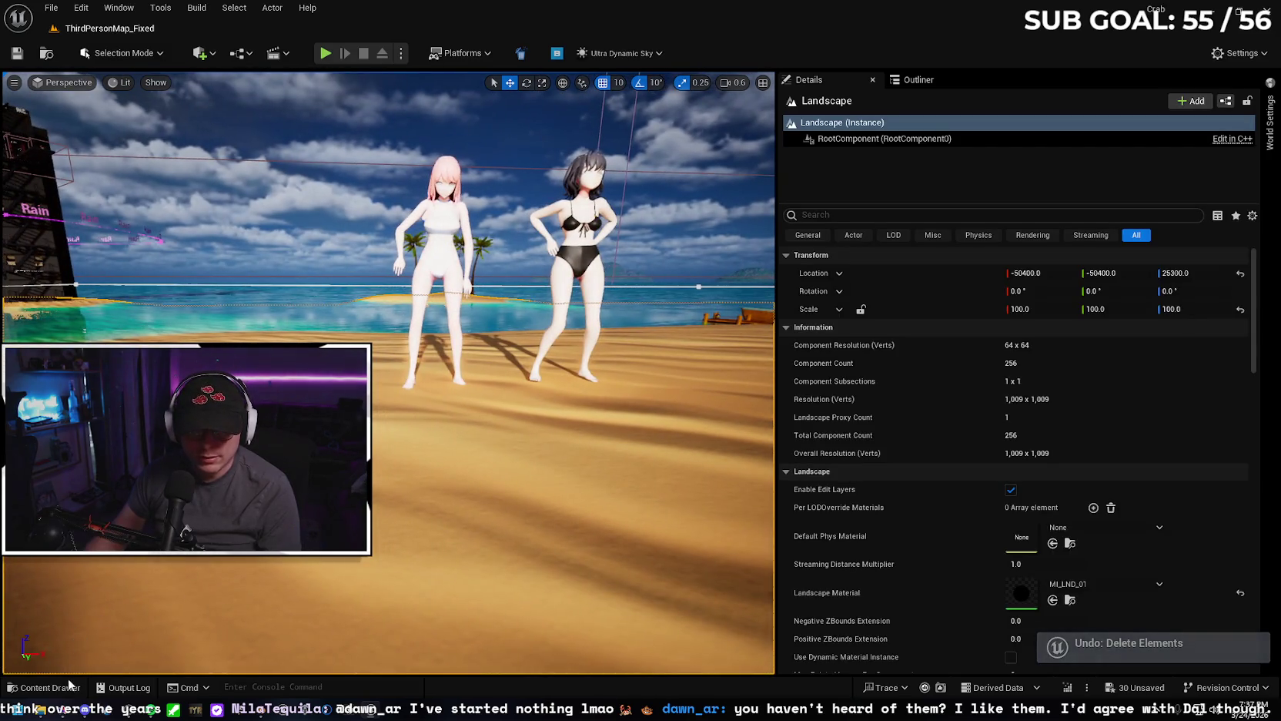
Force delete Idle_Body, Idle_Hair, Idle_Swimsuit_2, Outline-black_002 and Swimsuit_white1.
click(44, 687)
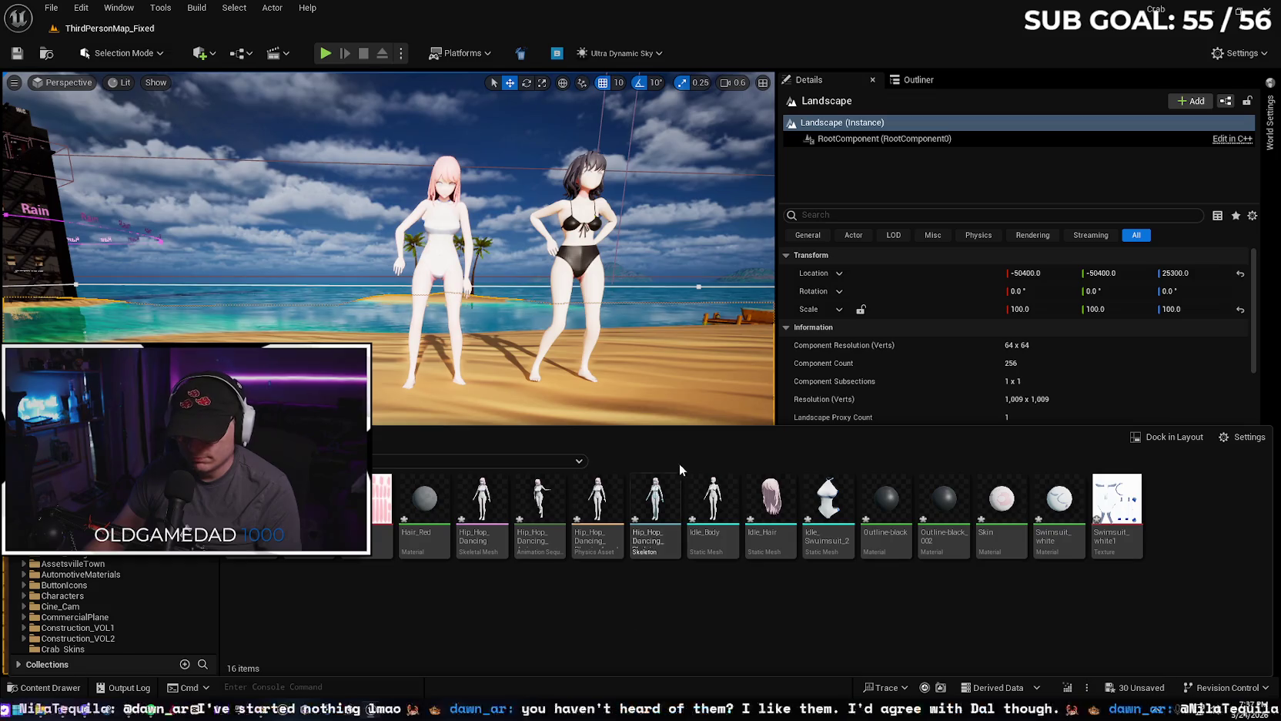
click(714, 497)
ctrl+click(770, 501)
ctrl+click(828, 501)
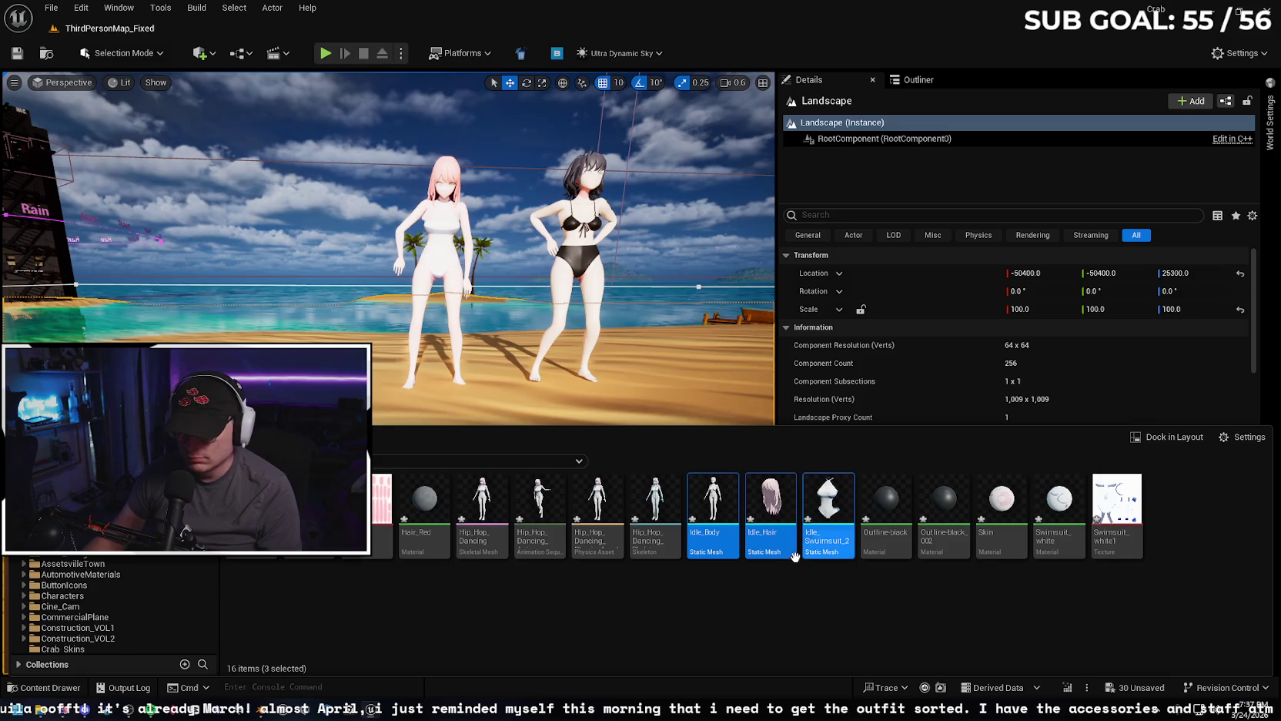
ctrl+click(932, 506)
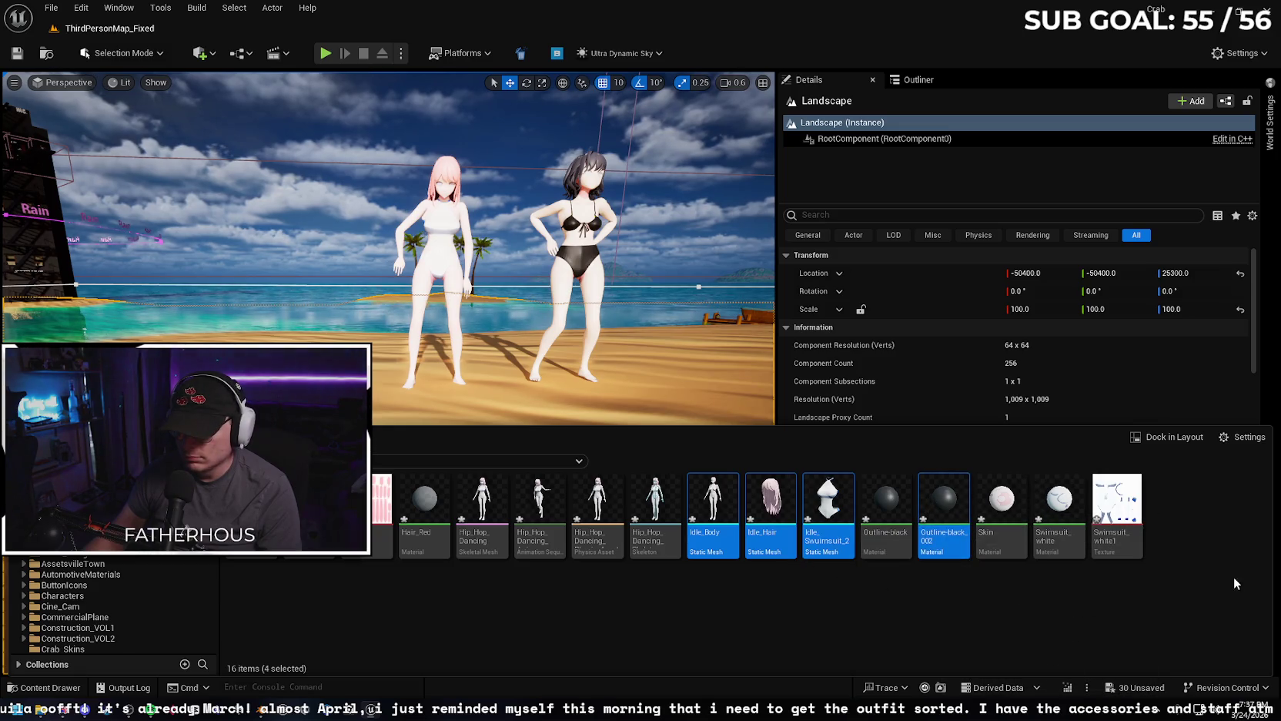
ctrl+click(1136, 525)
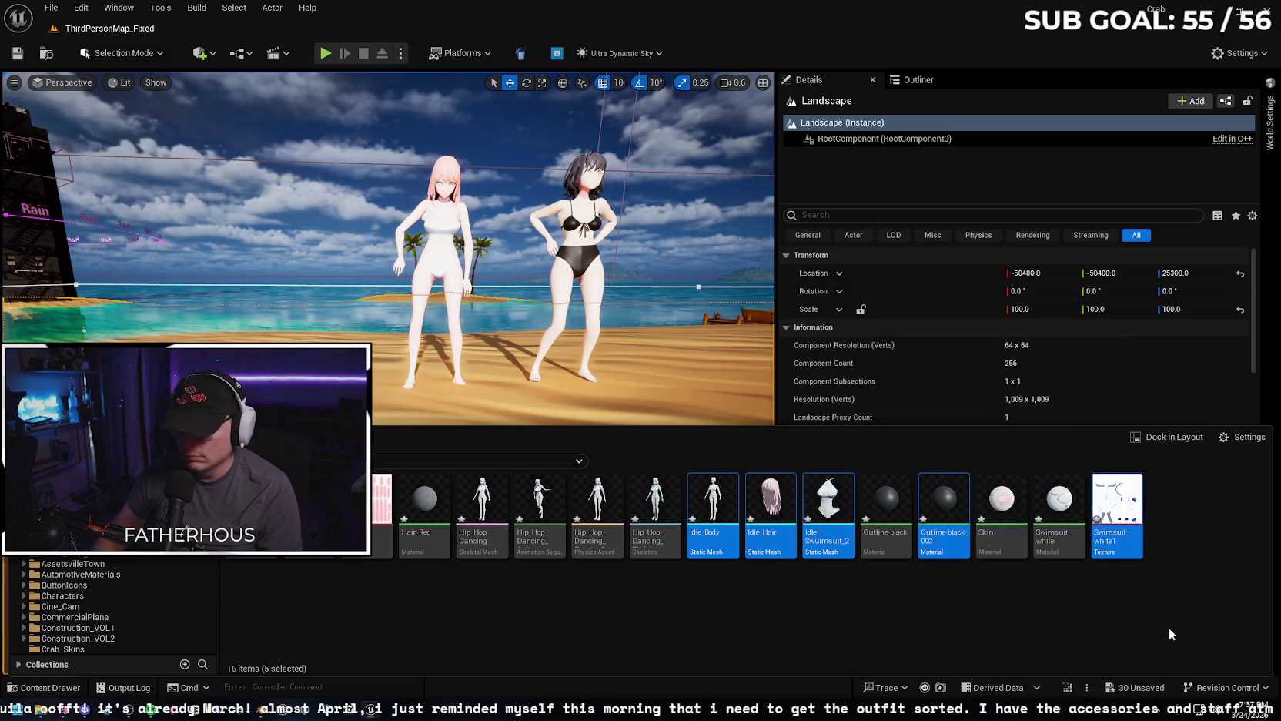
key(Delete)
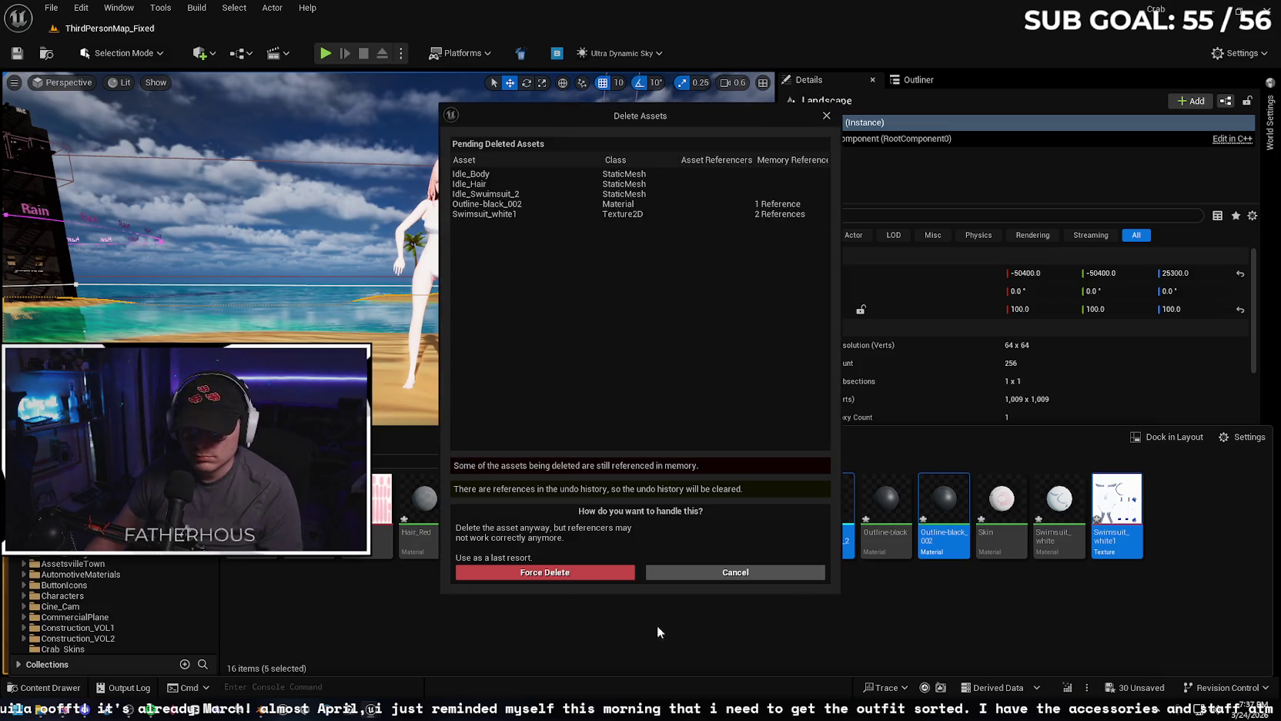
click(562, 572)
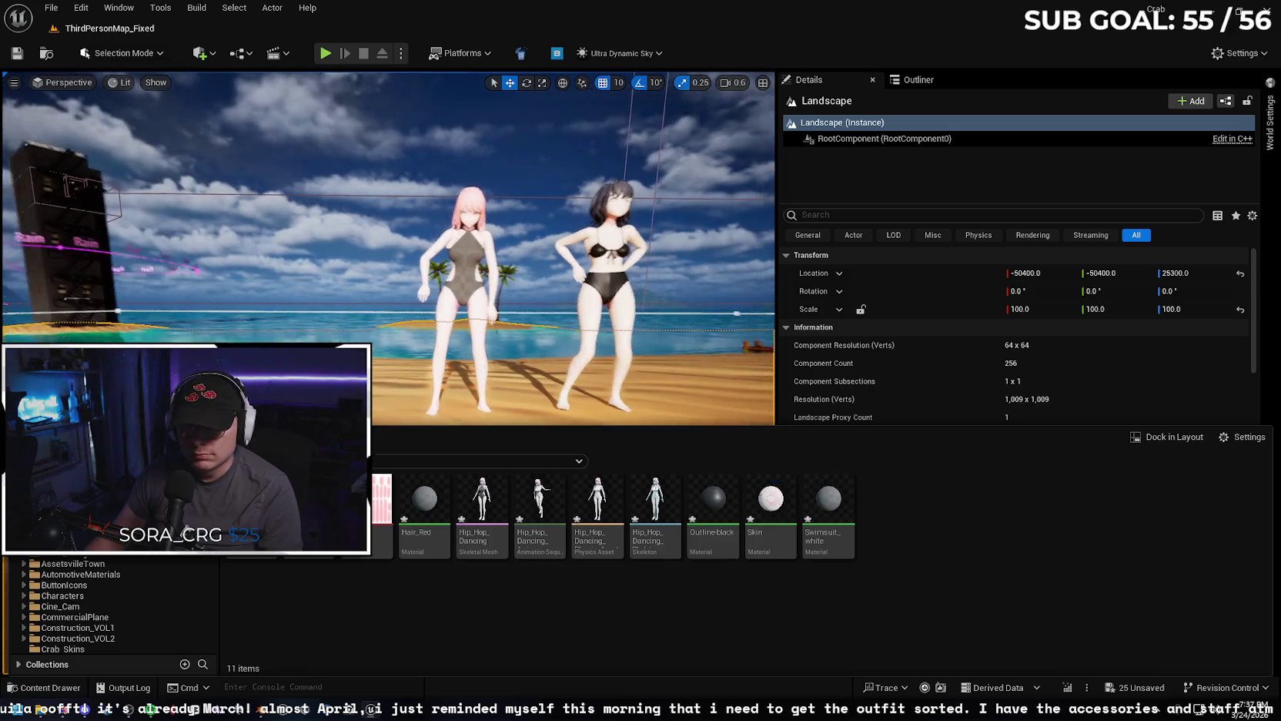
Delete the pink-haired dancer from the beach level.
scroll(542, 362, up, 2)
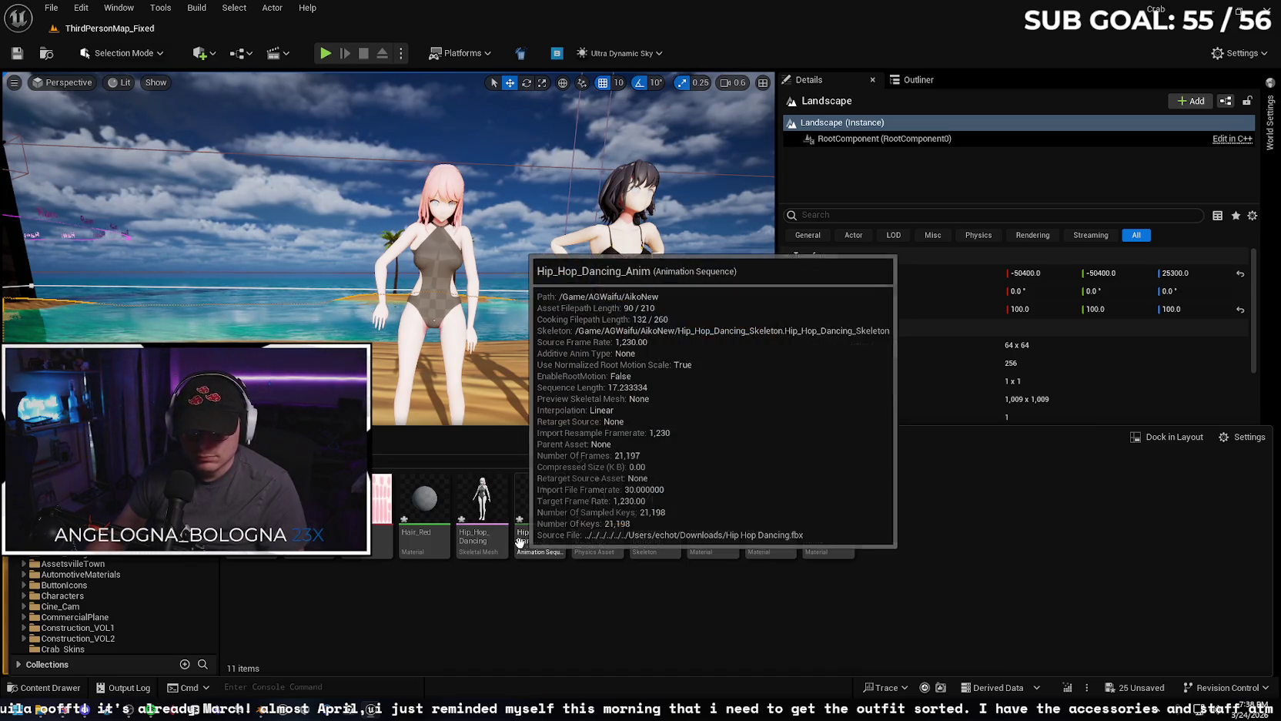
click(81, 8)
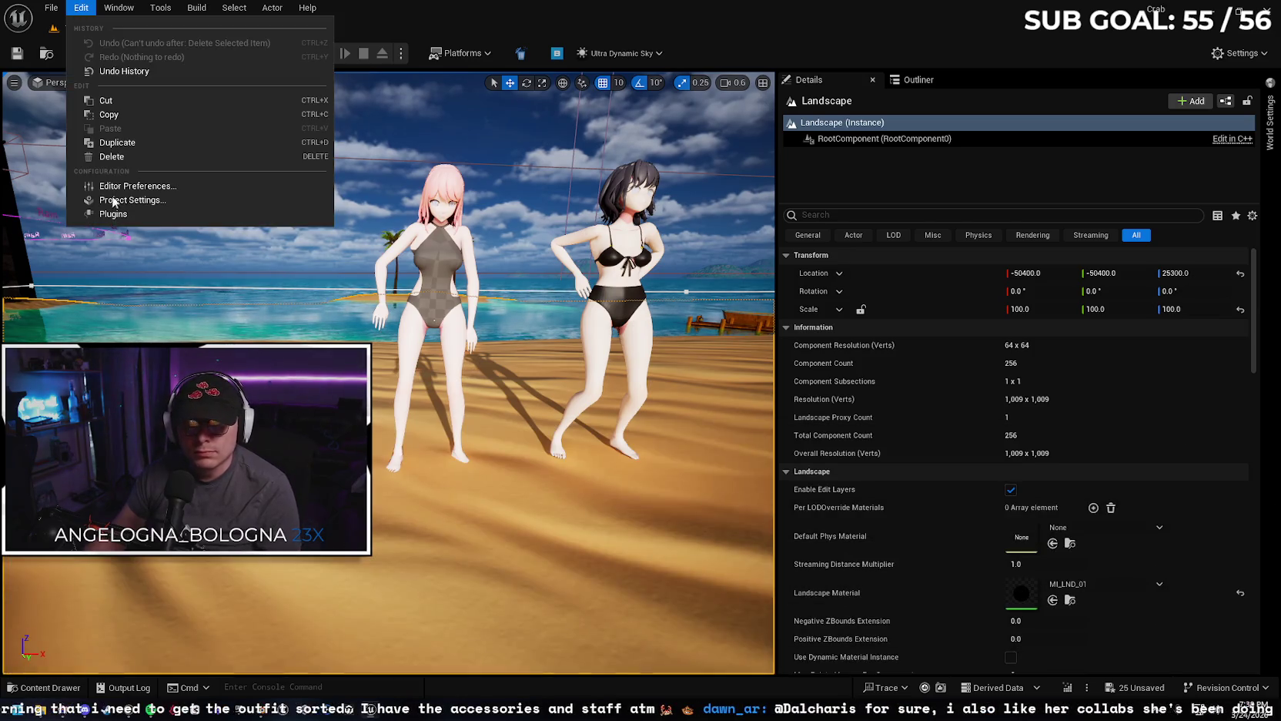
click(62, 688)
click(62, 687)
click(442, 260)
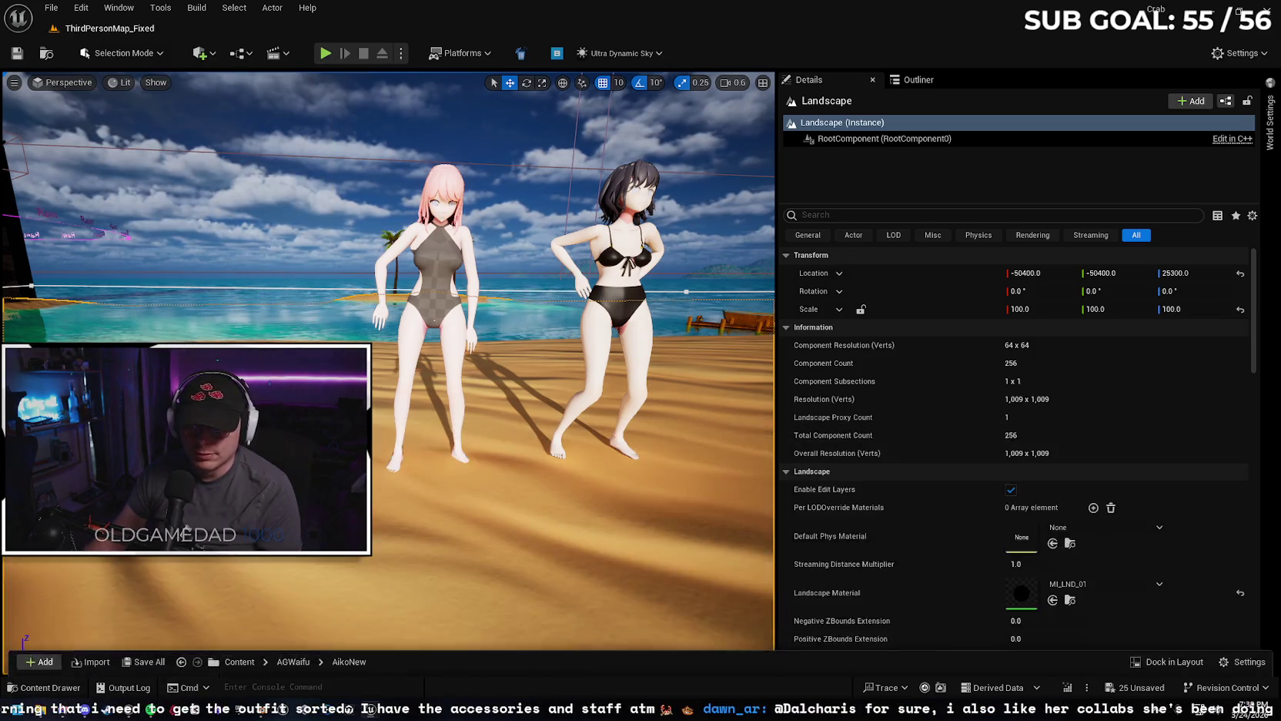
key(Delete)
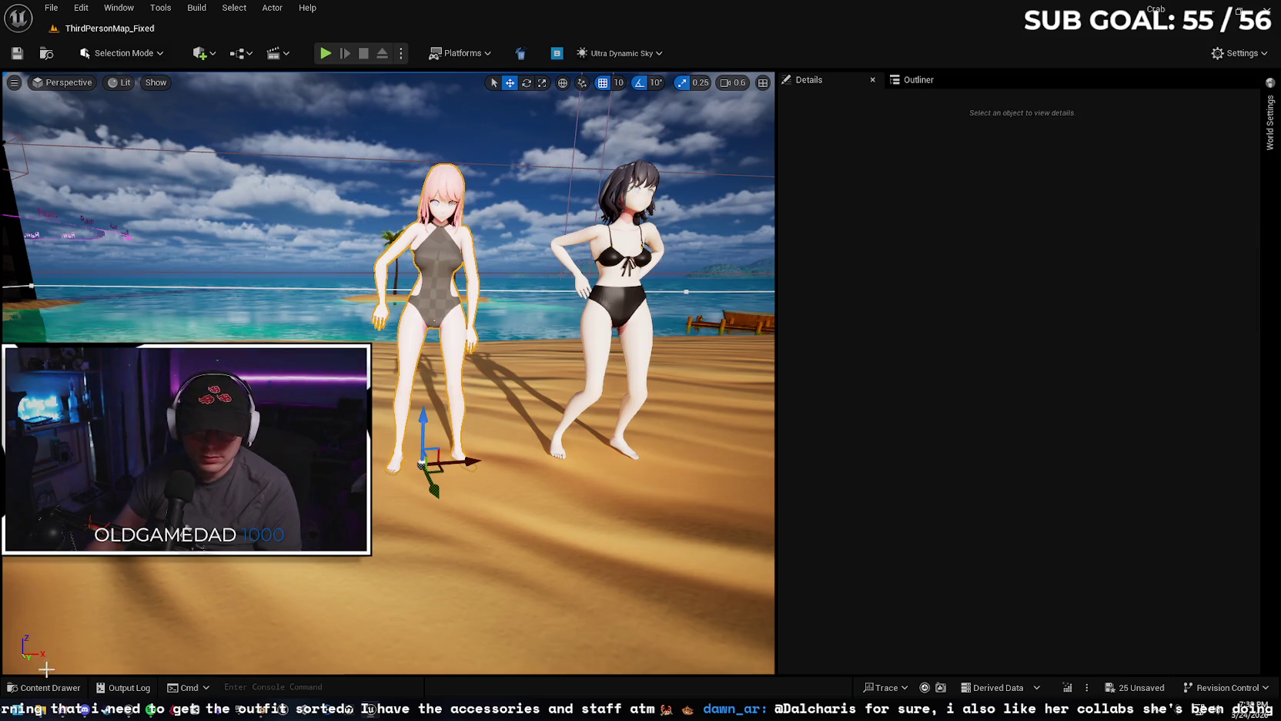
Force delete every remaining asset in the AikoNew folder.
click(43, 687)
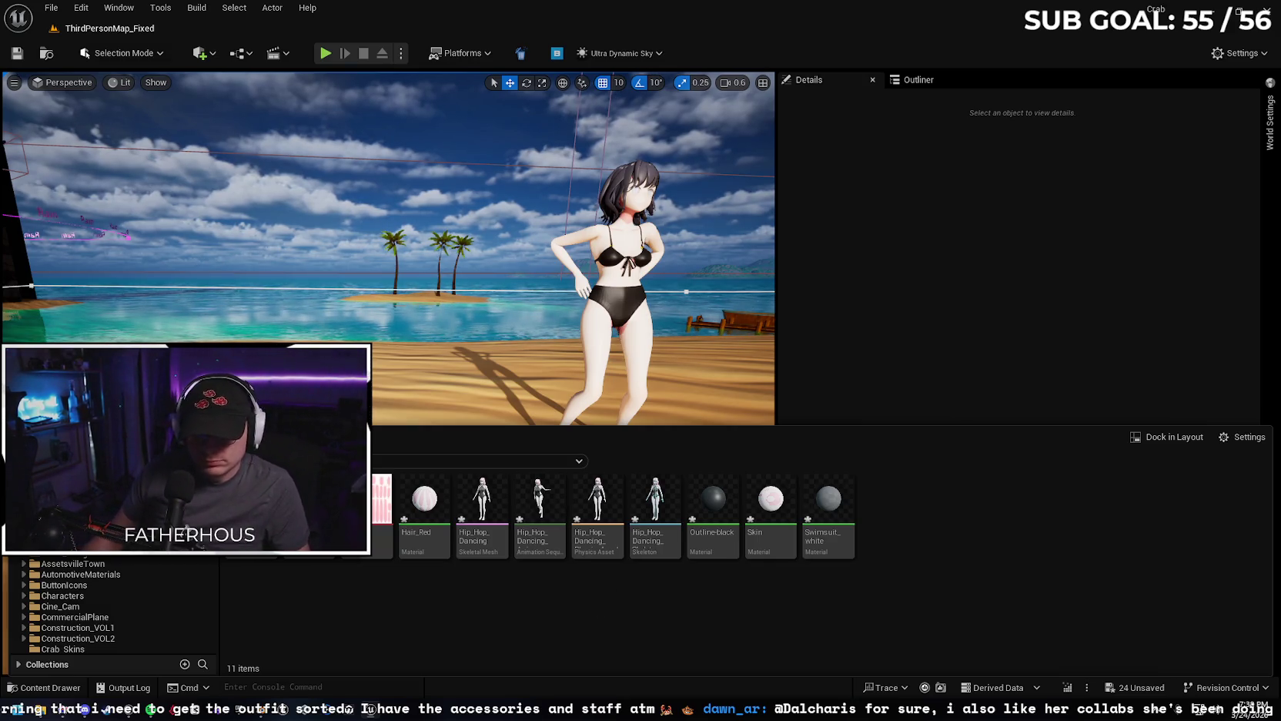
key(ctrl+a)
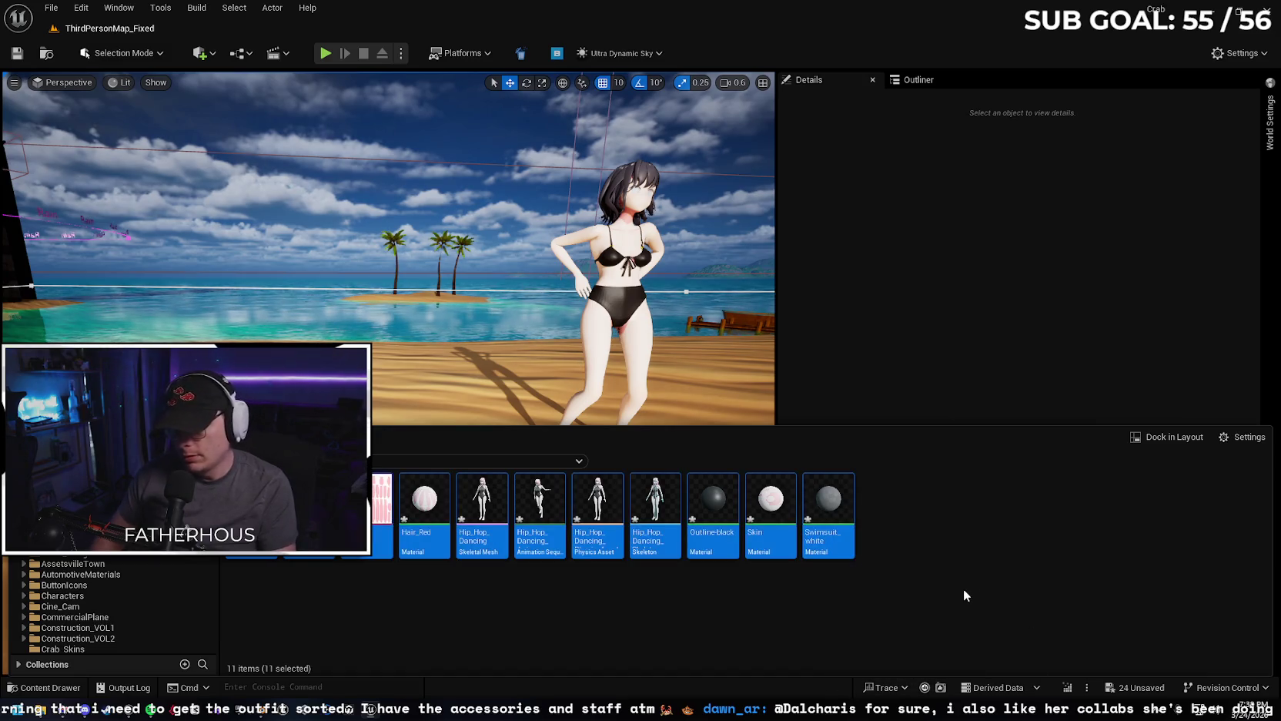
key(Delete)
click(536, 570)
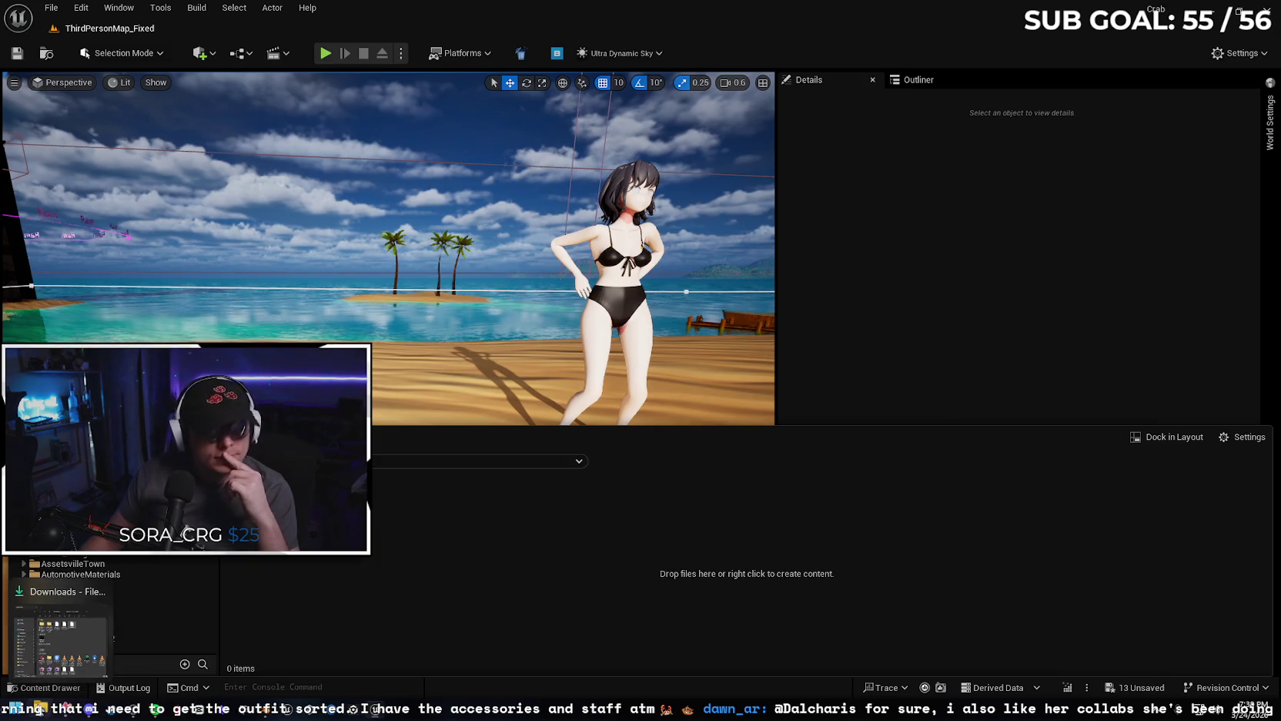
click(42, 709)
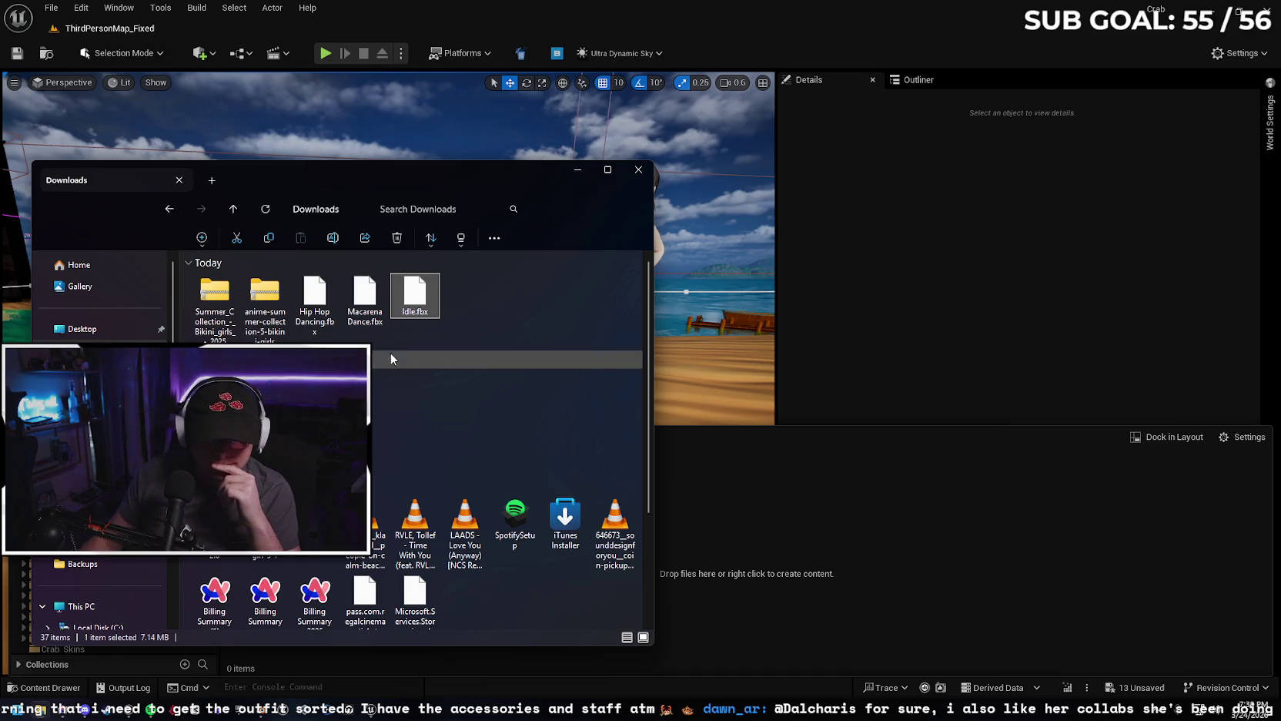
Import Idle.fbx into AikoNew as a skeletal mesh with animation, then save everything.
drag(414, 302, 727, 526)
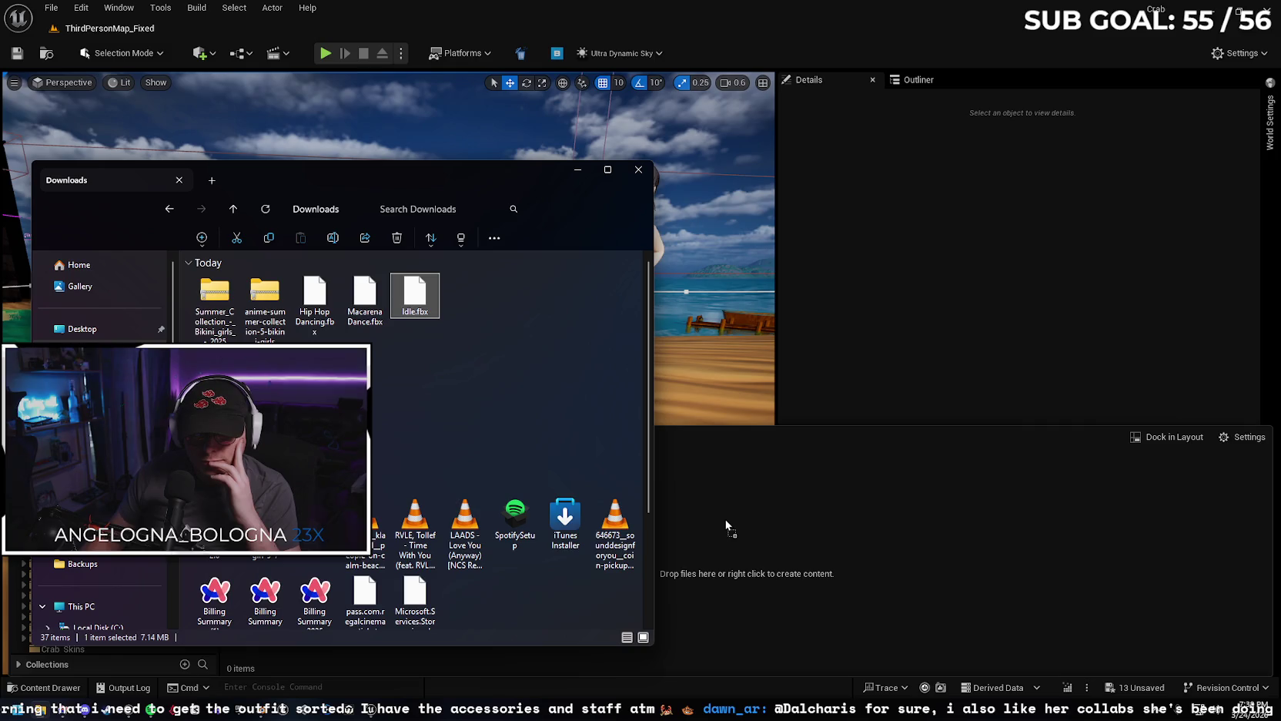
click(573, 173)
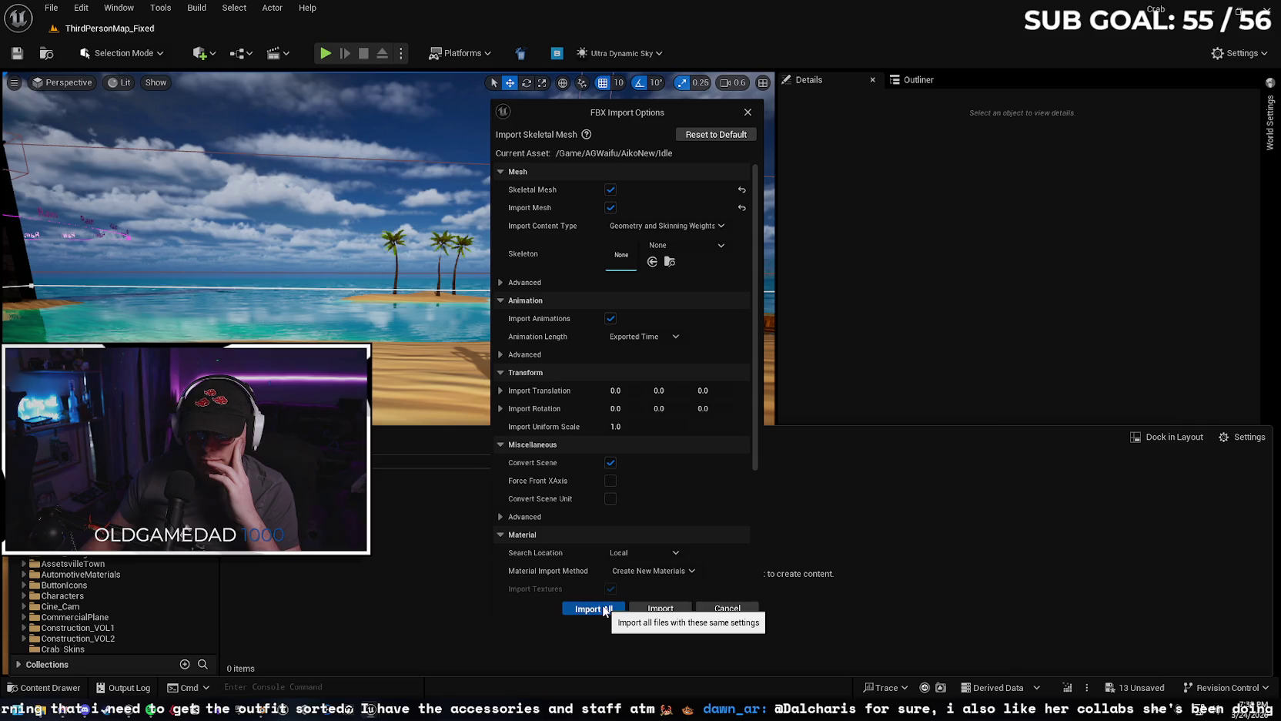
click(595, 608)
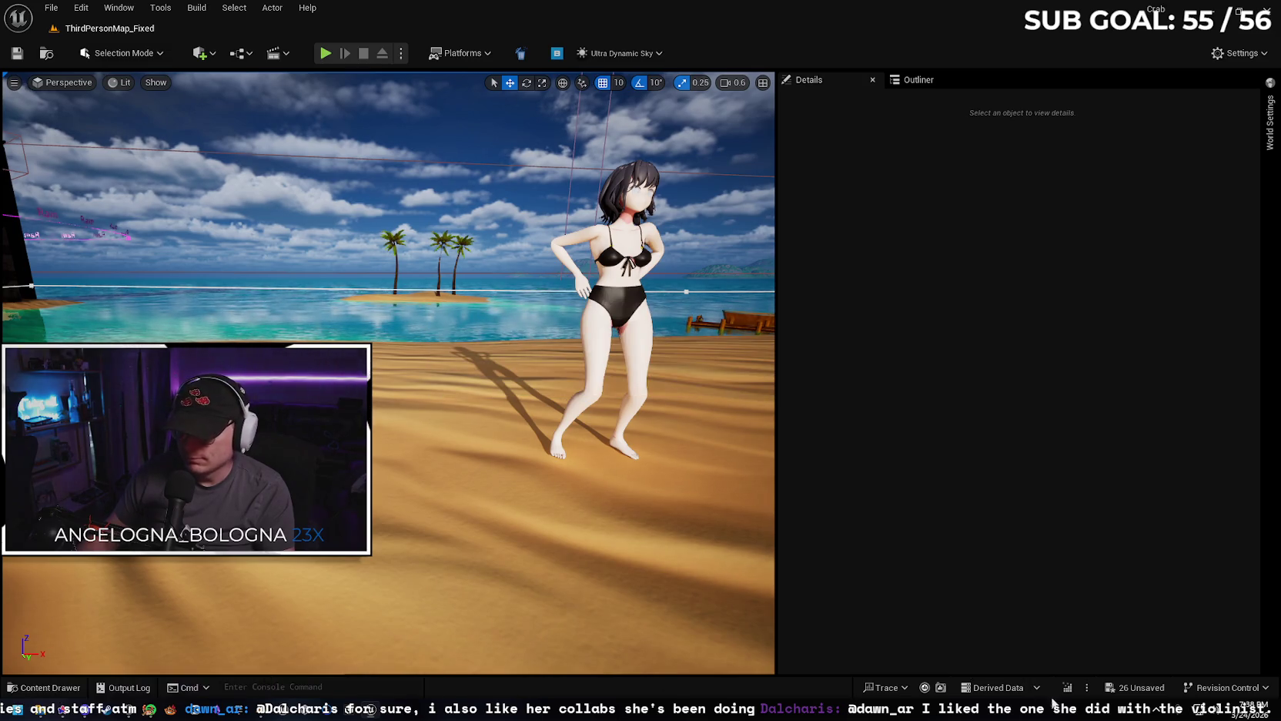
click(1136, 688)
Confirm saving the Idle assets and place the Idle skeletal mesh on the beach.
click(747, 506)
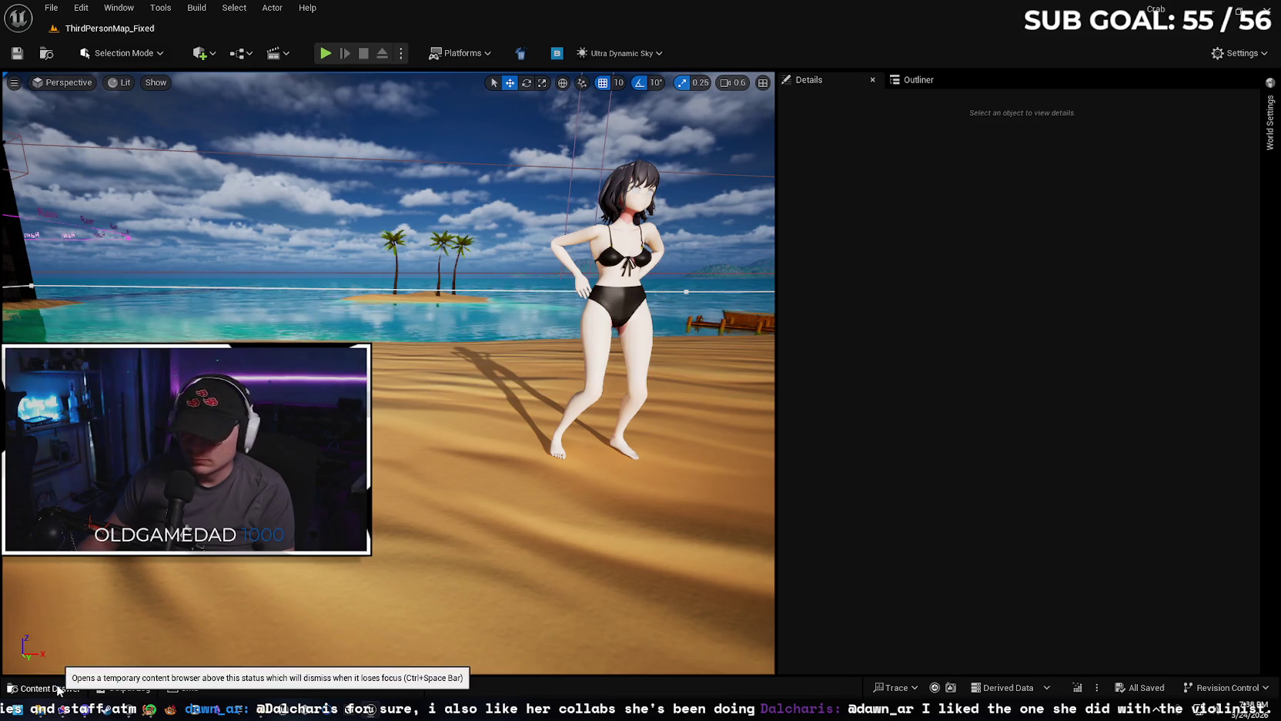
click(78, 681)
click(594, 643)
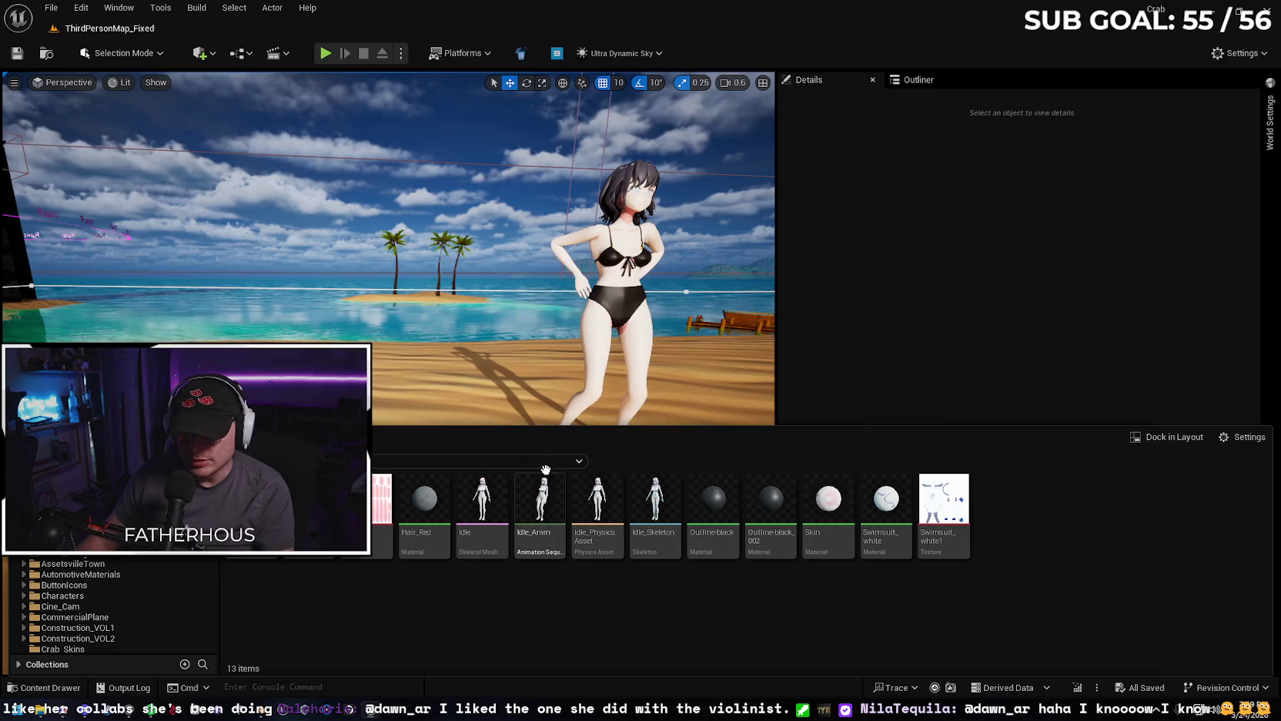
drag(482, 500, 432, 471)
Set the character to Use Animation Asset with Idle_Anim, then test-play the level.
click(1045, 347)
click(1049, 373)
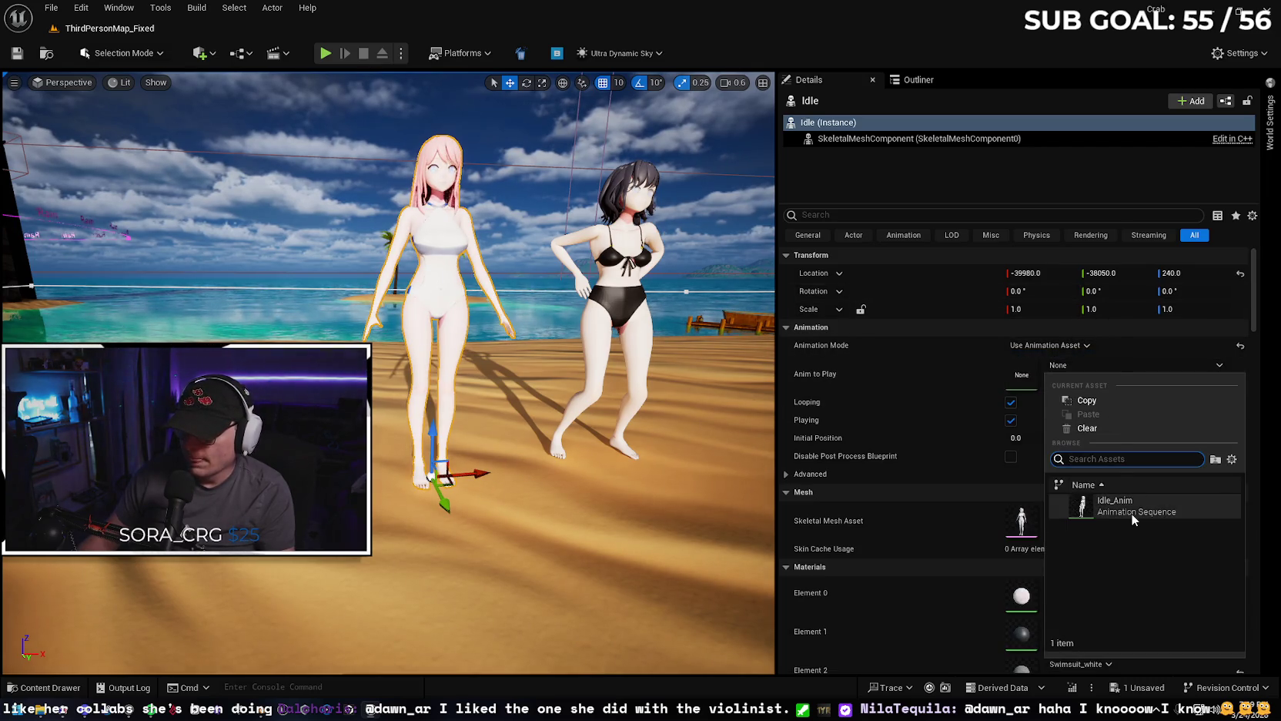
click(1132, 513)
right_click(564, 617)
key(Escape)
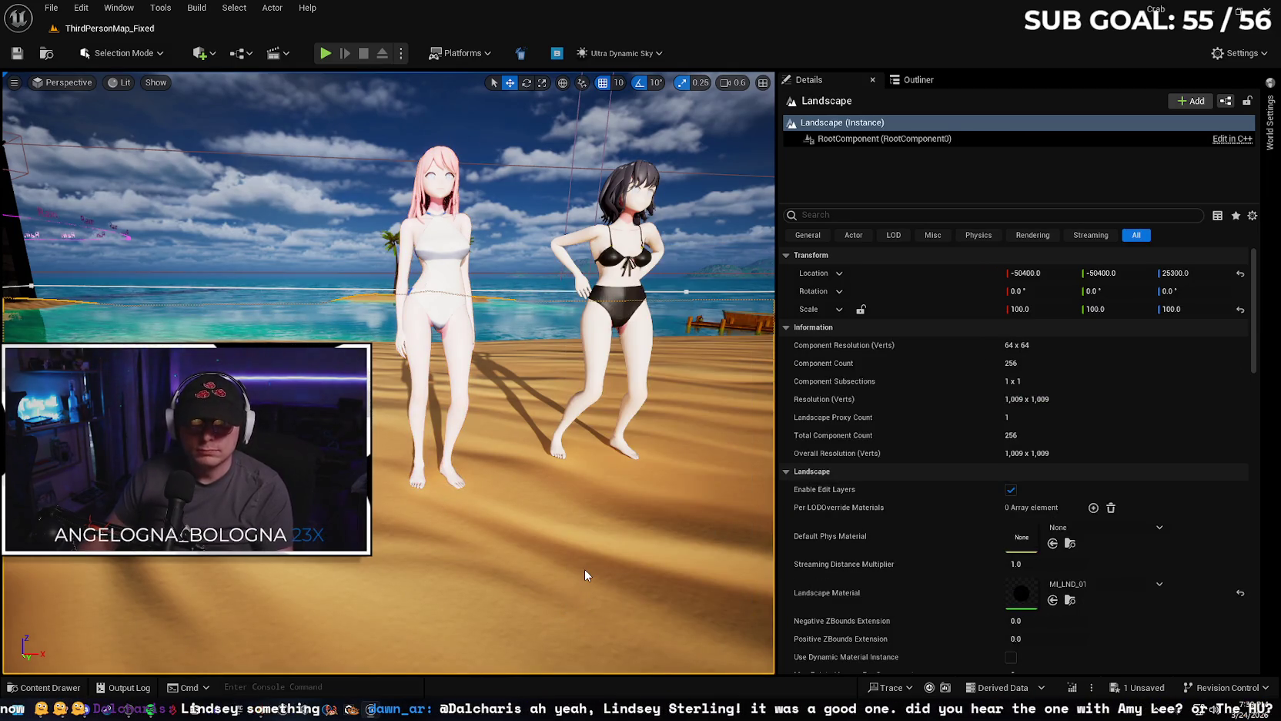
key(alt+p)
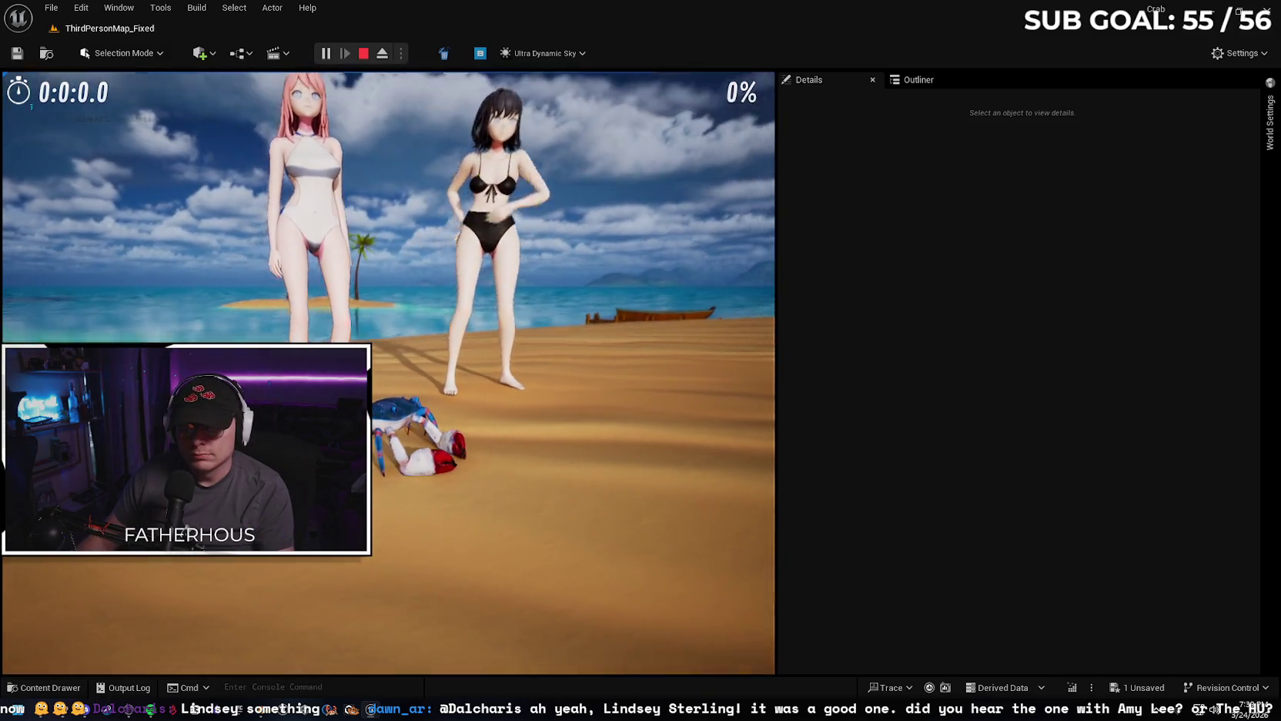
key(Escape)
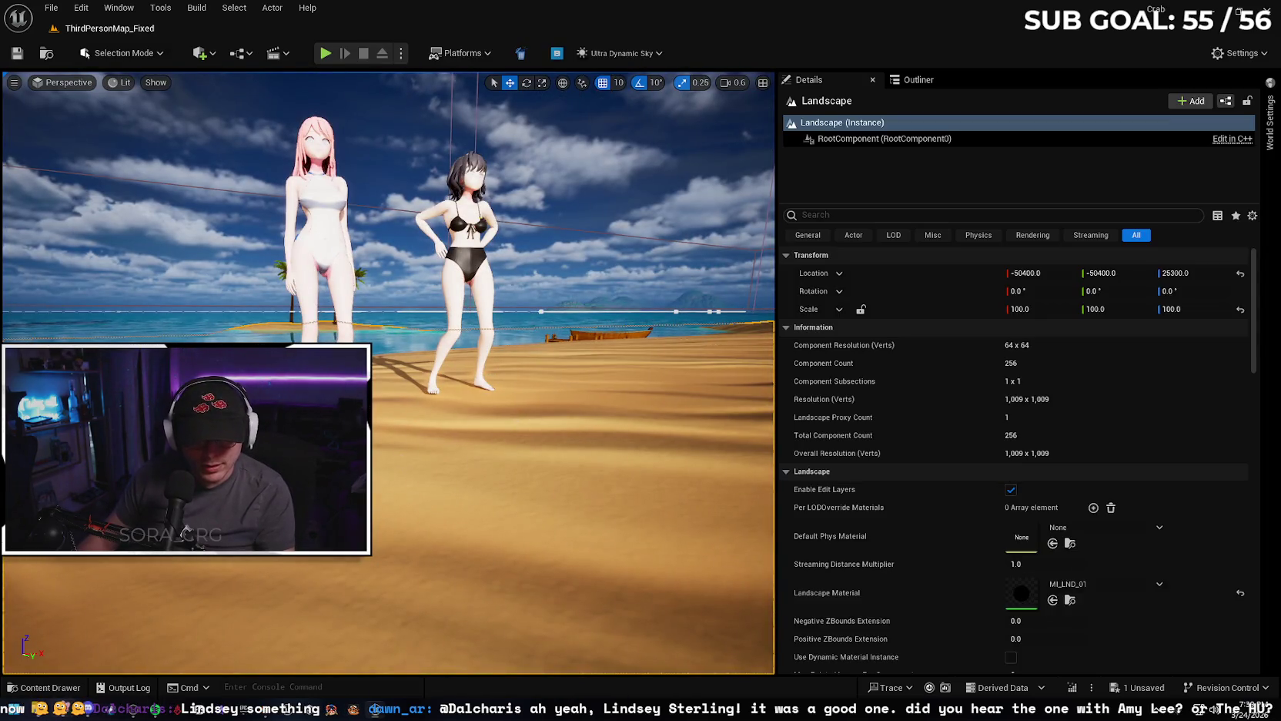
click(46, 710)
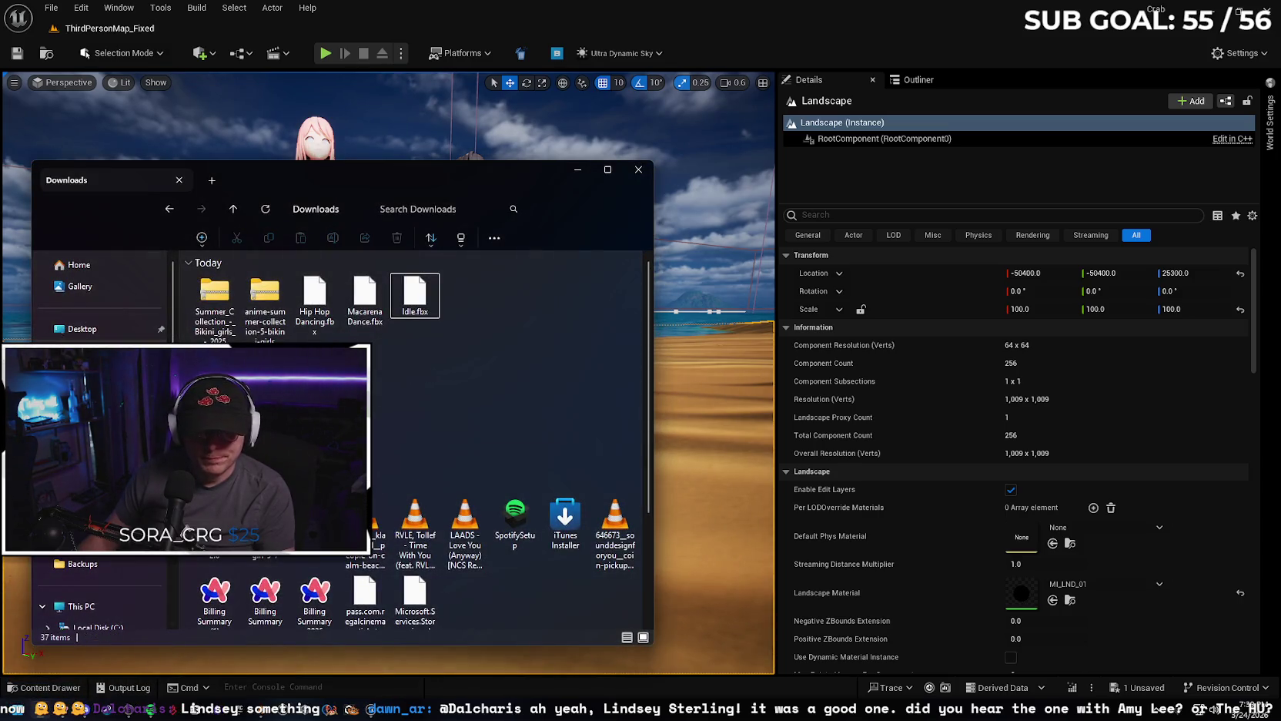
Open Hana_v2.blend from Moonside/Waifus/3 - Hana, then return to Unreal's content browser.
click(85, 416)
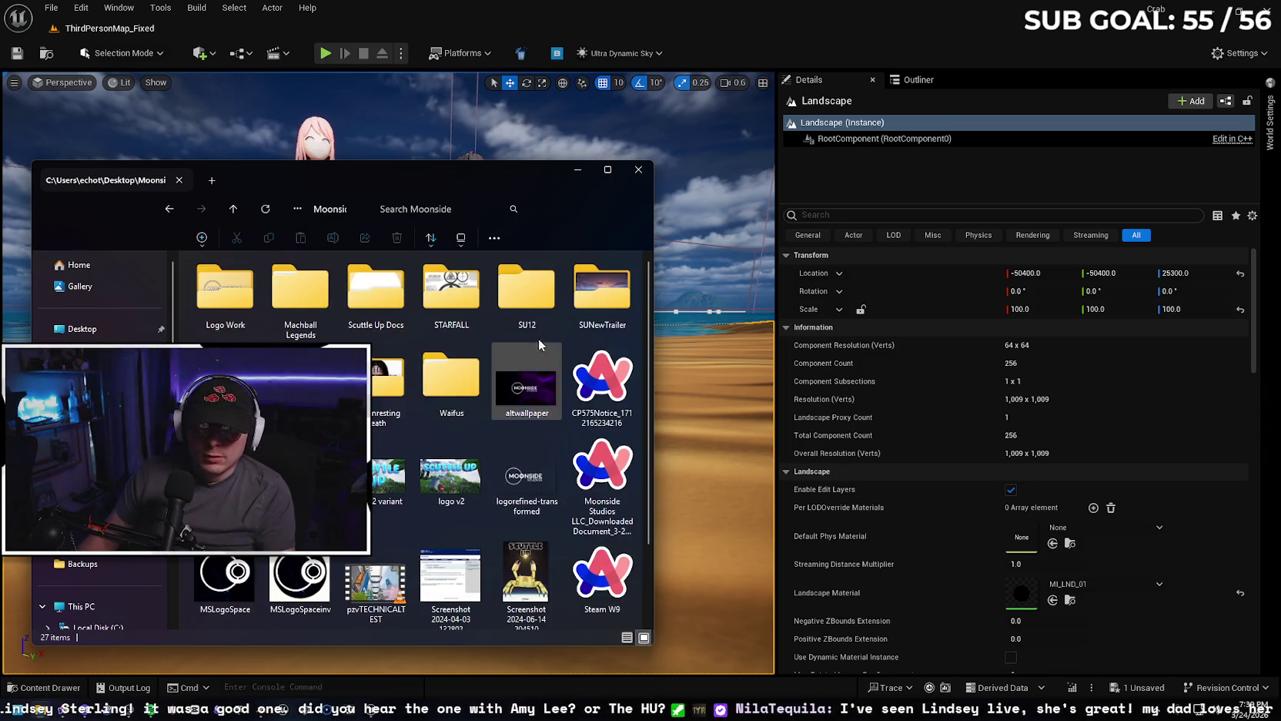
double_click(452, 379)
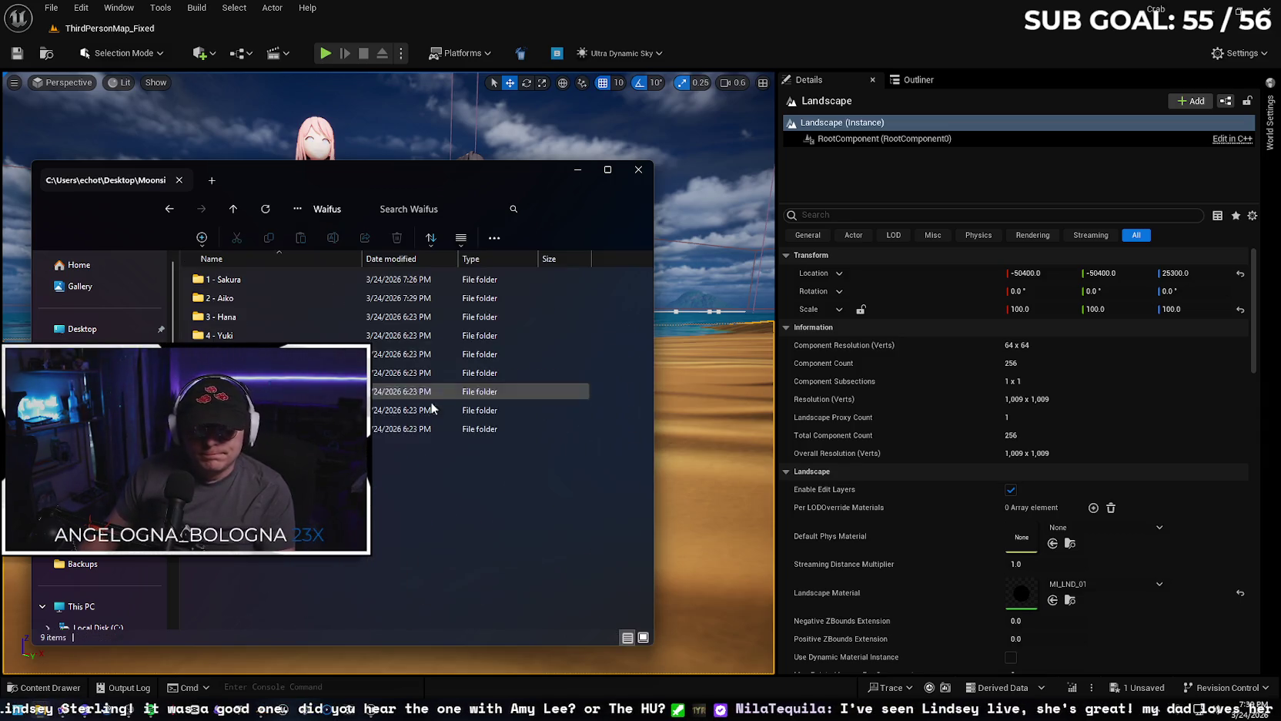
double_click(273, 316)
click(273, 315)
double_click(273, 316)
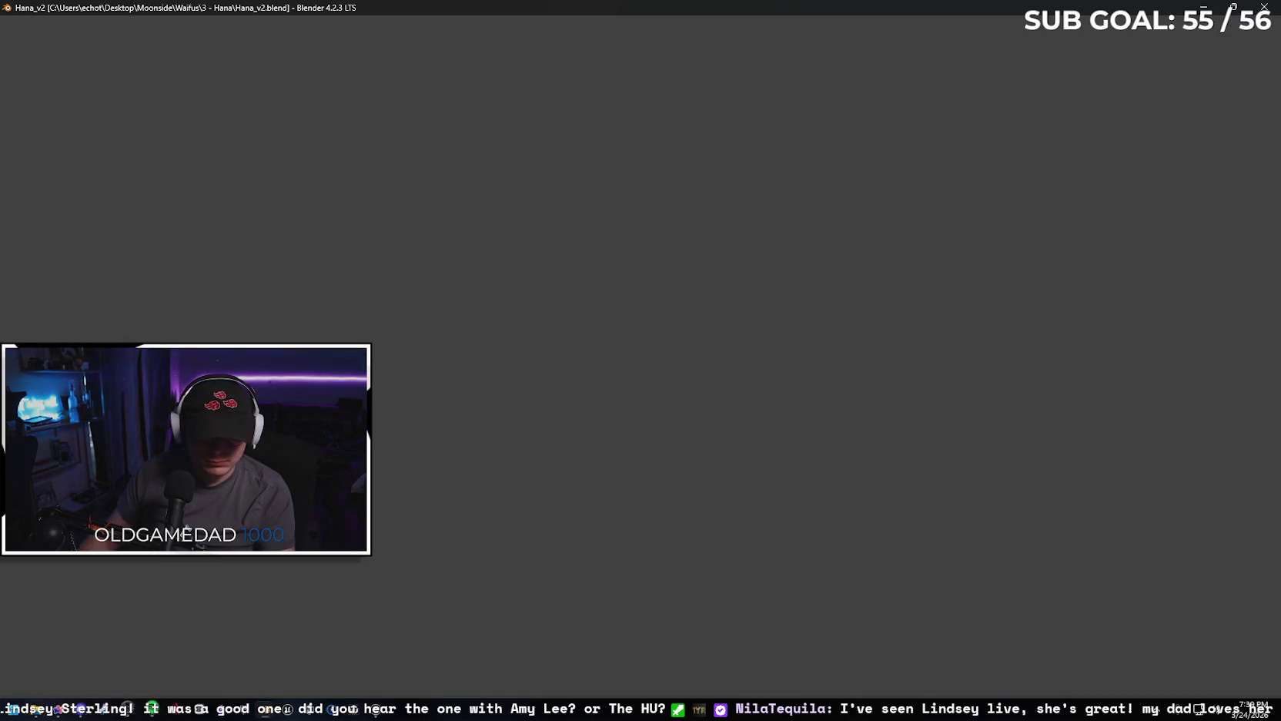
click(60, 693)
click(51, 688)
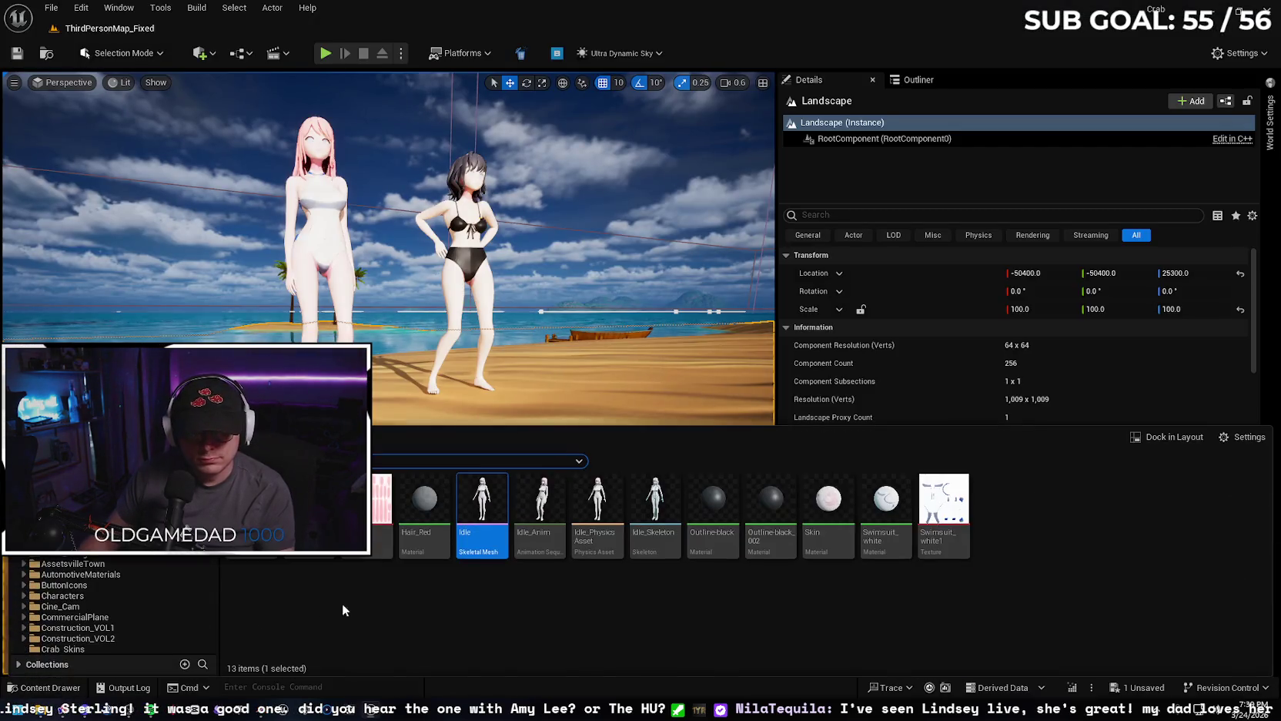
Create a HanaNew content folder and close Aiko_v2 in Blender without saving.
right_click(353, 613)
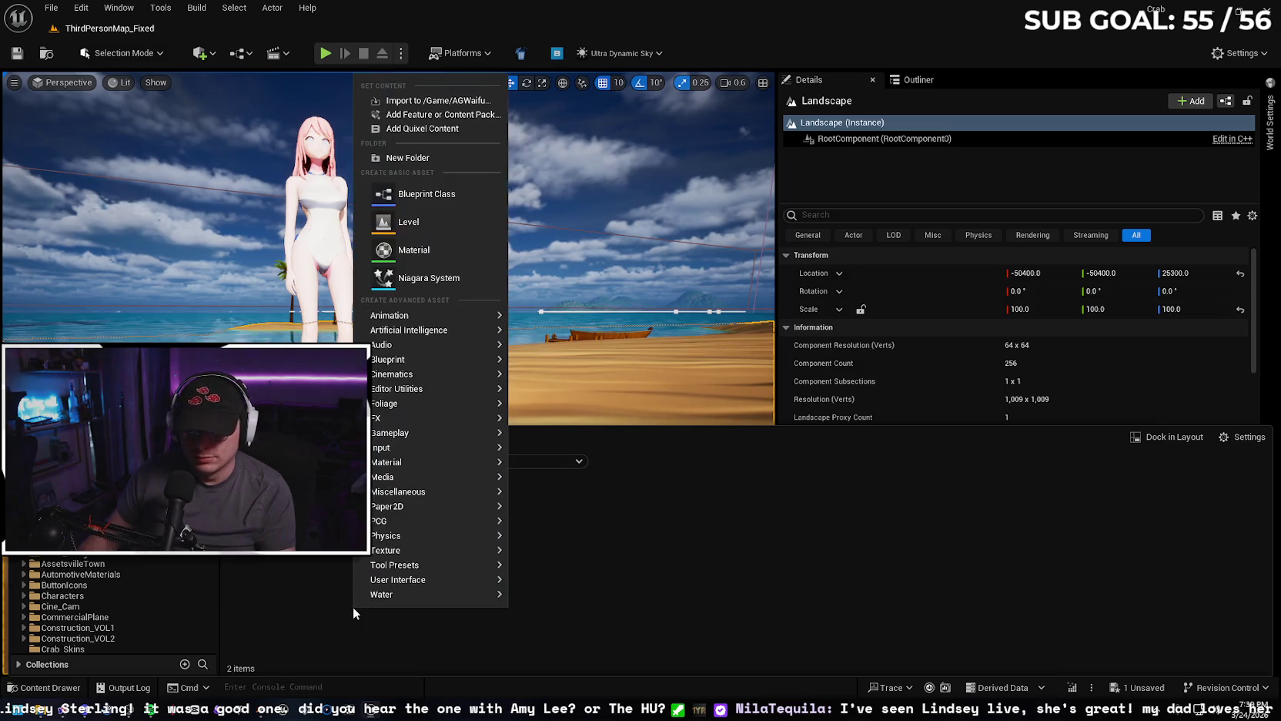
click(423, 159)
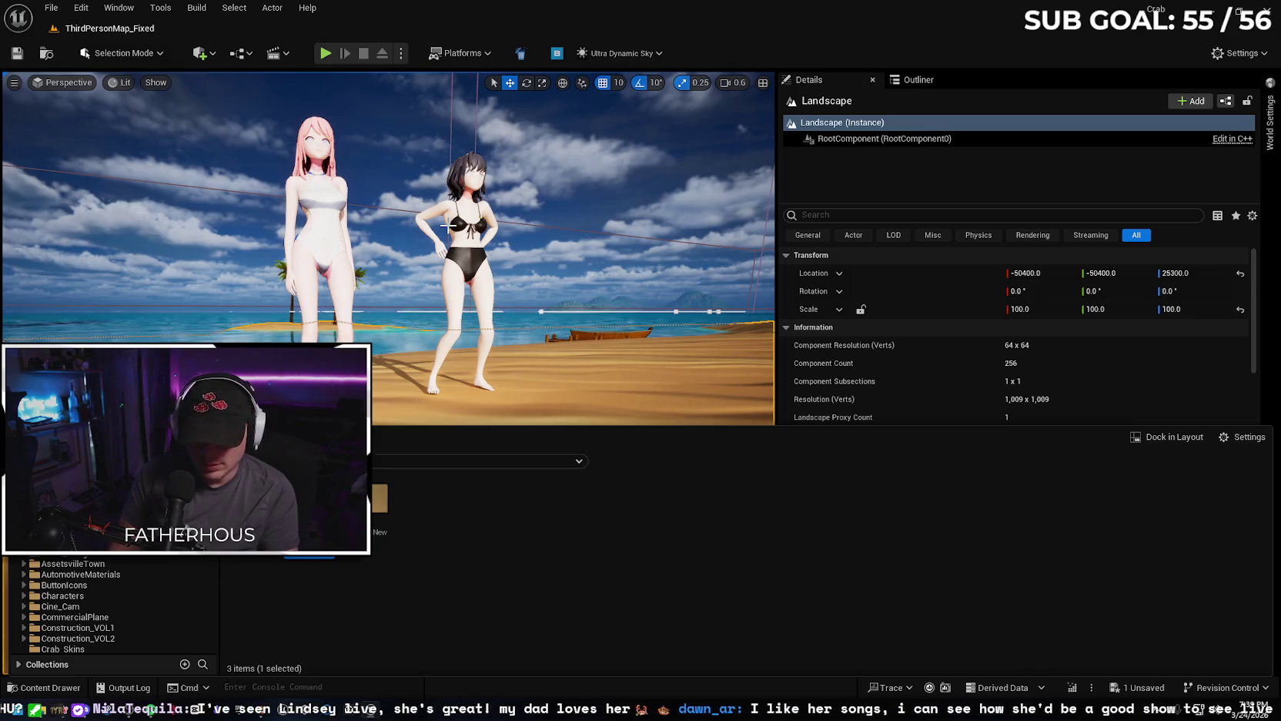
key(Escape)
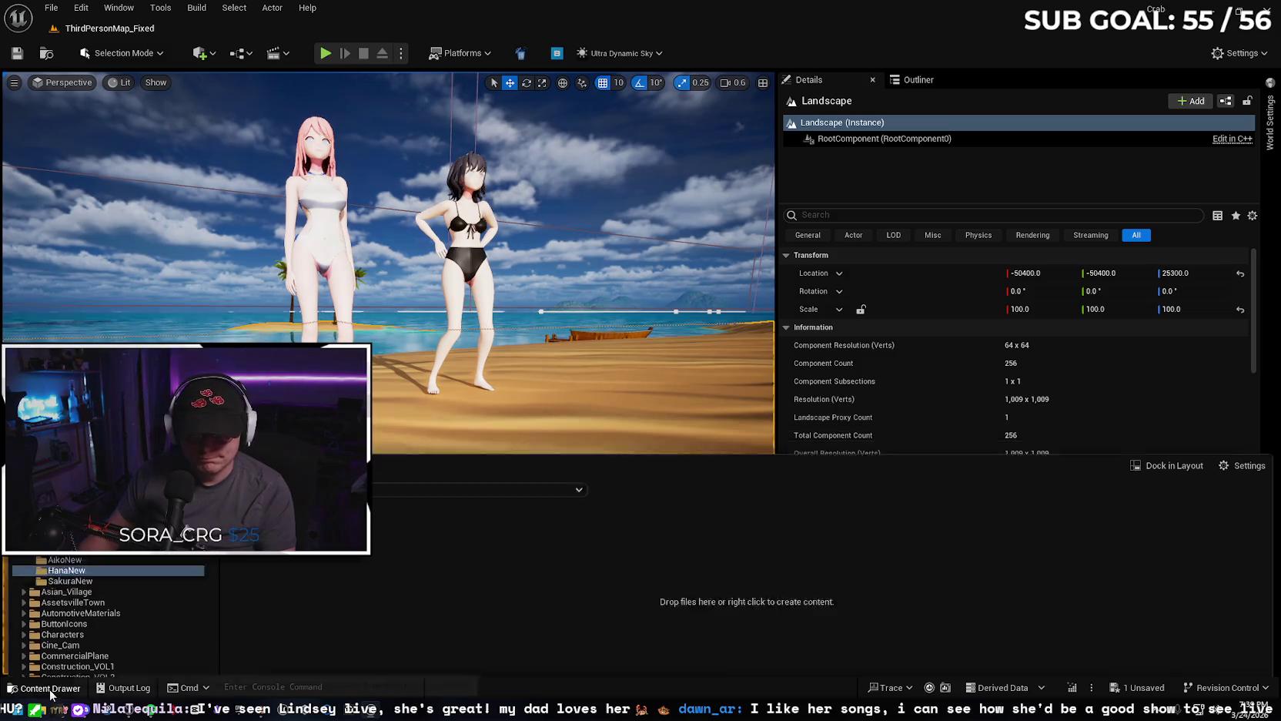
key(ctrl+space)
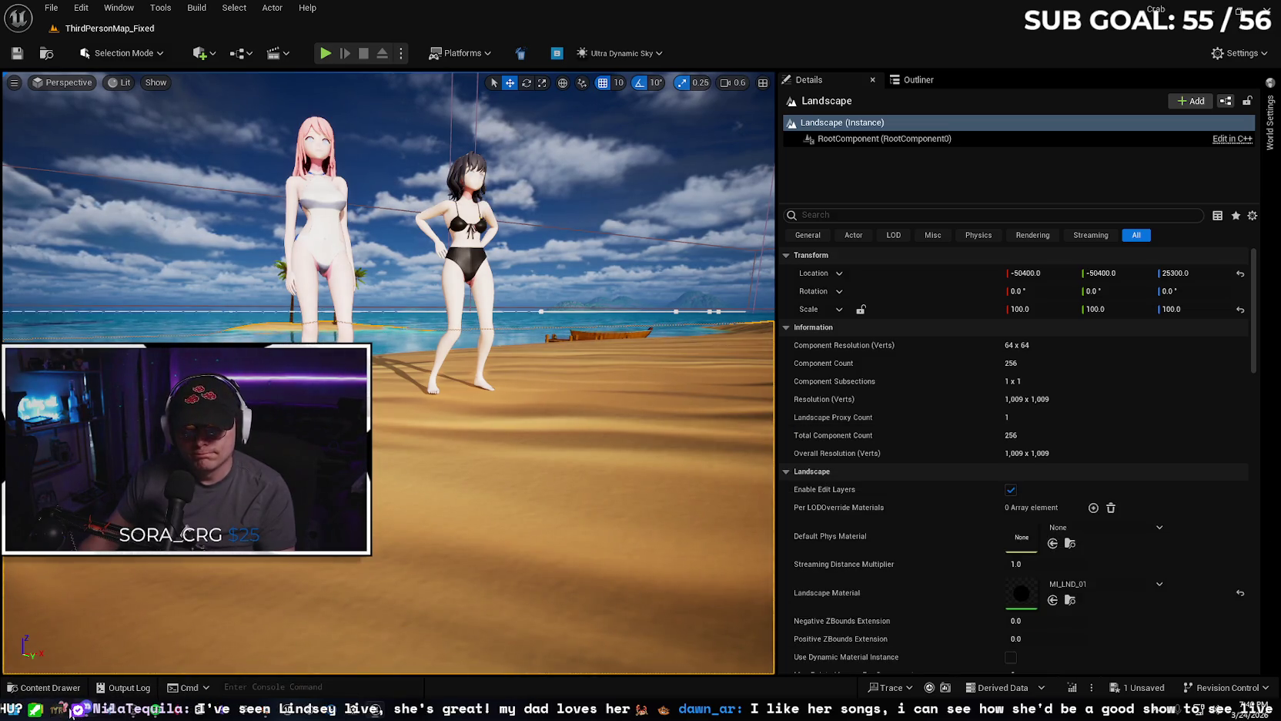
mouse_move(262, 708)
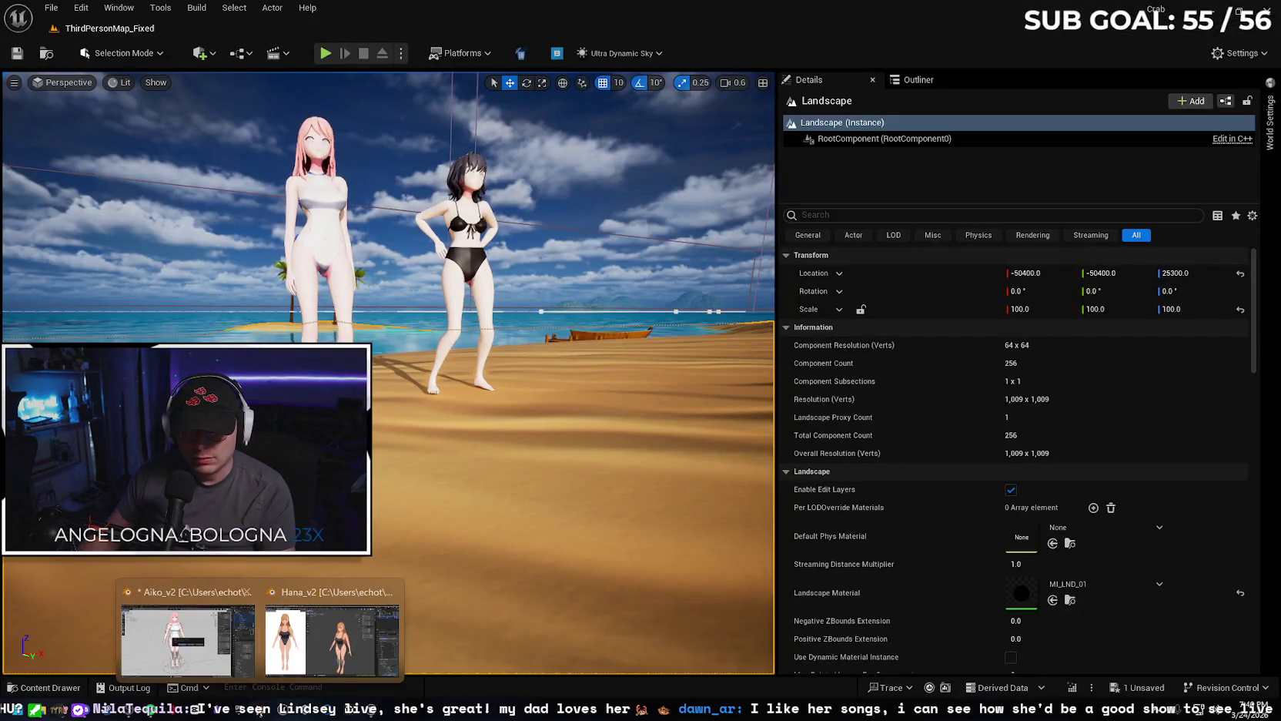
click(185, 631)
click(647, 380)
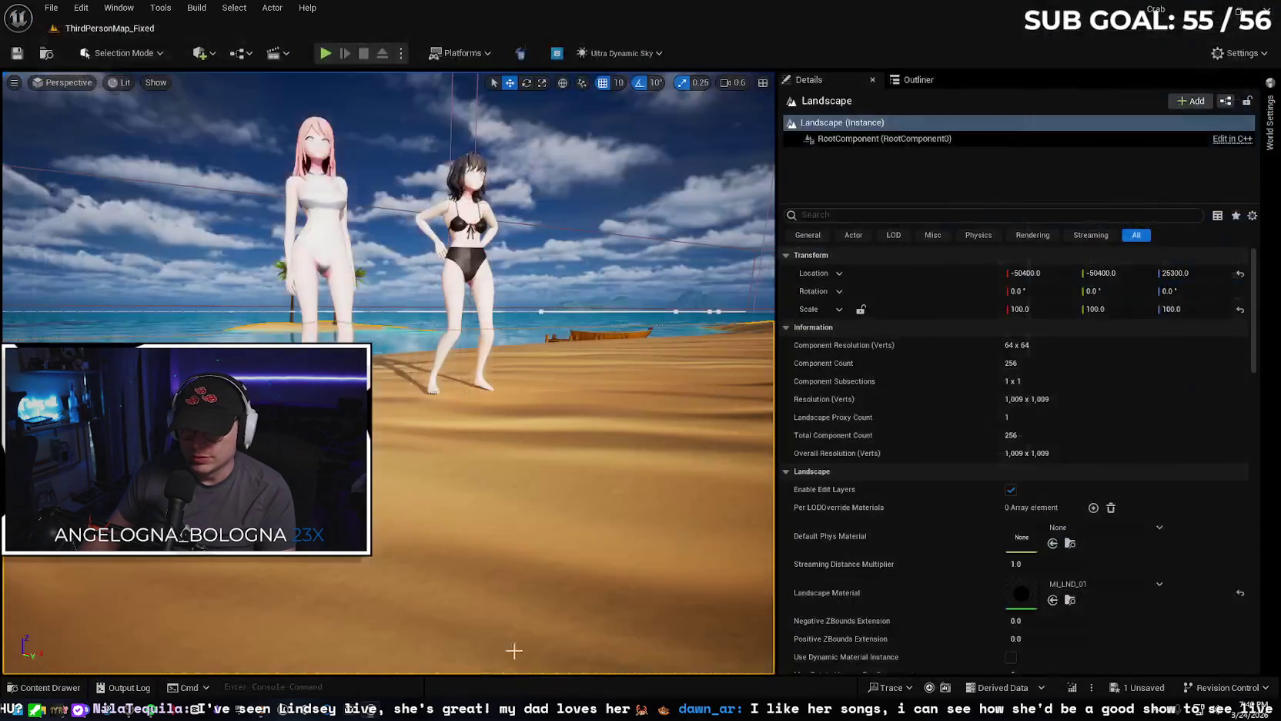
Switch to the Hana Blender file and preview its animation from the front.
click(260, 709)
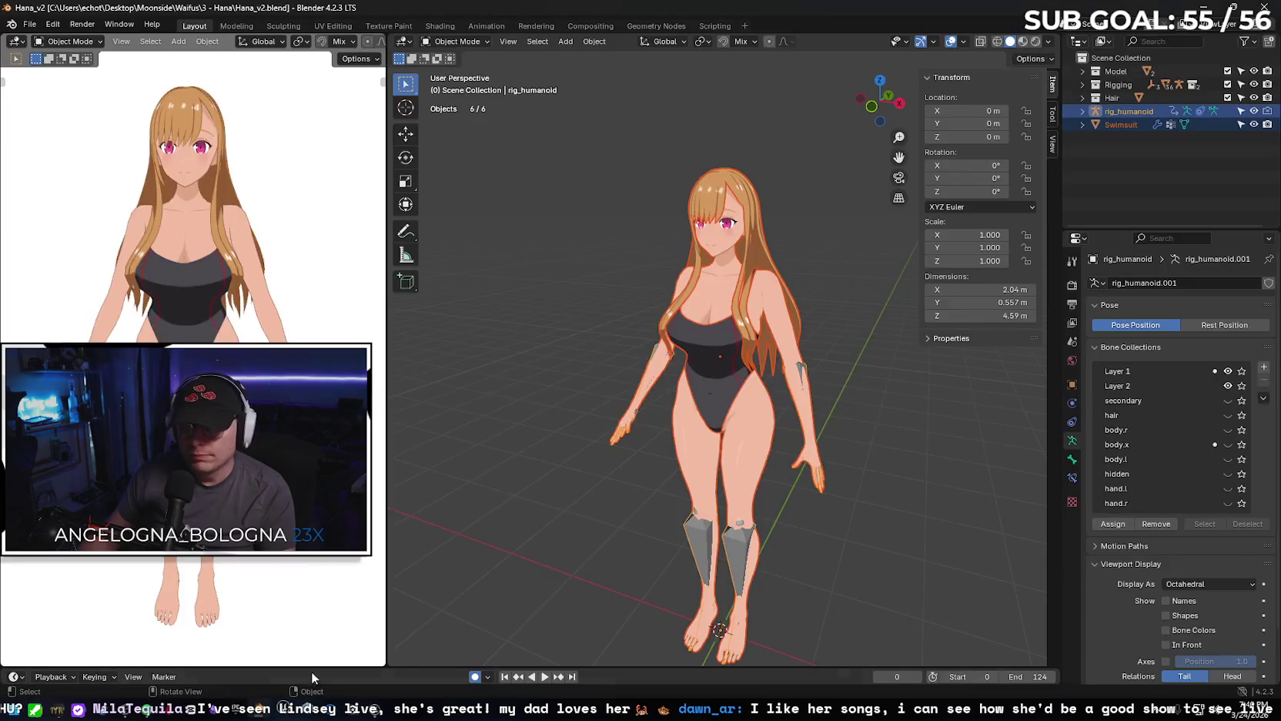
right_click(597, 357)
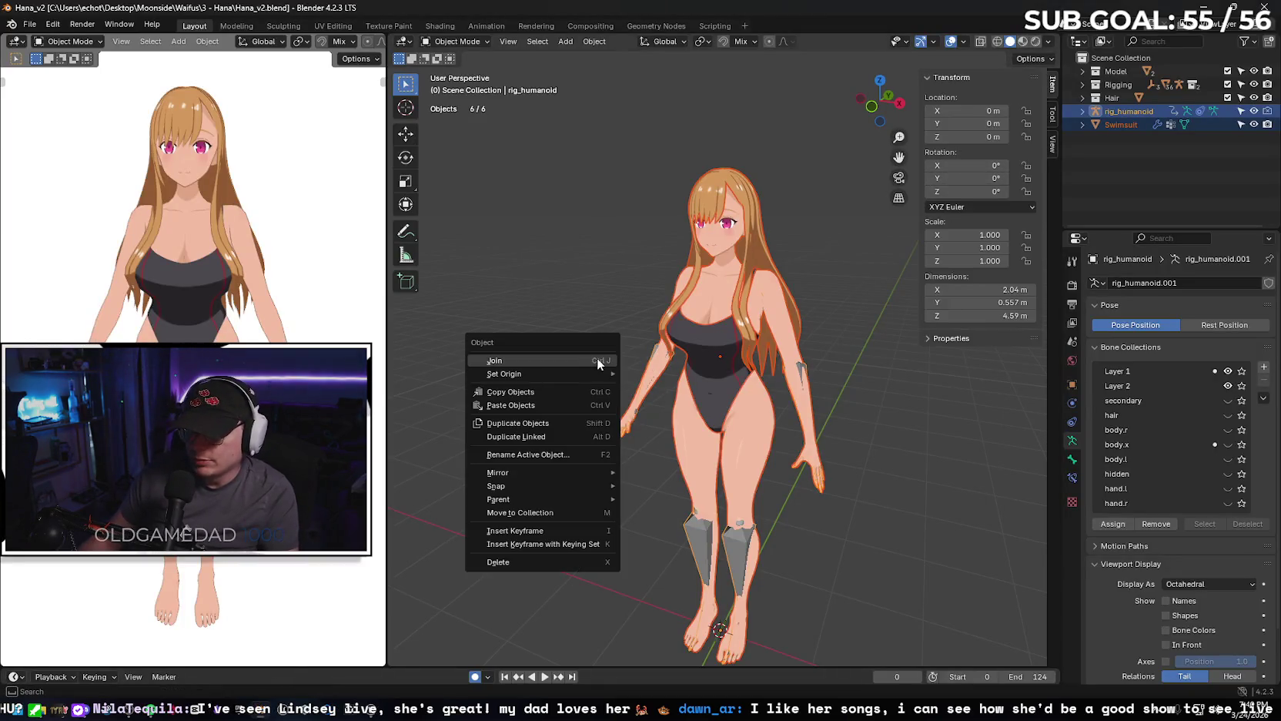
mouse_move(611, 251)
middle_down()
mouse_move(652, 227)
mouse_move(643, 245)
middle_up()
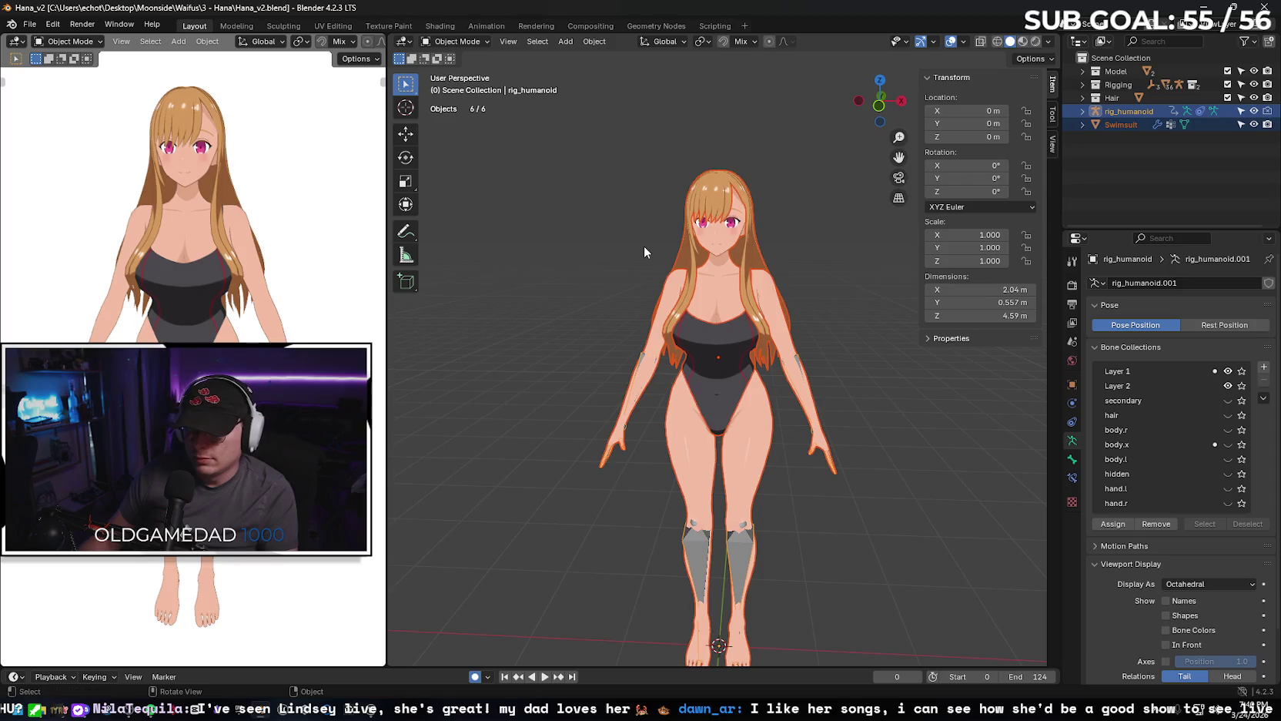
click(548, 676)
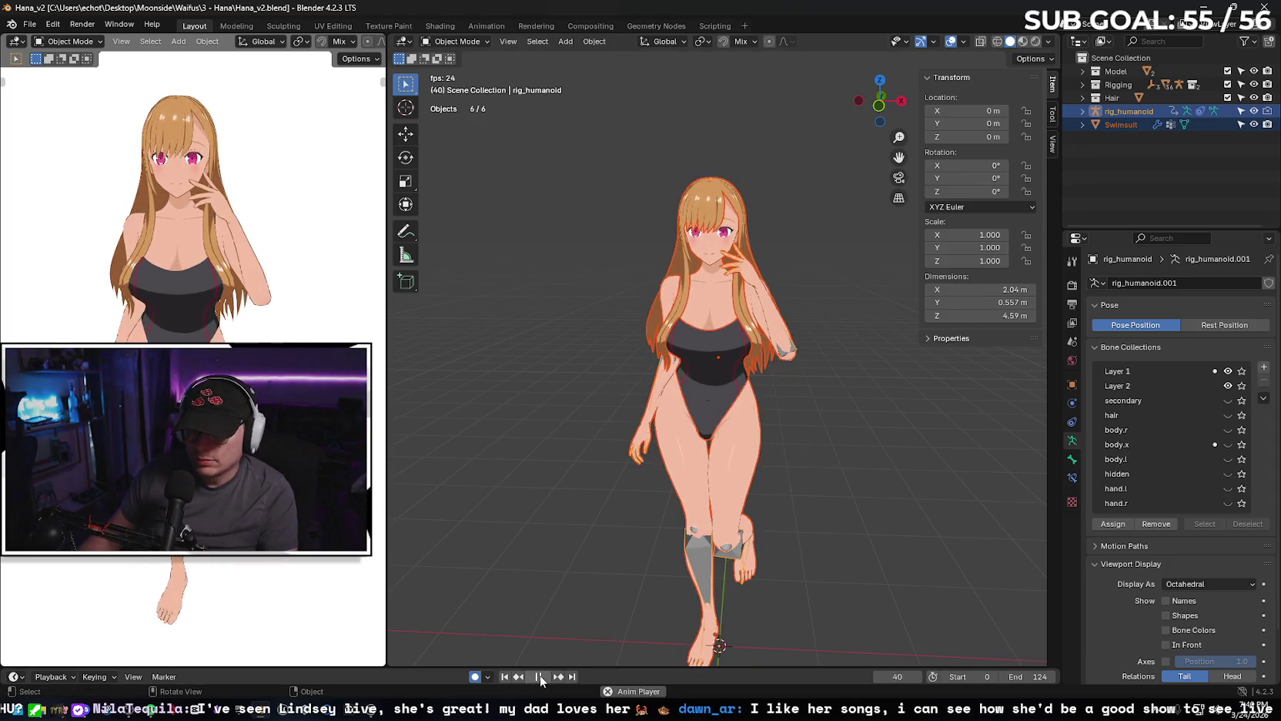
click(540, 676)
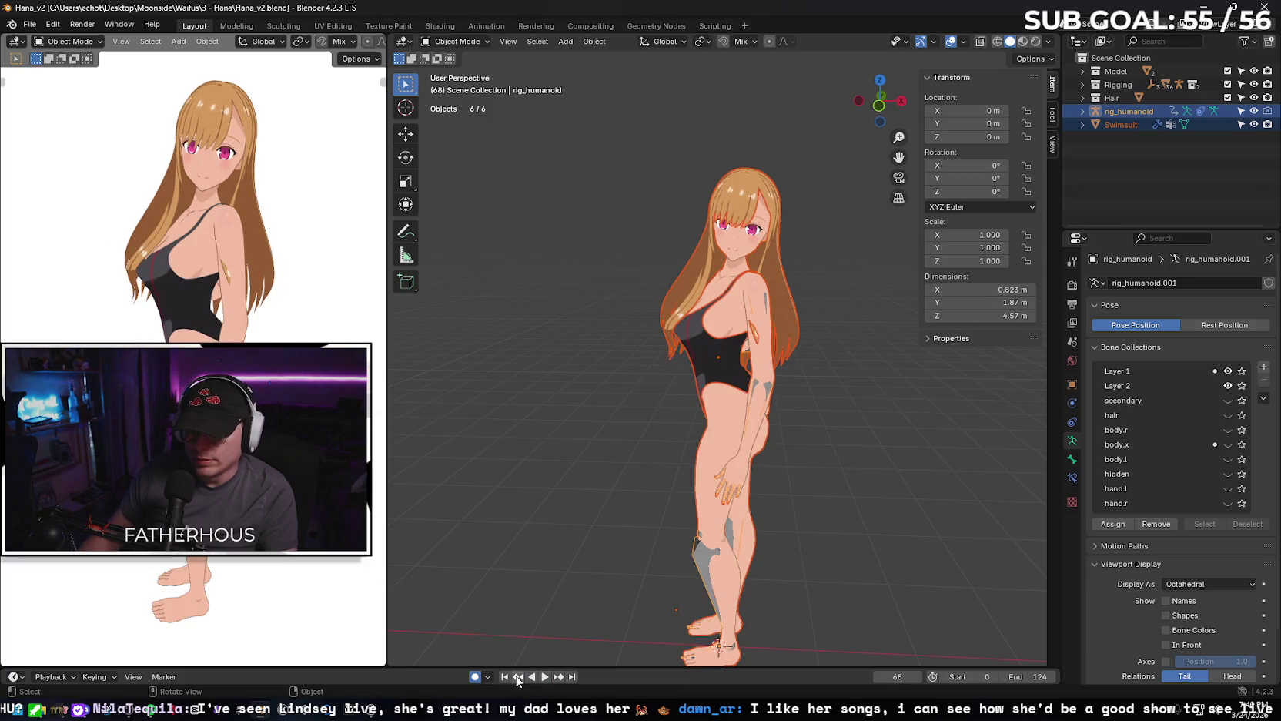
click(505, 676)
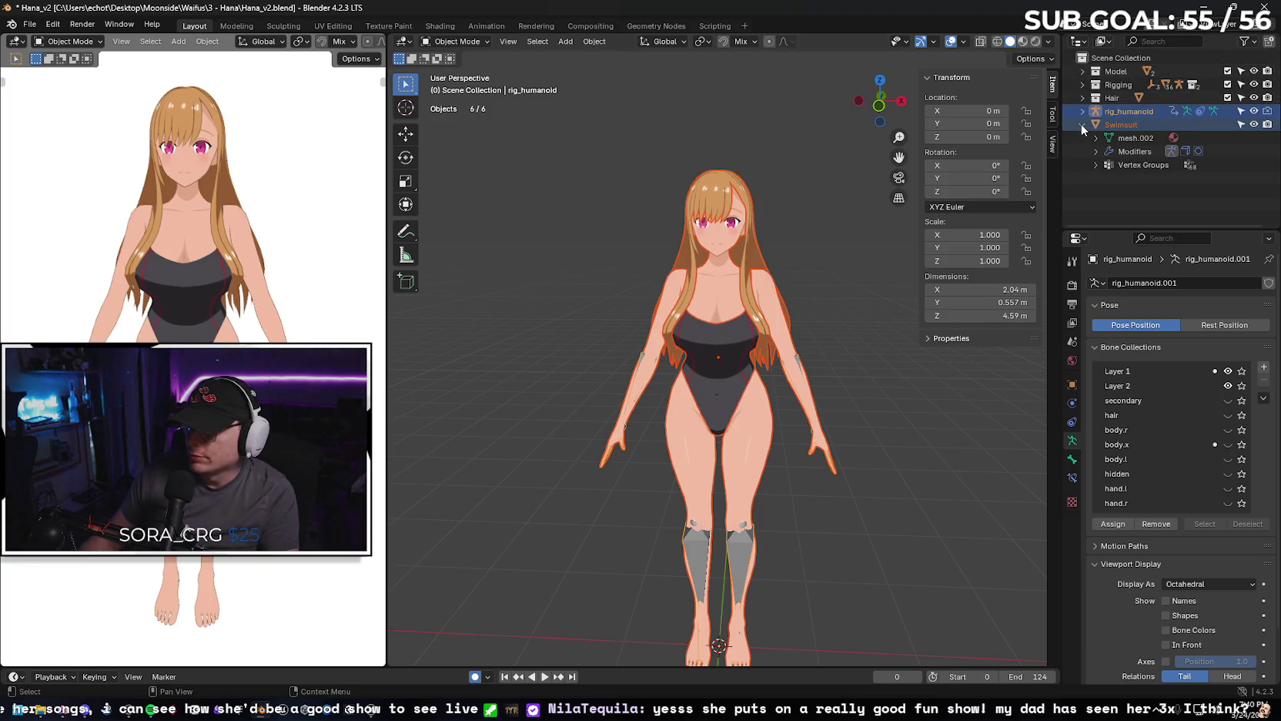
Toggle Swimsuit and Body visibility and expand the Model and Hair collections.
click(1253, 124)
click(1254, 124)
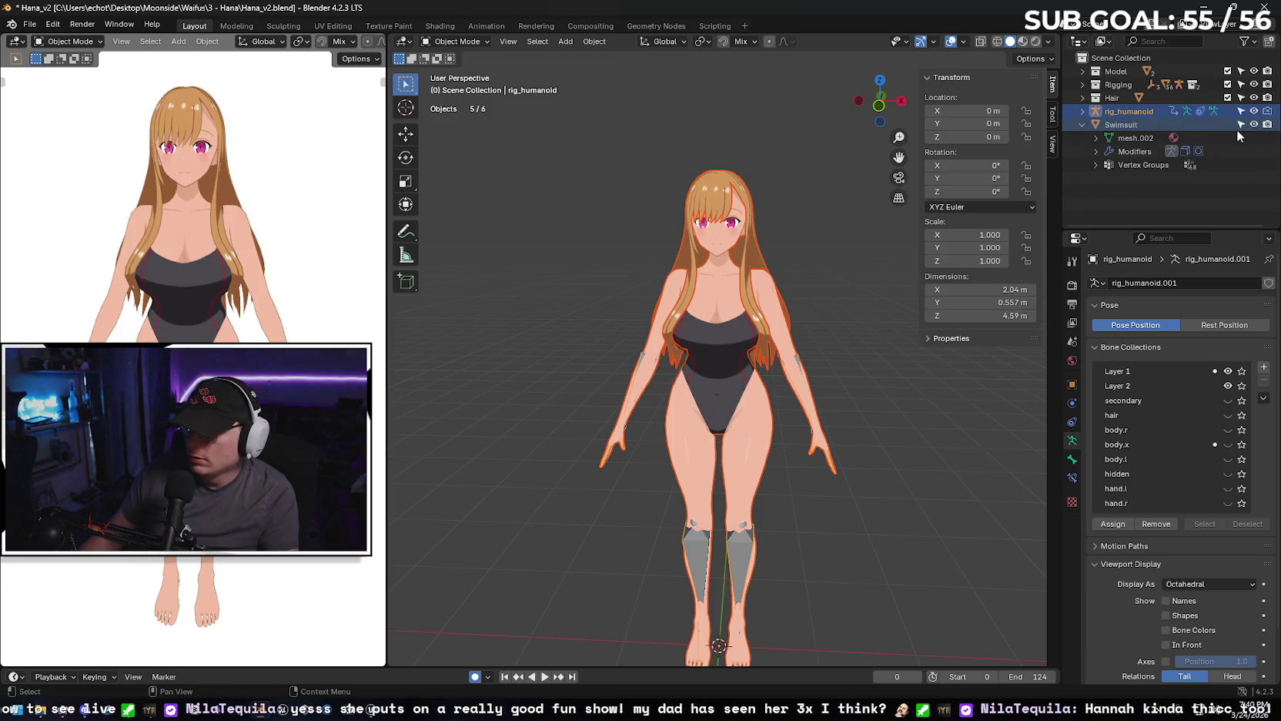
click(1097, 153)
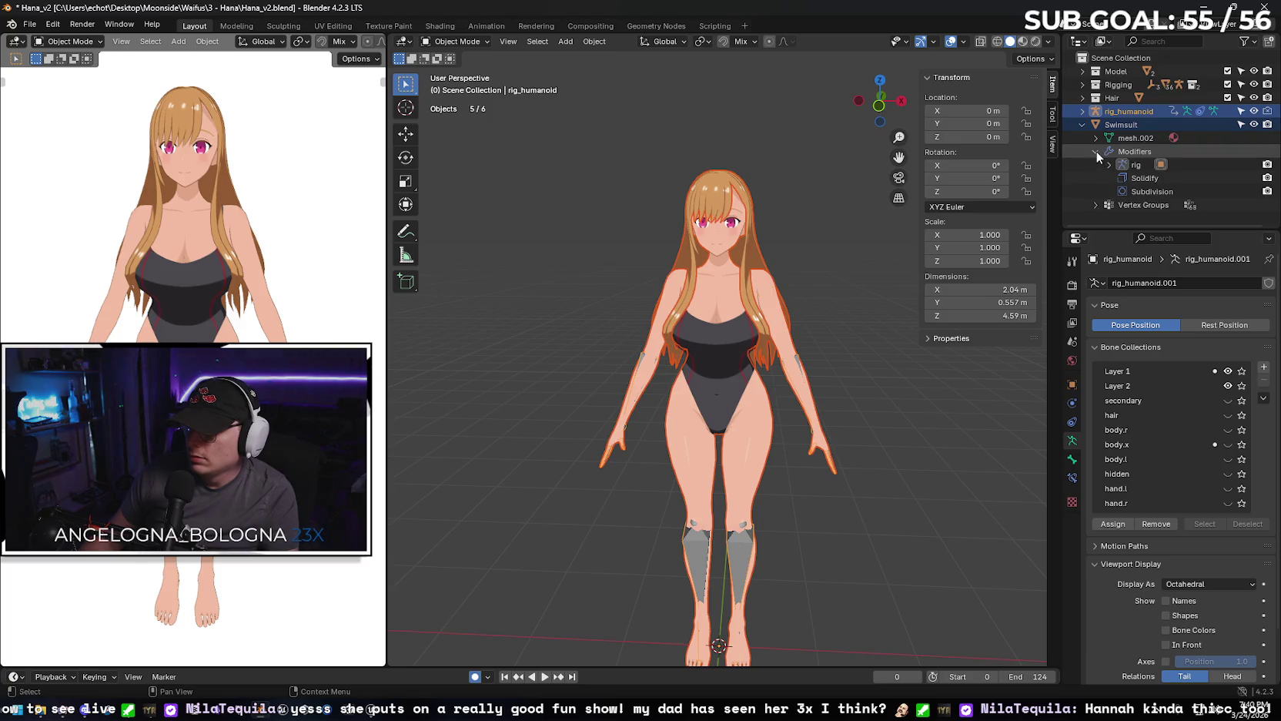
click(1097, 152)
click(1097, 137)
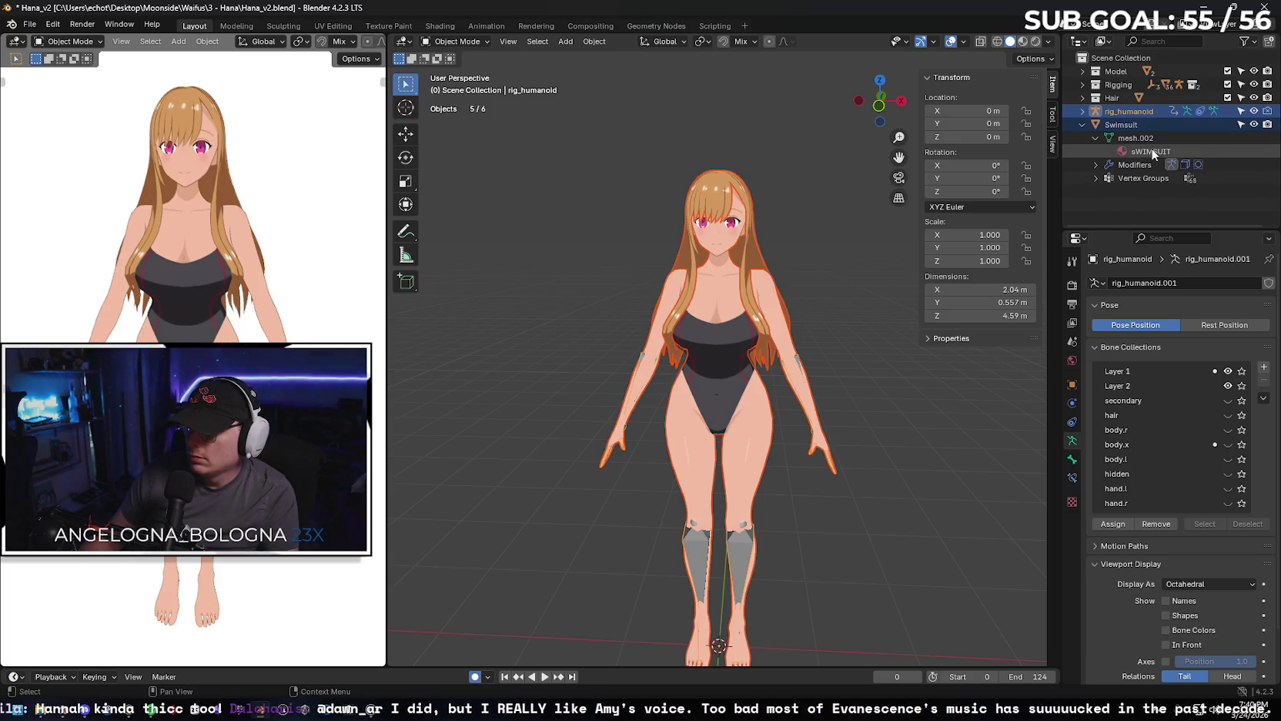
click(1097, 137)
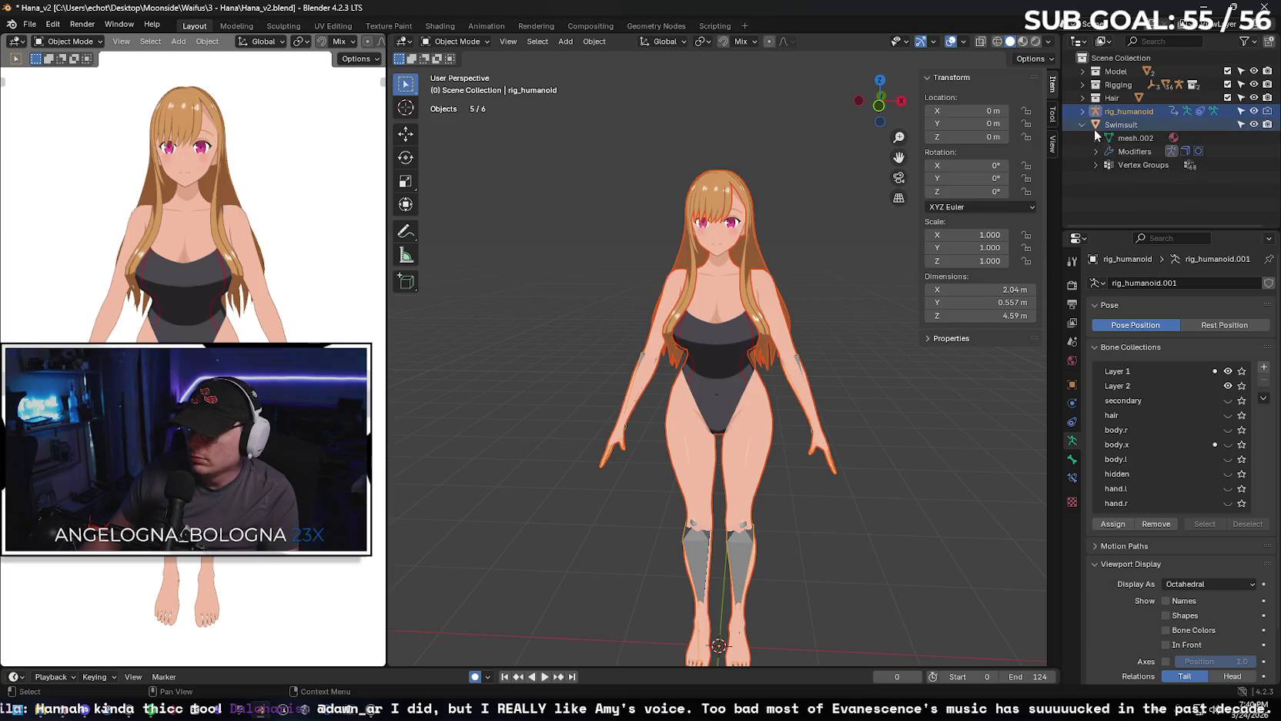
click(1082, 71)
click(1254, 84)
click(1253, 84)
click(1254, 97)
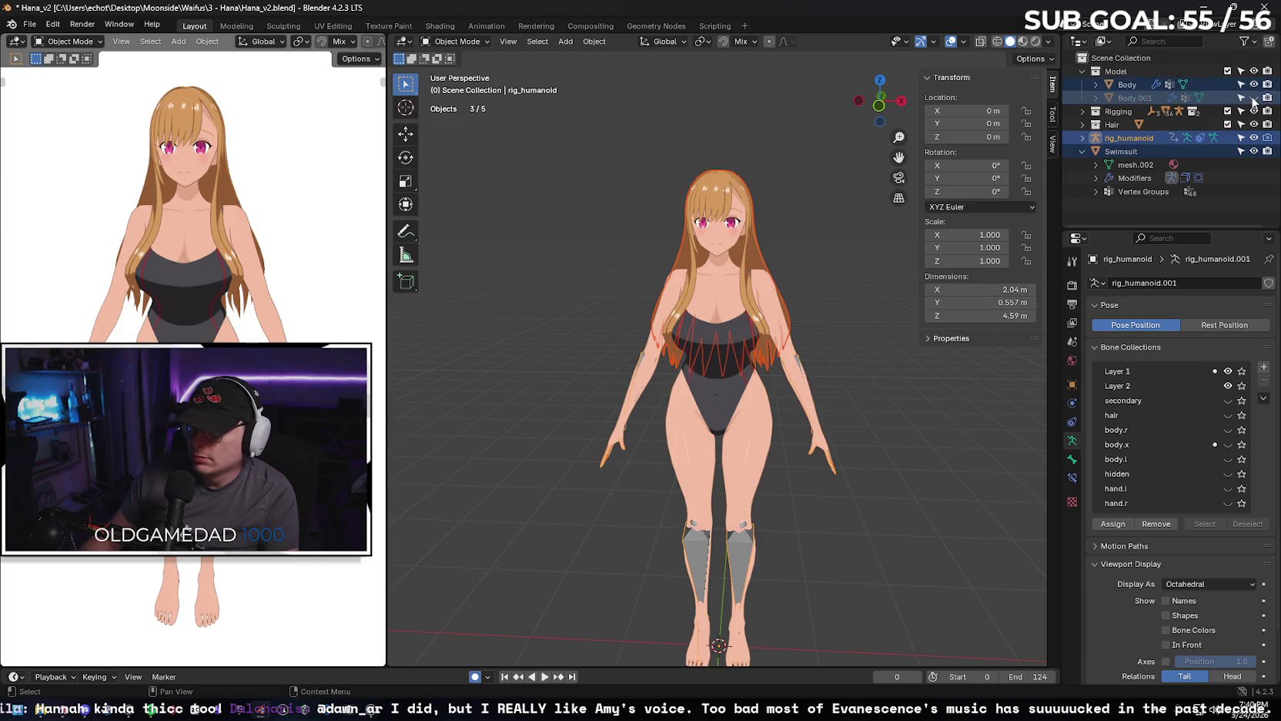
click(1082, 124)
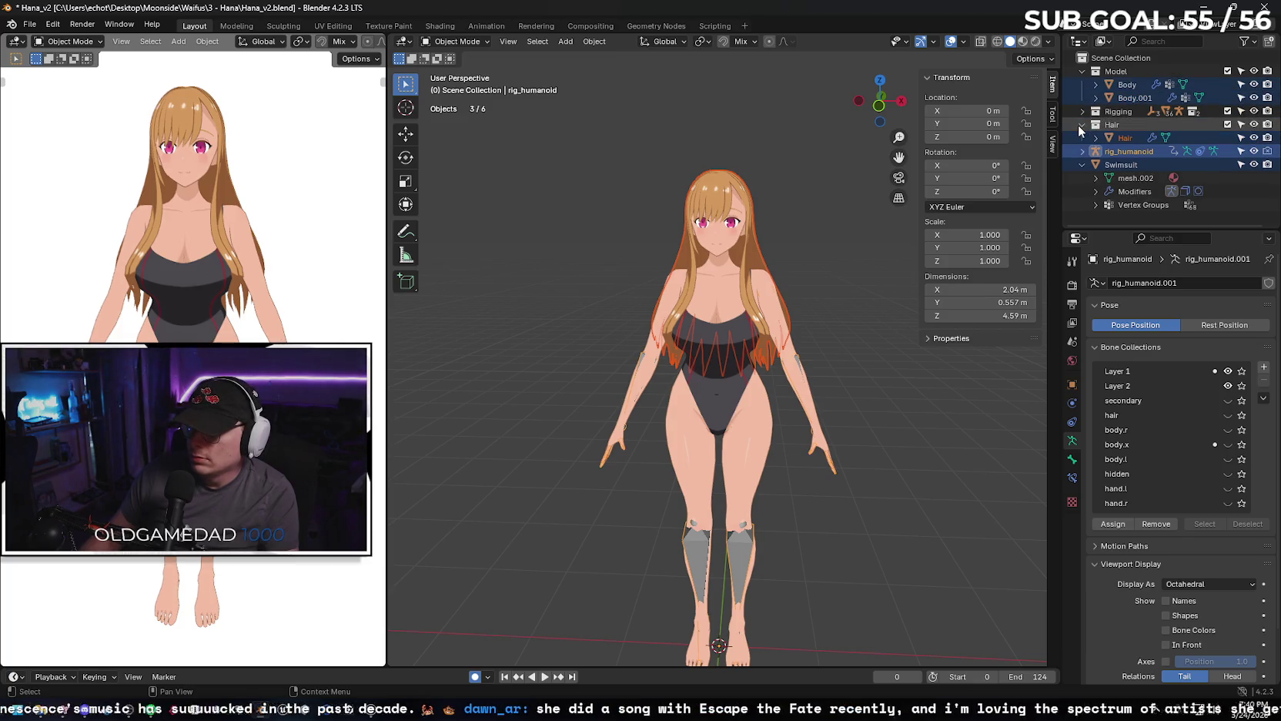
Expand the Body, Body.001 and Hair objects in the Outliner to show their contents.
click(1148, 164)
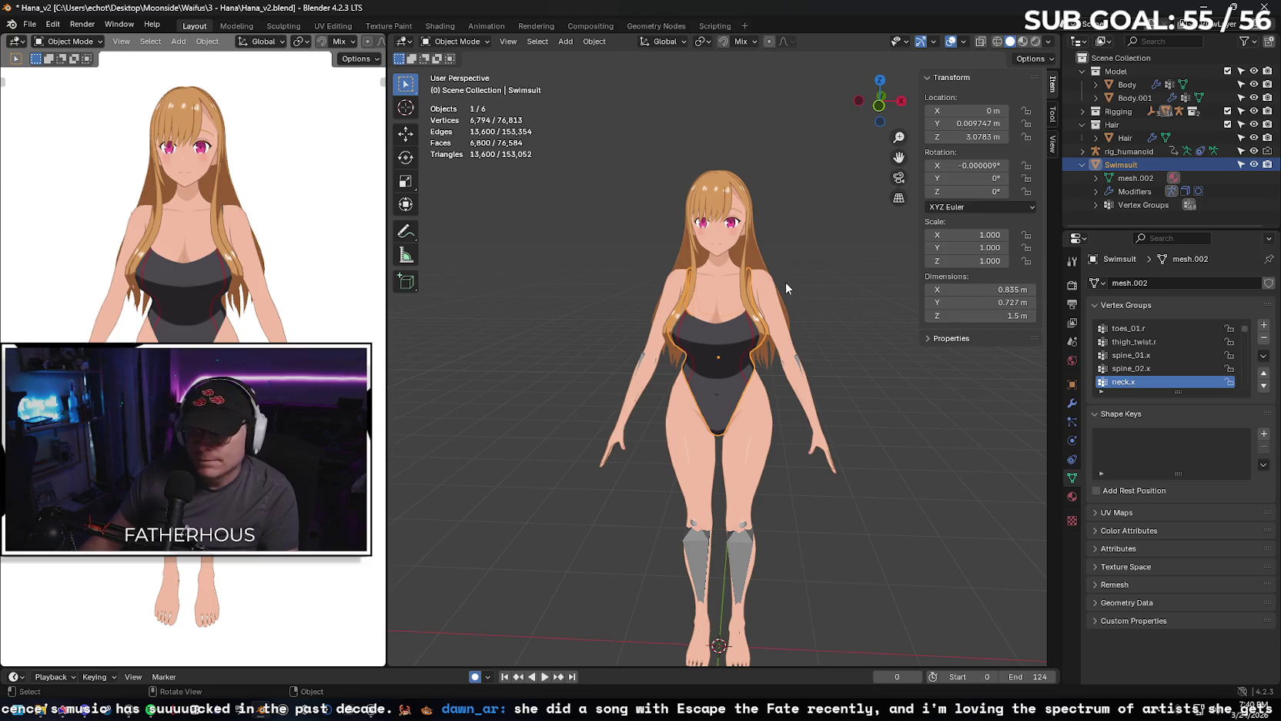
click(1095, 84)
click(1096, 137)
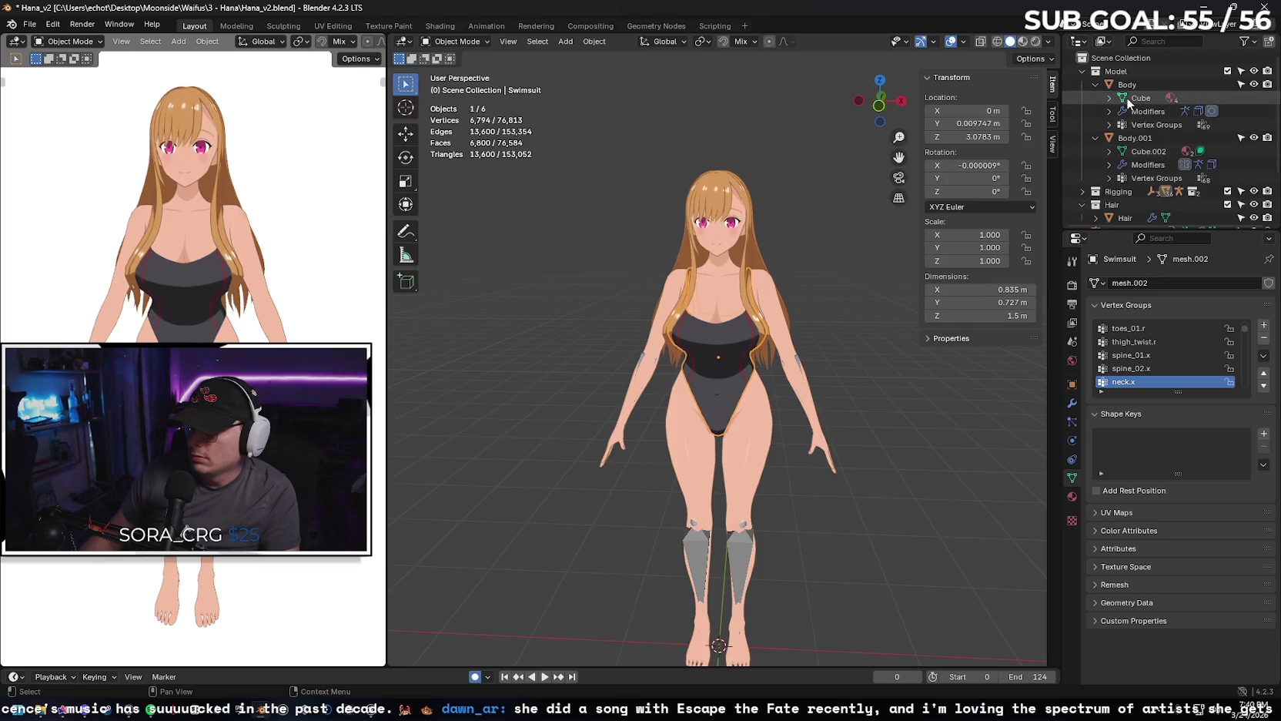
scroll(1123, 113, down, 2)
click(1097, 148)
scroll(1096, 150, down, 2)
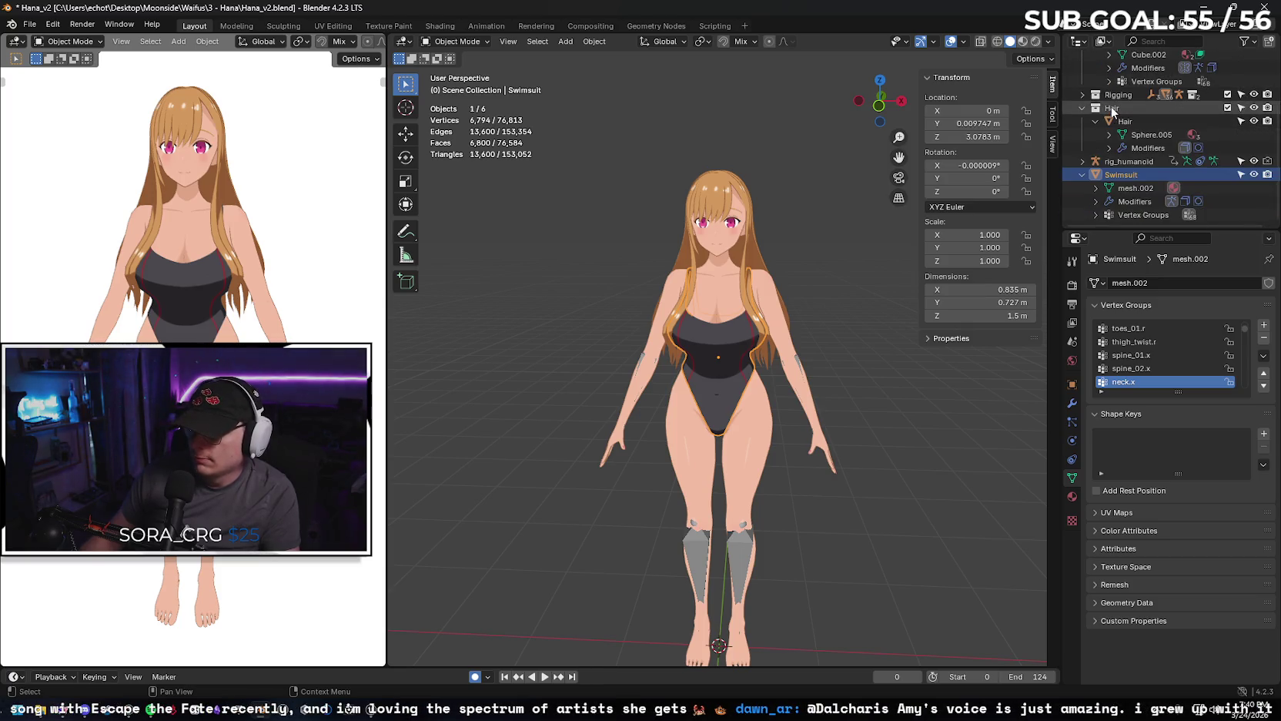
scroll(1089, 167, up, 2)
scroll(1139, 154, up, 2)
scroll(1171, 142, up, 2)
scroll(1135, 83, up, 1)
Select Body together with Body.001 in the Outliner.
click(1151, 83)
click(1135, 97)
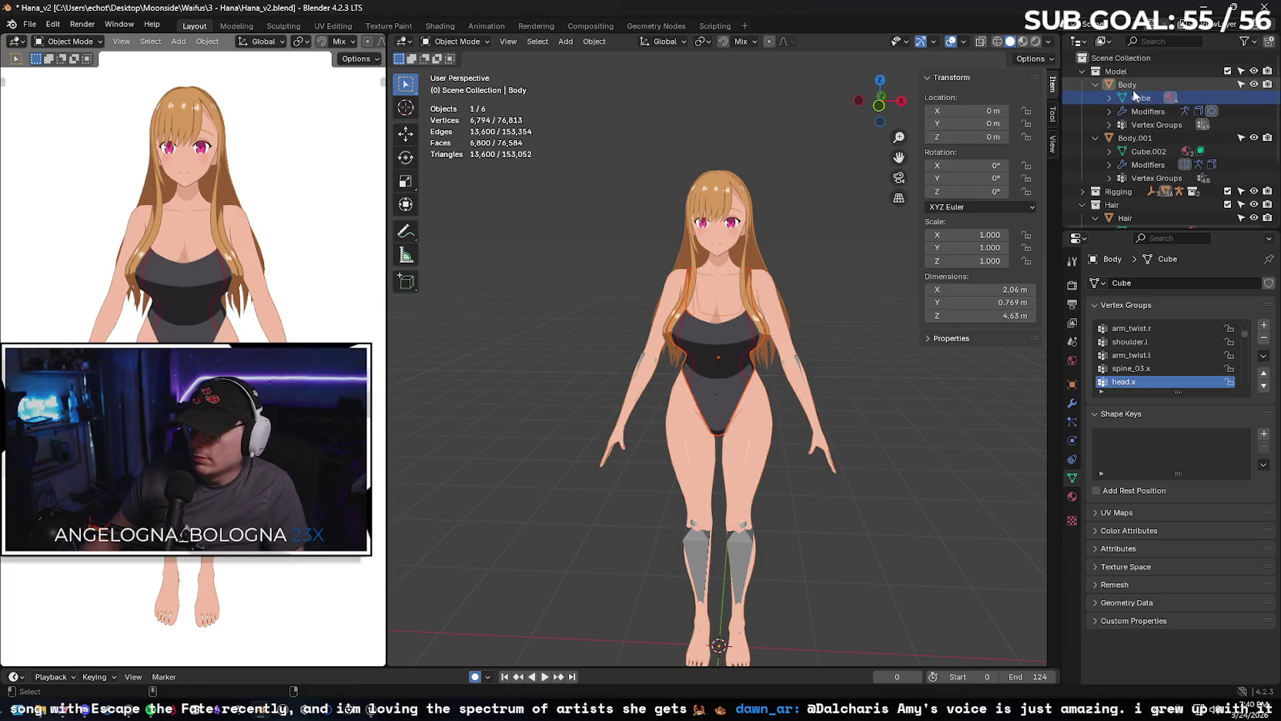
click(1134, 84)
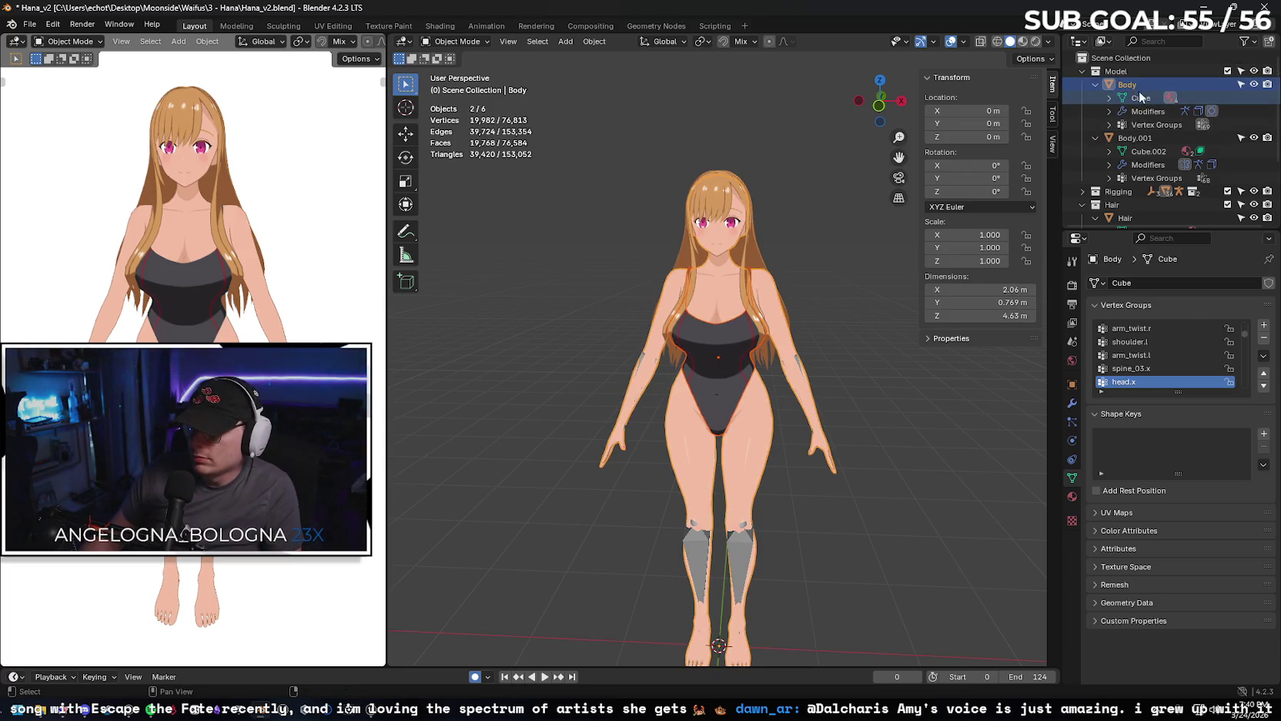
ctrl+click(1145, 139)
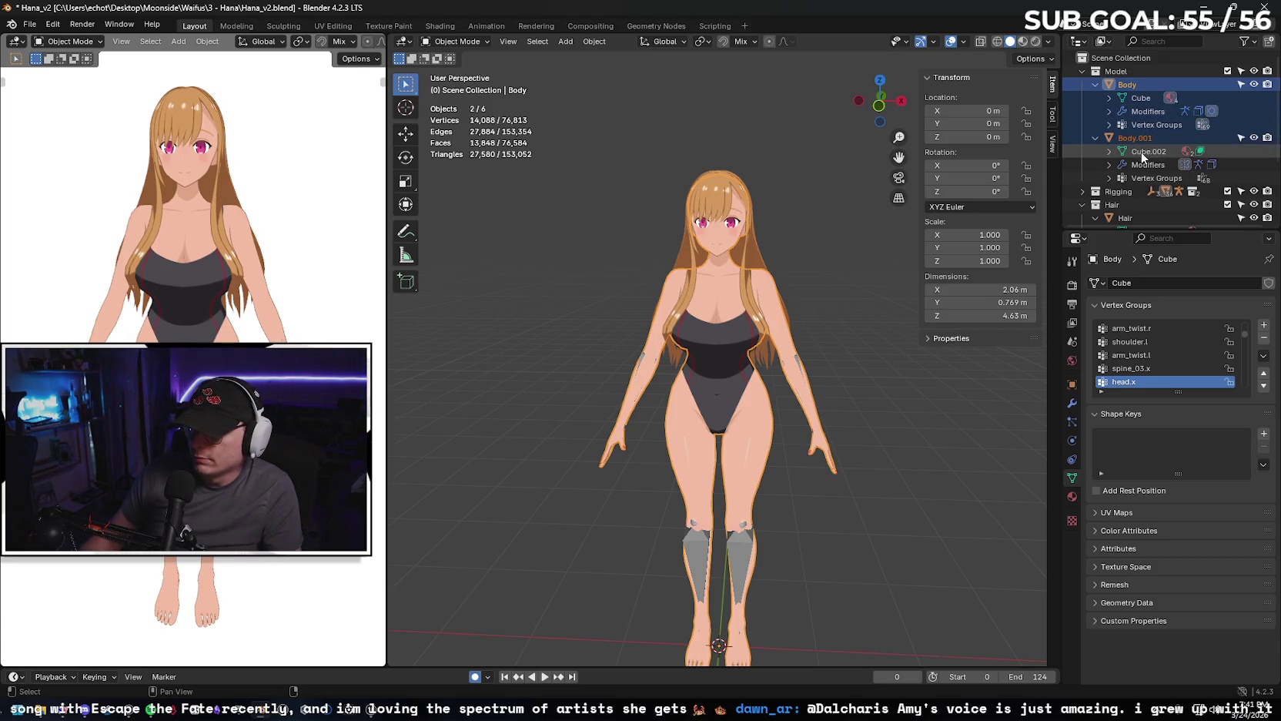
scroll(1132, 132, down, 3)
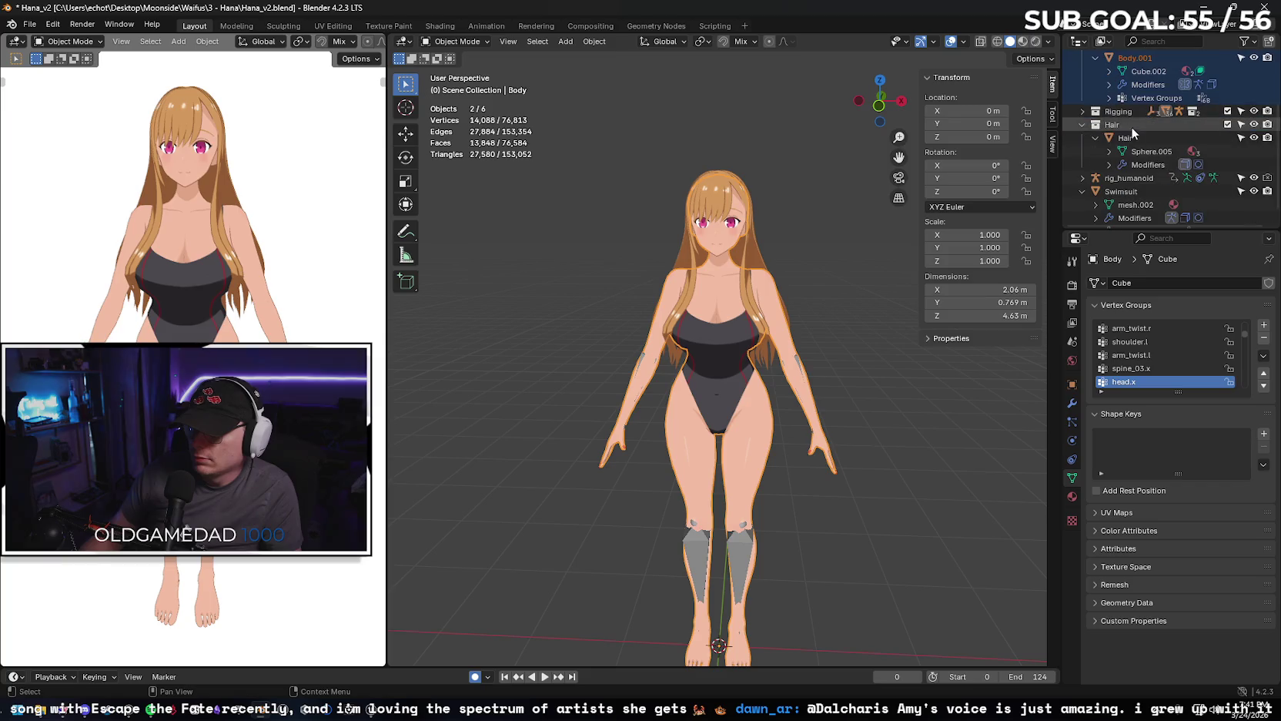
click(1126, 138)
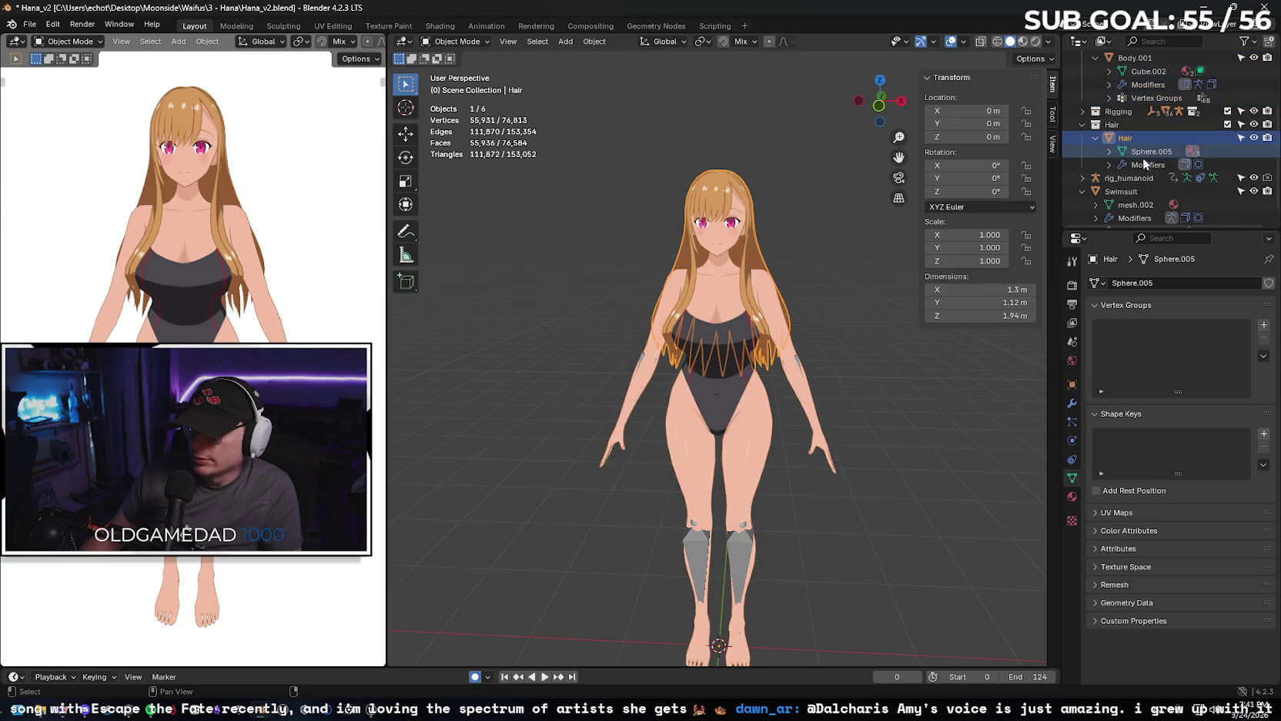
scroll(1182, 96, up, 2)
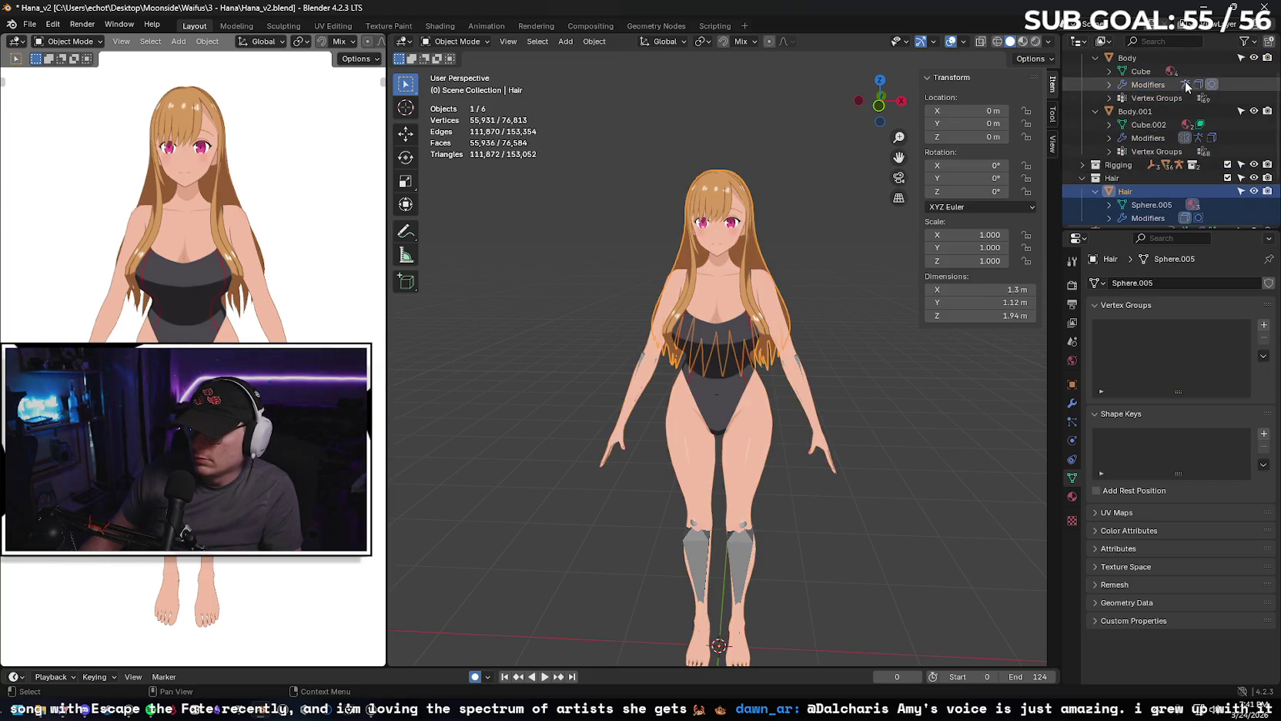
scroll(1186, 87, up, 2)
ctrl+click(1139, 84)
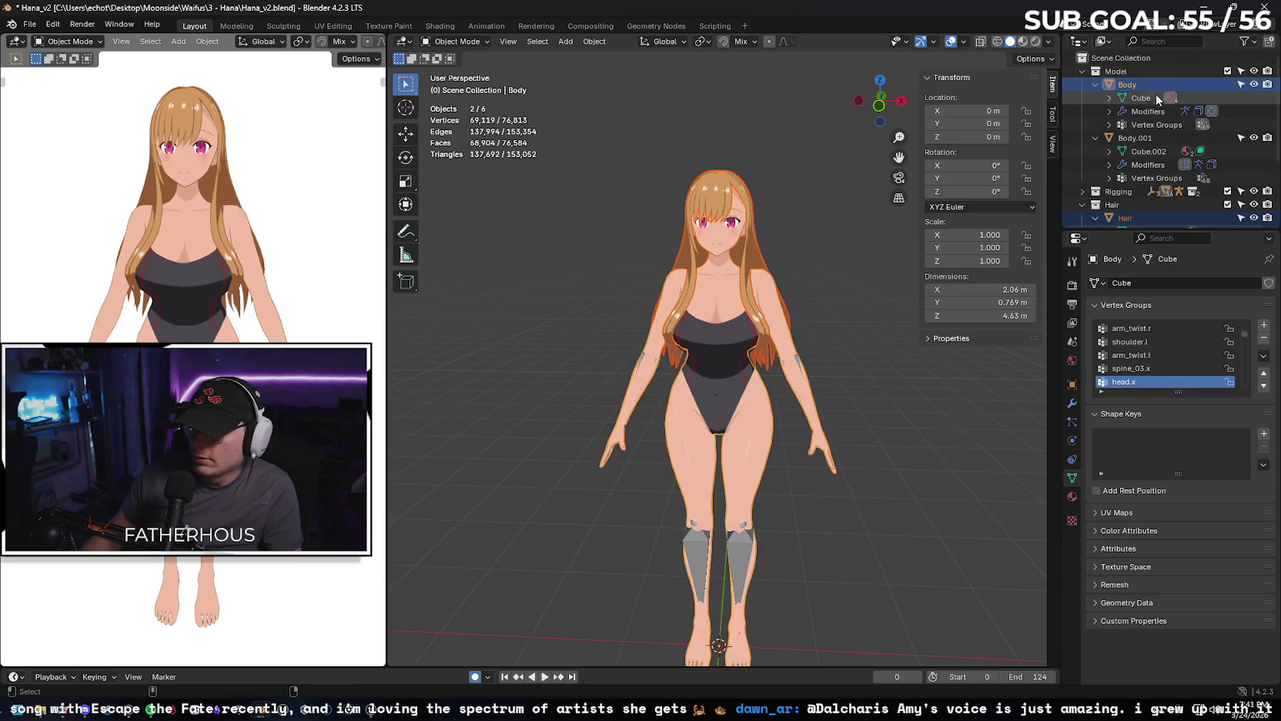
ctrl+click(1137, 138)
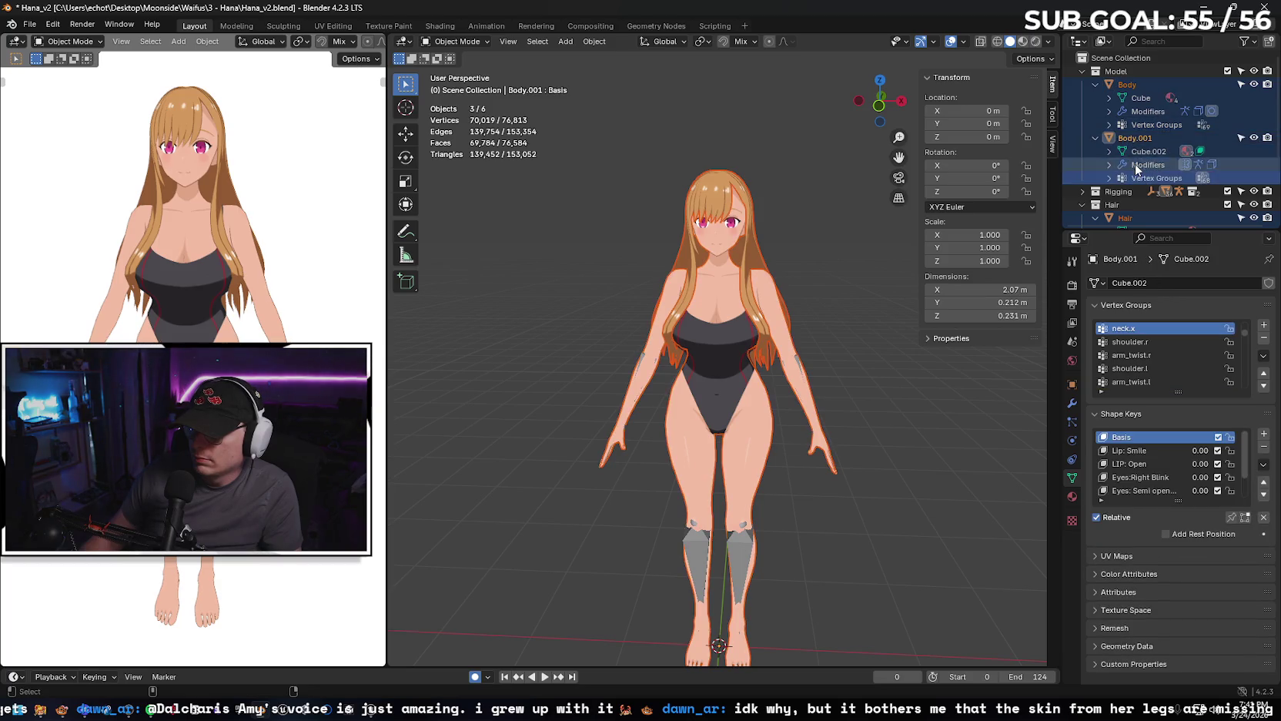
scroll(1135, 131, down, 2)
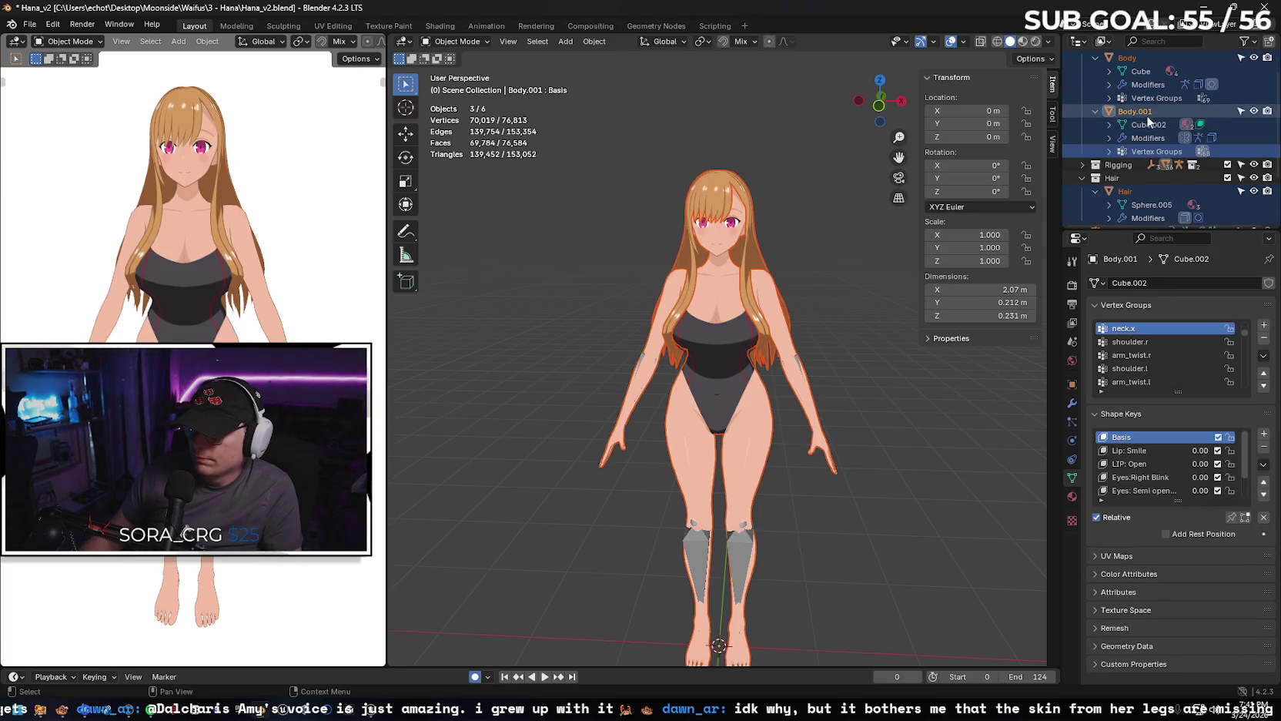
scroll(1124, 123, up, 2)
Inspect Body's modifiers and its Skin, Outline-black, Hair and White Mat materials.
click(1108, 112)
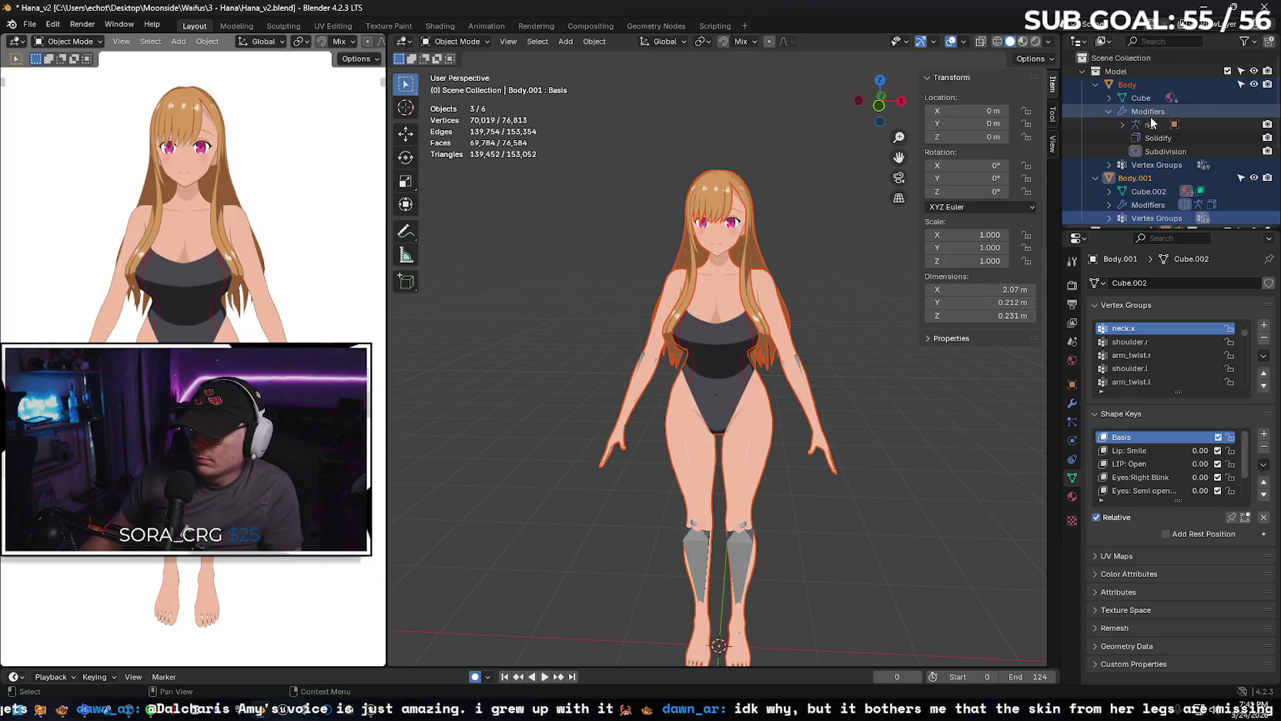
click(1107, 112)
click(1109, 98)
click(1166, 111)
click(1166, 124)
click(1166, 135)
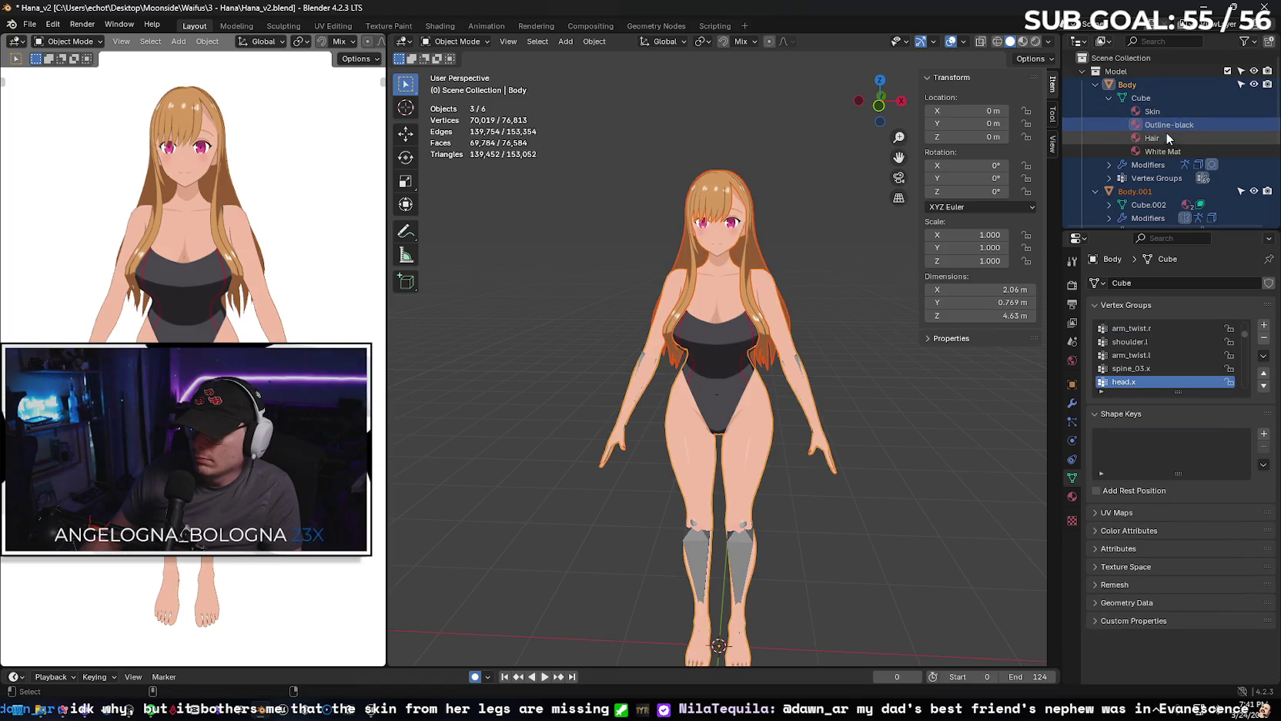
click(1169, 149)
Add the Swimsuit object to the Body selection.
scroll(1170, 123, down, 3)
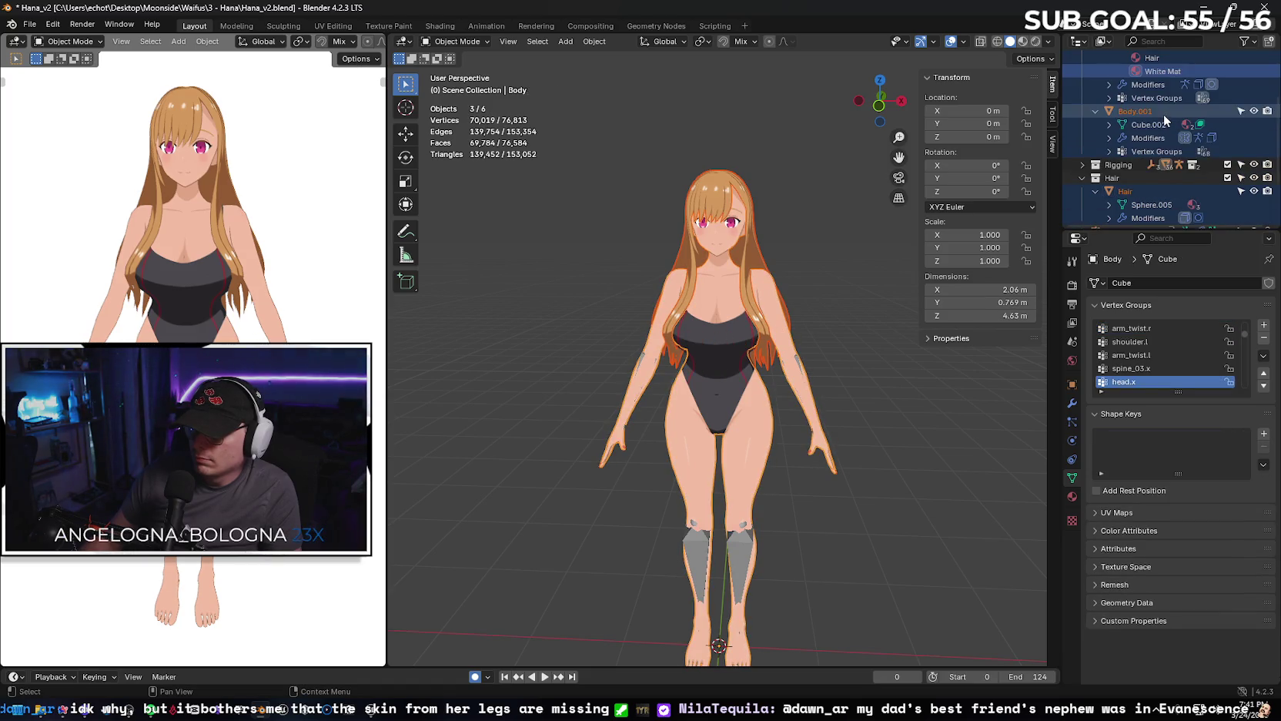
scroll(1157, 110, down, 1)
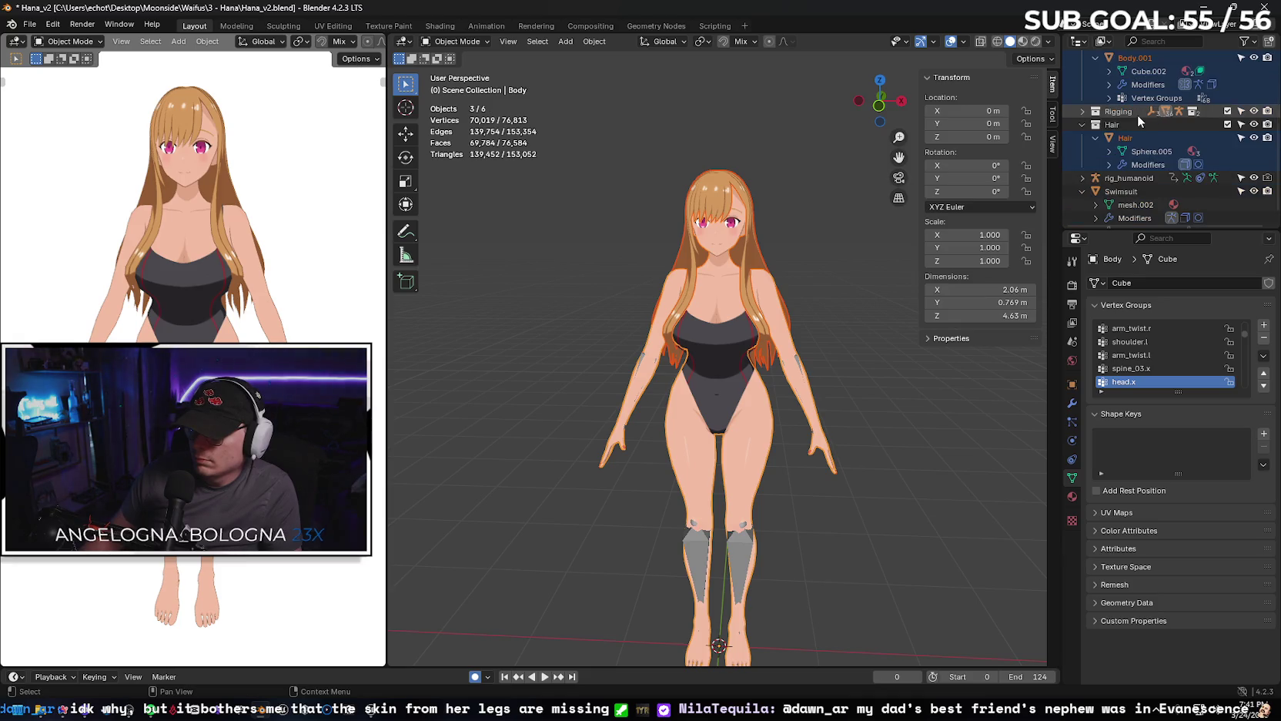
scroll(1137, 115, down, 2)
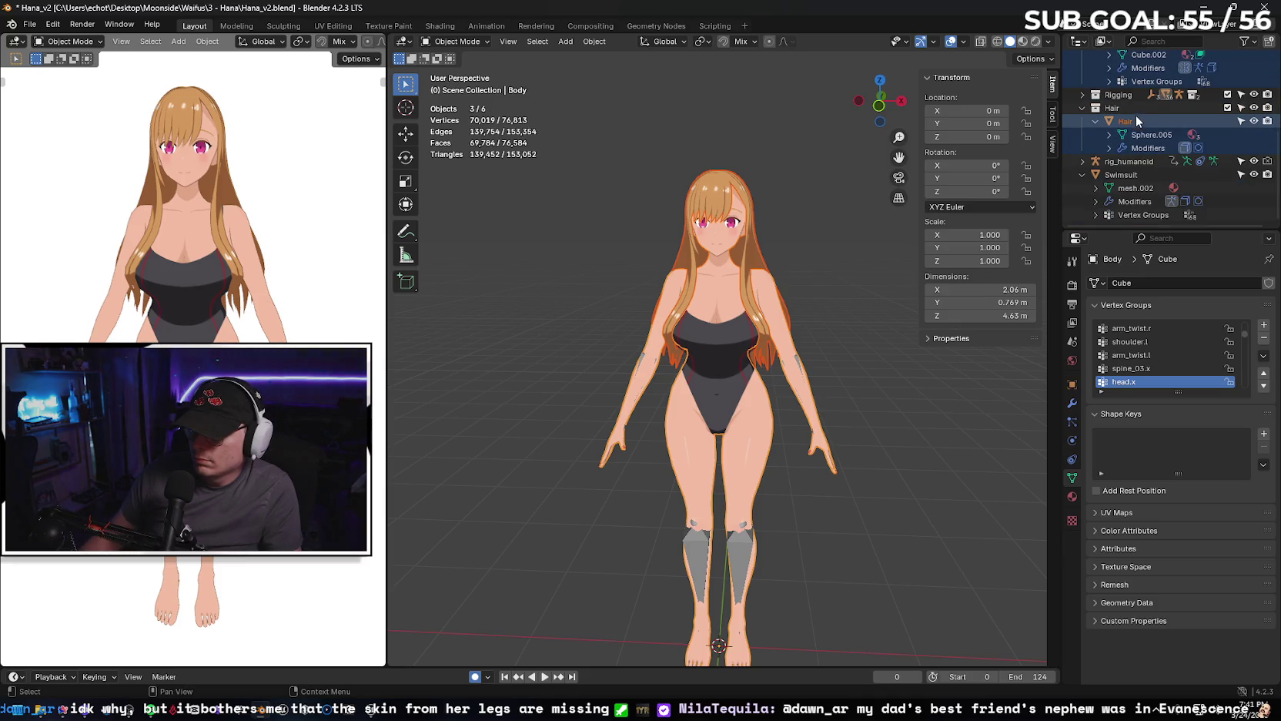
click(1121, 177)
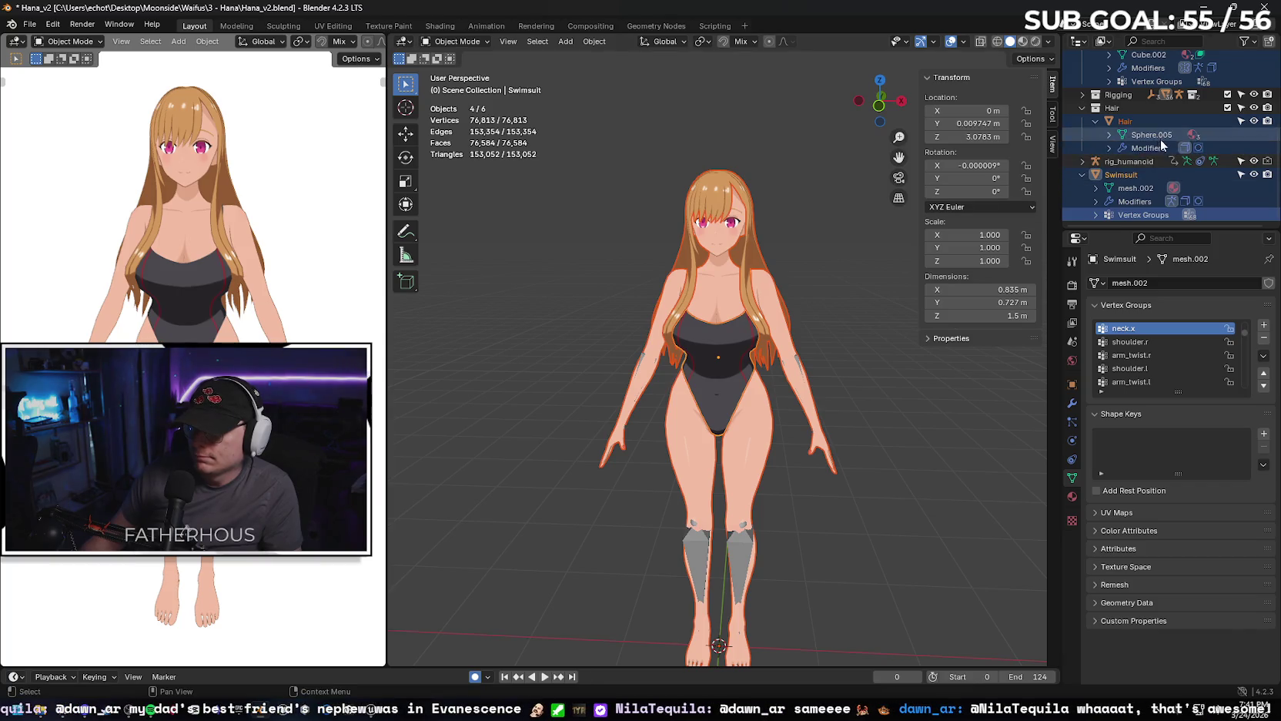
scroll(1157, 148, up, 3)
scroll(1167, 137, up, 2)
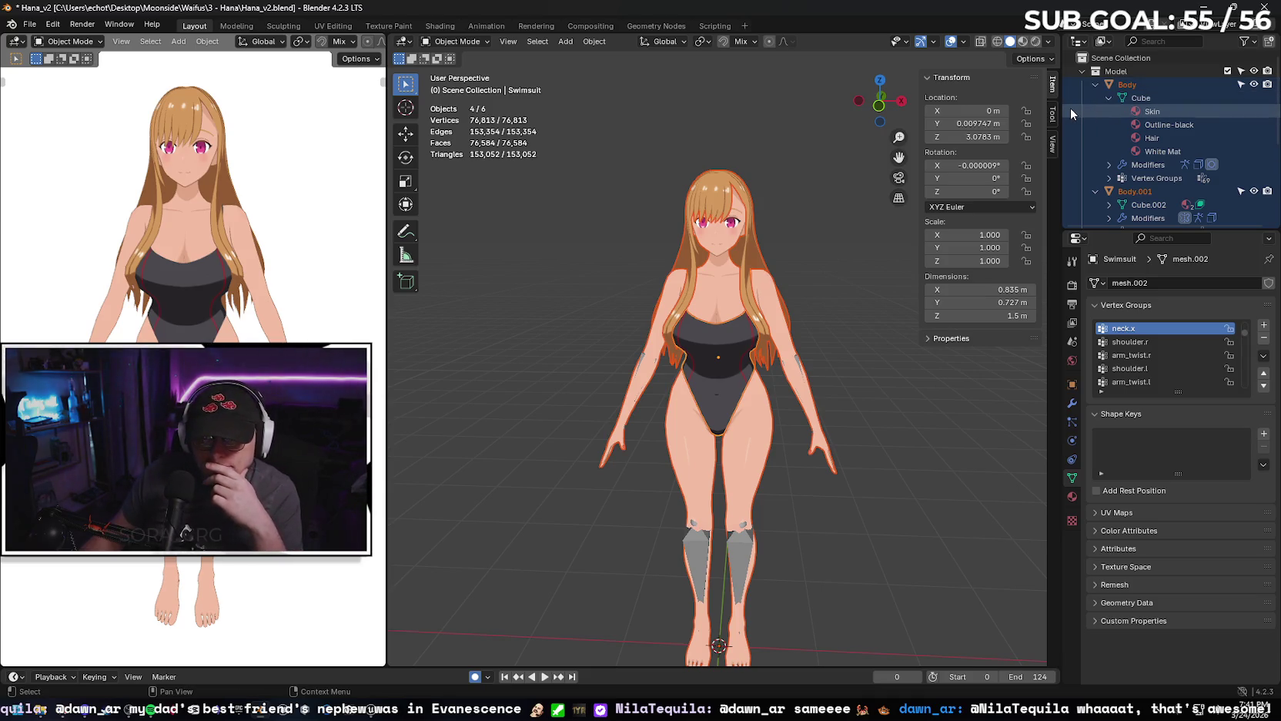
scroll(1118, 122, down, 2)
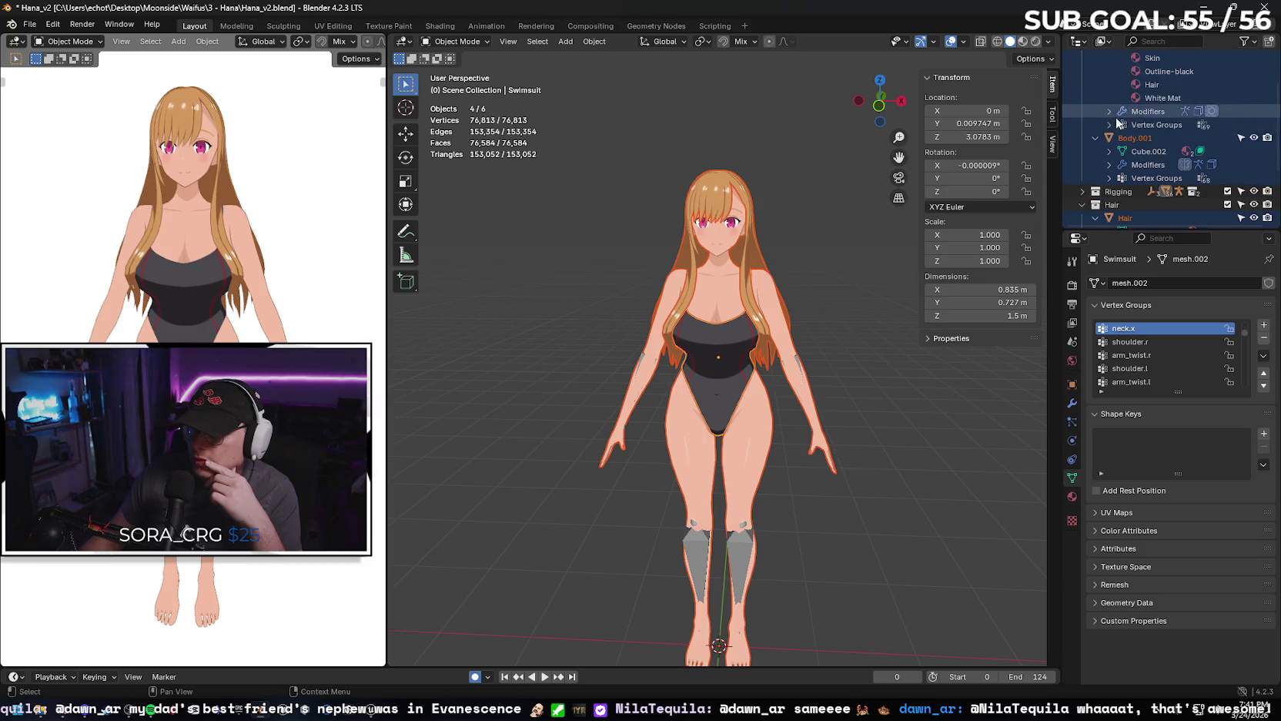
scroll(1116, 119, down, 1)
scroll(1106, 84, down, 1)
scroll(1106, 84, down, 1)
scroll(1106, 87, down, 1)
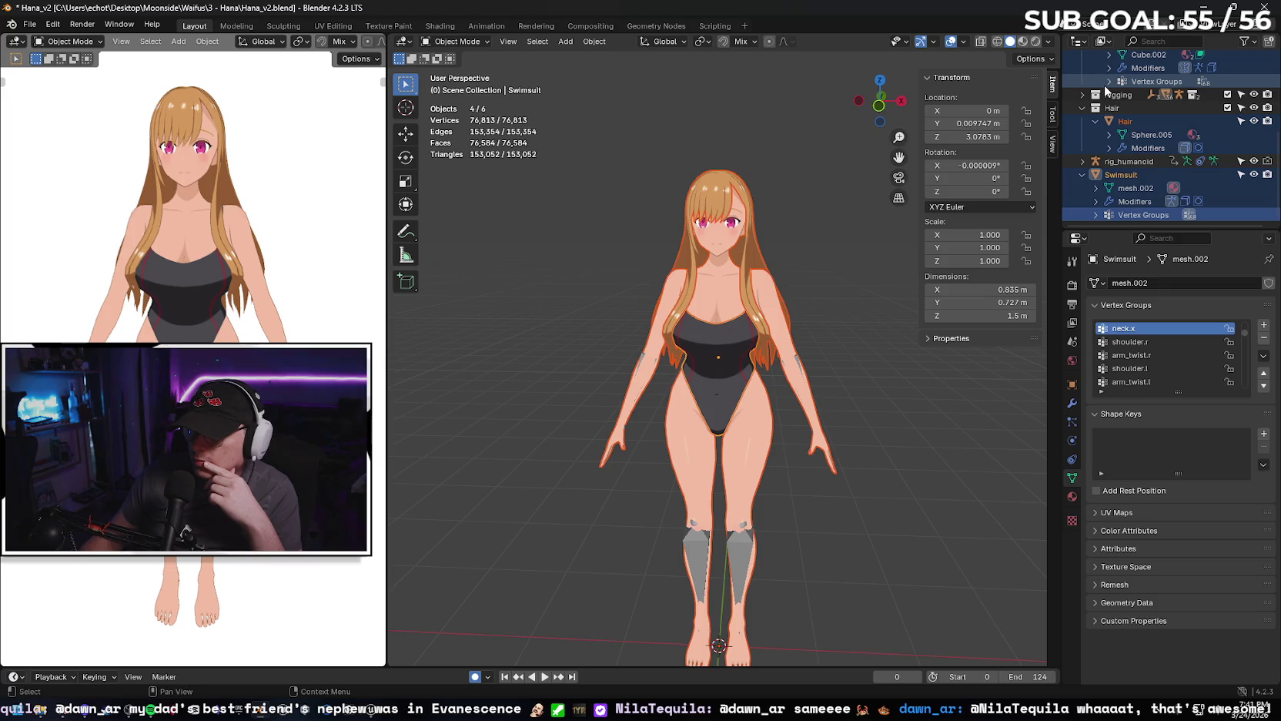
Export the selected meshes as Hana_v2_Boneless.fbx using the Anime FBX preset.
click(38, 28)
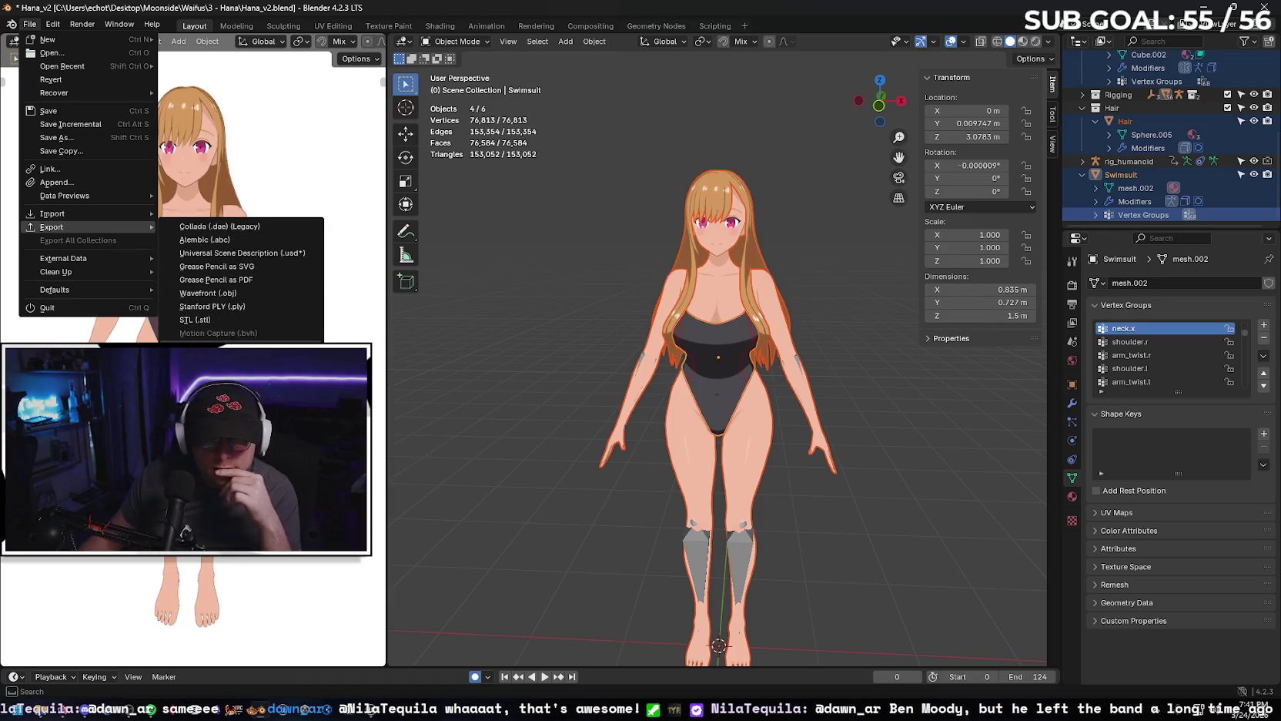
click(208, 360)
click(1000, 196)
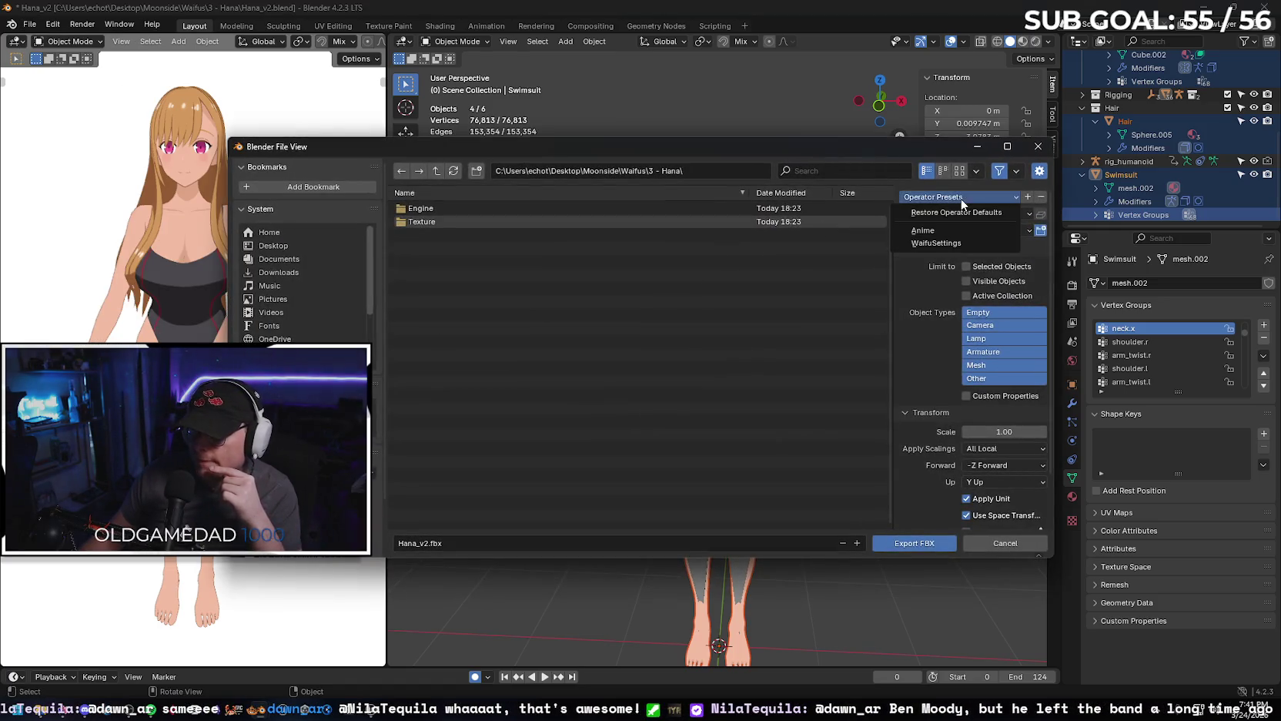
click(924, 230)
click(428, 544)
click(429, 544)
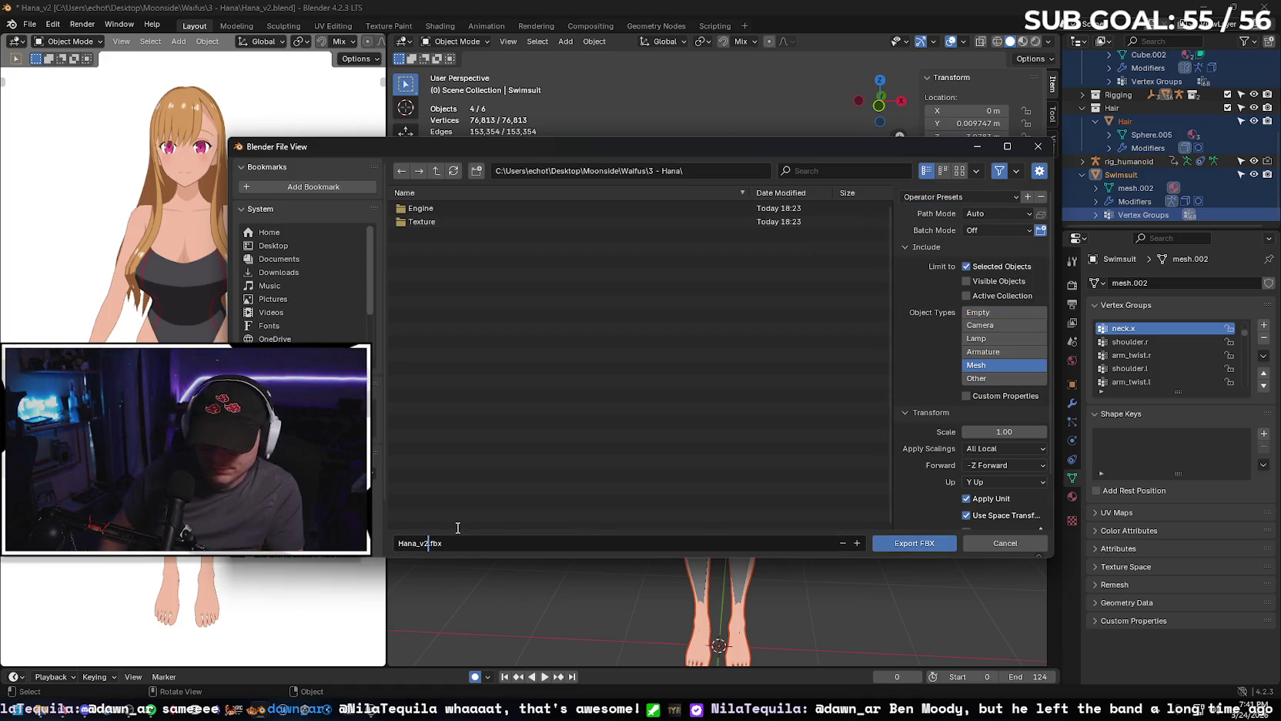
text(_Boneless)
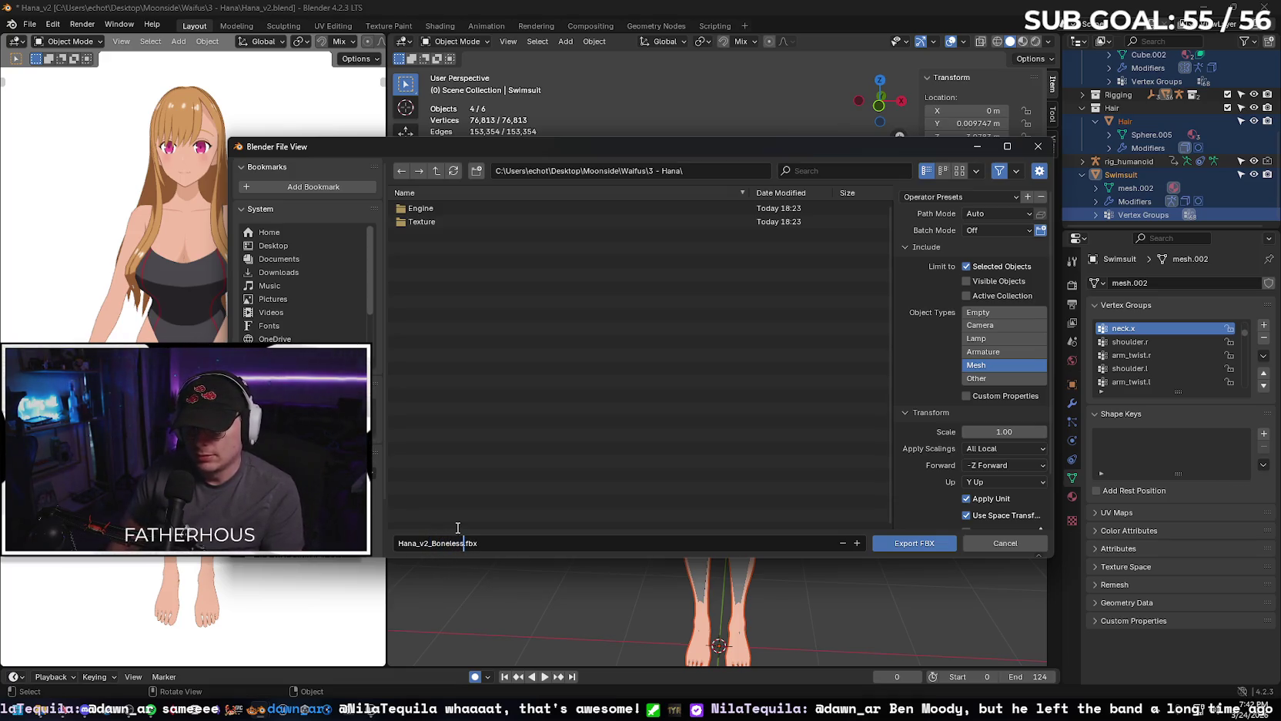
click(931, 548)
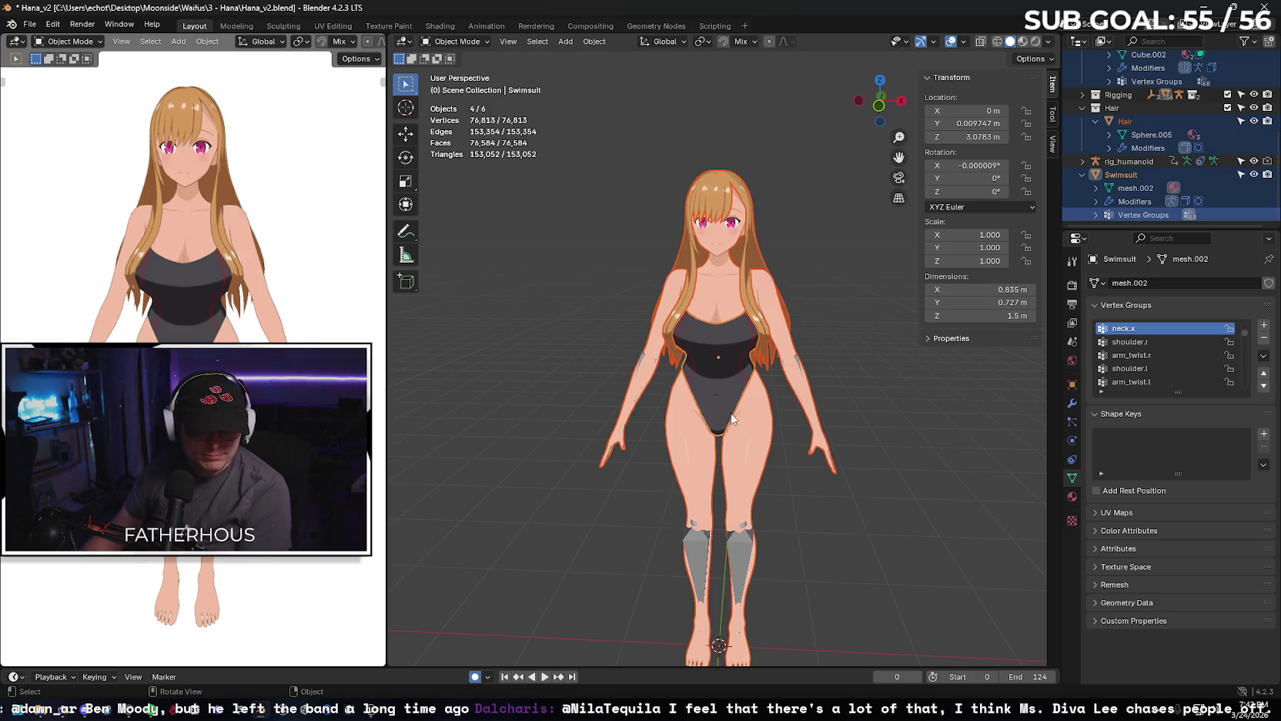
click(1210, 9)
key(alt+Tab)
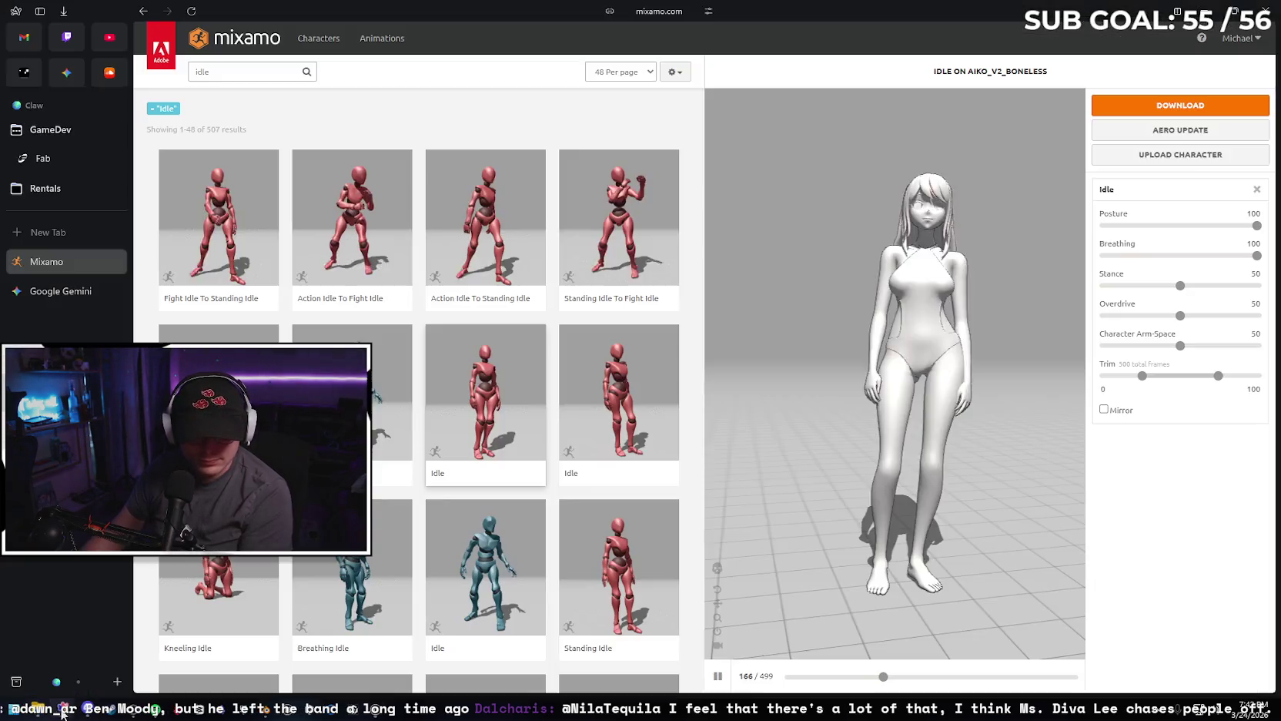
Upload Hana_v2_Boneless.fbx from Desktop > Moonside > Waifus > 3 - Hana as a new Mixamo character.
click(1158, 155)
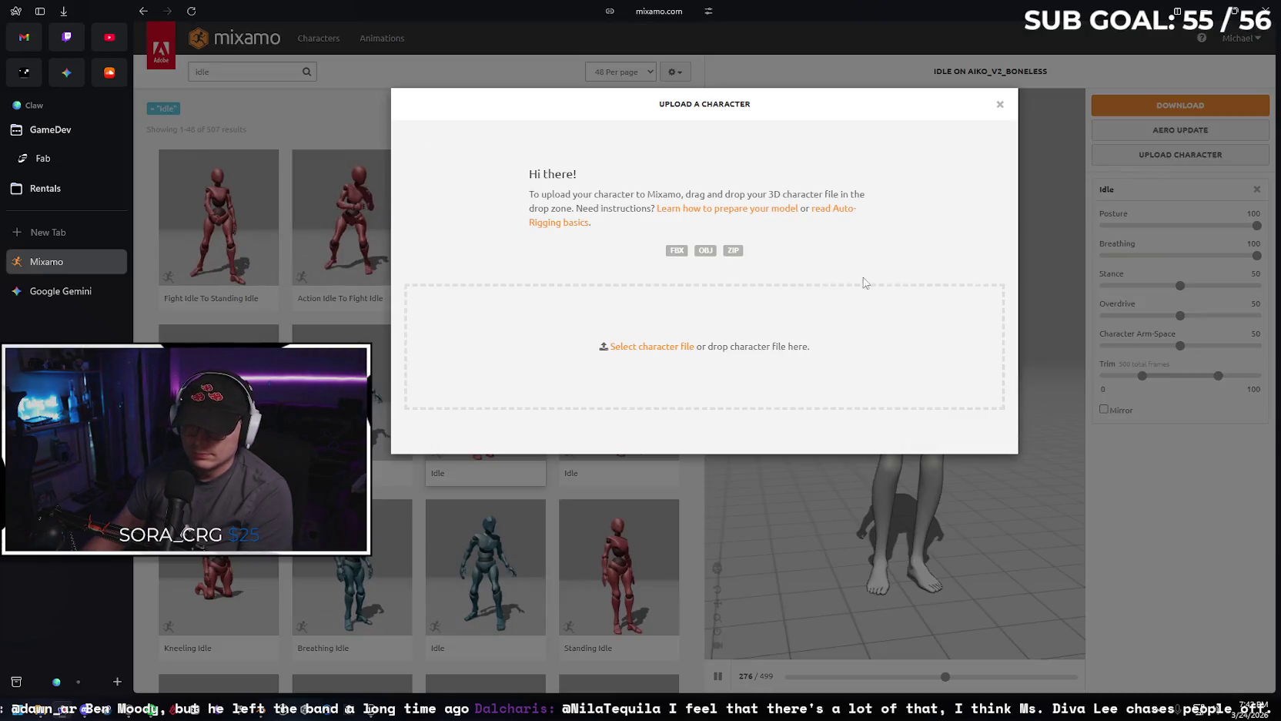
click(418, 376)
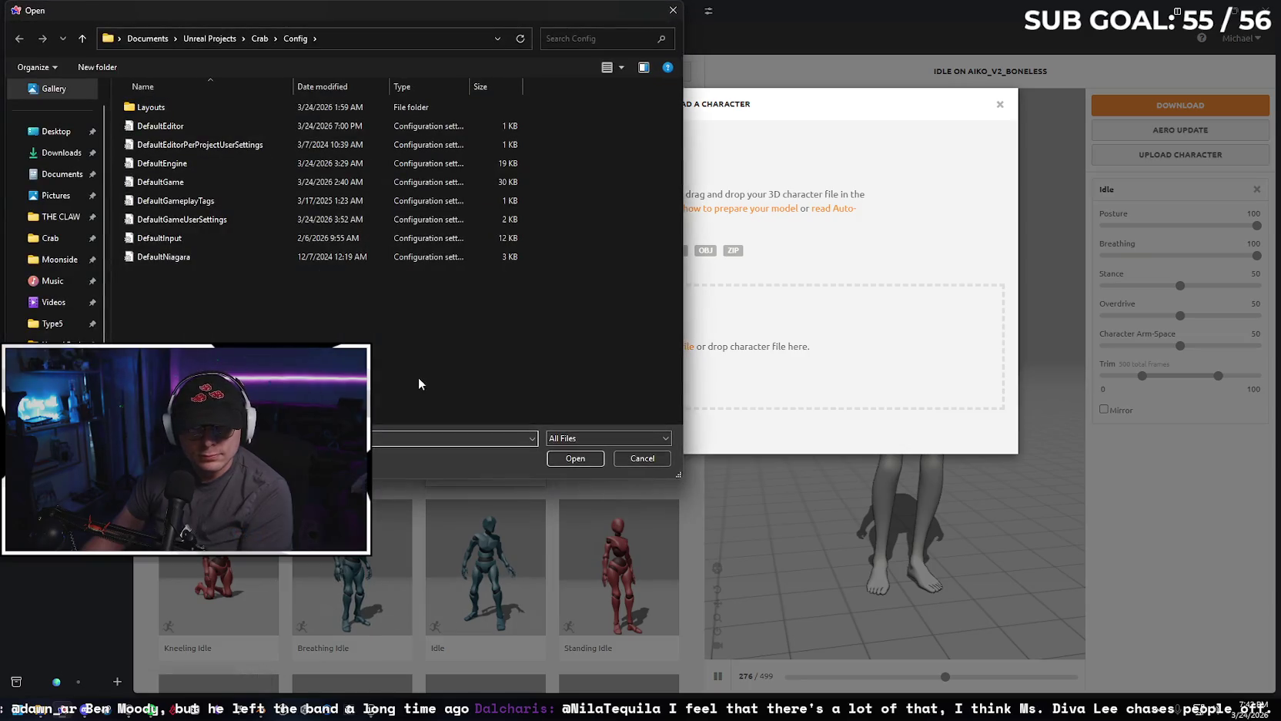
click(65, 262)
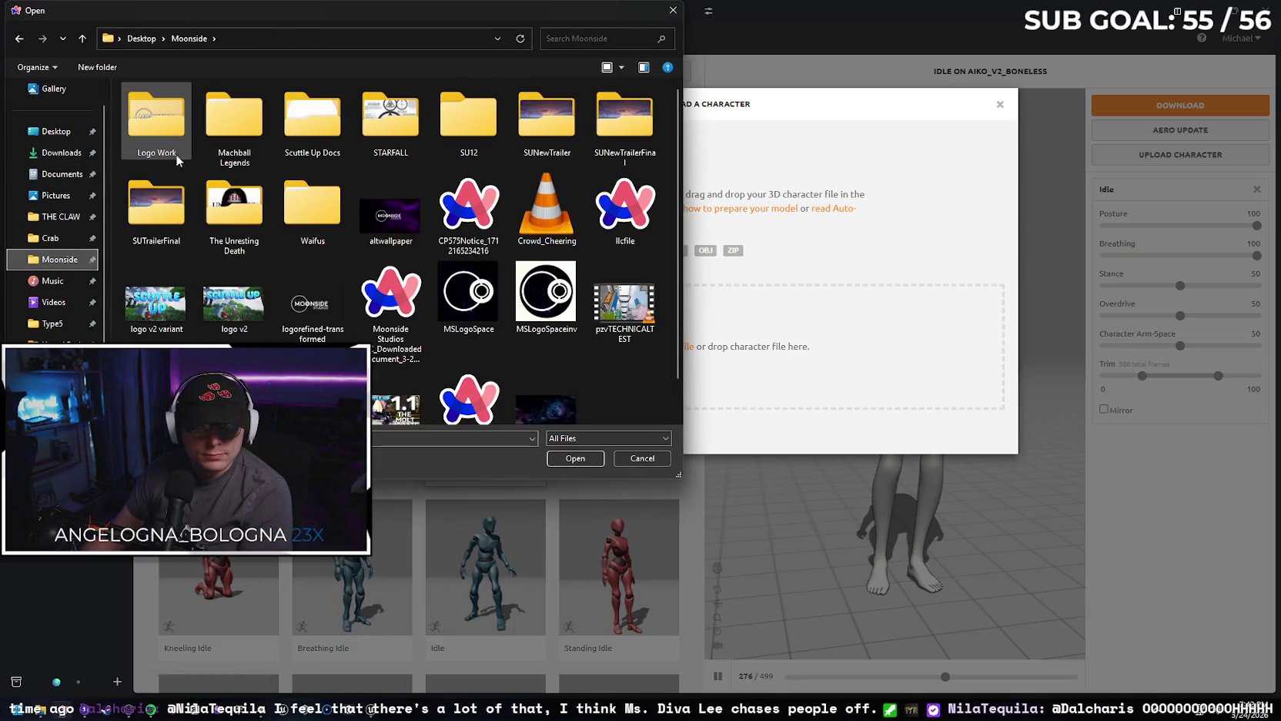
double_click(329, 205)
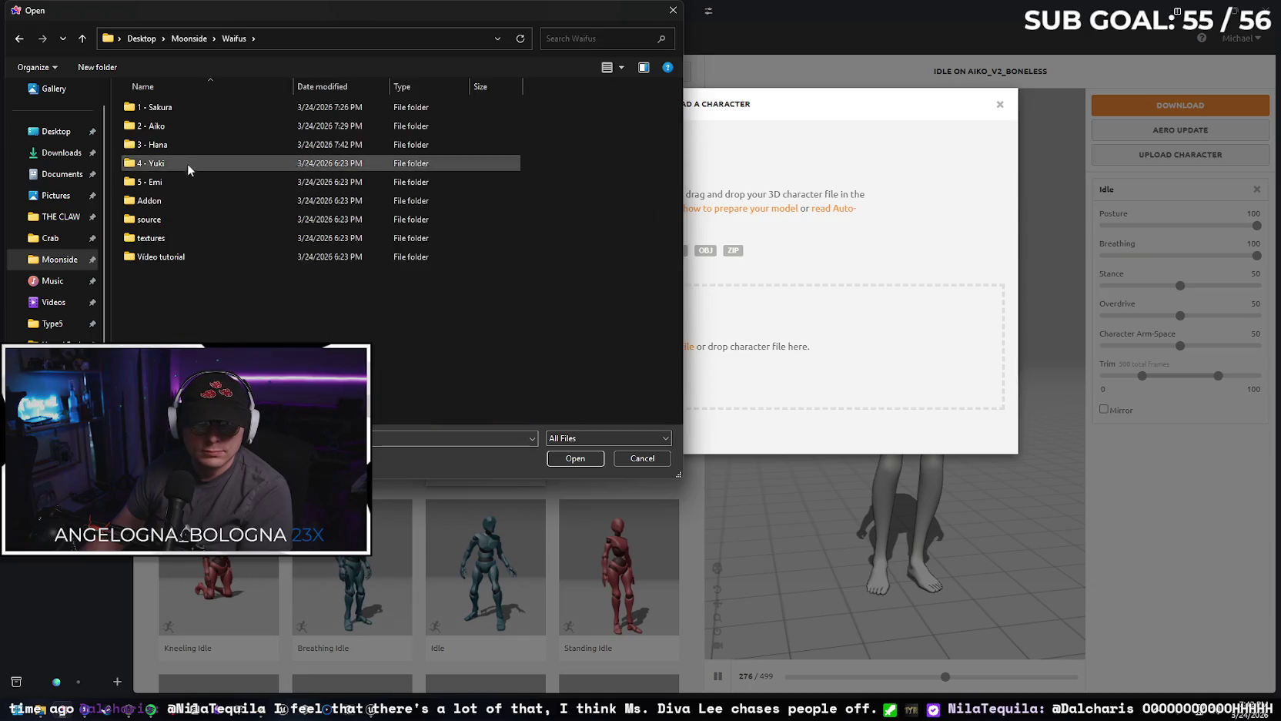
double_click(197, 144)
click(211, 163)
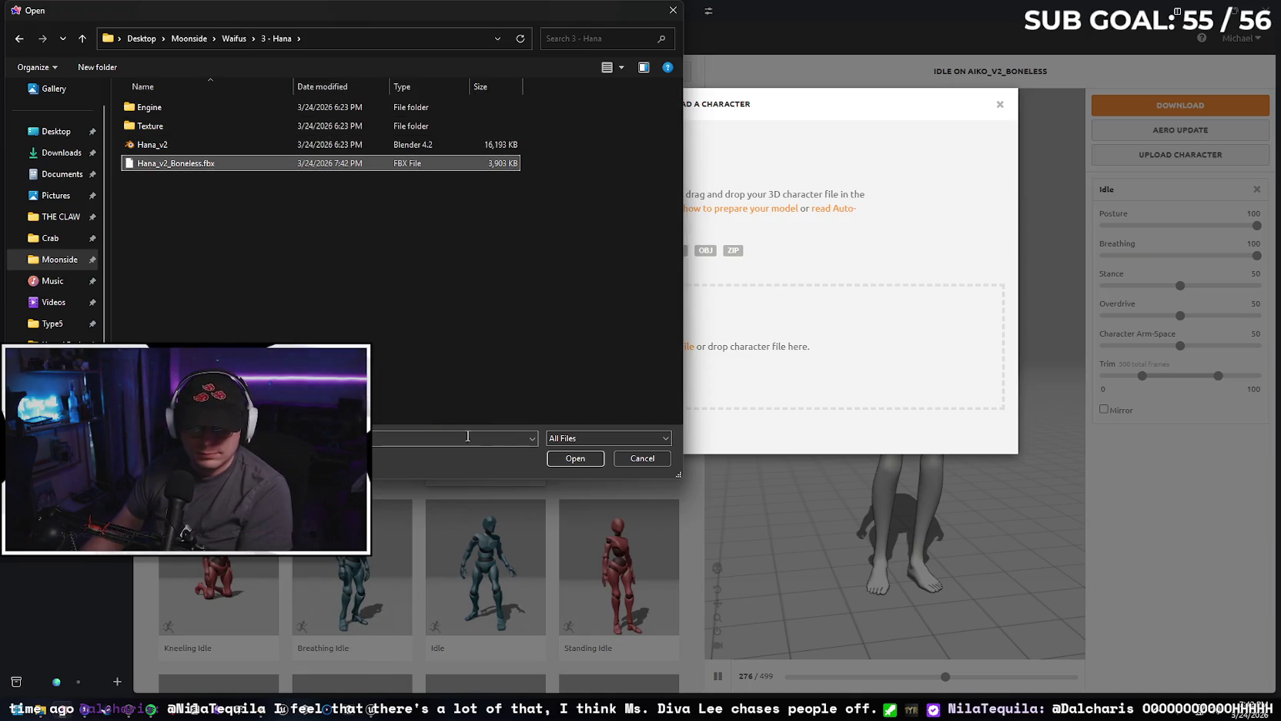
click(573, 459)
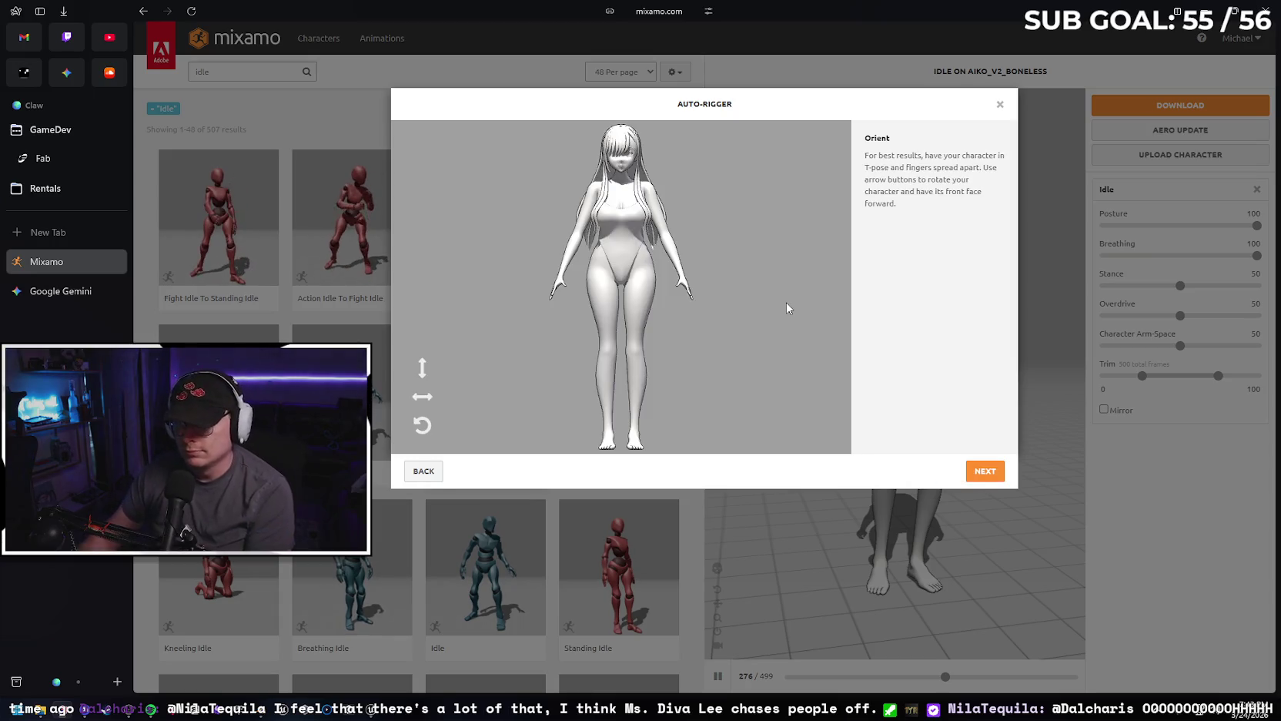
Accept Hana's orientation, place chin, wrist, elbow, knee and groin markers, then start auto-rigging.
click(974, 475)
drag(465, 286, 623, 177)
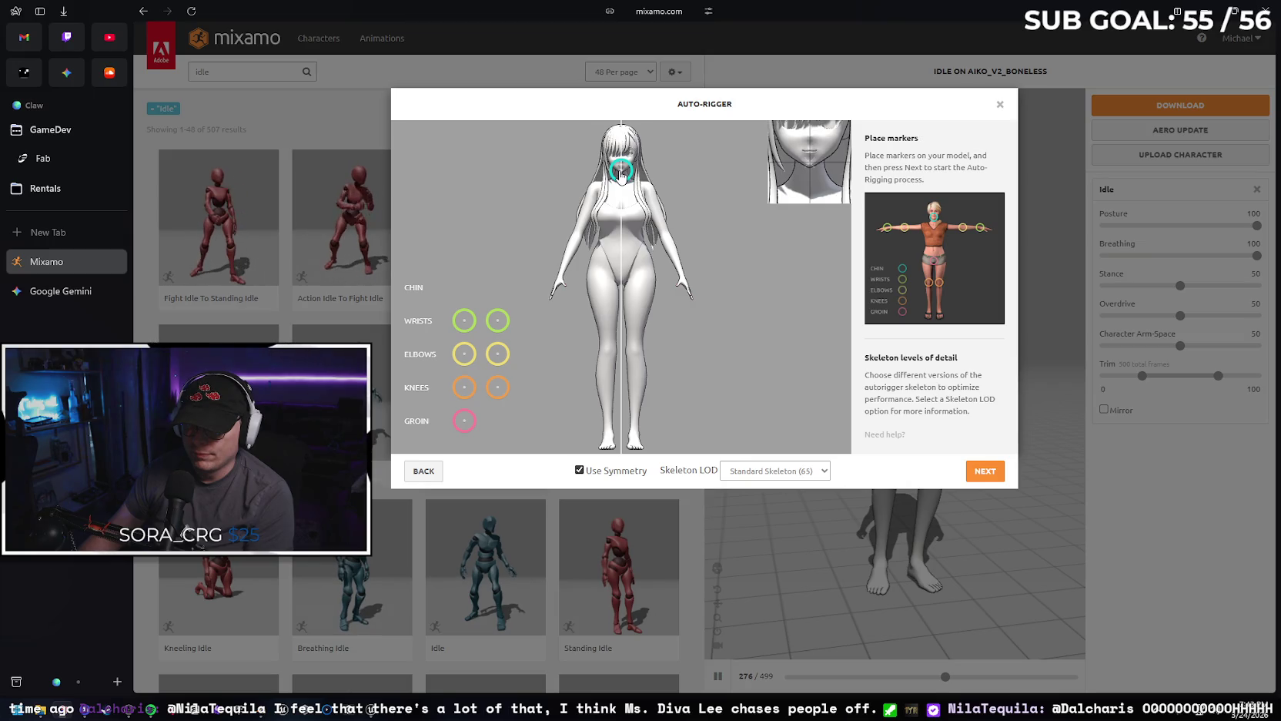
mouse_move(464, 321)
mouse_down()
mouse_move(557, 267)
mouse_move(563, 279)
mouse_up()
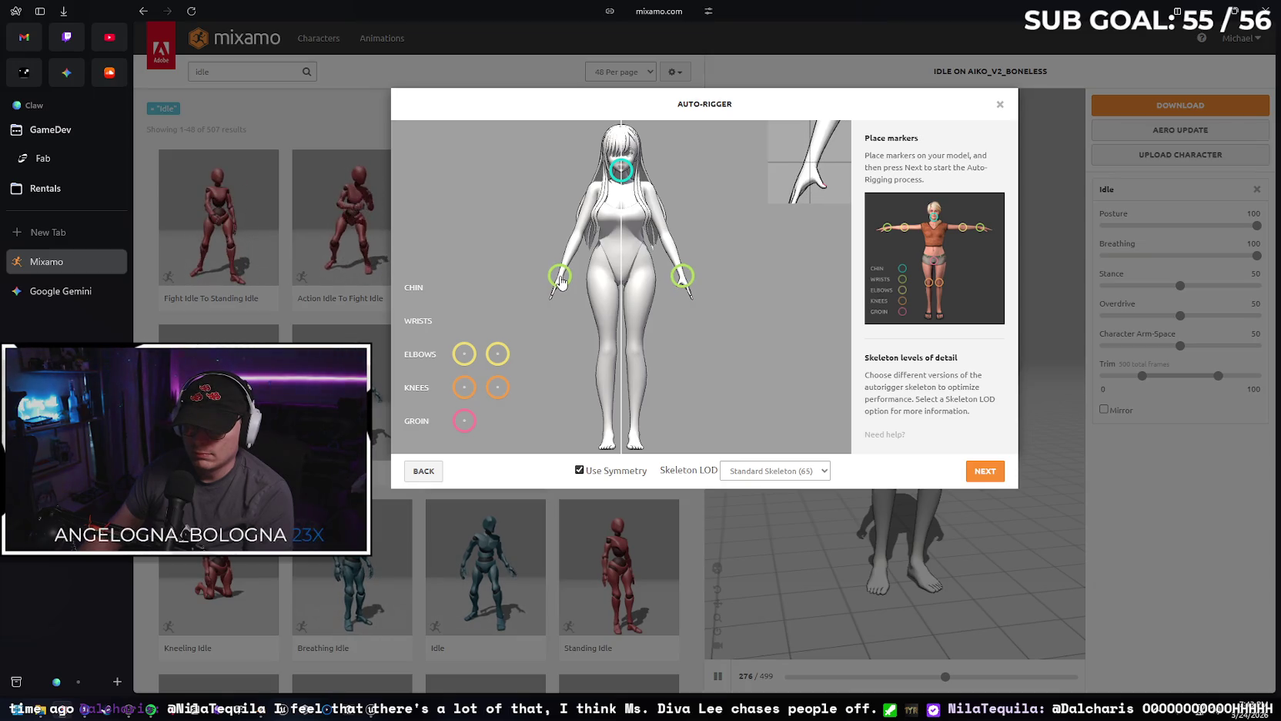
mouse_move(465, 353)
mouse_down()
mouse_move(581, 226)
mouse_move(578, 238)
mouse_up()
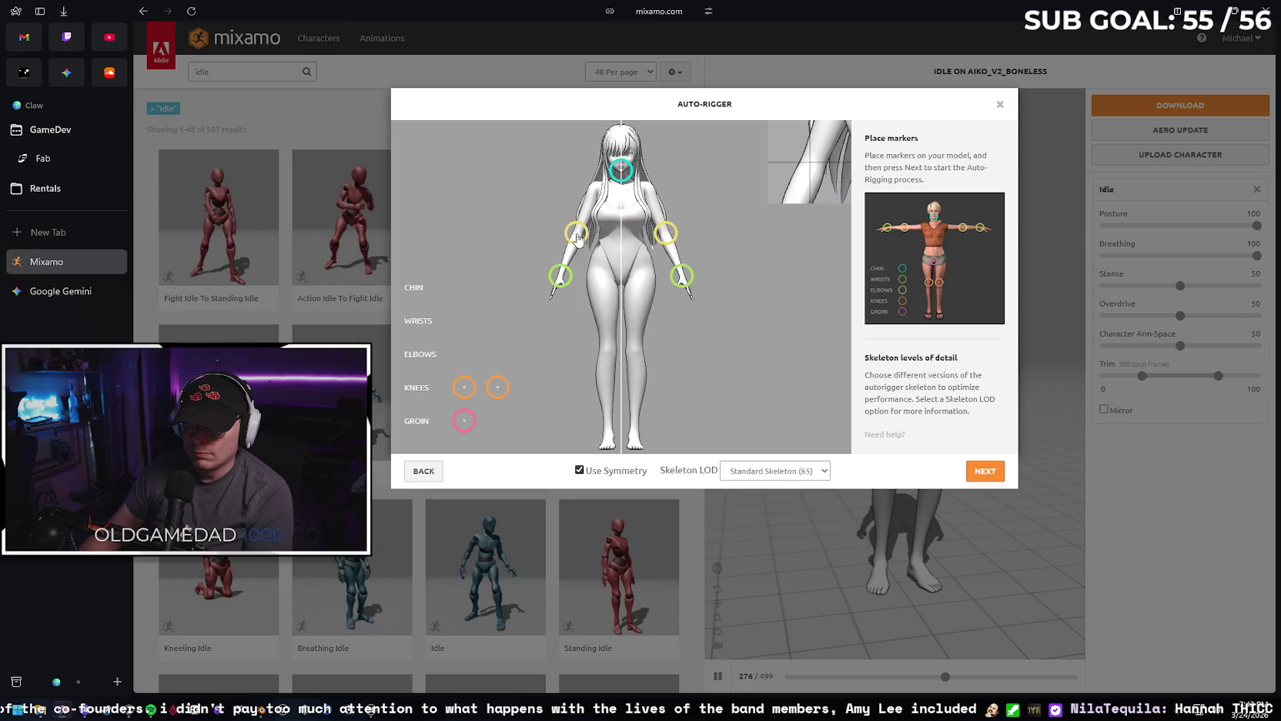
drag(464, 387, 608, 353)
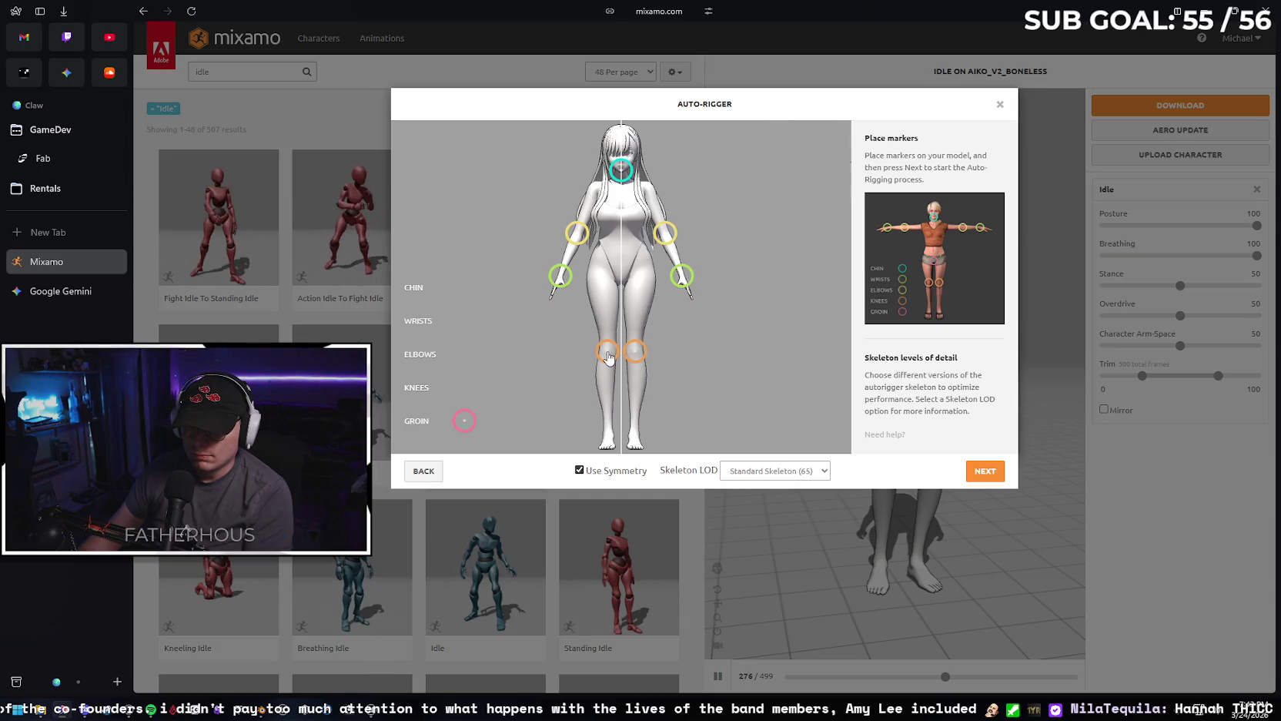
drag(465, 421, 624, 282)
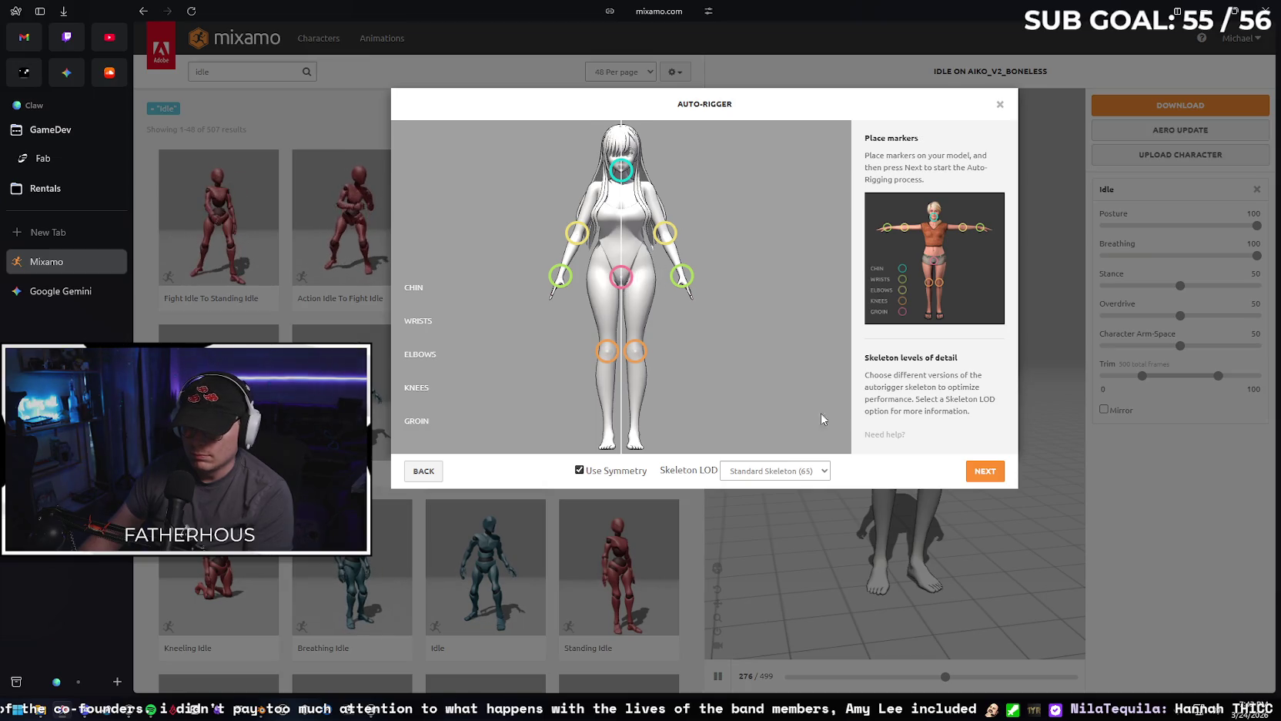
click(984, 475)
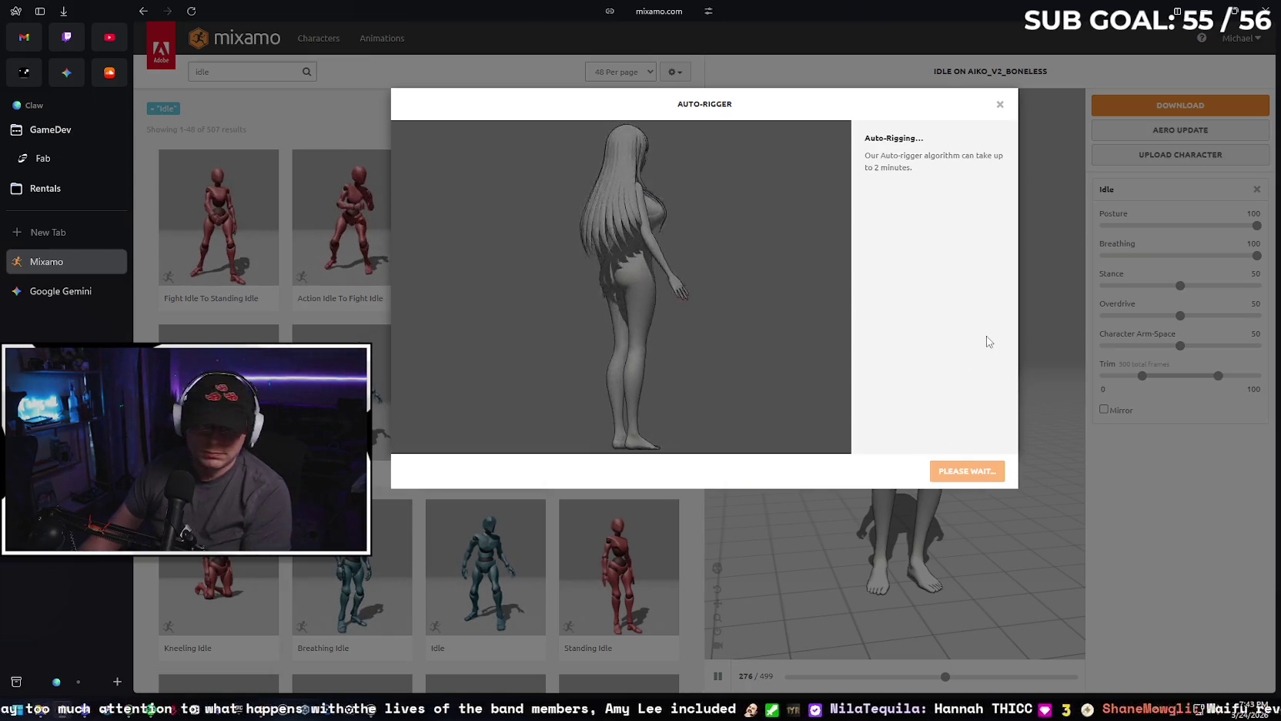
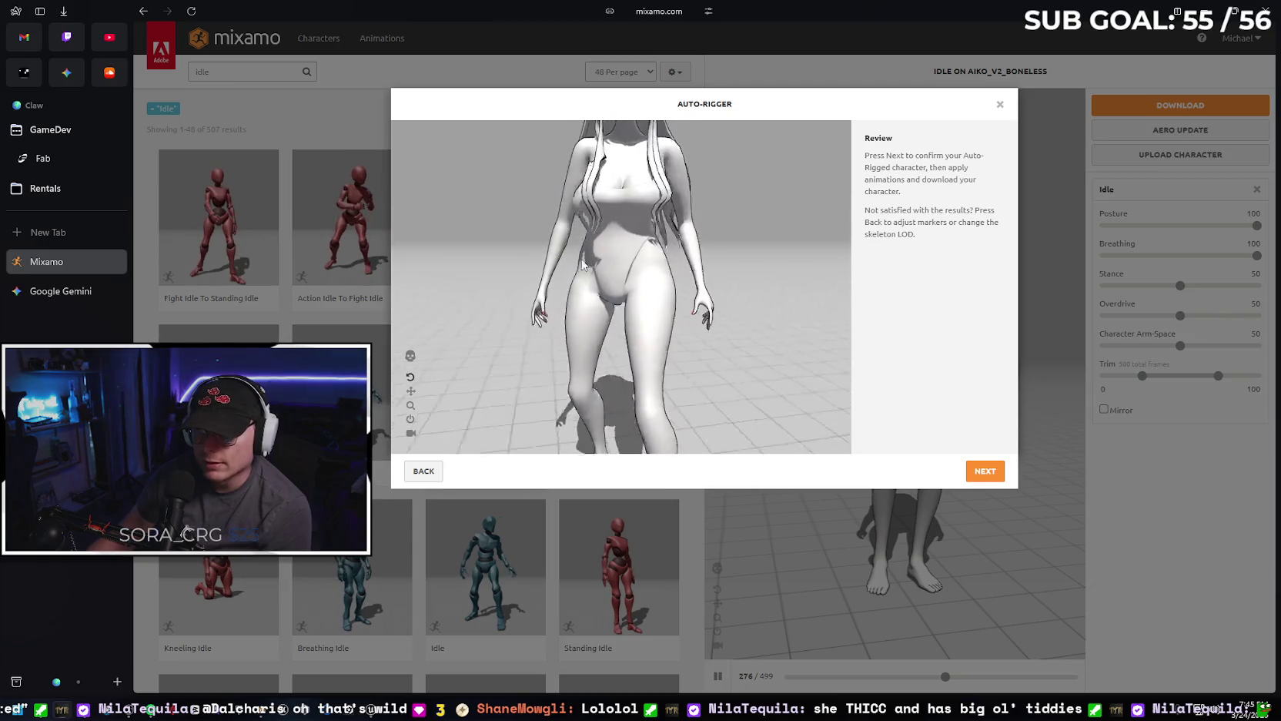
Re-run the Mixamo auto-rig with nudged elbow markers, review it, then return to marker placement.
click(421, 472)
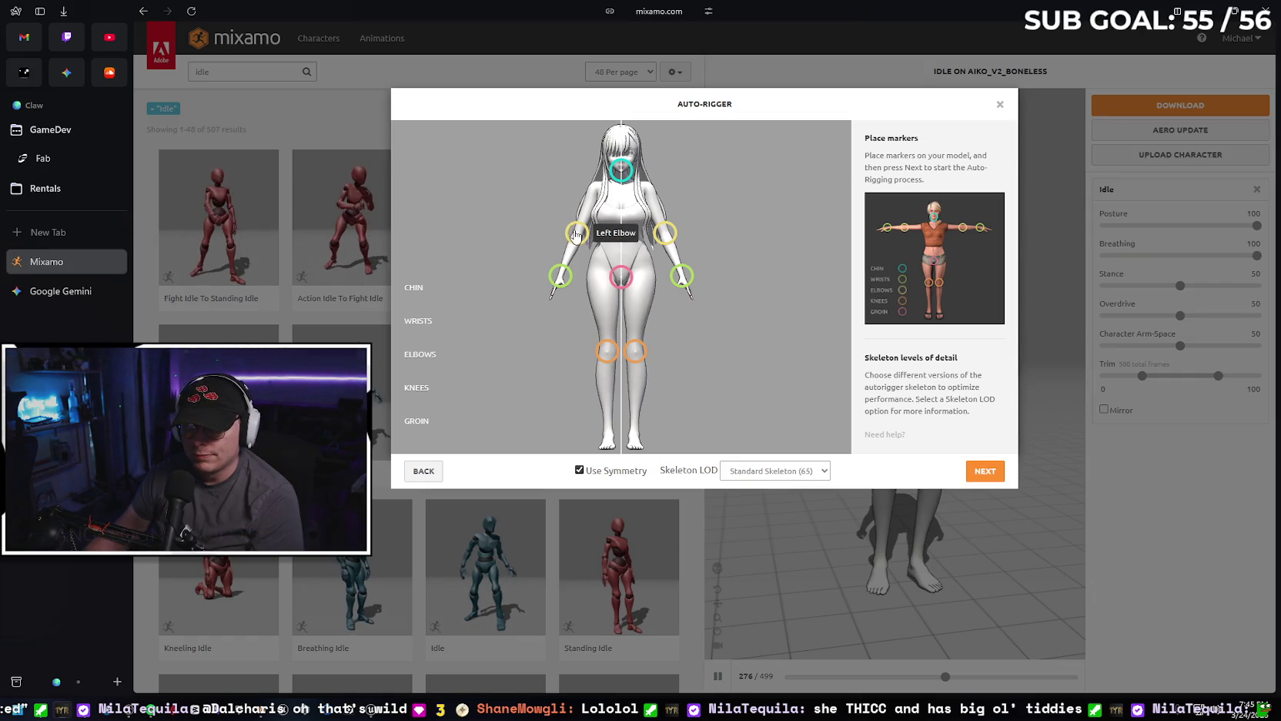
drag(576, 235, 576, 238)
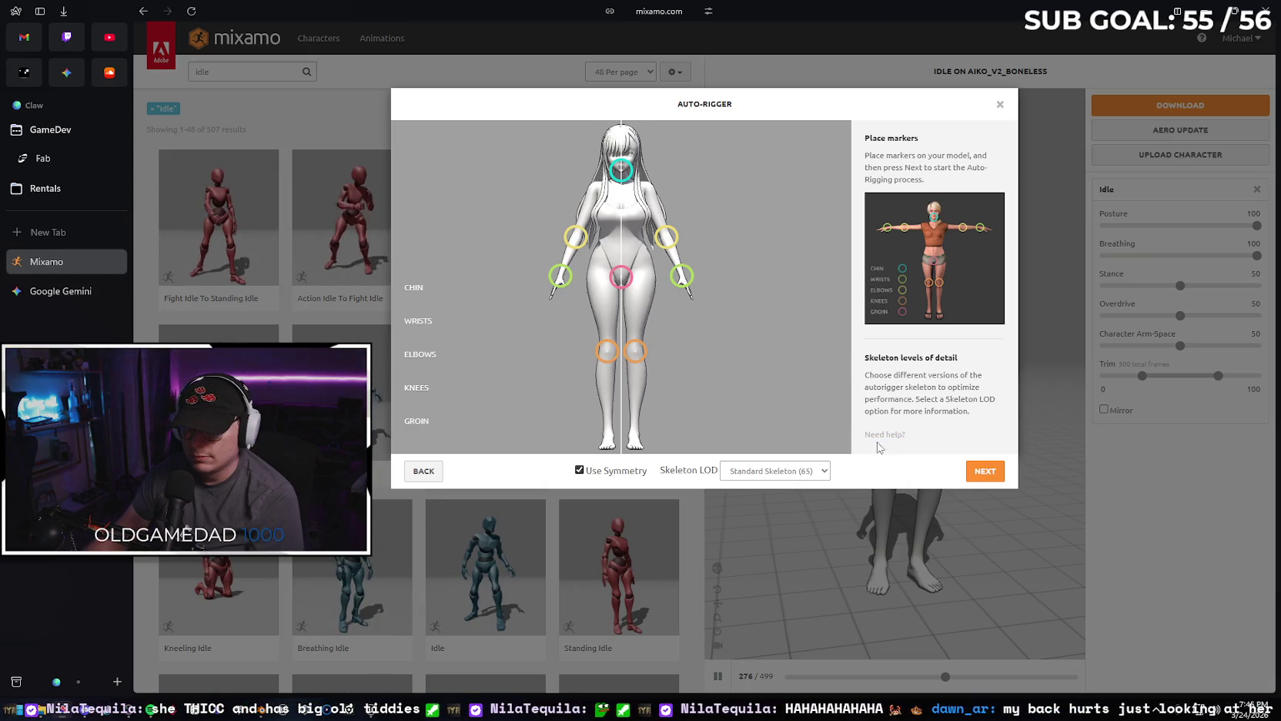
click(984, 476)
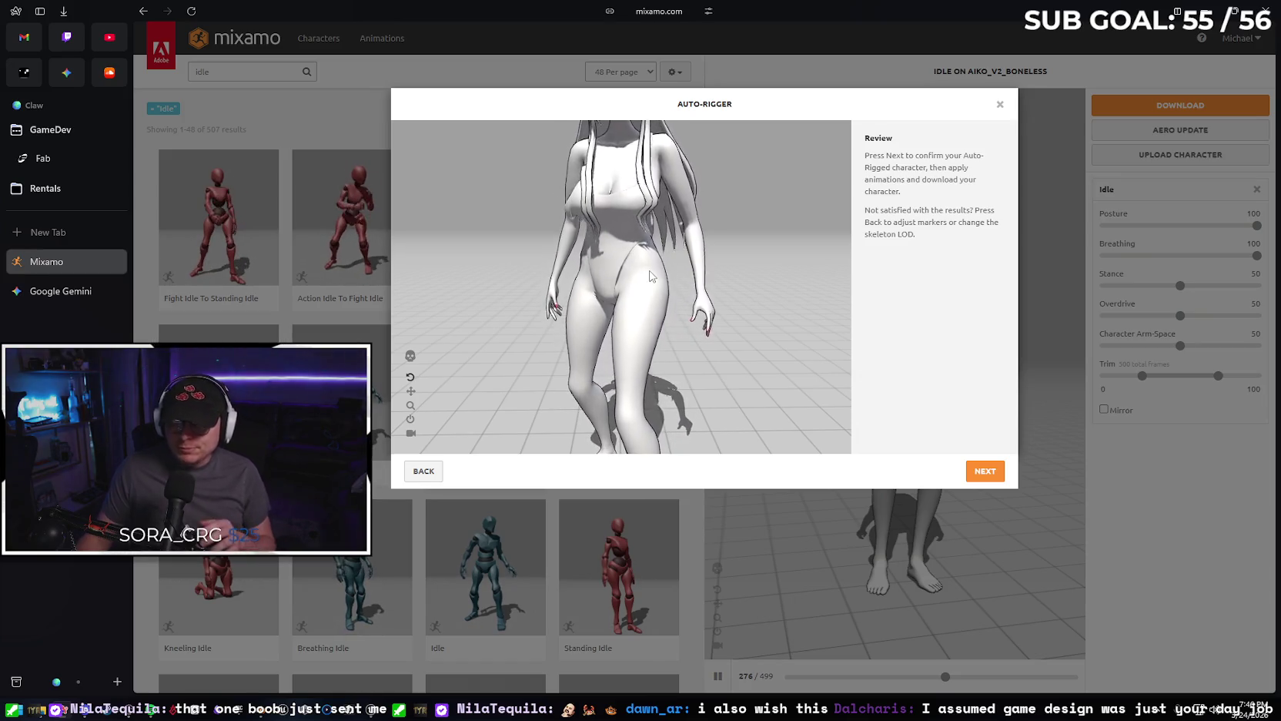
click(423, 476)
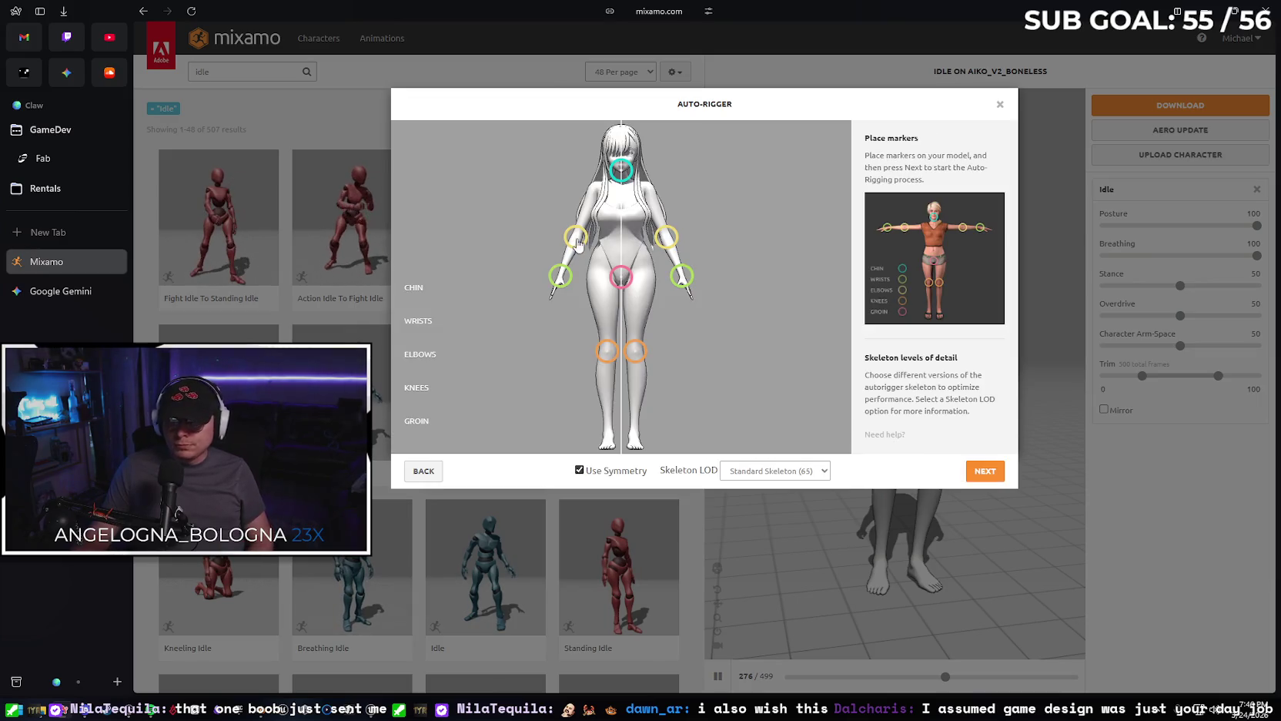
Nudge the elbow markers up then slightly down, and lower the chin and knee markers slightly.
drag(578, 242, 582, 228)
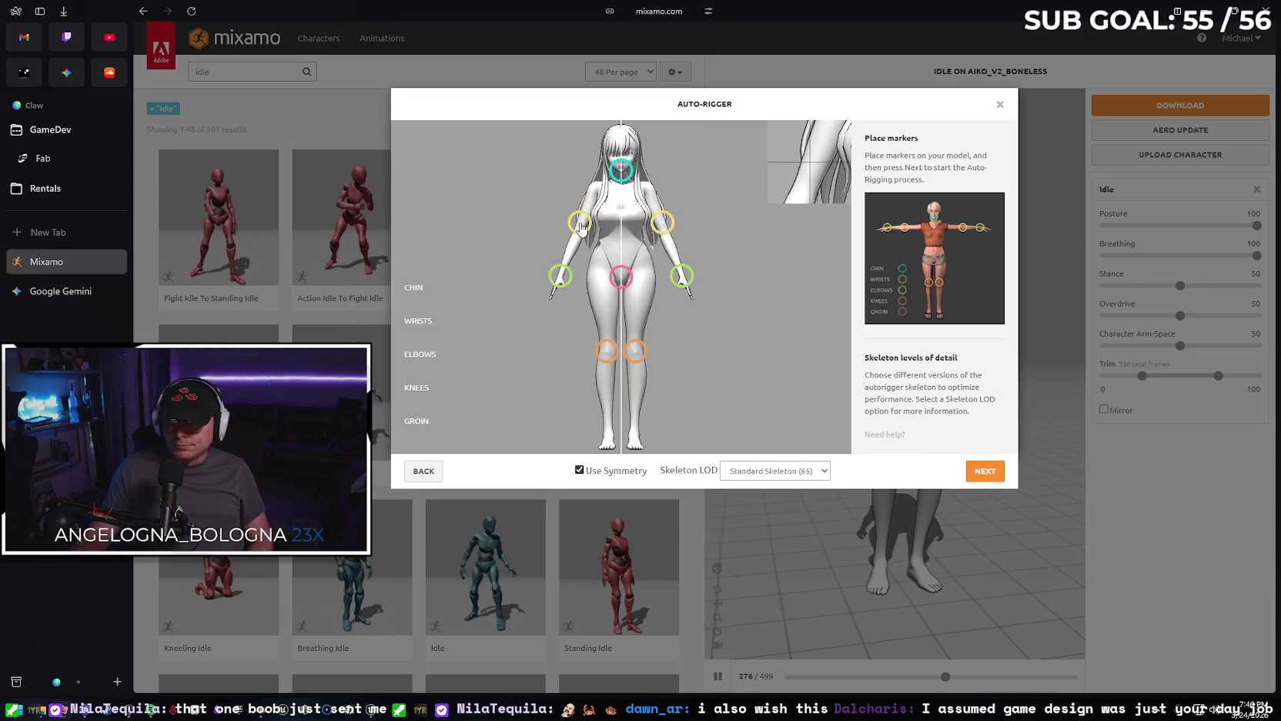
drag(582, 228, 577, 236)
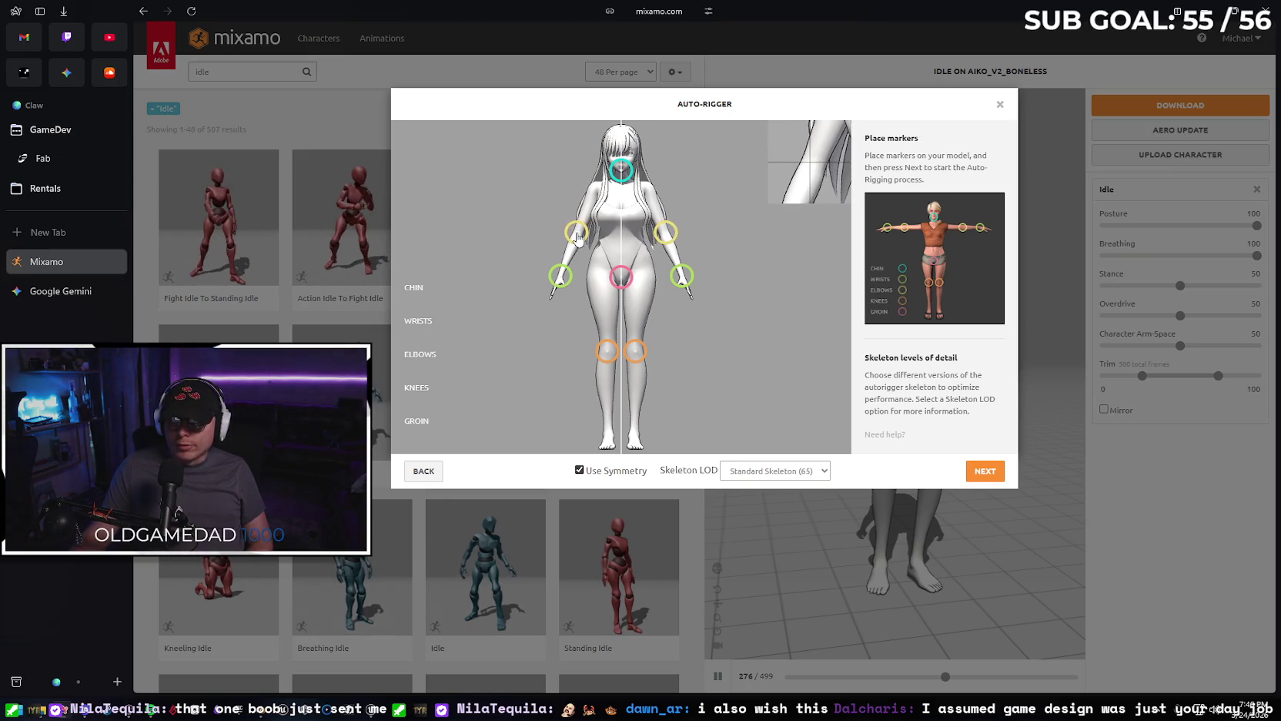
drag(625, 172, 623, 176)
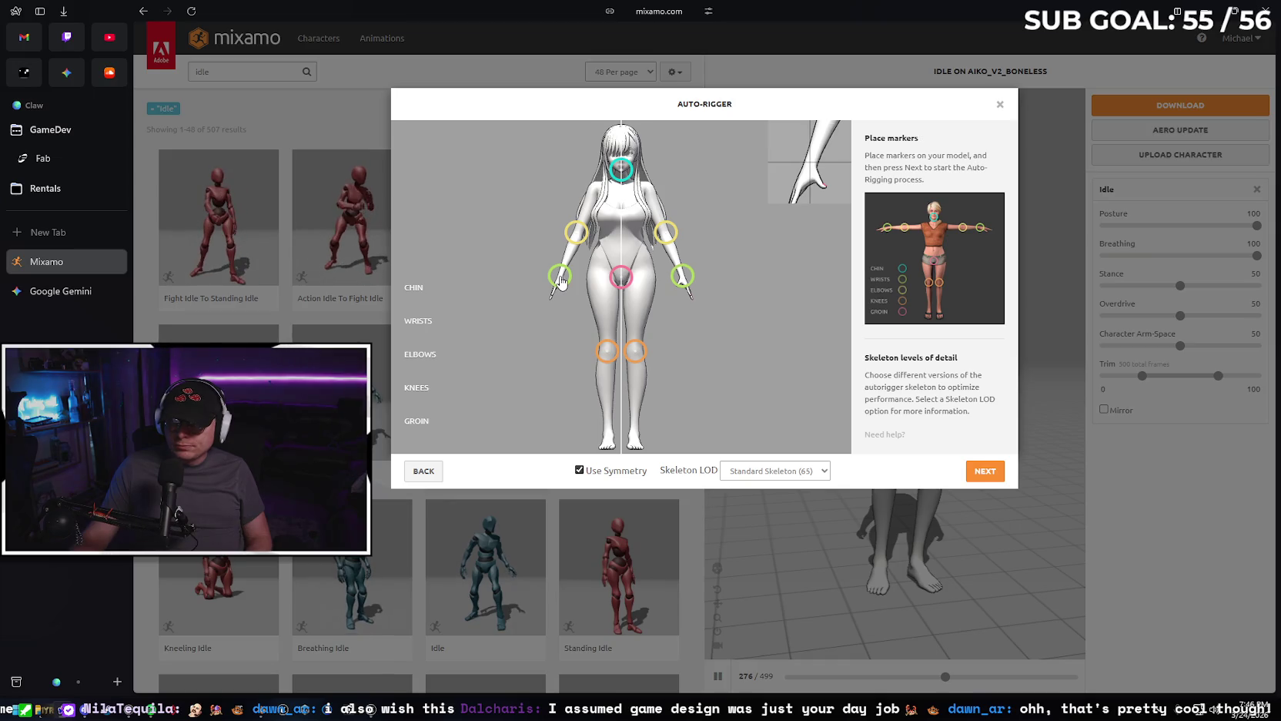
drag(607, 350, 607, 353)
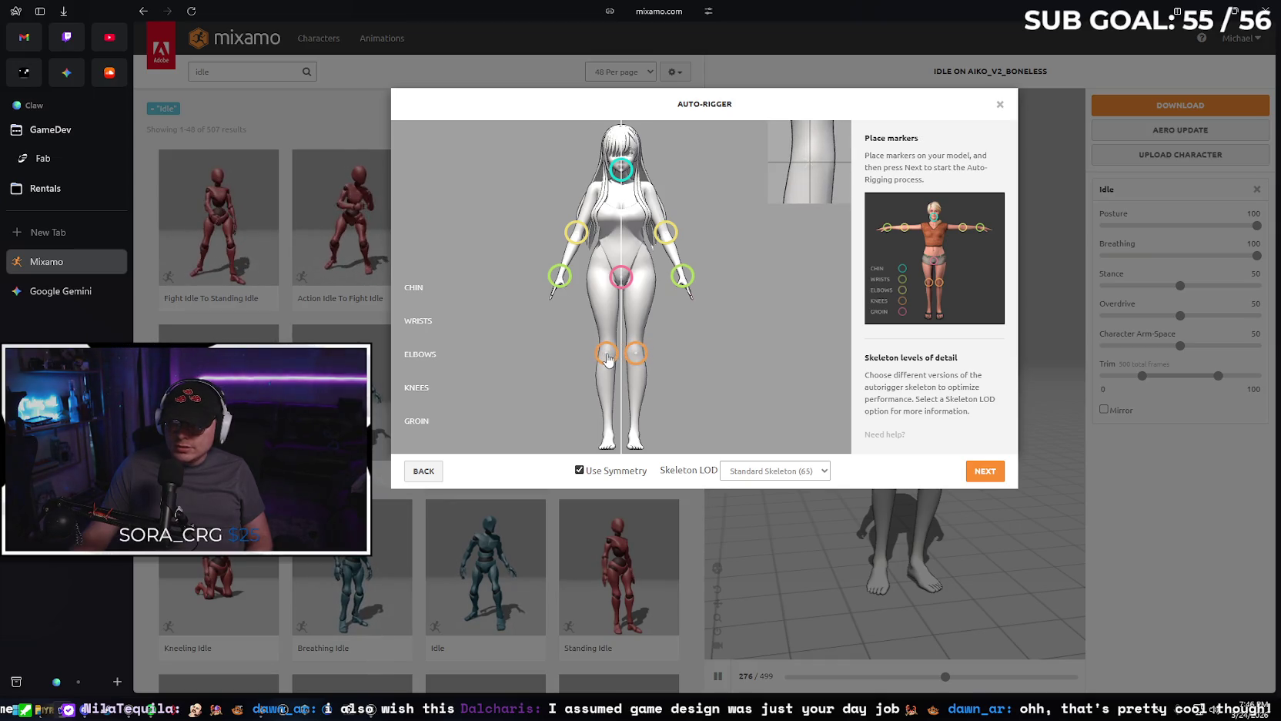
key(ctrl+Tab)
Send Gemini a spell-corrected message that the third Mixamo rig deforms because the model is A-posed.
text(the 3rd model in mi)
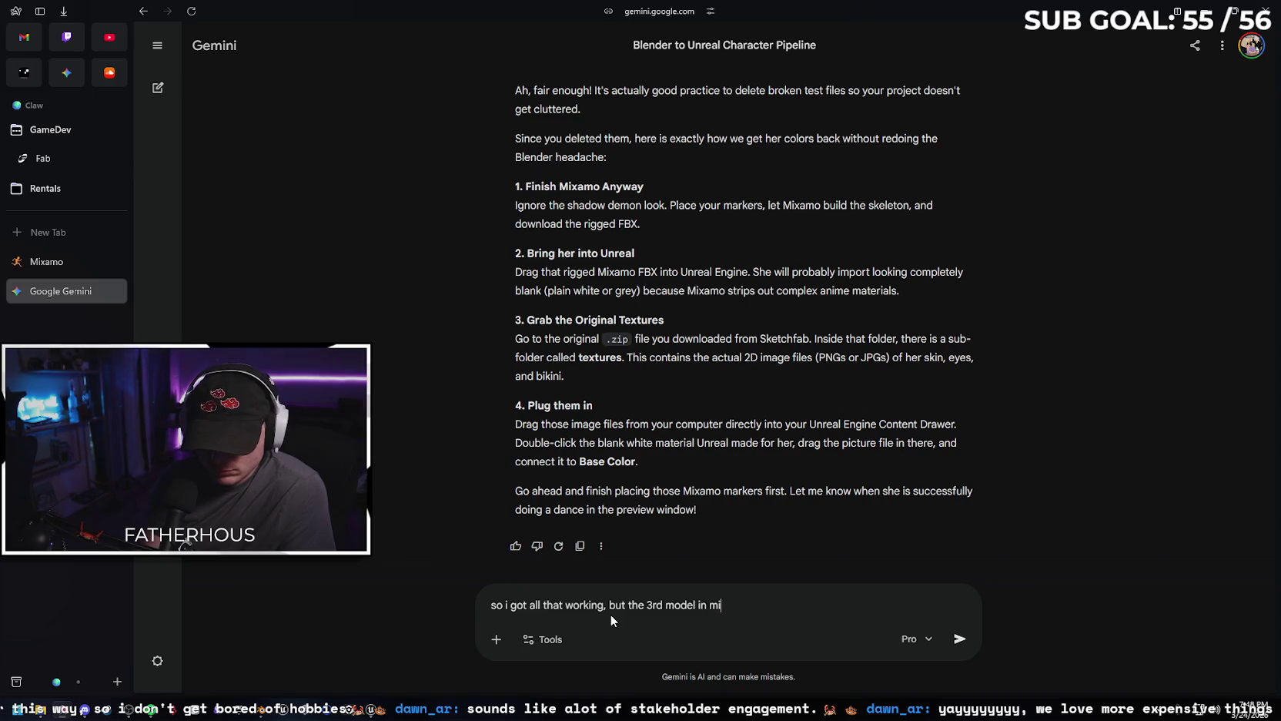
text(xamo)
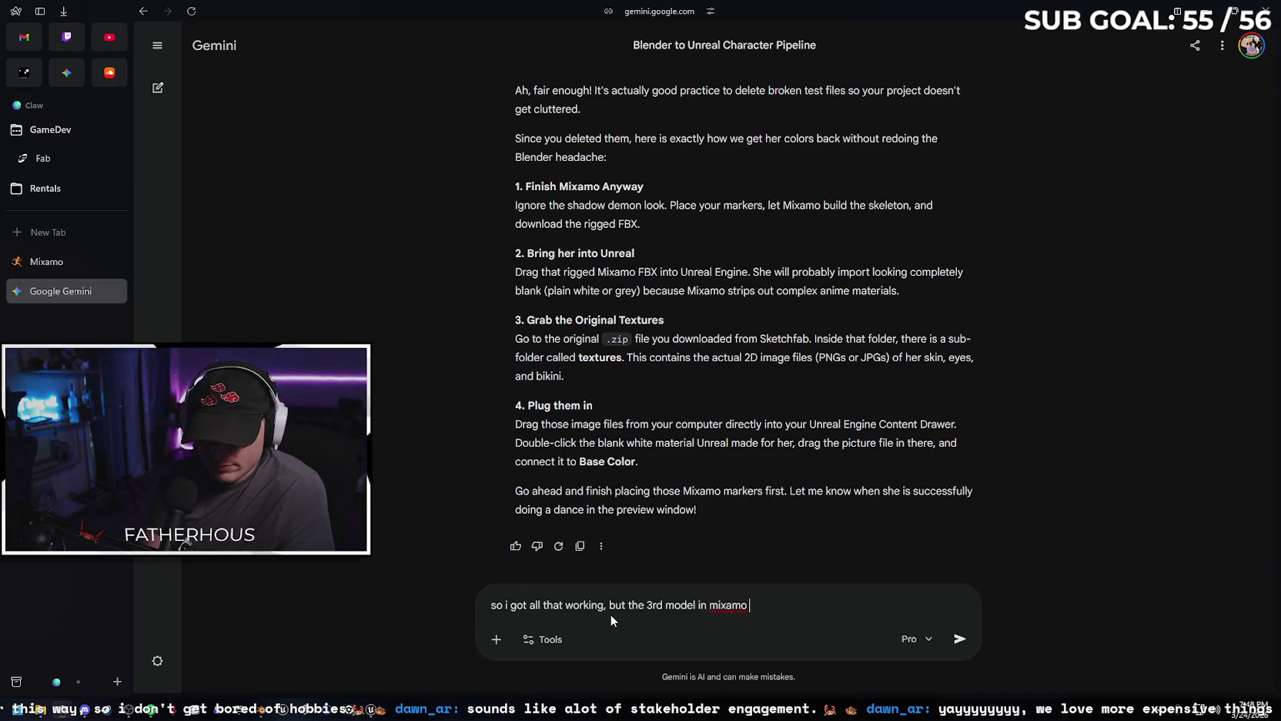
text( has some deformaties)
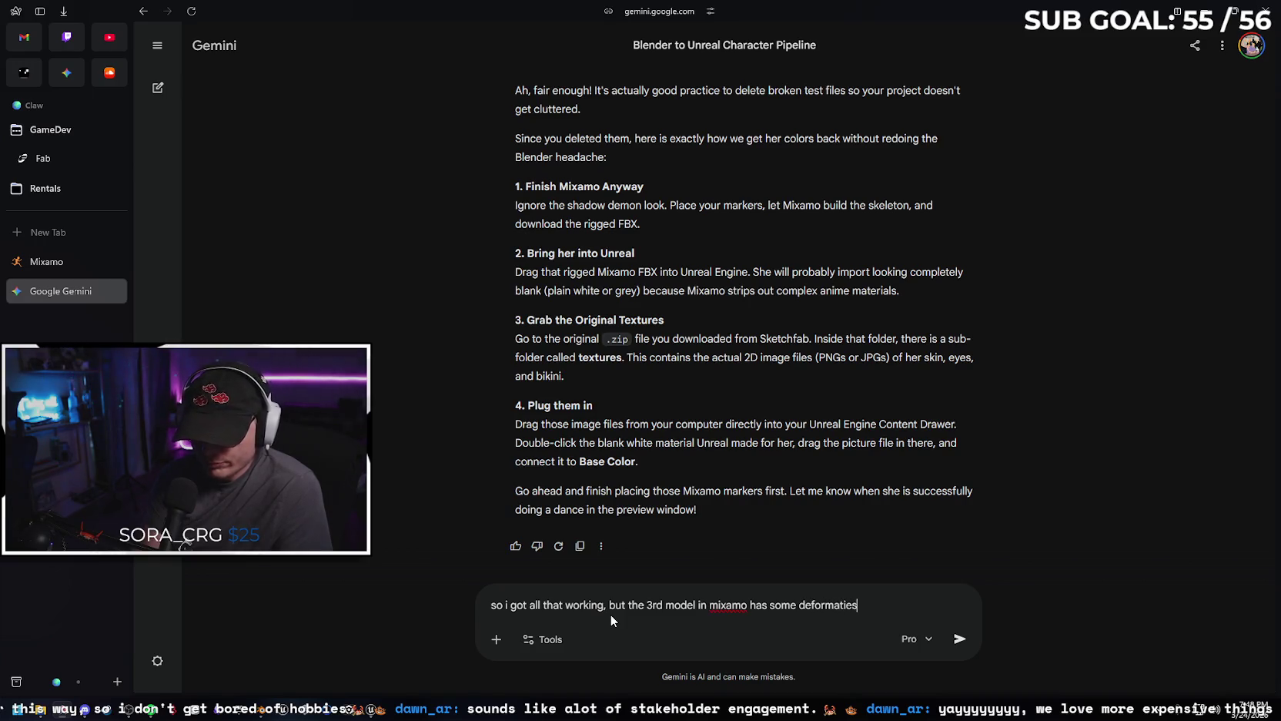
text( when rigged.)
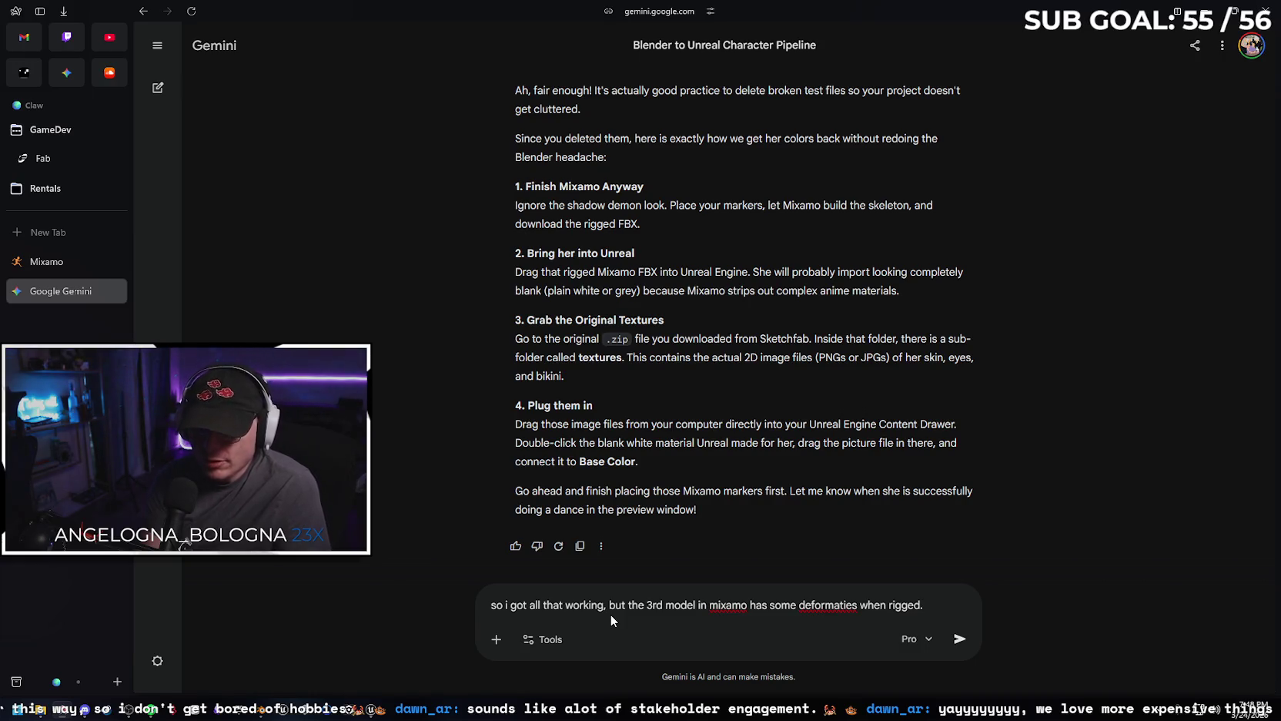
right_click(802, 608)
click(885, 391)
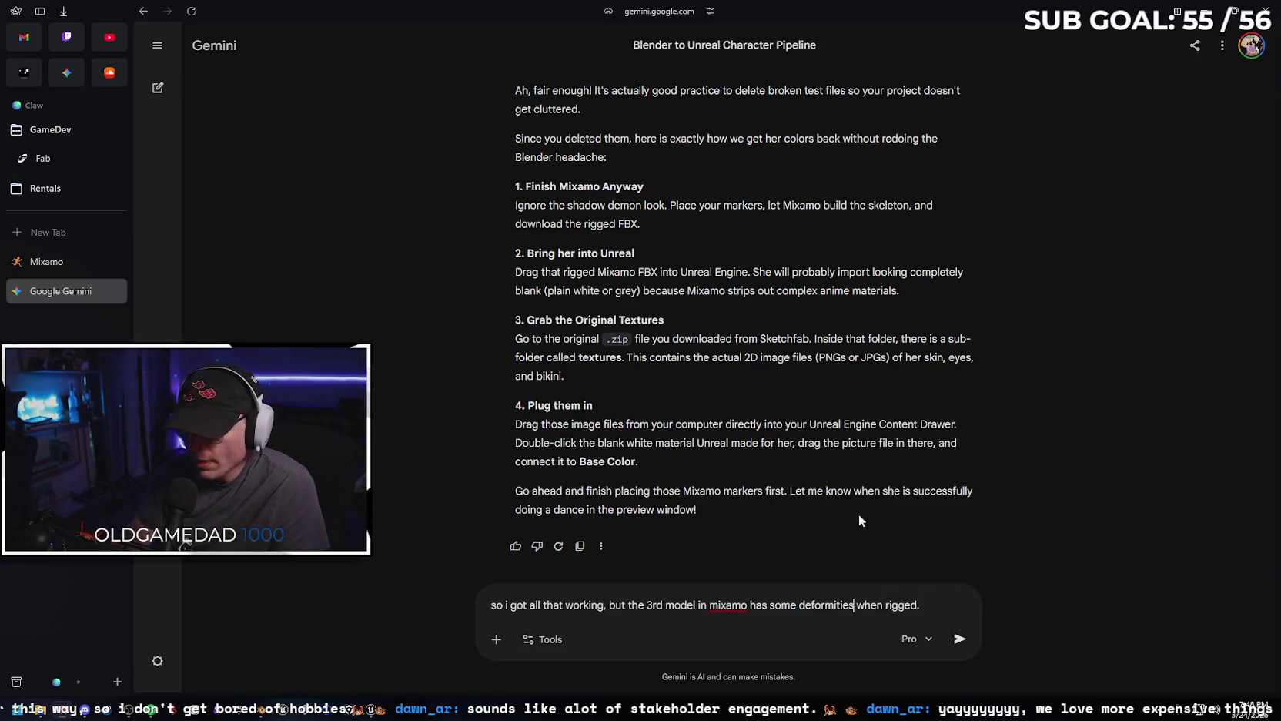
text(In Ble)
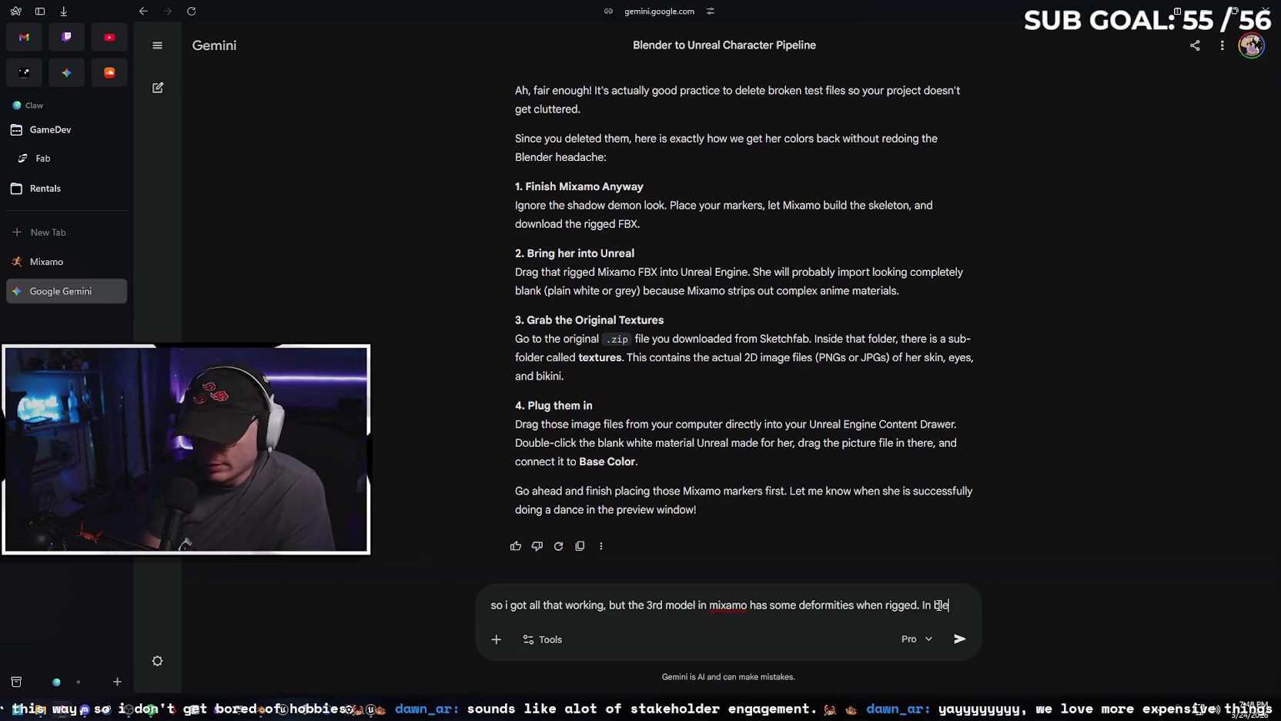
text(nder the model is in more)
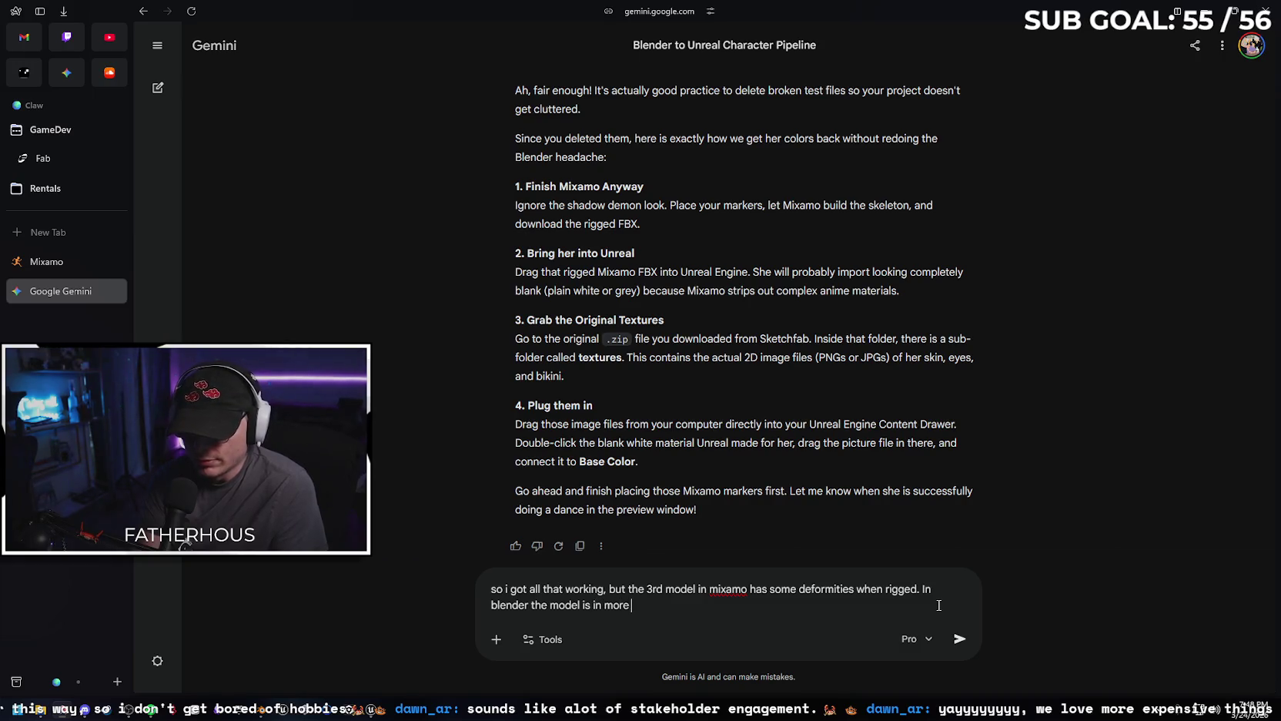
key(BackSpace)
key(BackSpace)
text(of an )
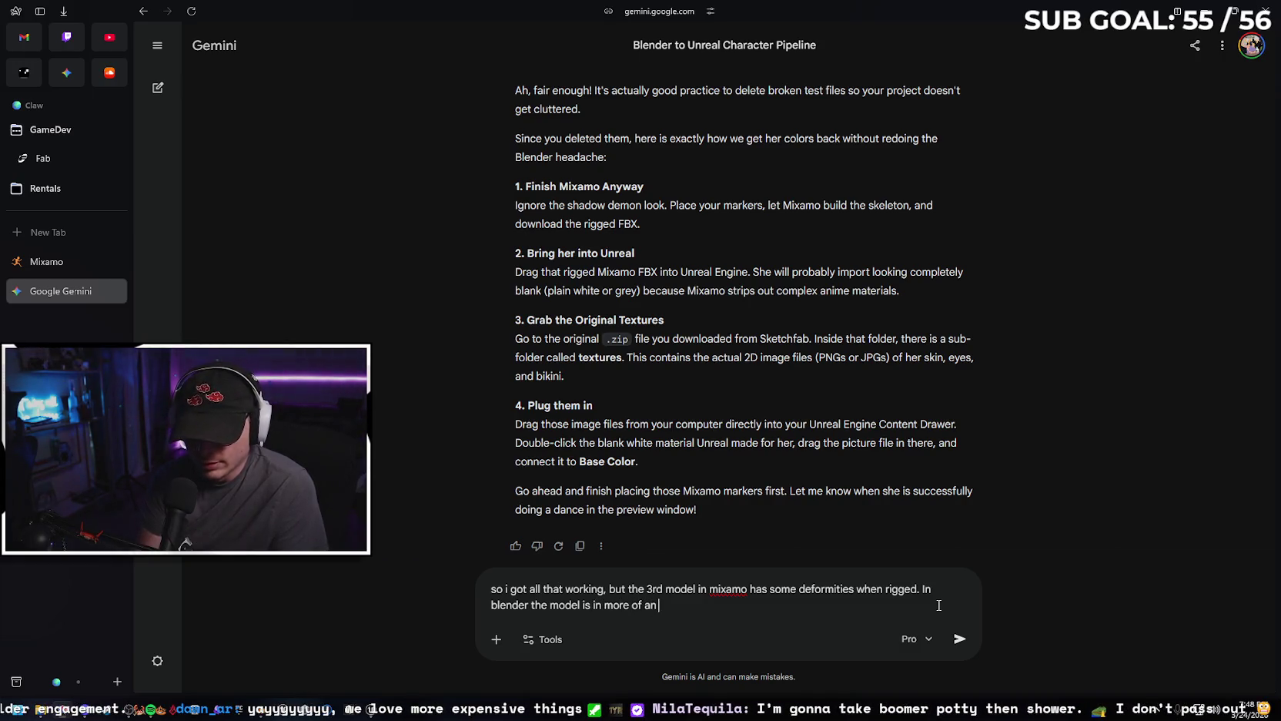
text(A pose than T p)
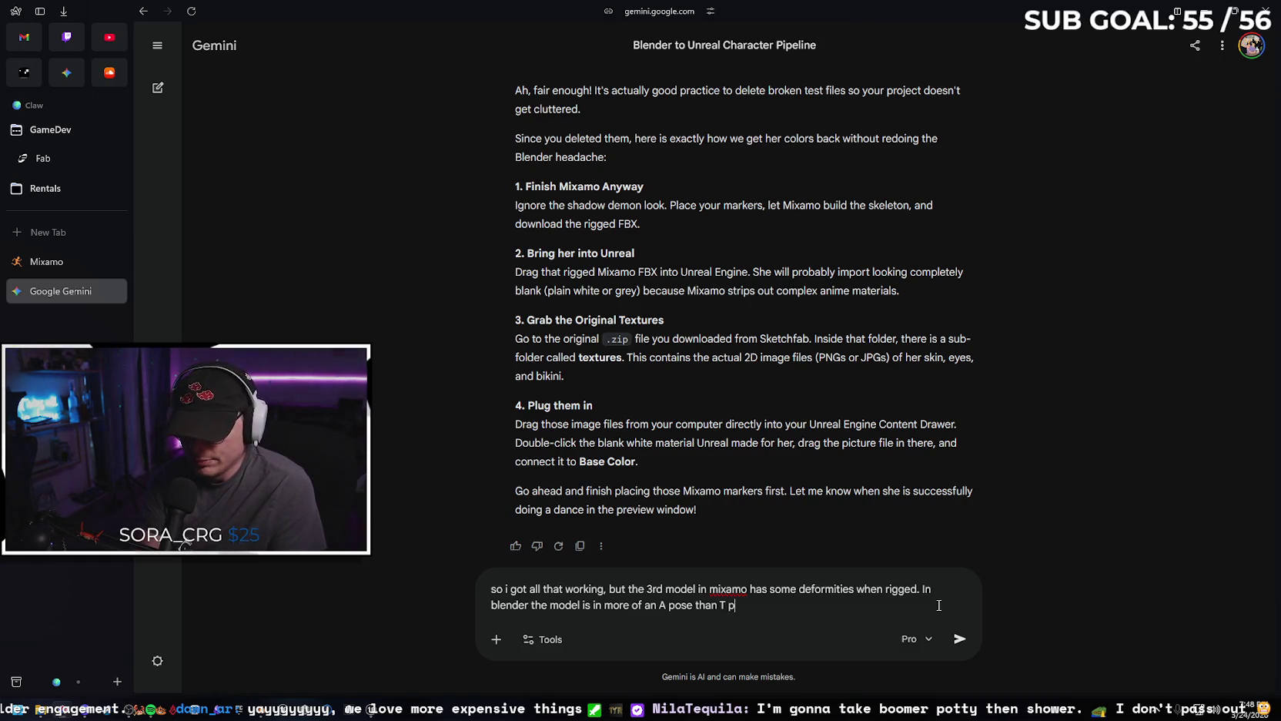
text(ose, I'm)
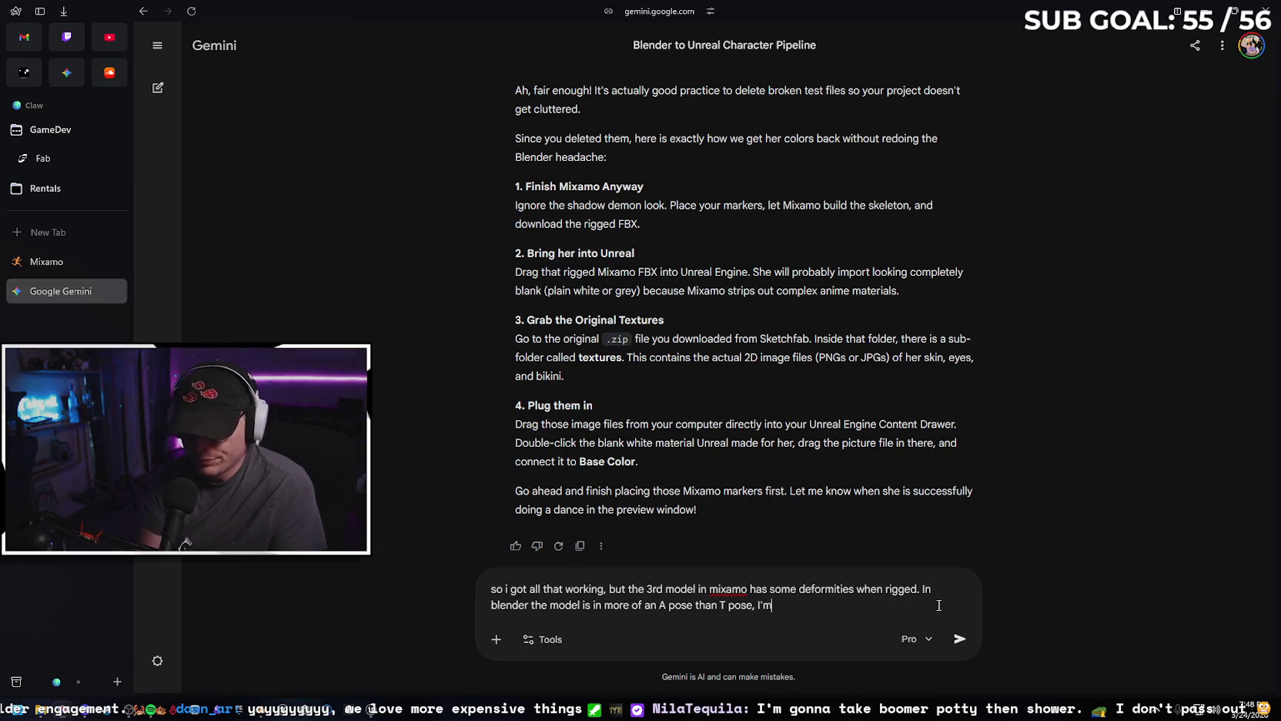
text( assuming chan)
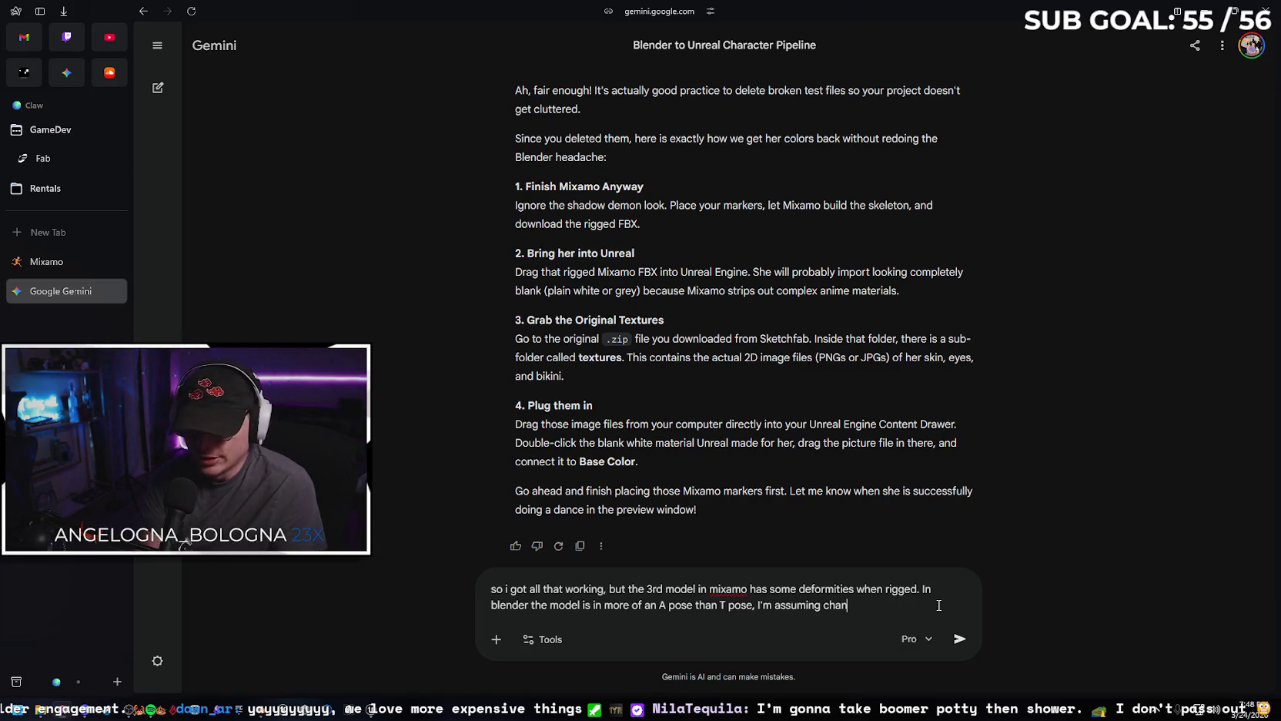
text( will help)
key(Return)
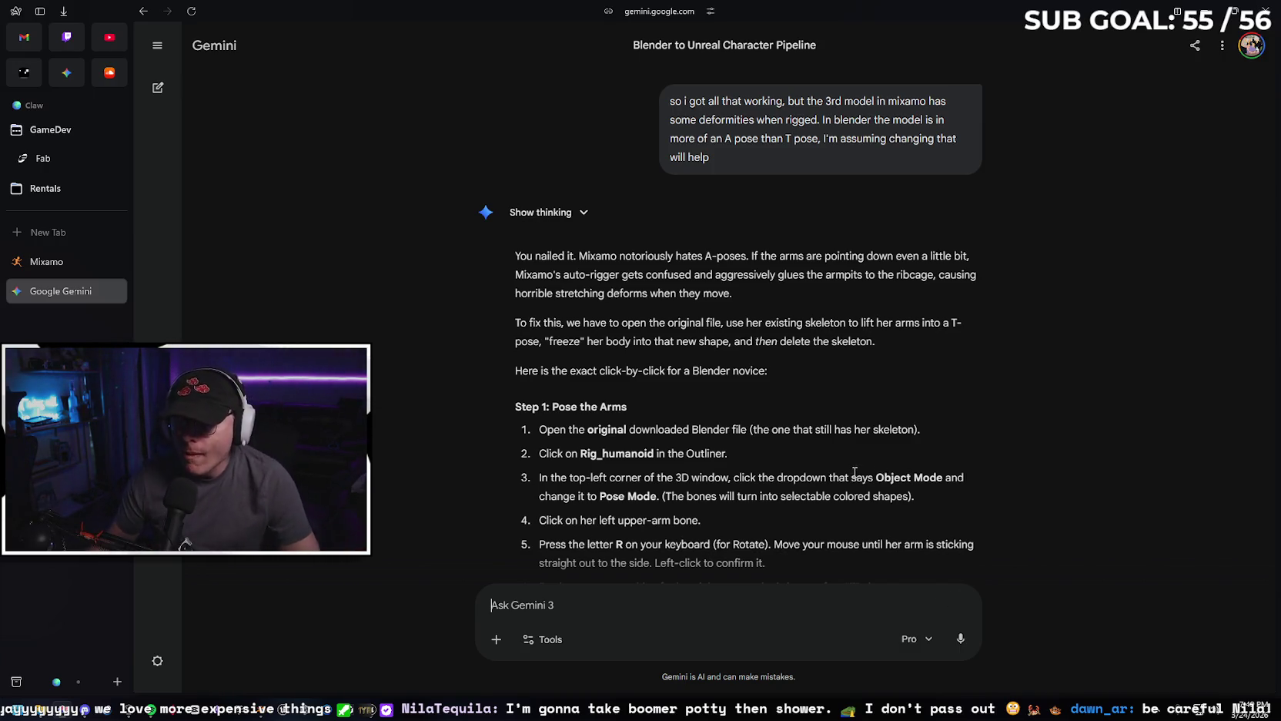
Scroll through Gemini's T-pose instructions and shrink the browser to reveal Blender behind it.
scroll(722, 340, down, 2)
scroll(724, 341, down, 1)
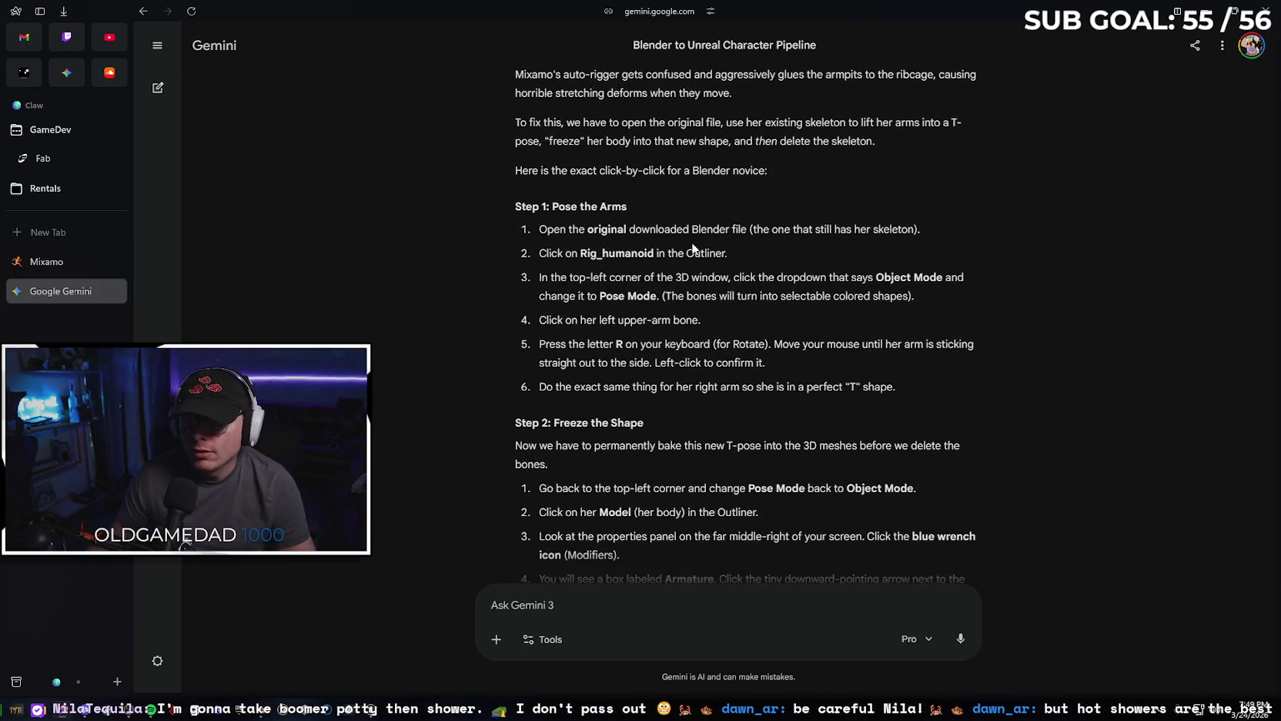
scroll(703, 308, down, 1)
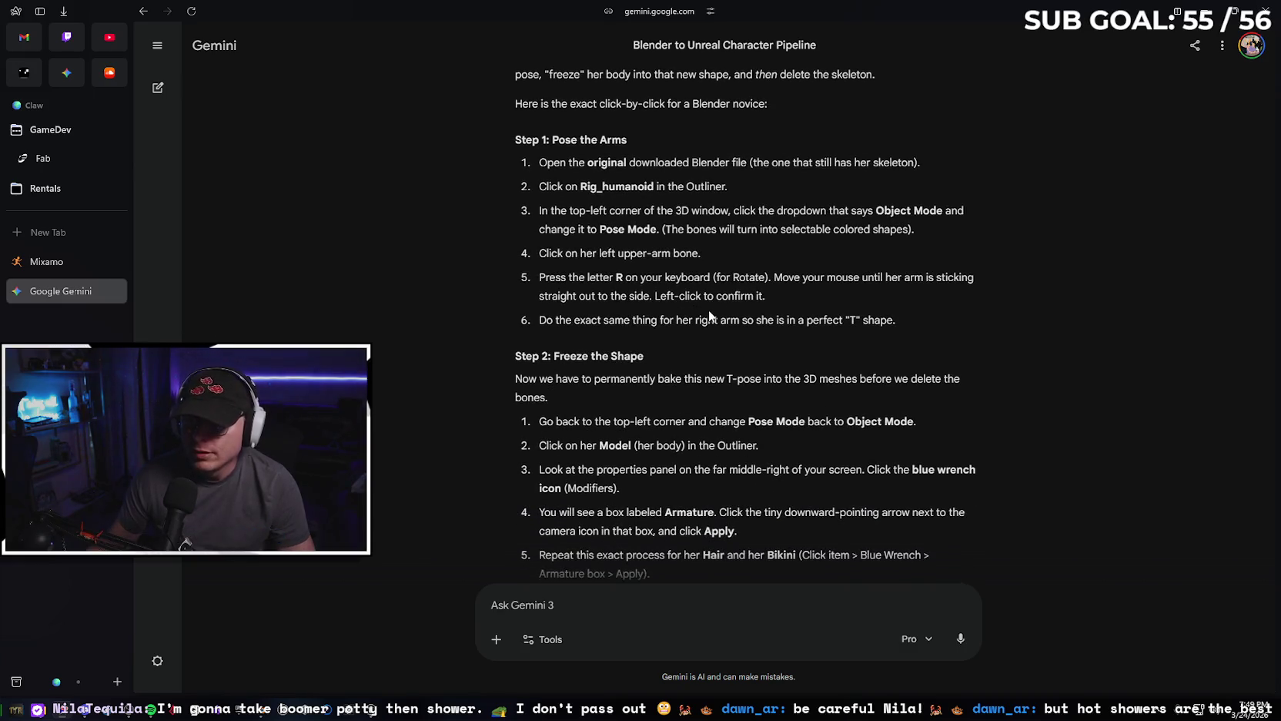
drag(907, 16, 1277, 263)
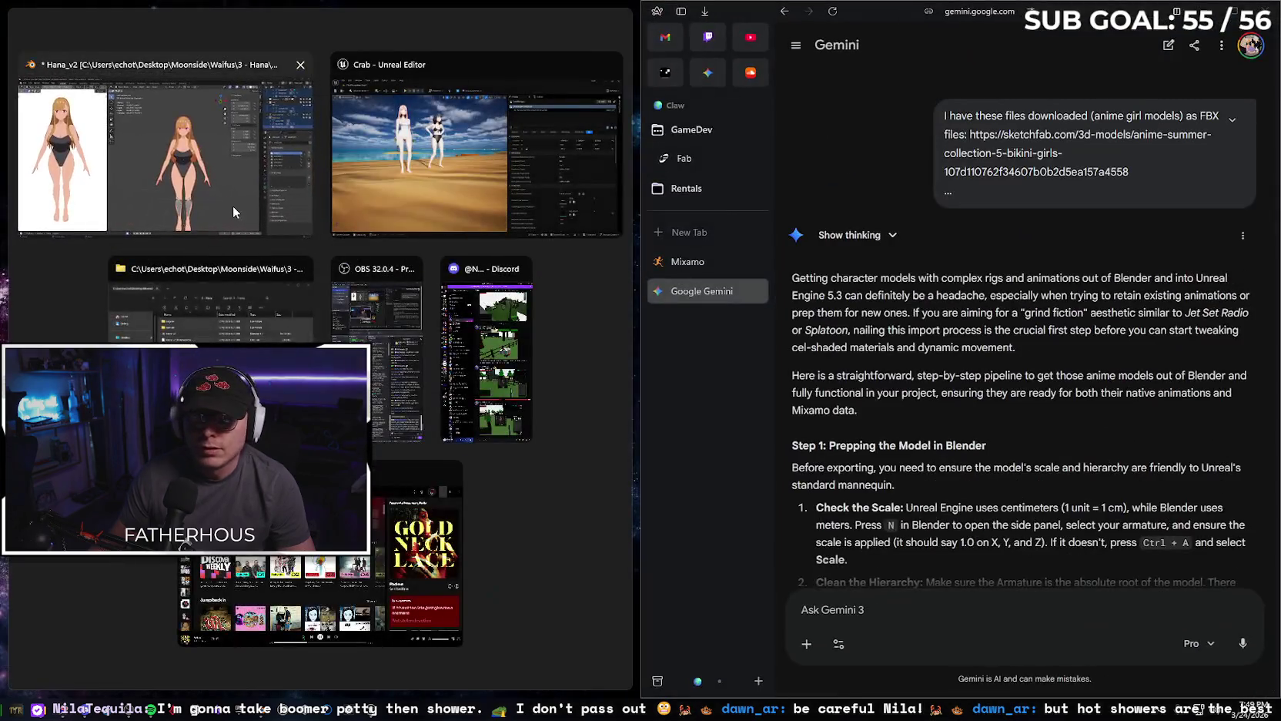
Place Blender and the Gemini chat side by side, with Blender's side panels widened.
click(232, 205)
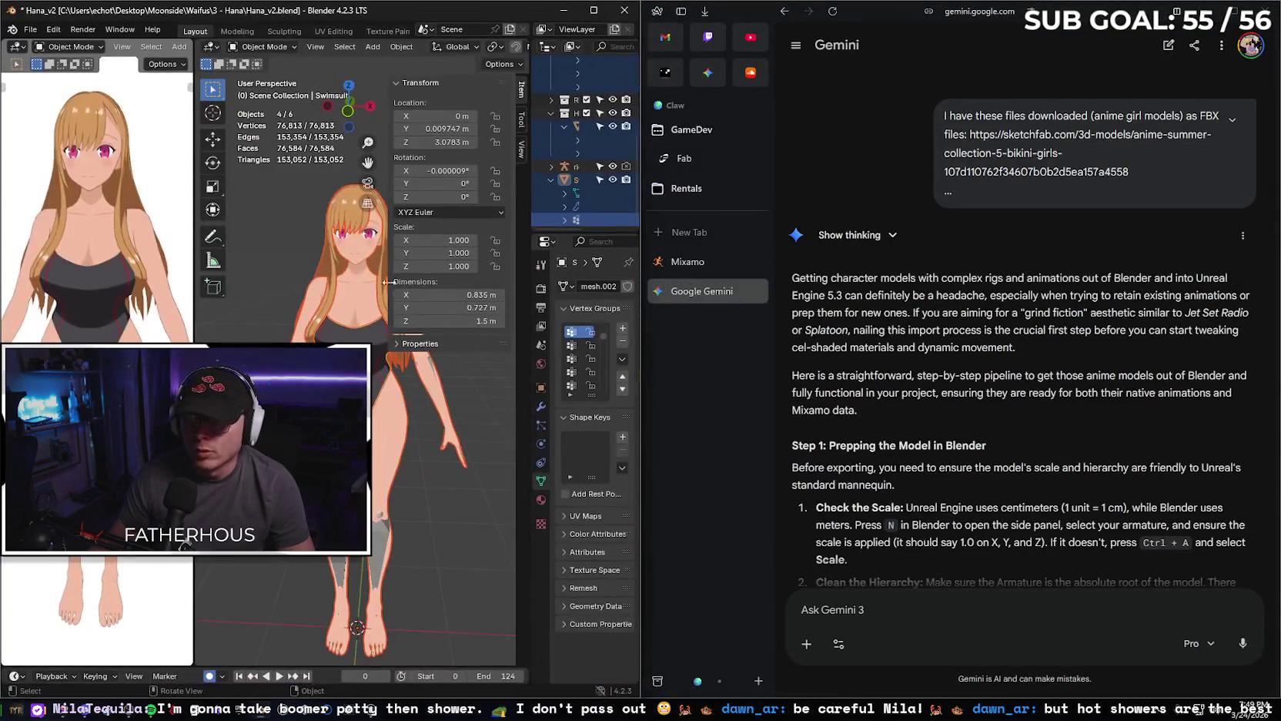
drag(530, 285, 387, 288)
click(473, 168)
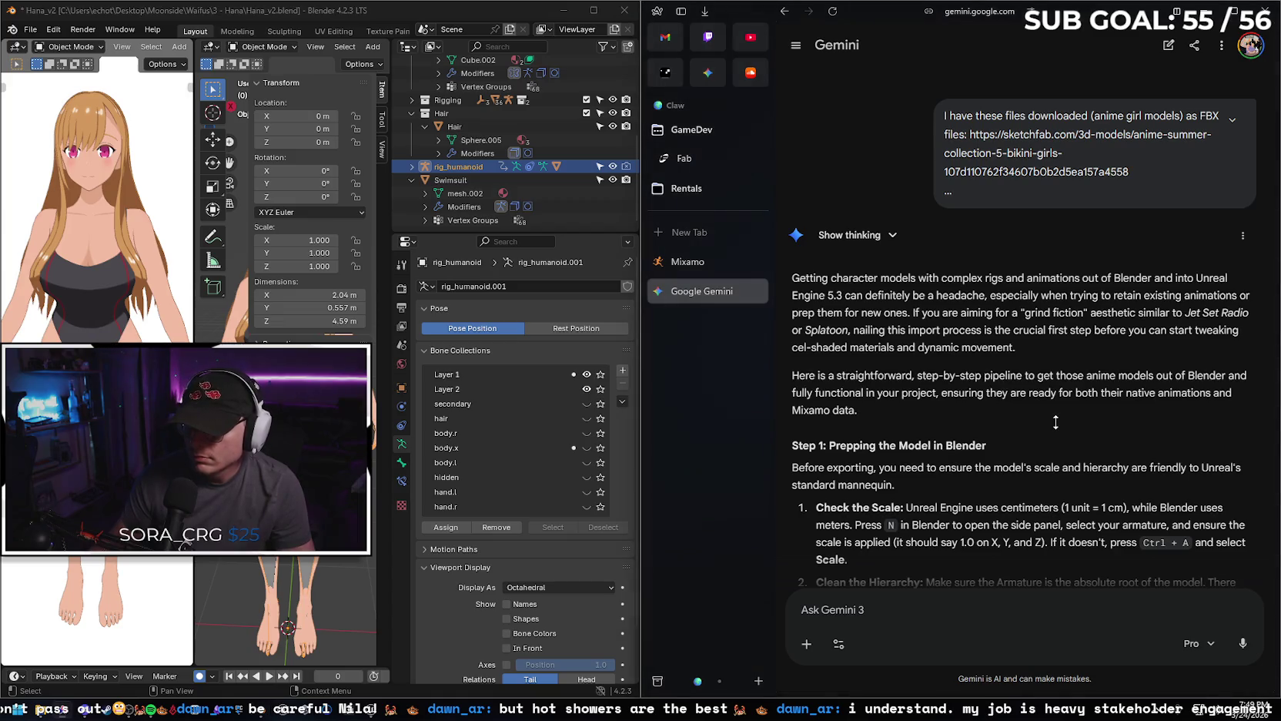
Scroll the outliner and select the rig_humanoid armature.
scroll(1042, 421, down, 10)
scroll(1041, 422, down, 10)
scroll(1041, 421, down, 10)
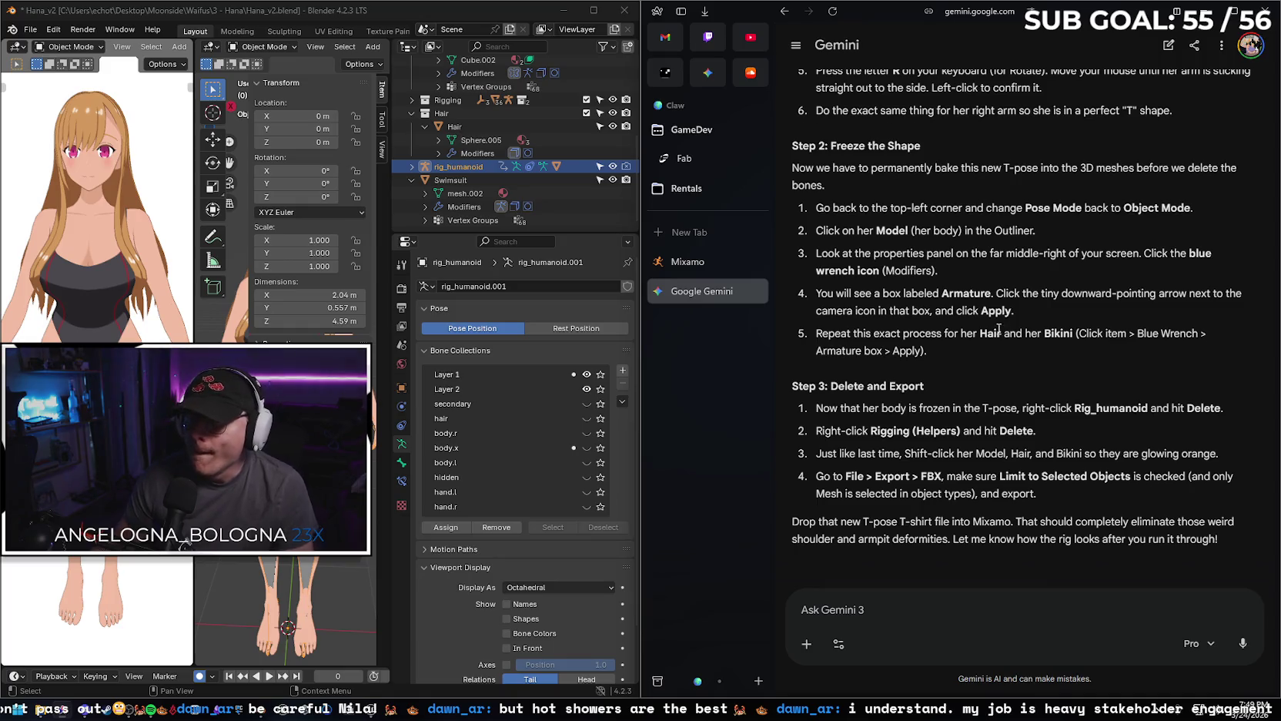
scroll(1006, 363, up, 3)
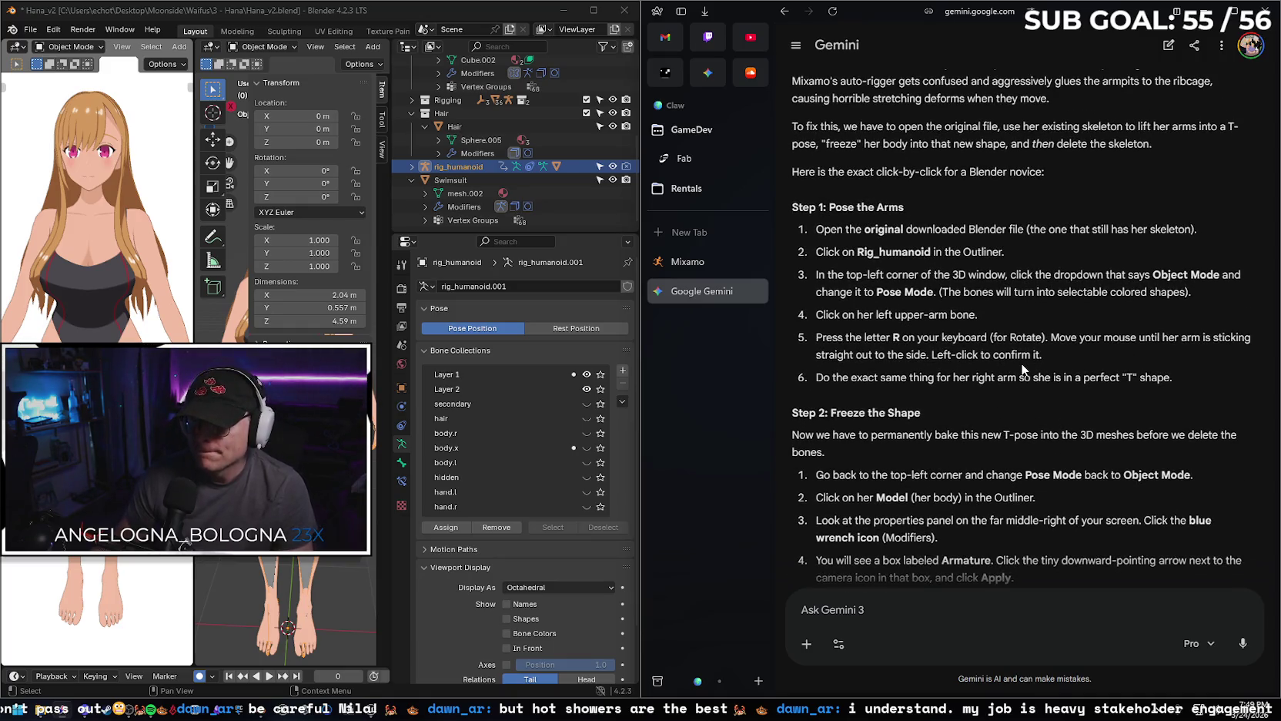
click(460, 165)
Switch rig_humanoid to Pose Mode and try rotating an upper-arm bone.
click(81, 48)
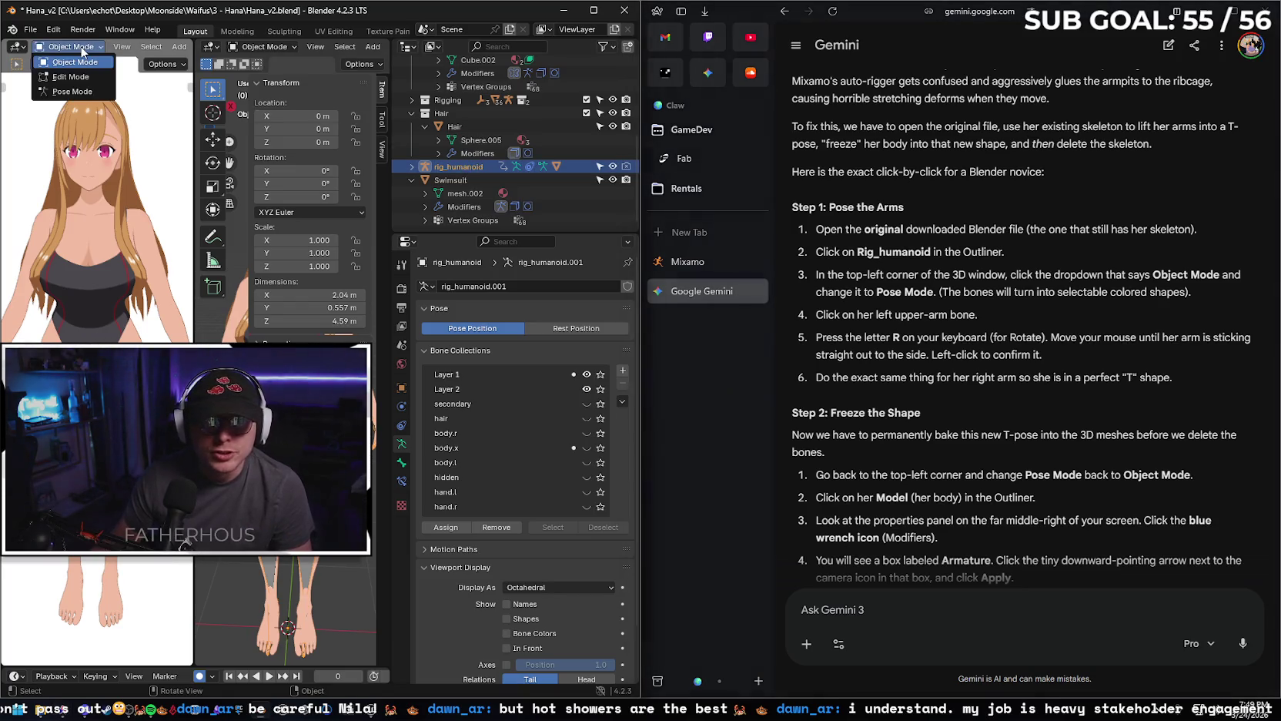
click(90, 92)
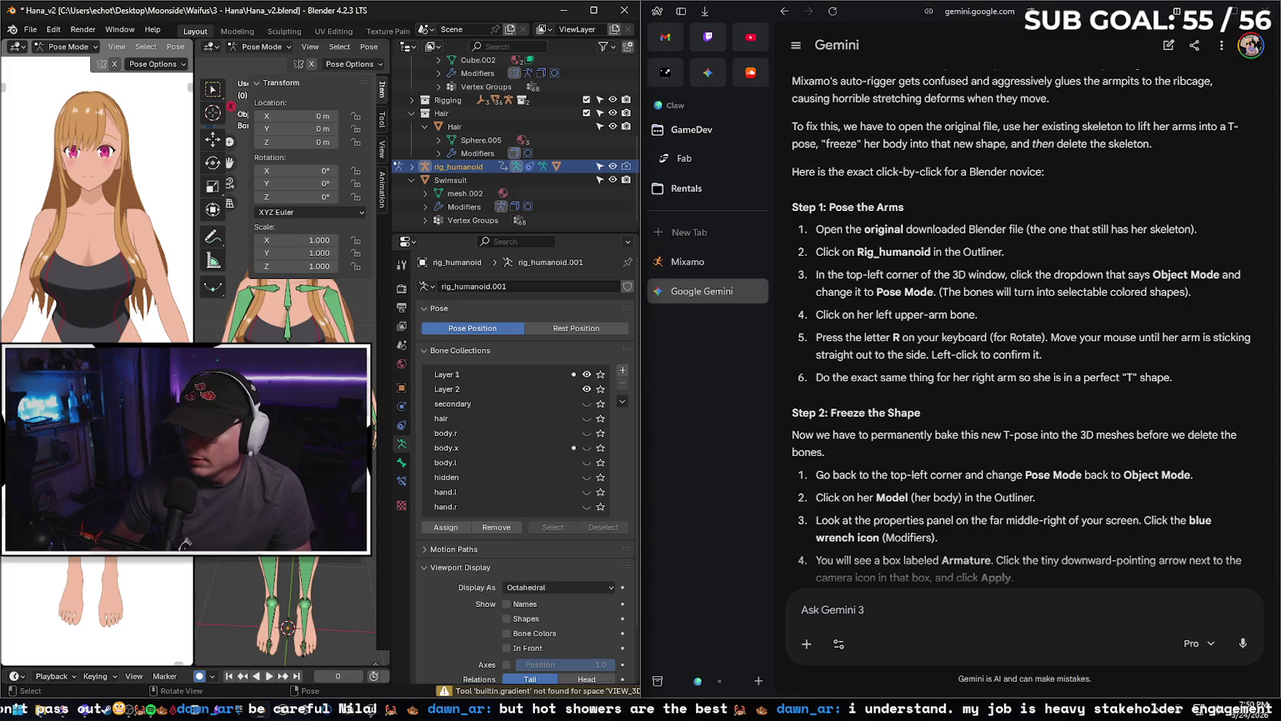
click(242, 306)
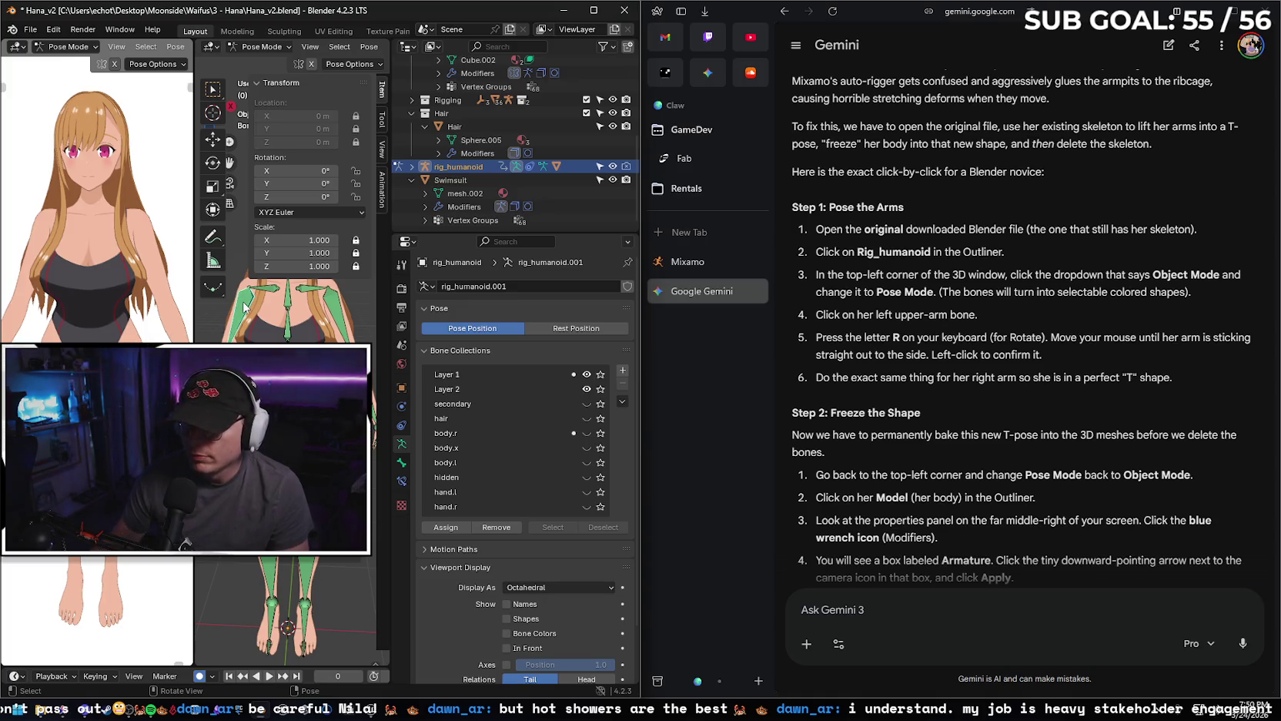
key(r)
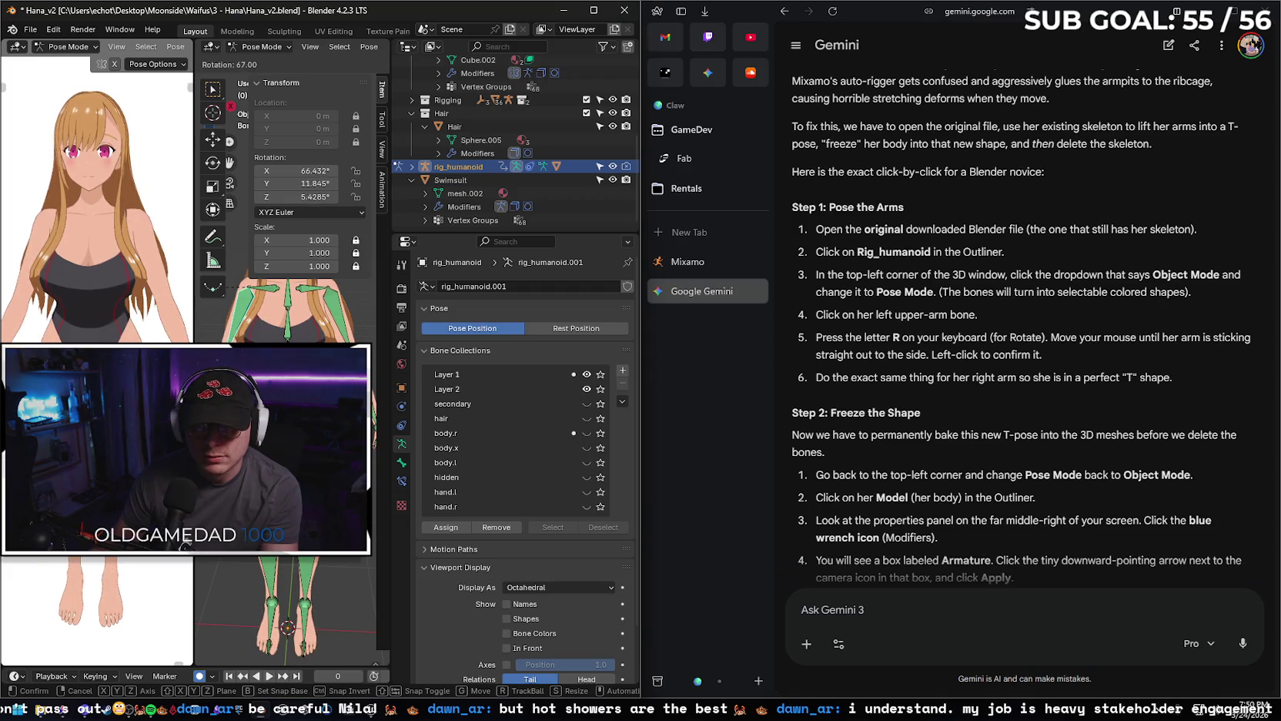
click(386, 285)
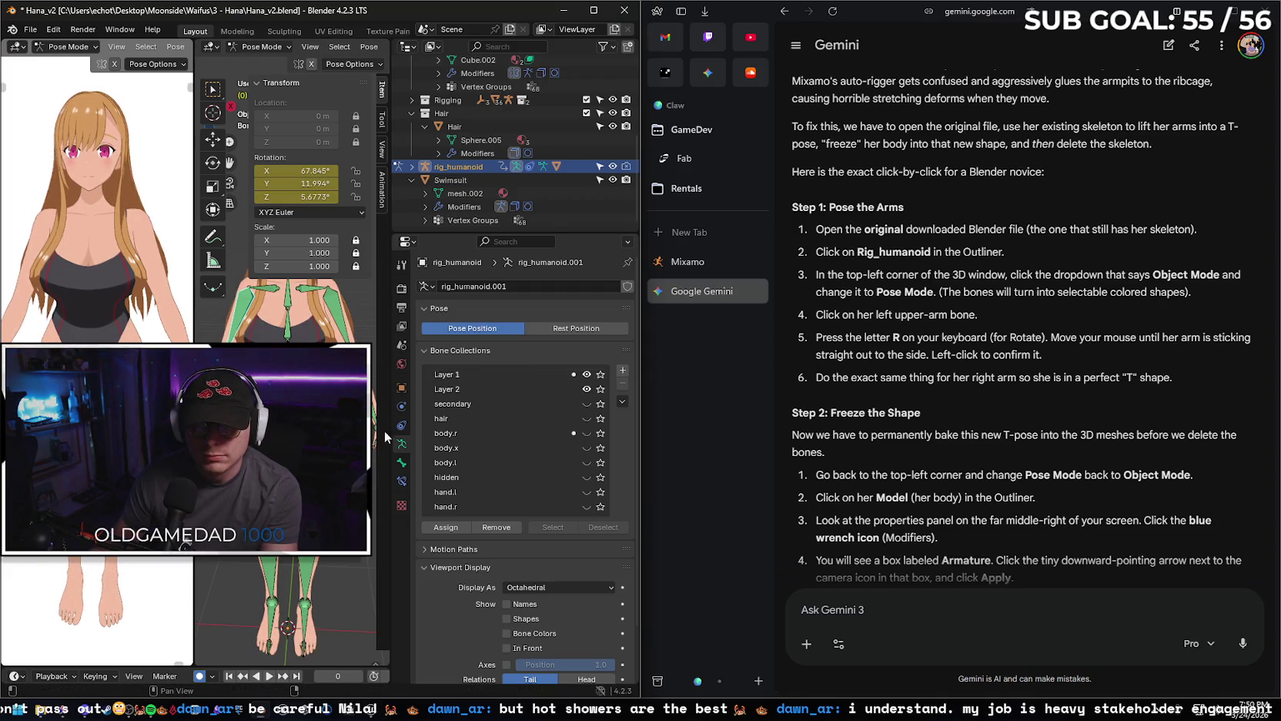
Widen the 3D view, rotate the upper-arm bone again, and enable Mirror Editing.
drag(390, 327, 574, 328)
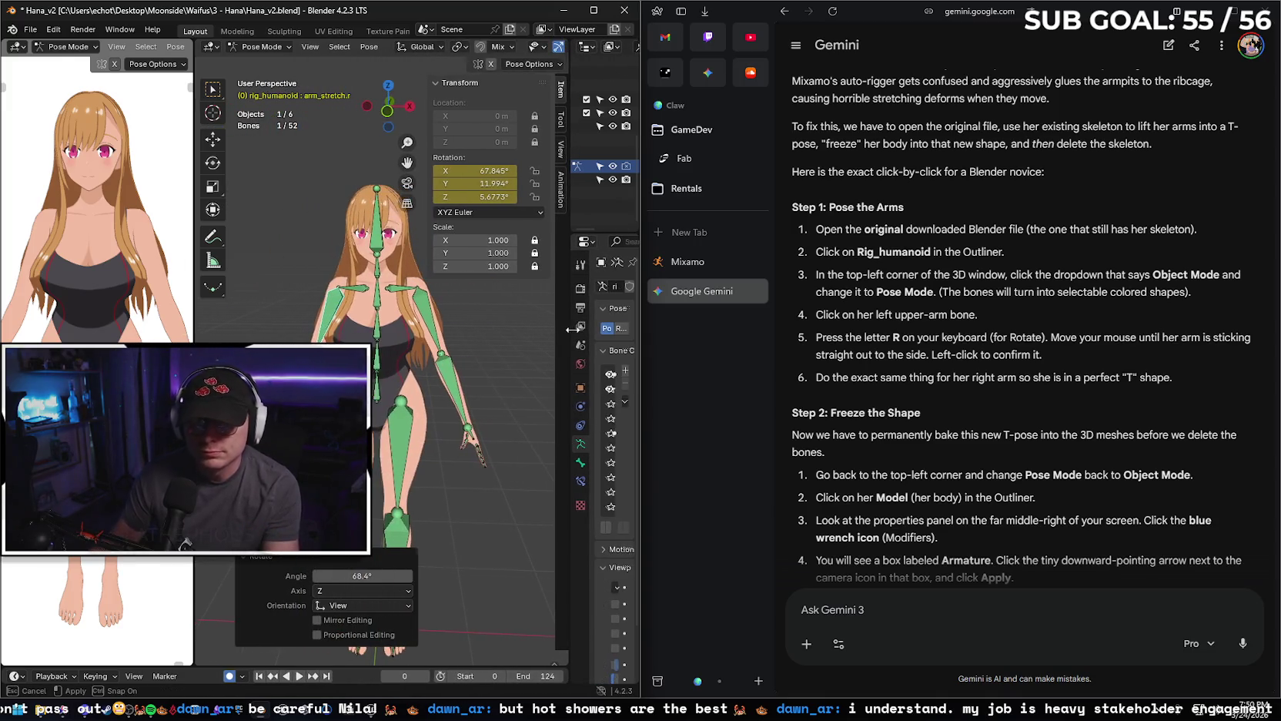
click(333, 320)
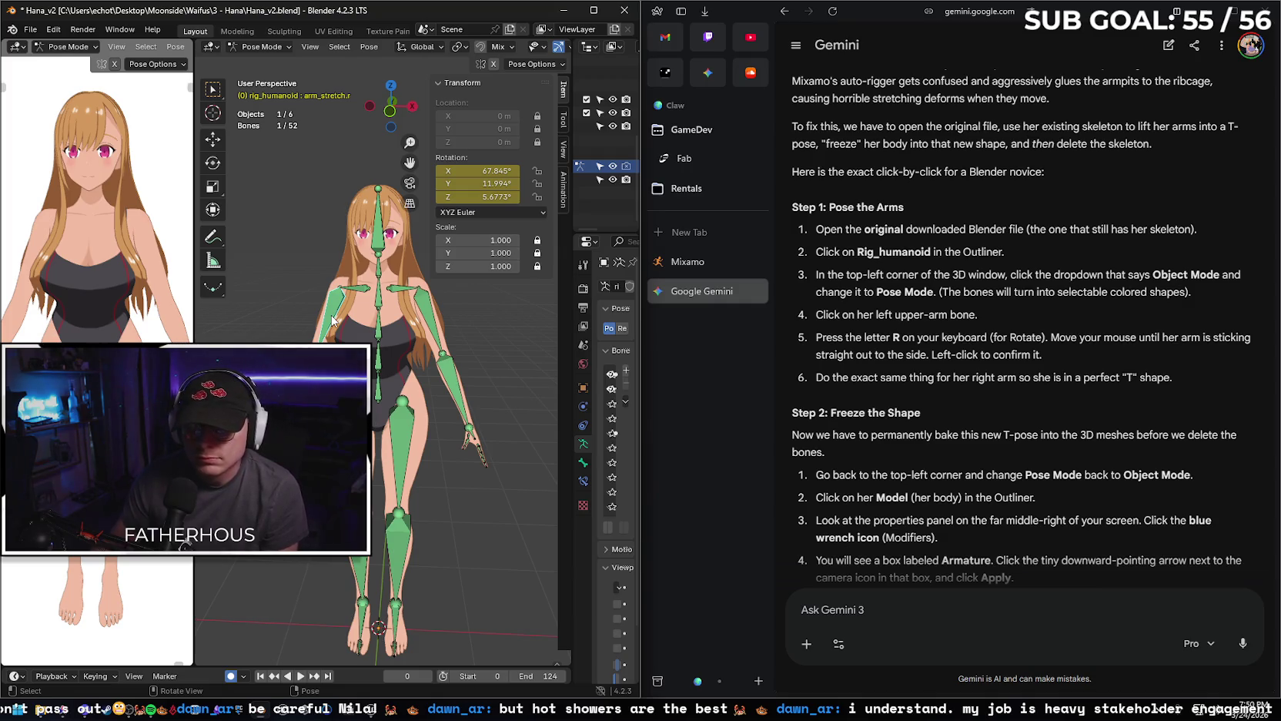
key(r)
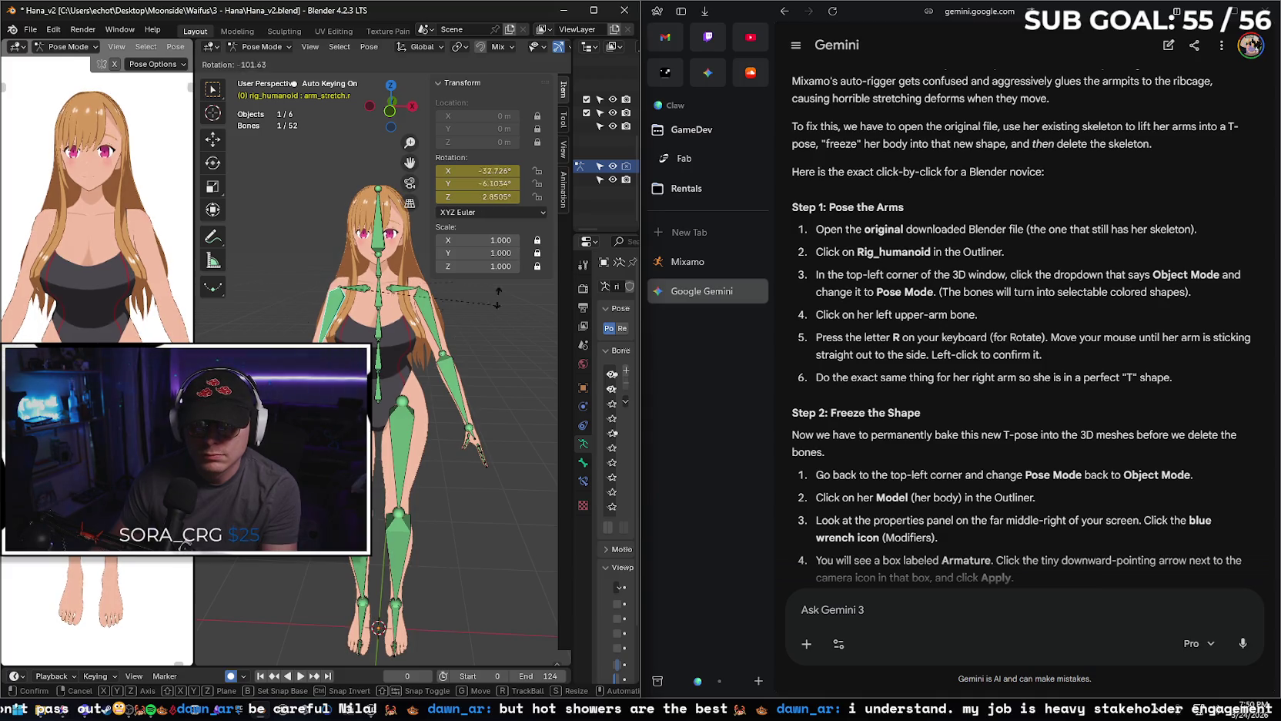
click(279, 291)
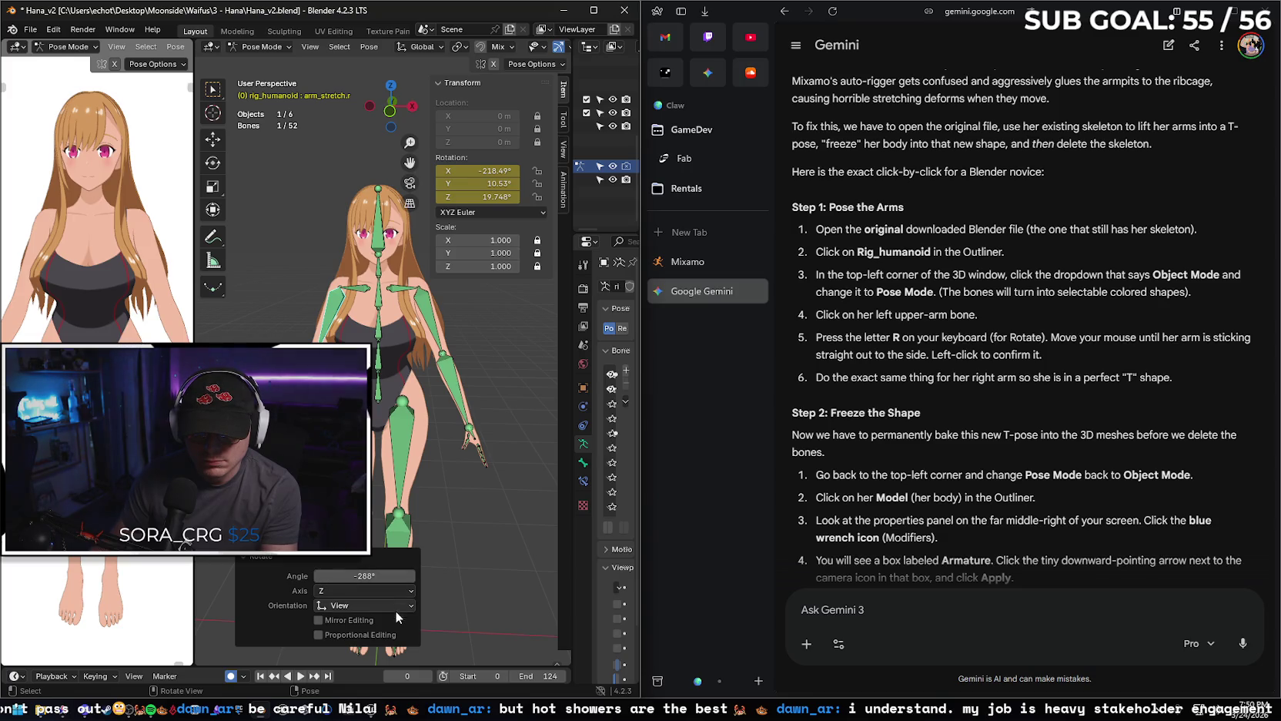
click(318, 619)
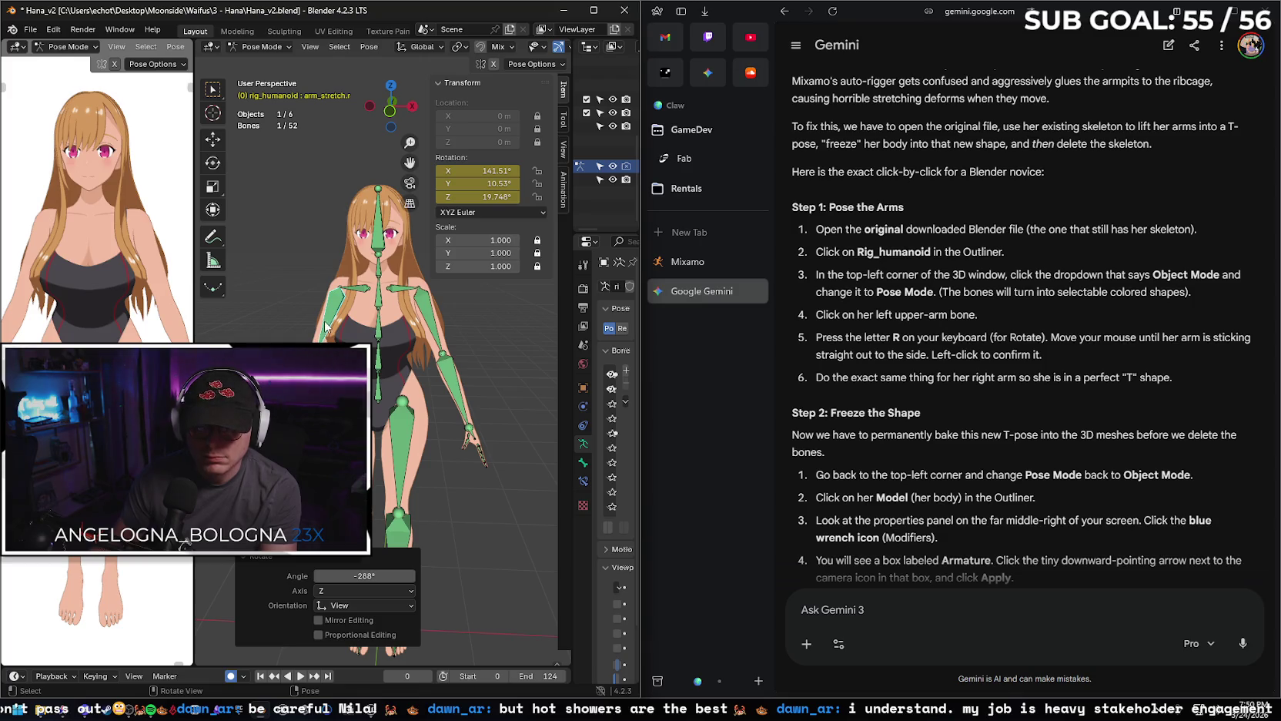
Rotate the arm bone once more, then clear its rotation back to 0° with Alt+R.
key(r)
click(260, 307)
click(451, 344)
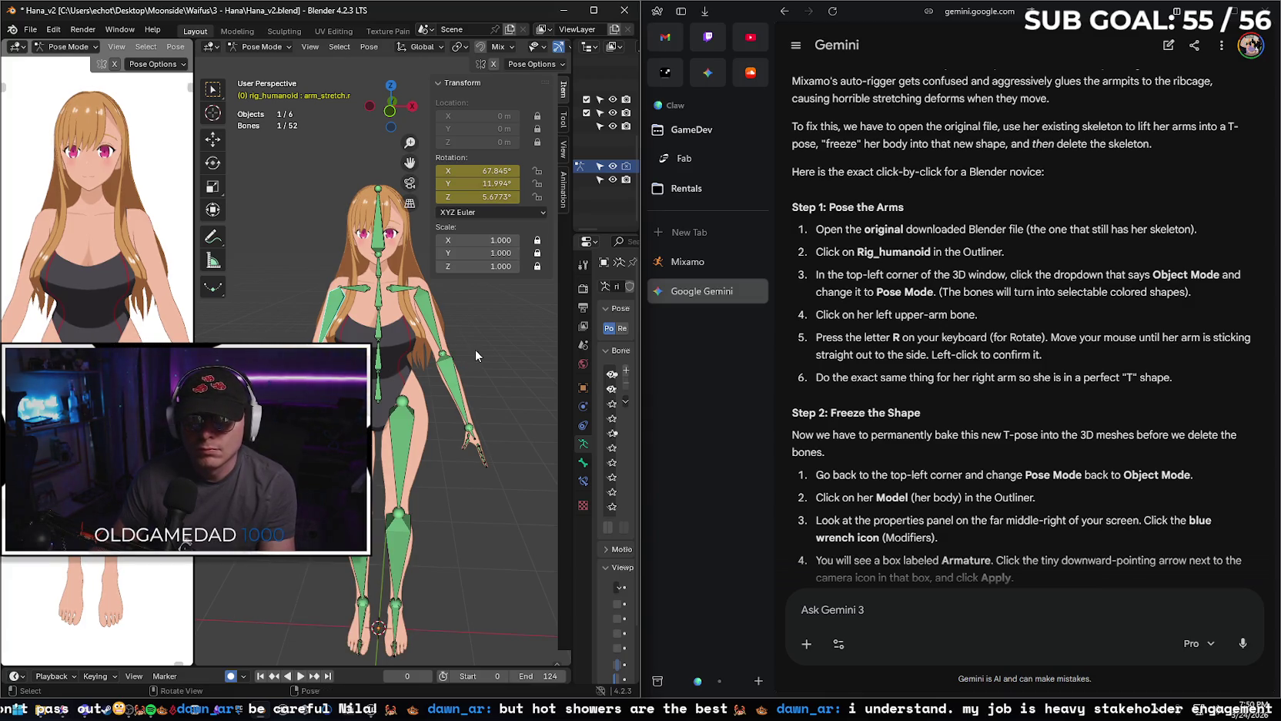
key(alt+r)
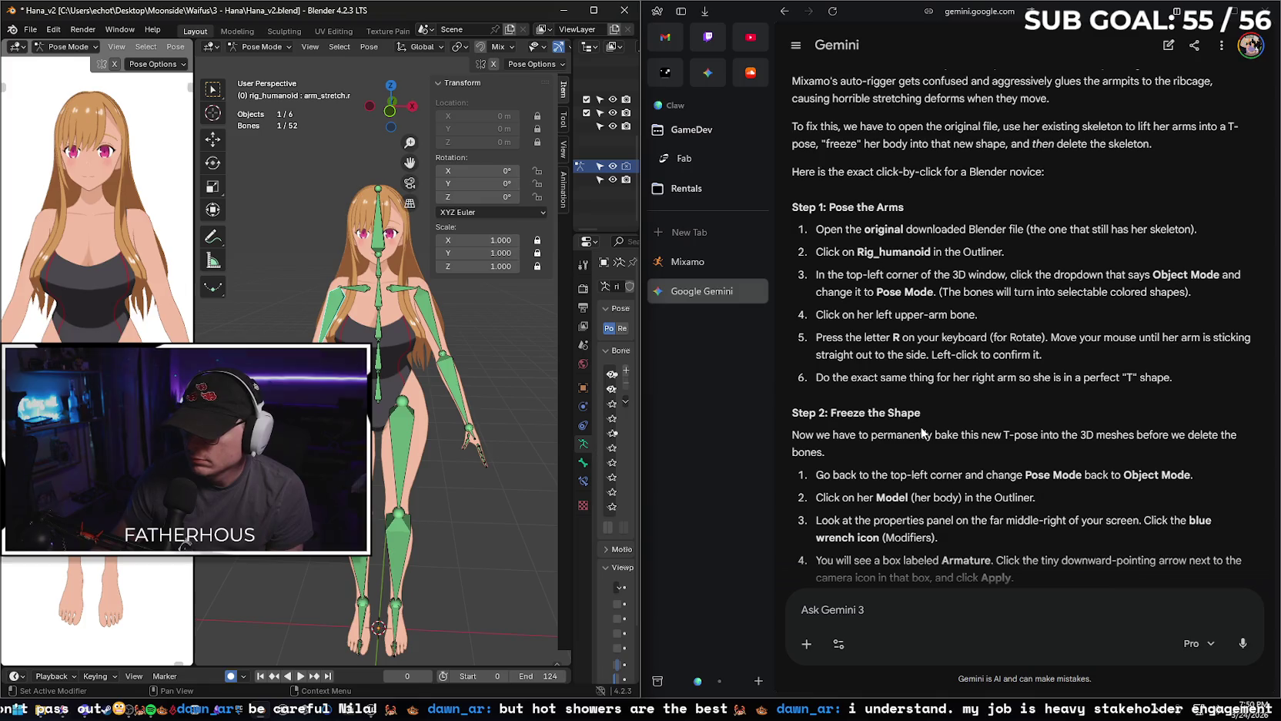
drag(571, 212, 401, 228)
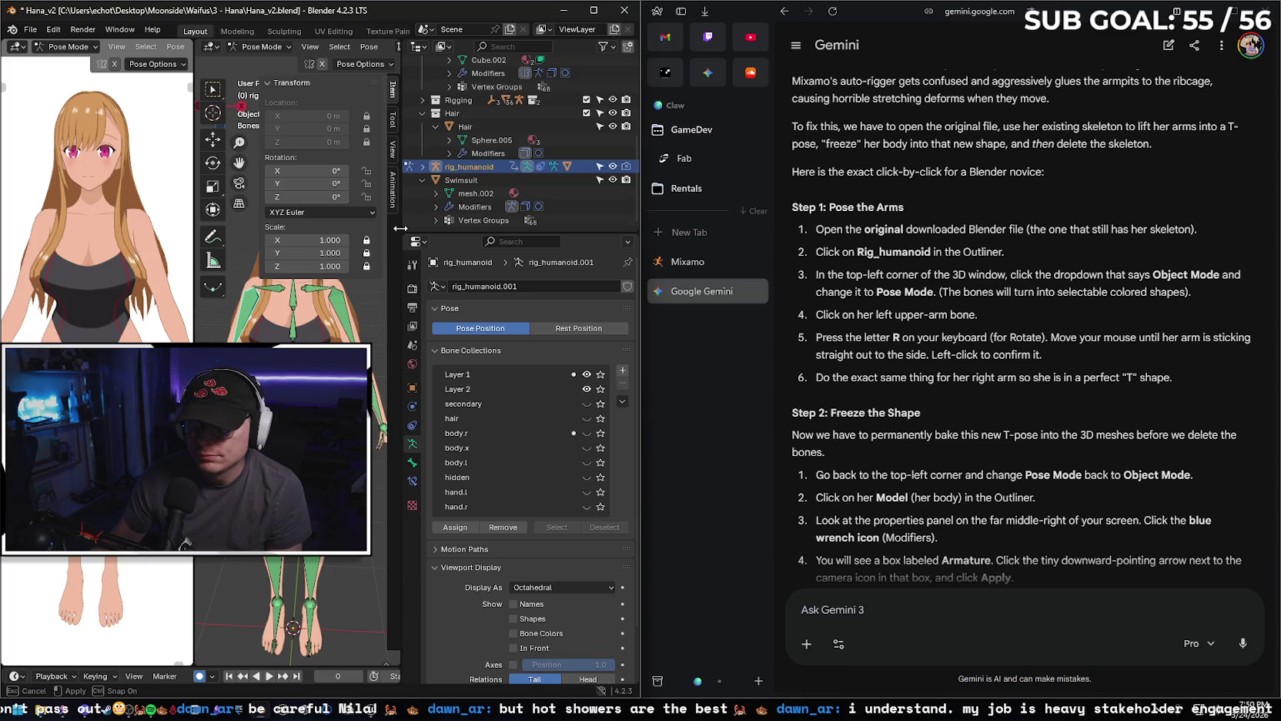
Resize the side panels and zoom onto the upper body, trying then cancelling a bone move.
drag(401, 228, 558, 225)
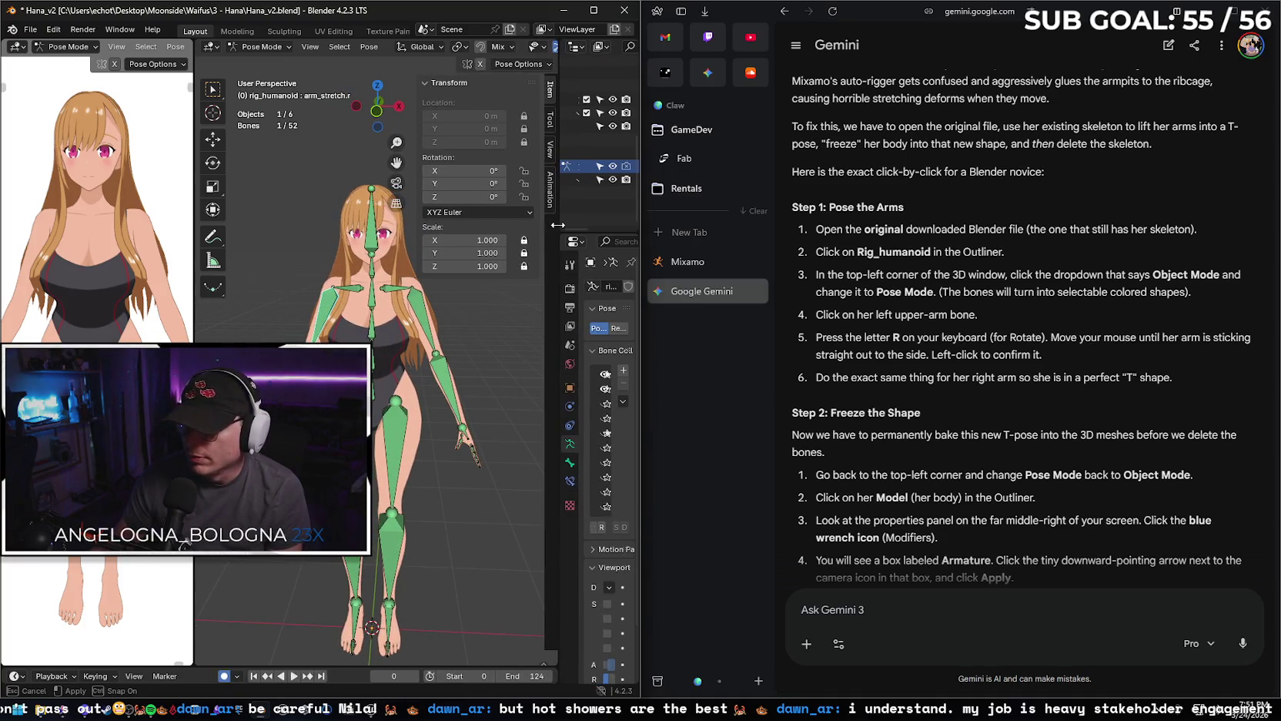
drag(557, 225, 560, 225)
scroll(299, 252, up, 4)
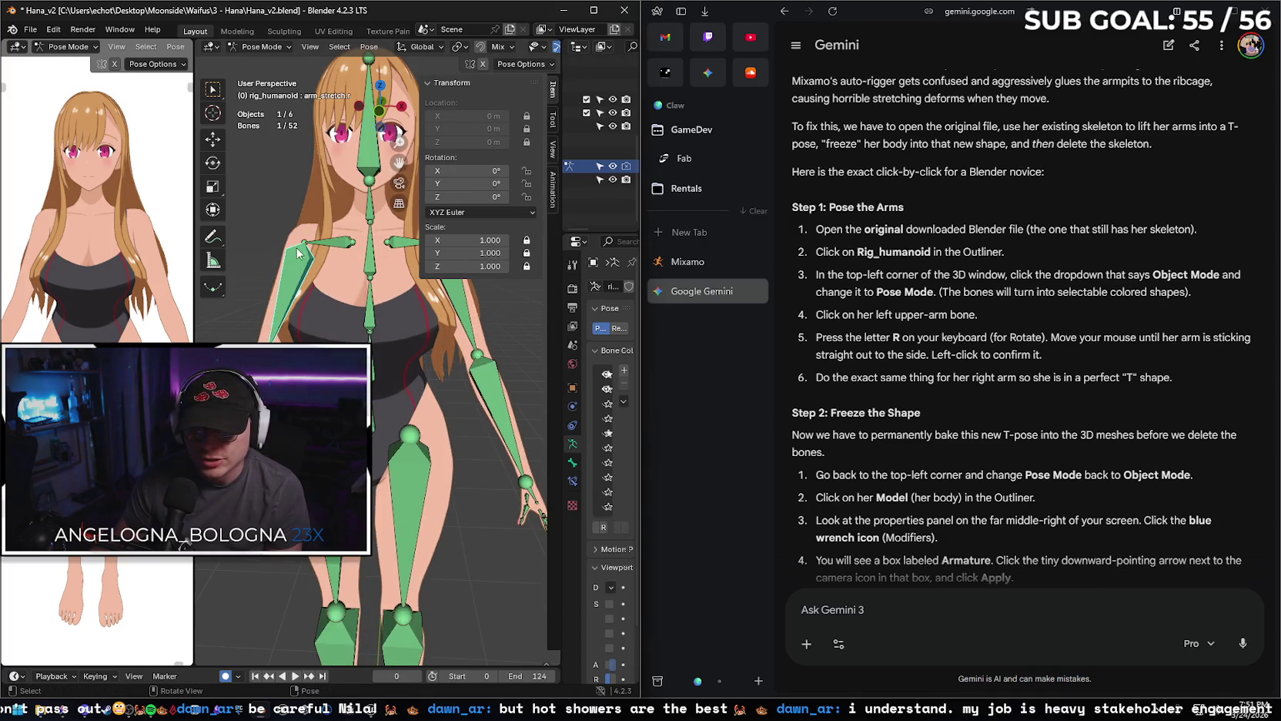
key(g)
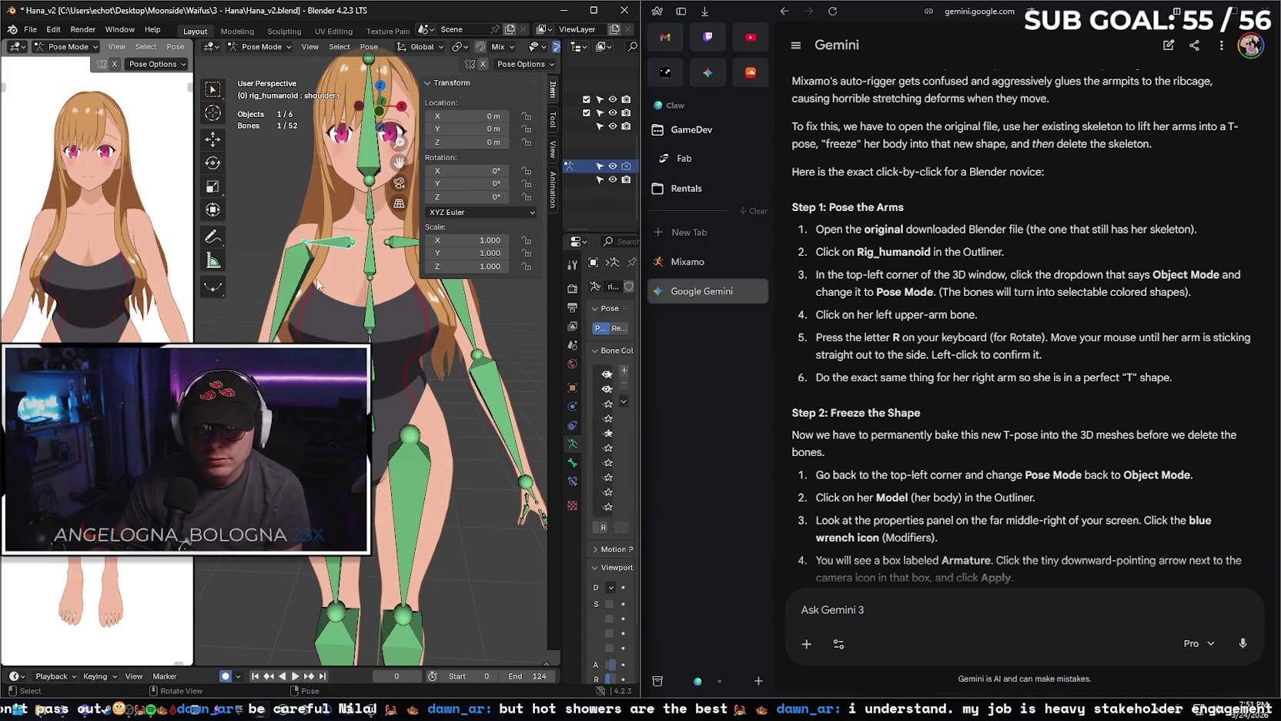
key(Escape)
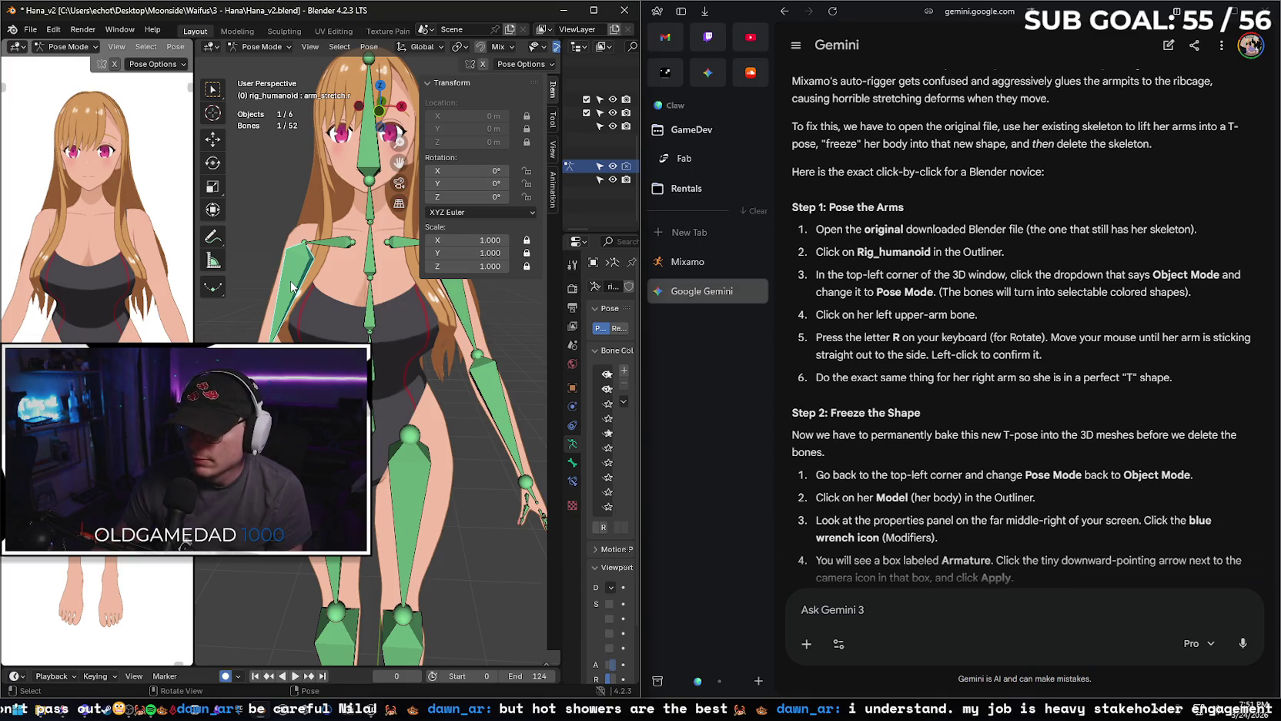
Try rotating the upper-arm bone, cancelling once, then confirming a rotation with the Move tool.
key(r)
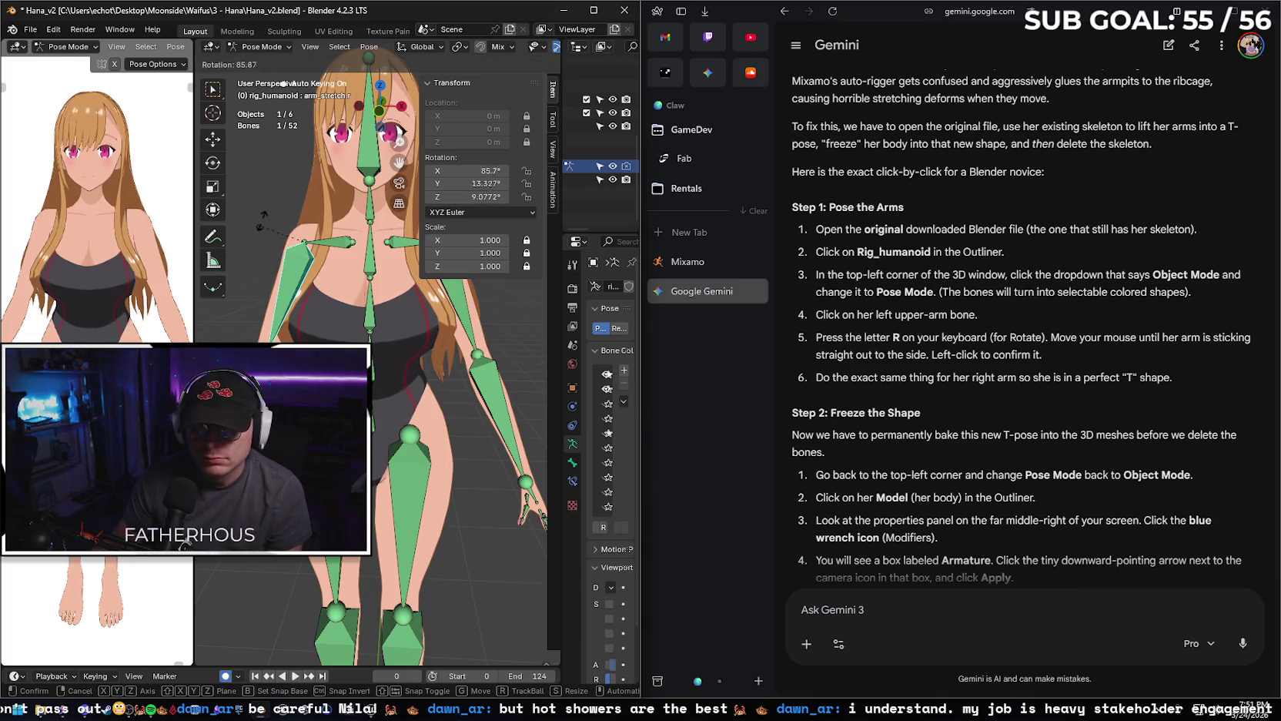
key(Escape)
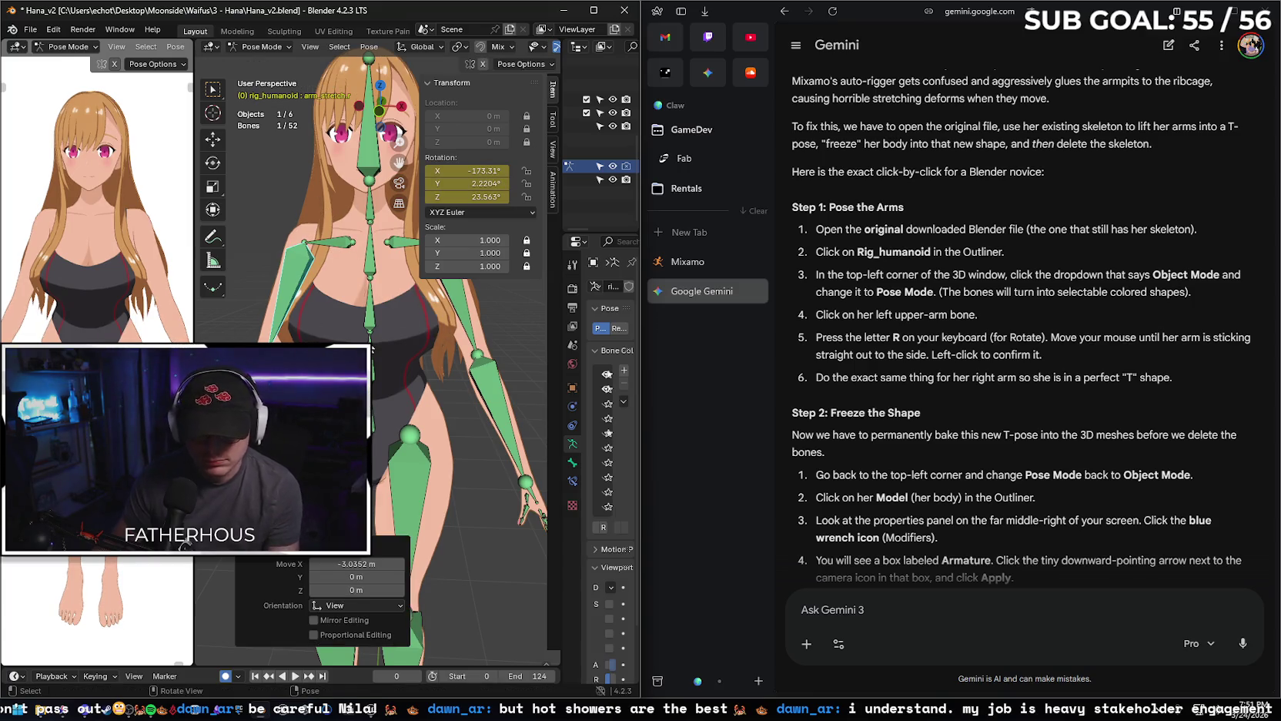
click(213, 139)
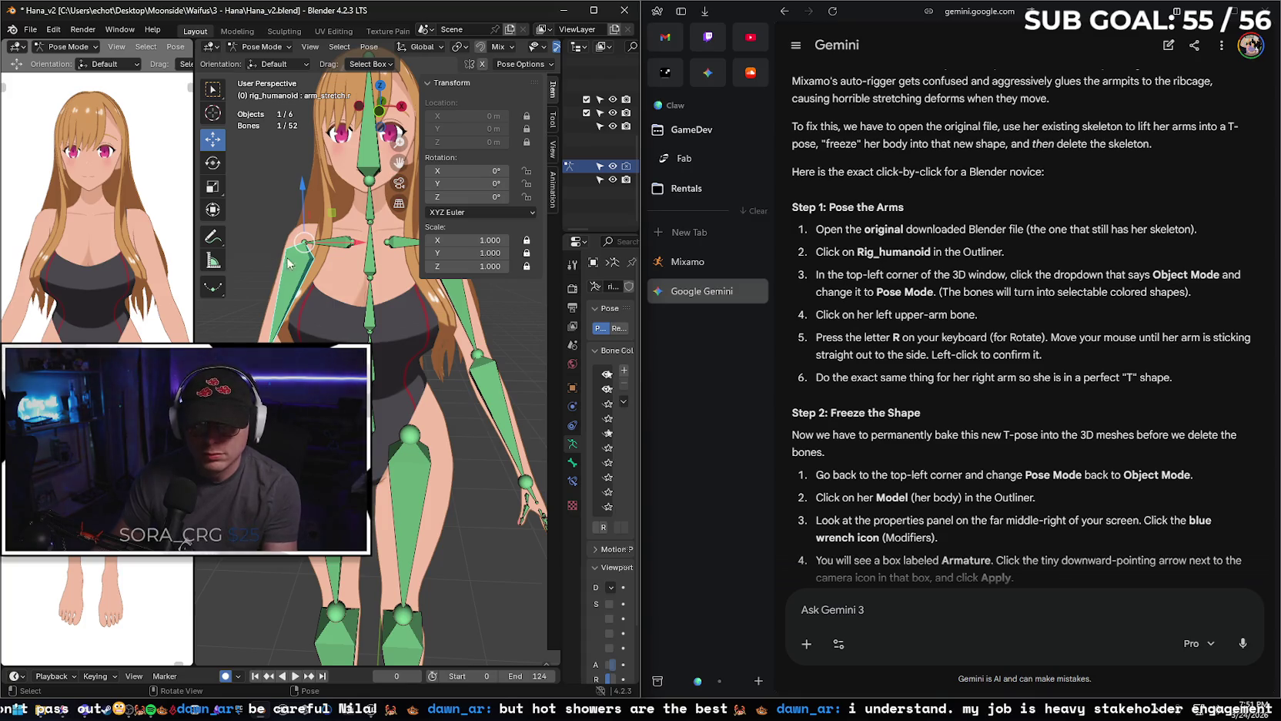
key(r)
click(271, 244)
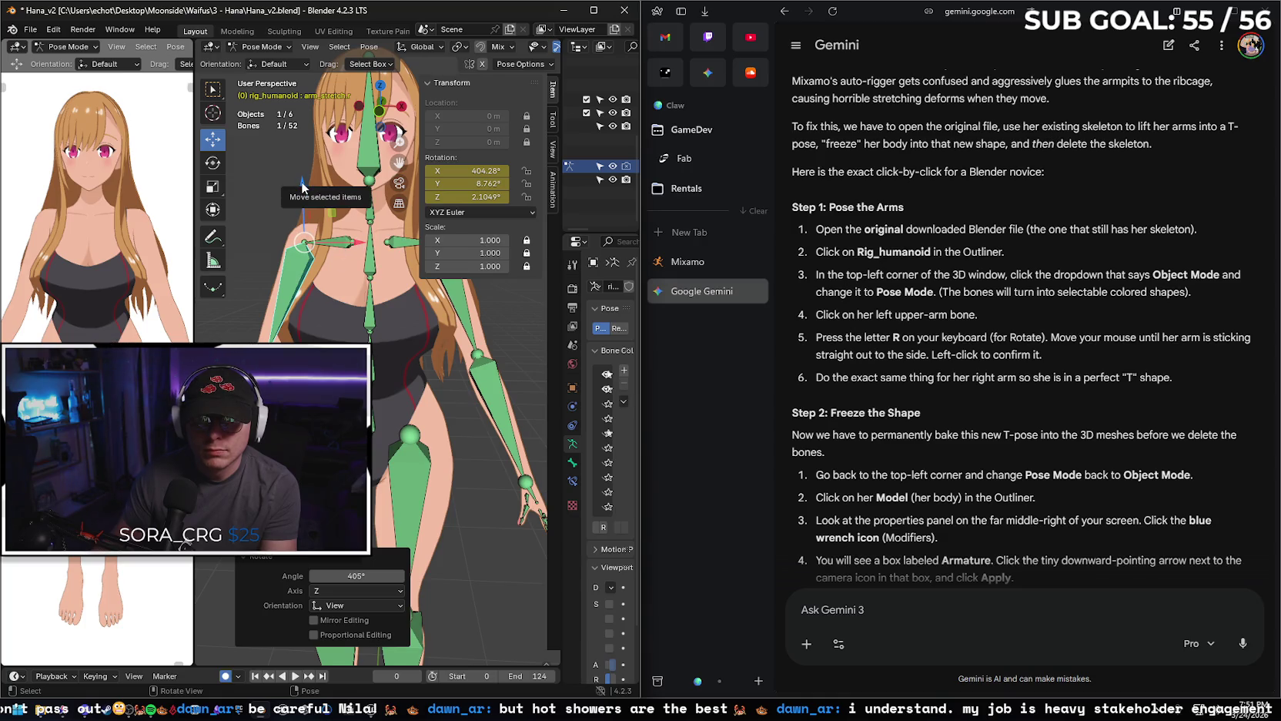
Cancel a Z-axis rotation, clear the bone rotation to 0°, and select the Rotate tool.
key(r)
key(z)
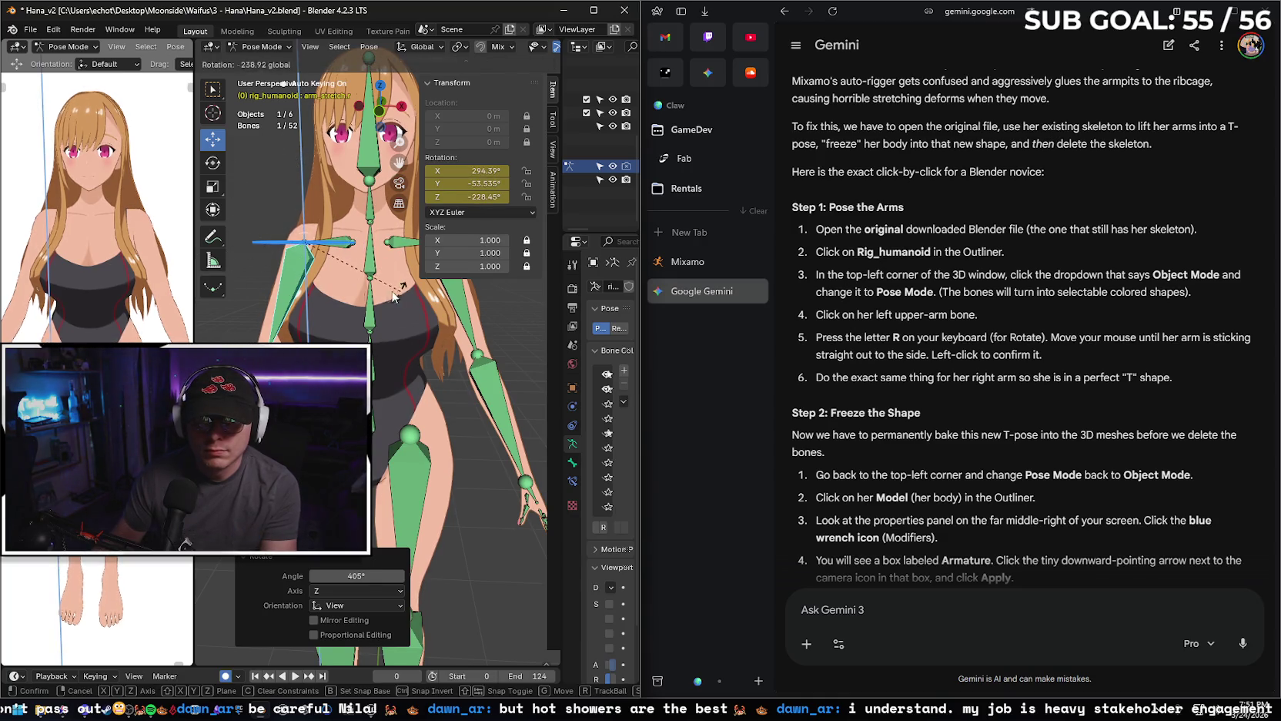
right_click(394, 294)
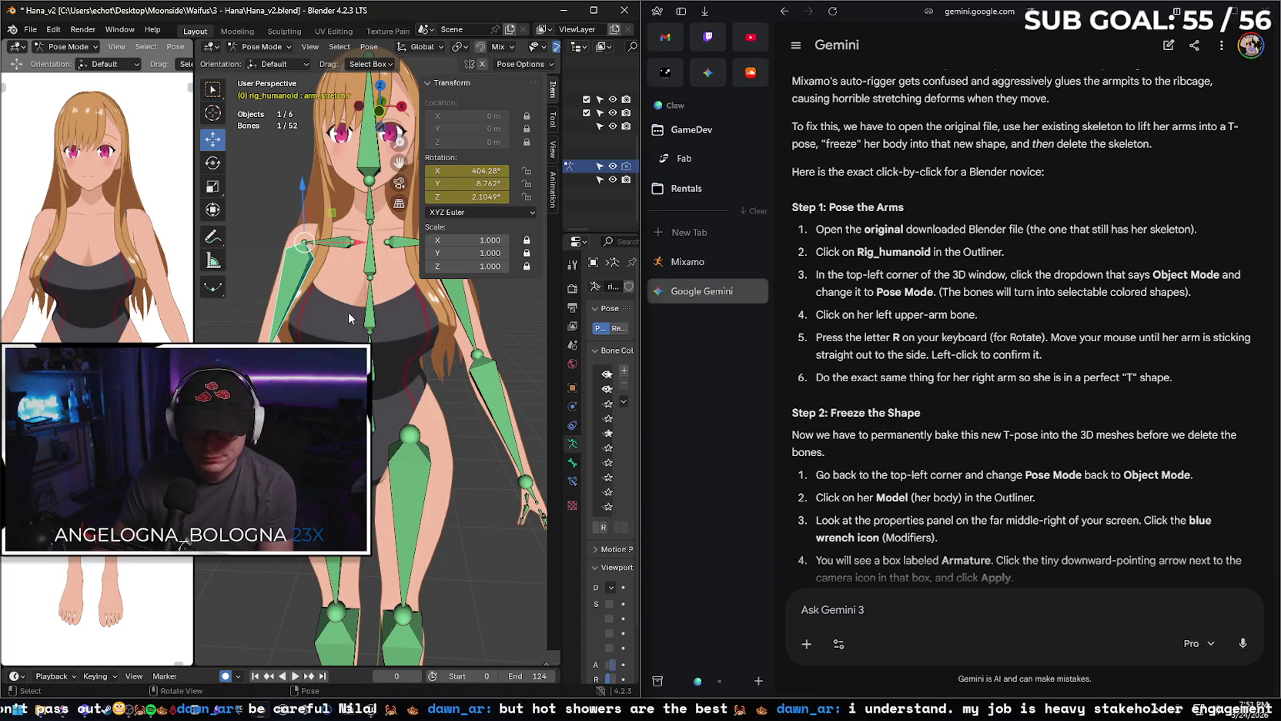
key(alt+r)
click(212, 165)
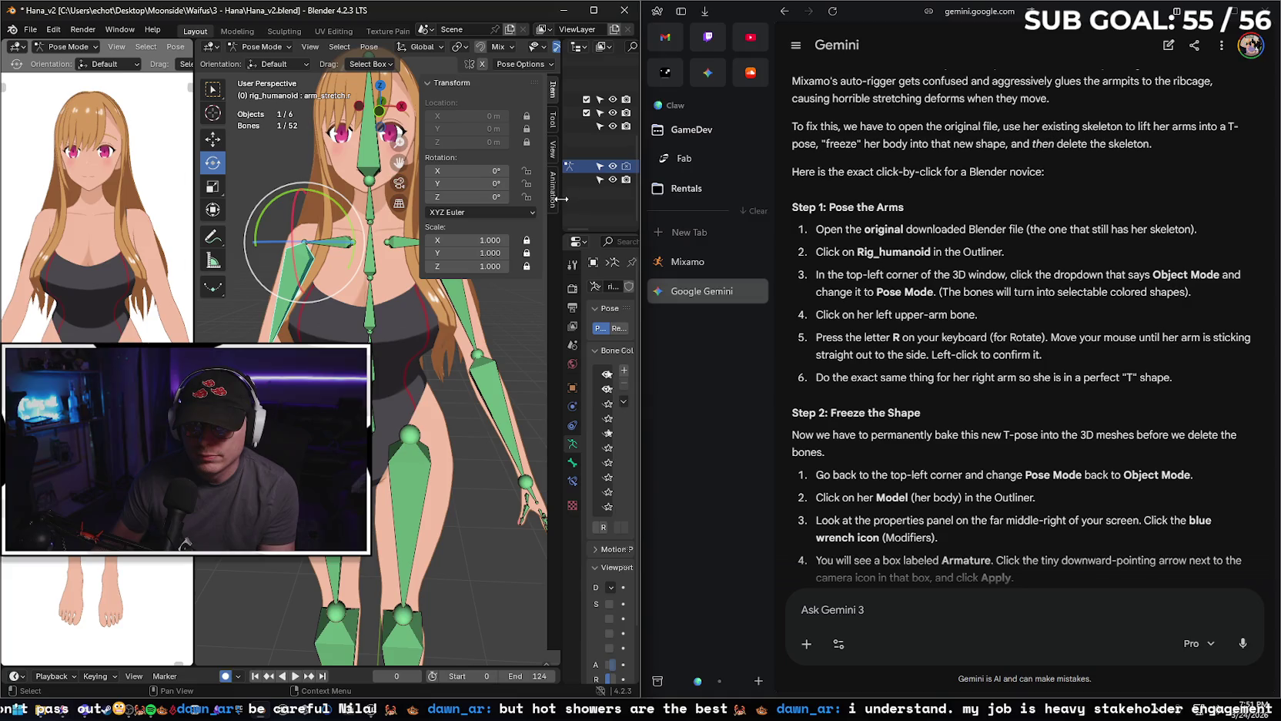
Send Gemini a screenshot of the Blender rig with the message 'cant get the bone to rotate'.
scroll(920, 519, down, 2)
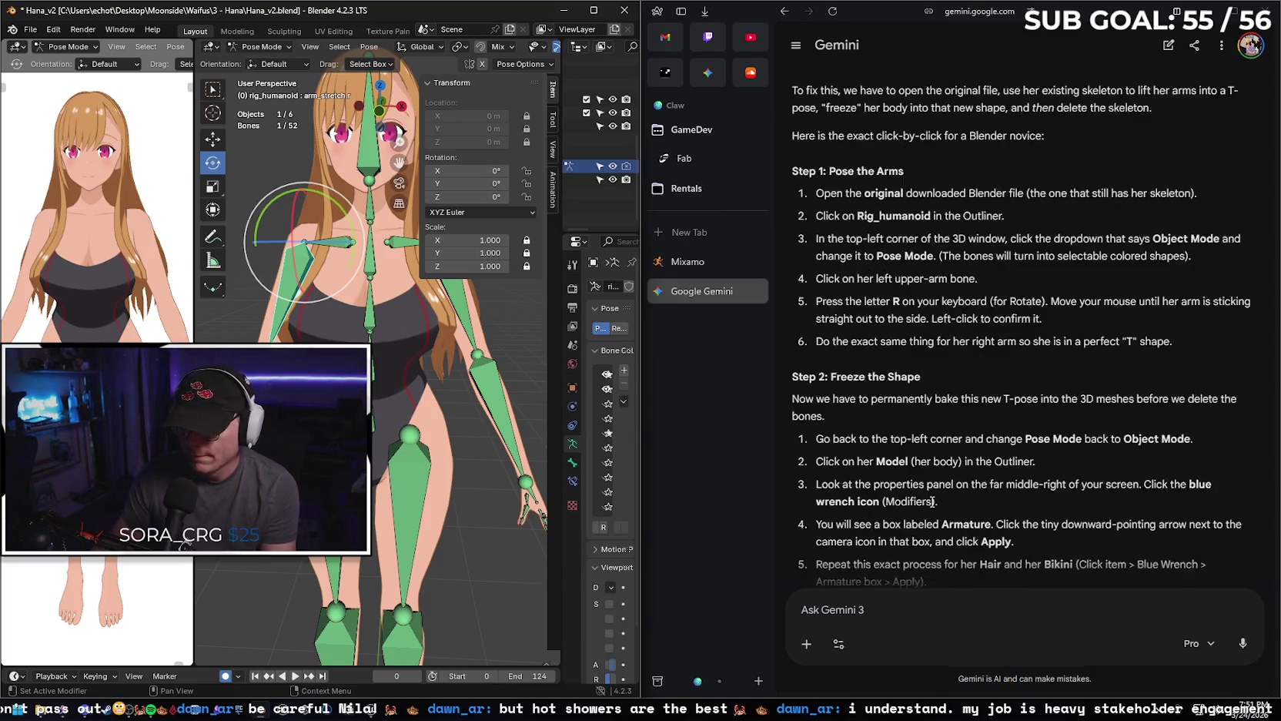
scroll(920, 518, down, 2)
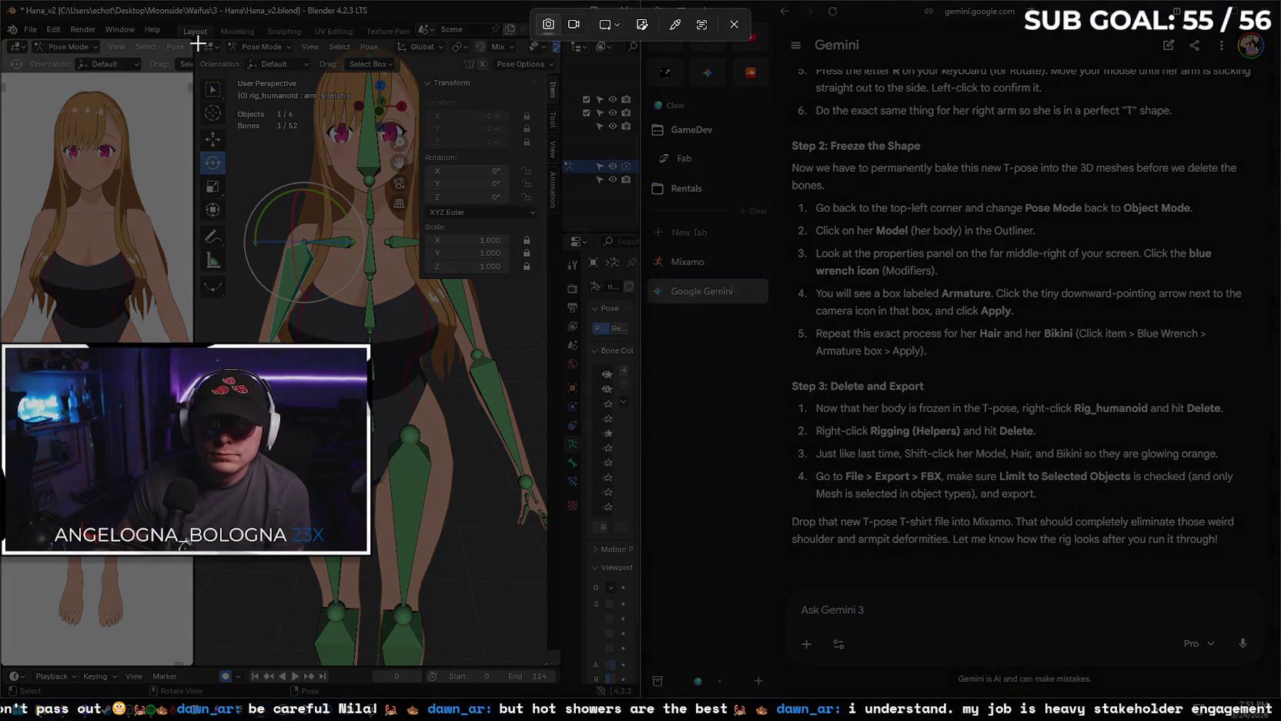
mouse_move(196, 43)
mouse_down()
mouse_move(543, 576)
mouse_move(541, 616)
mouse_up()
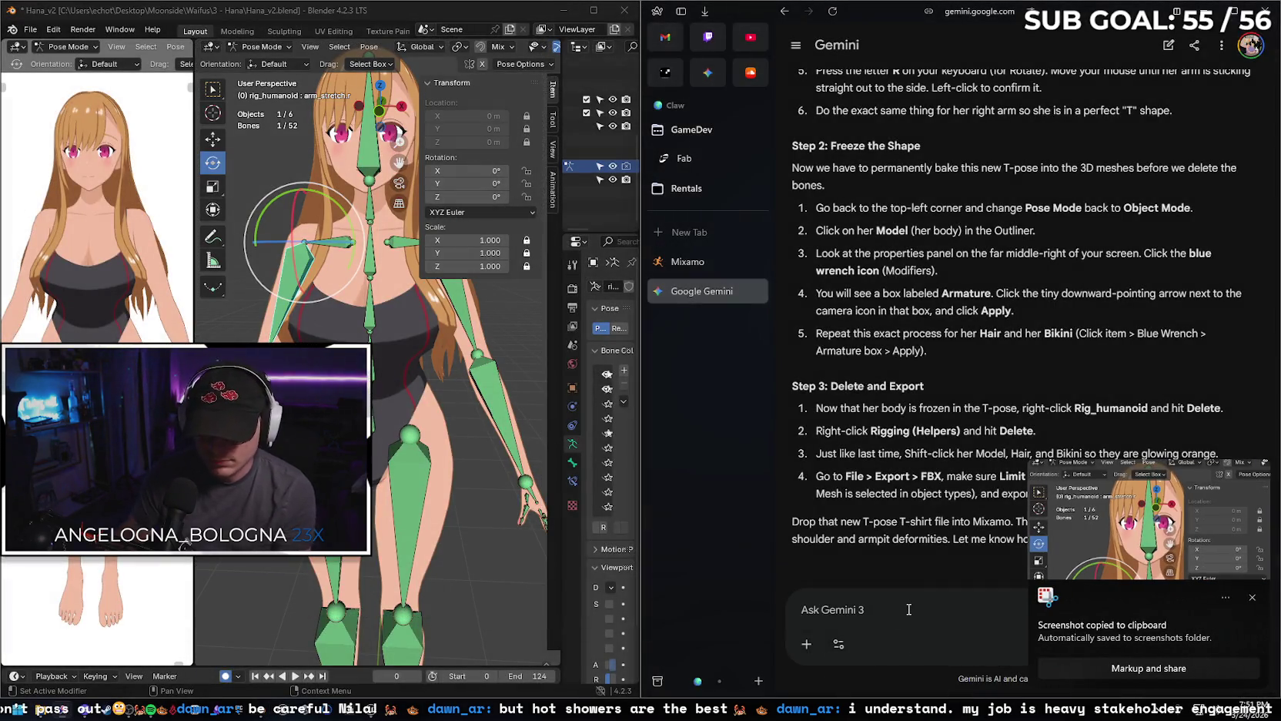
key(ctrl+v)
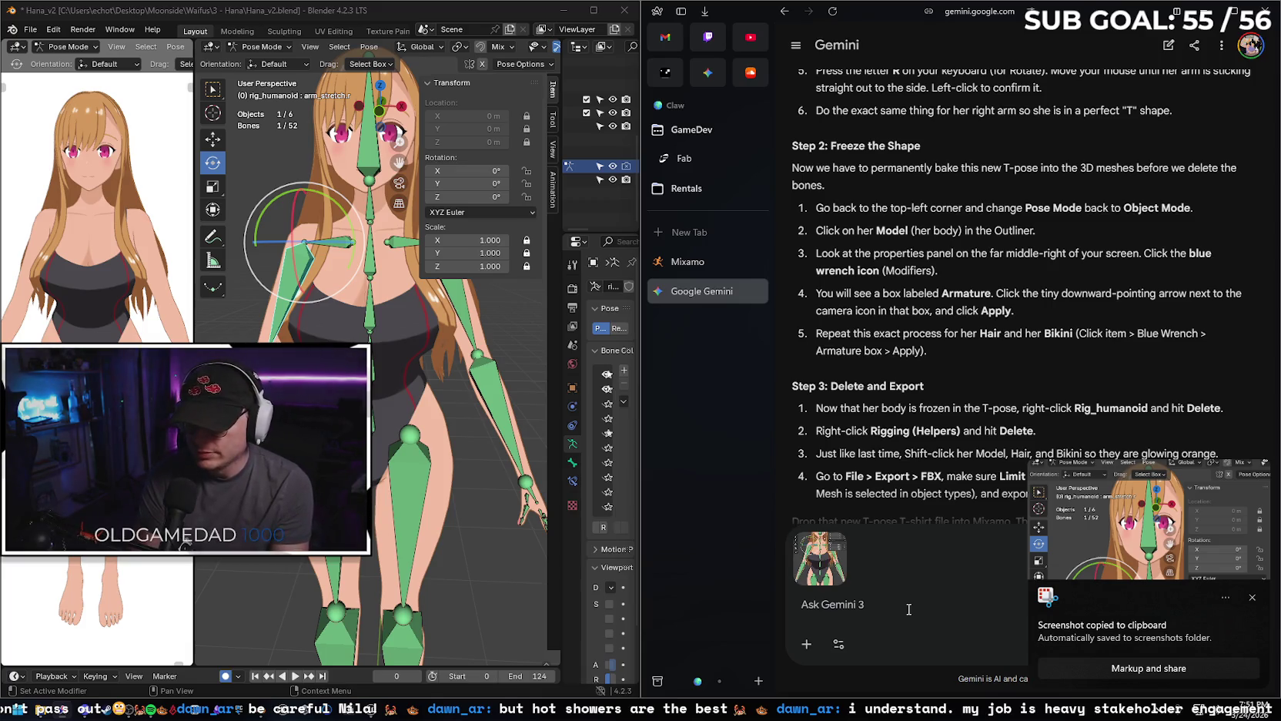
text(ems )
text(no m)
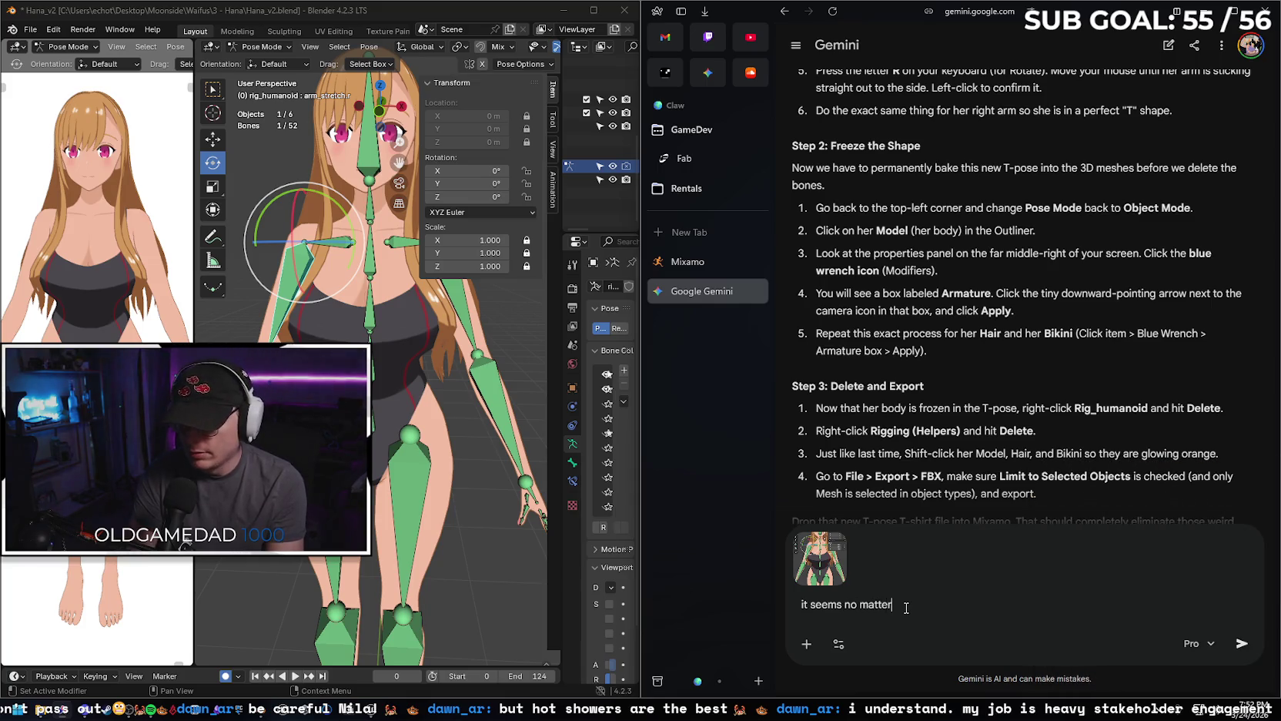
text(at )
text(I do I cant get the bone to rota)
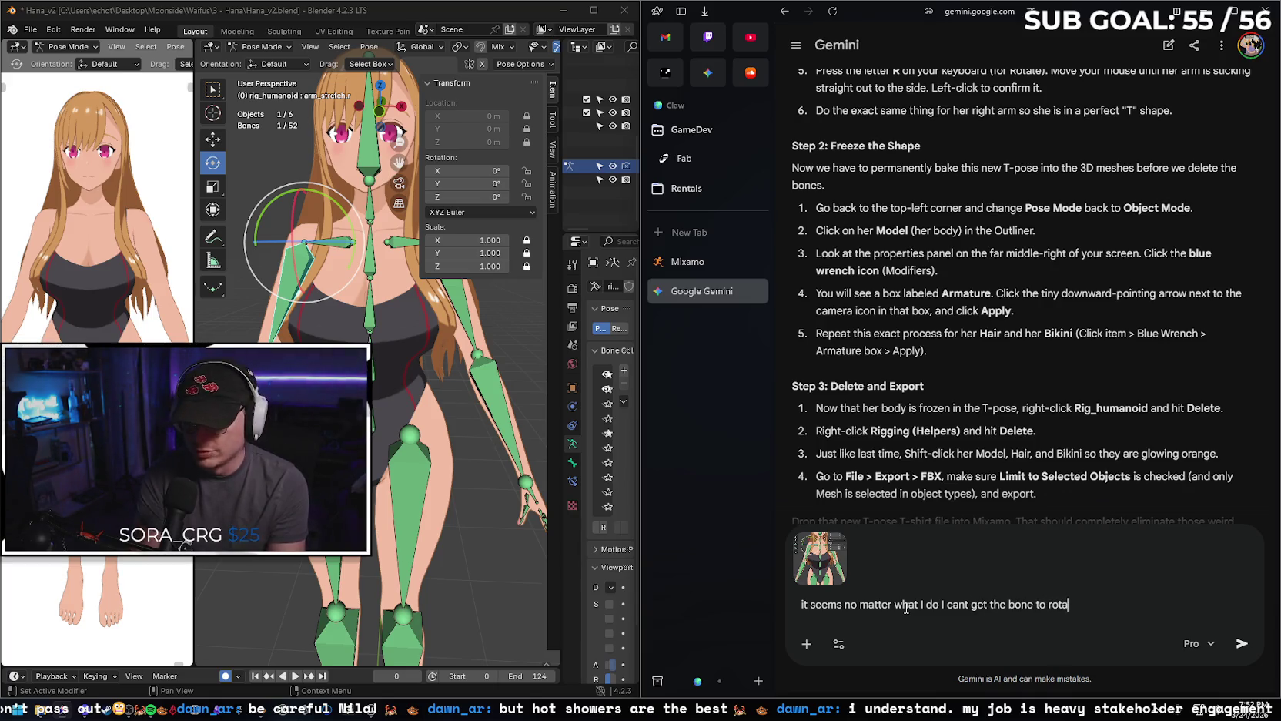
text(te)
key(Return)
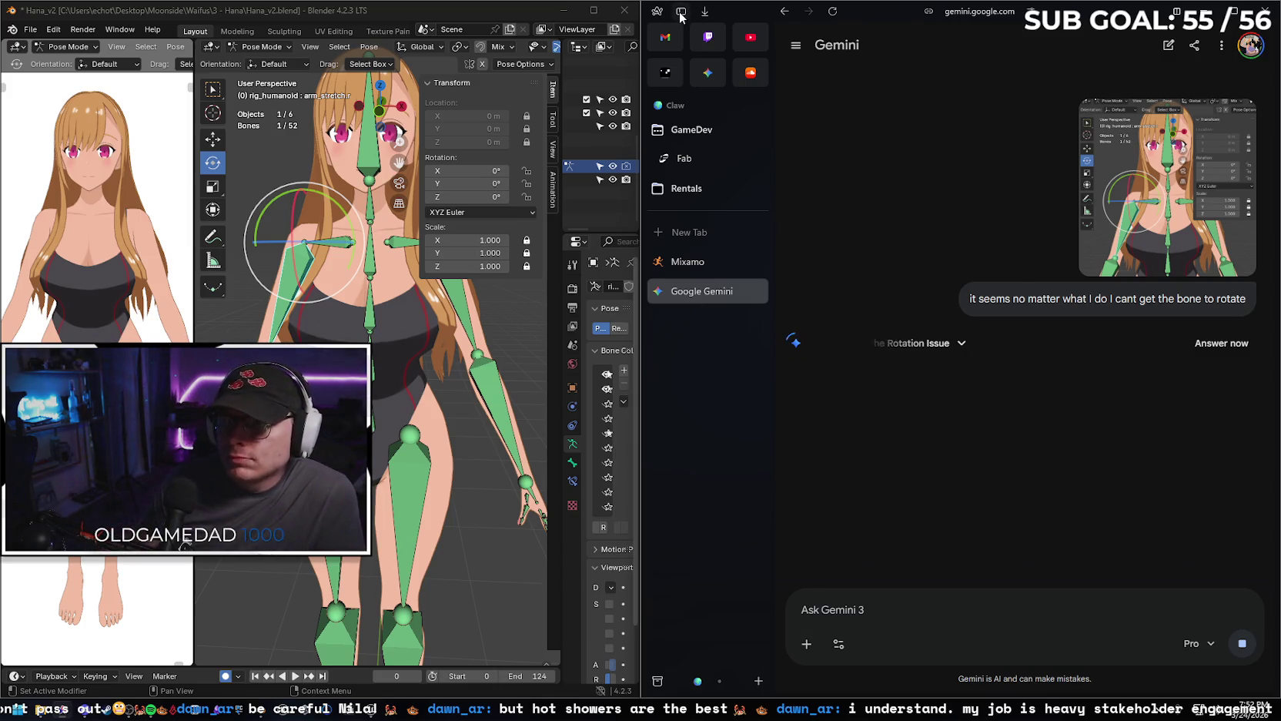
drag(639, 274, 682, 362)
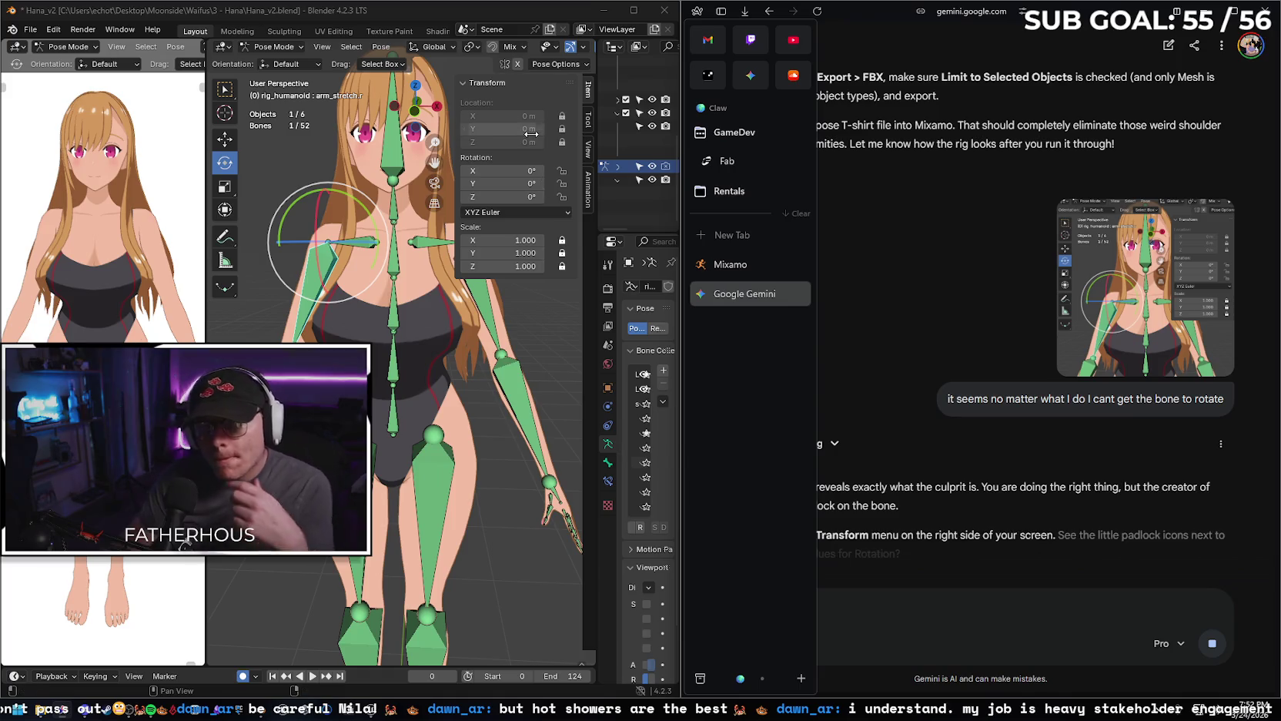
scroll(383, 332, down, 3)
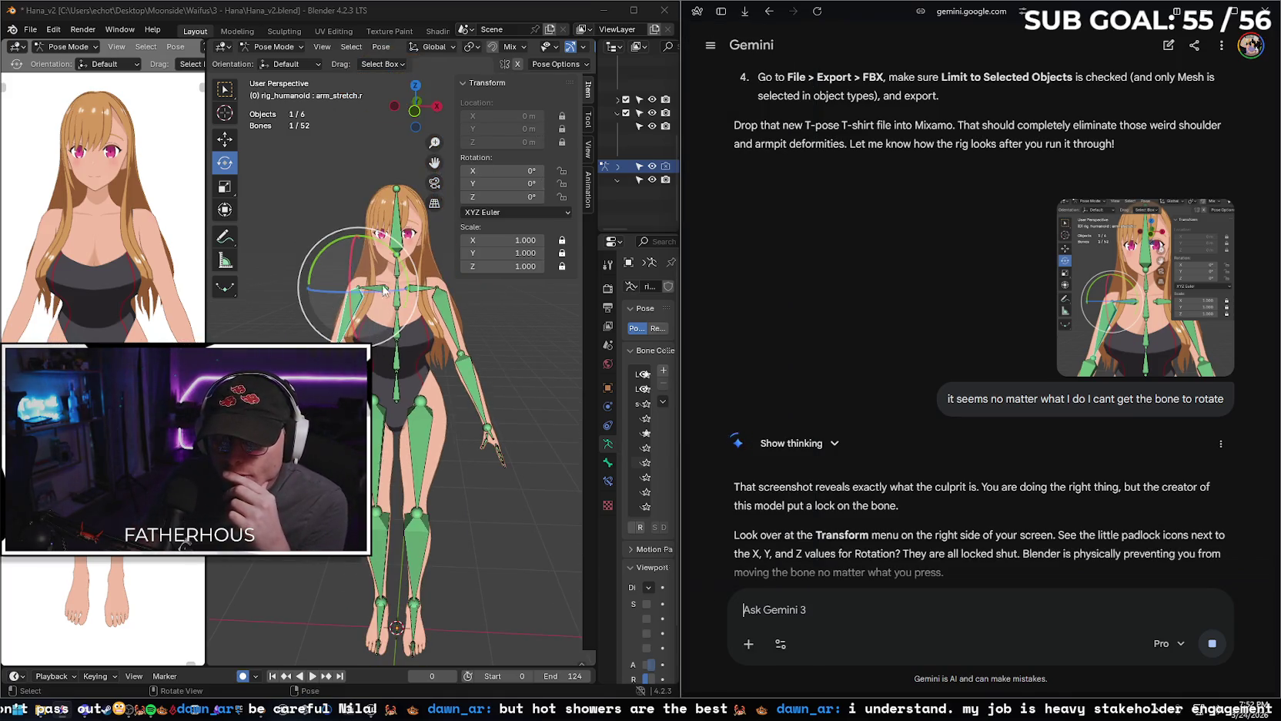
drag(324, 290, 473, 301)
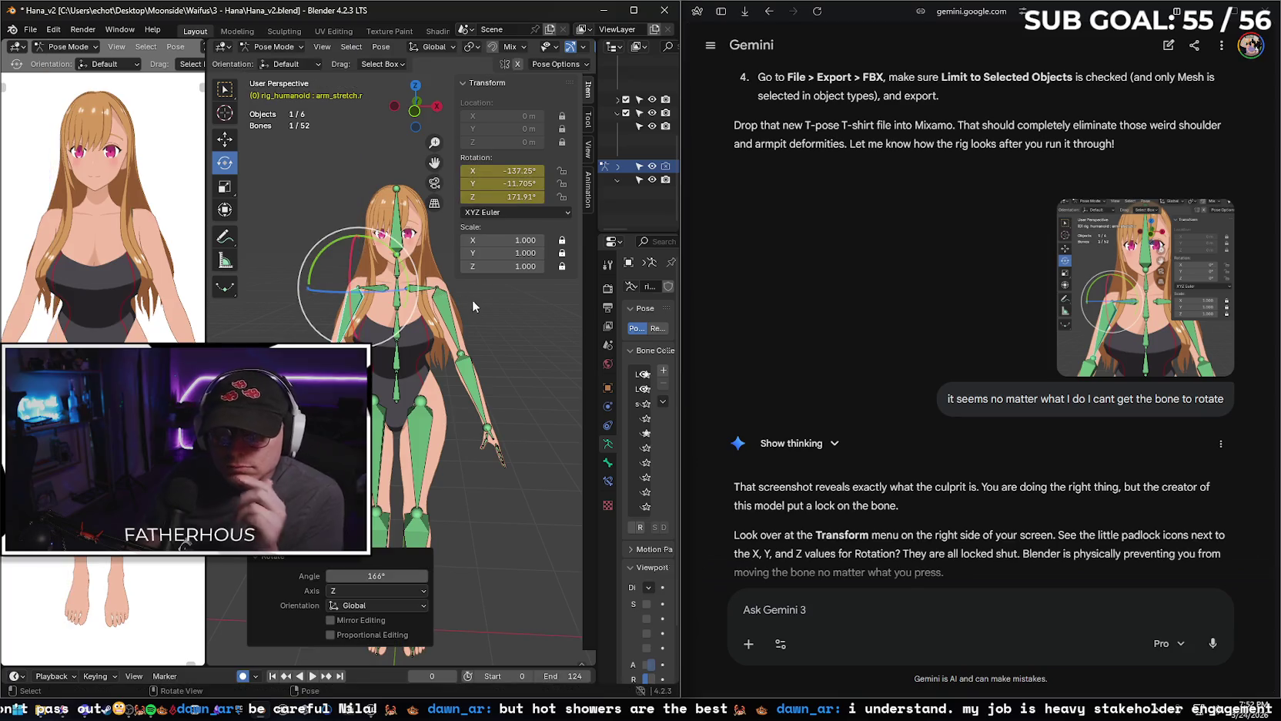
key(ctrl+z)
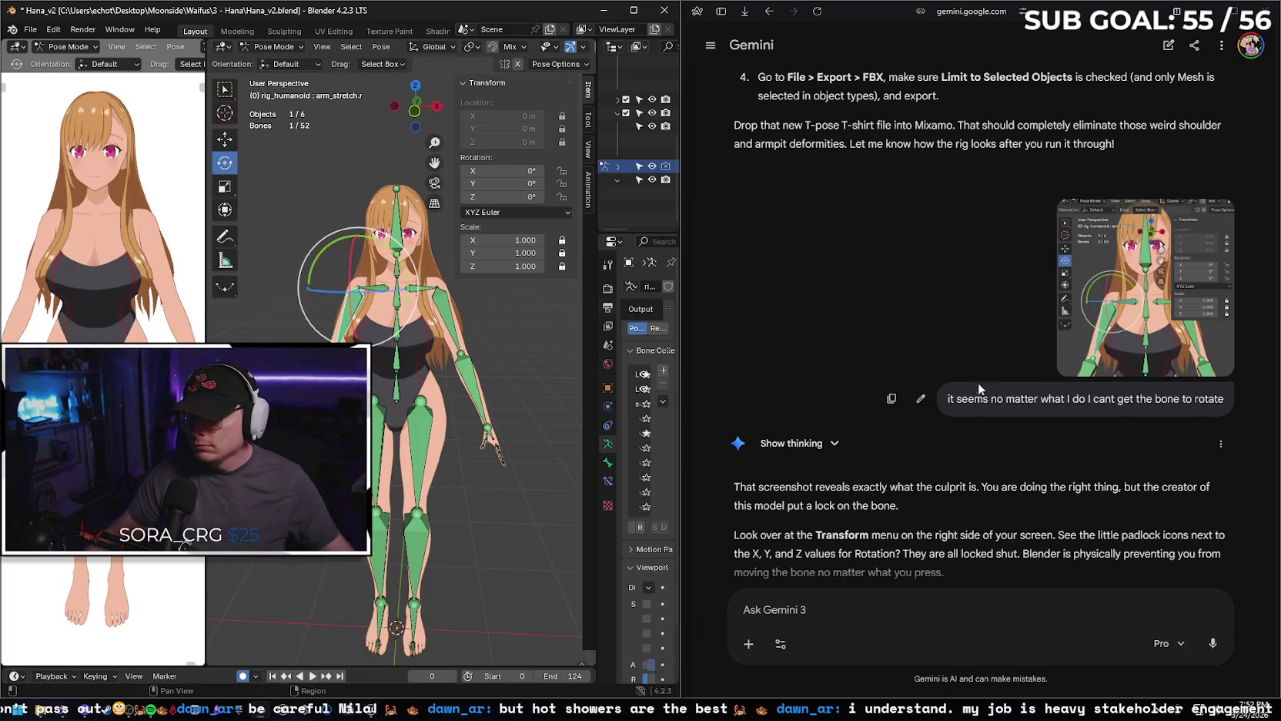
scroll(939, 423, down, 3)
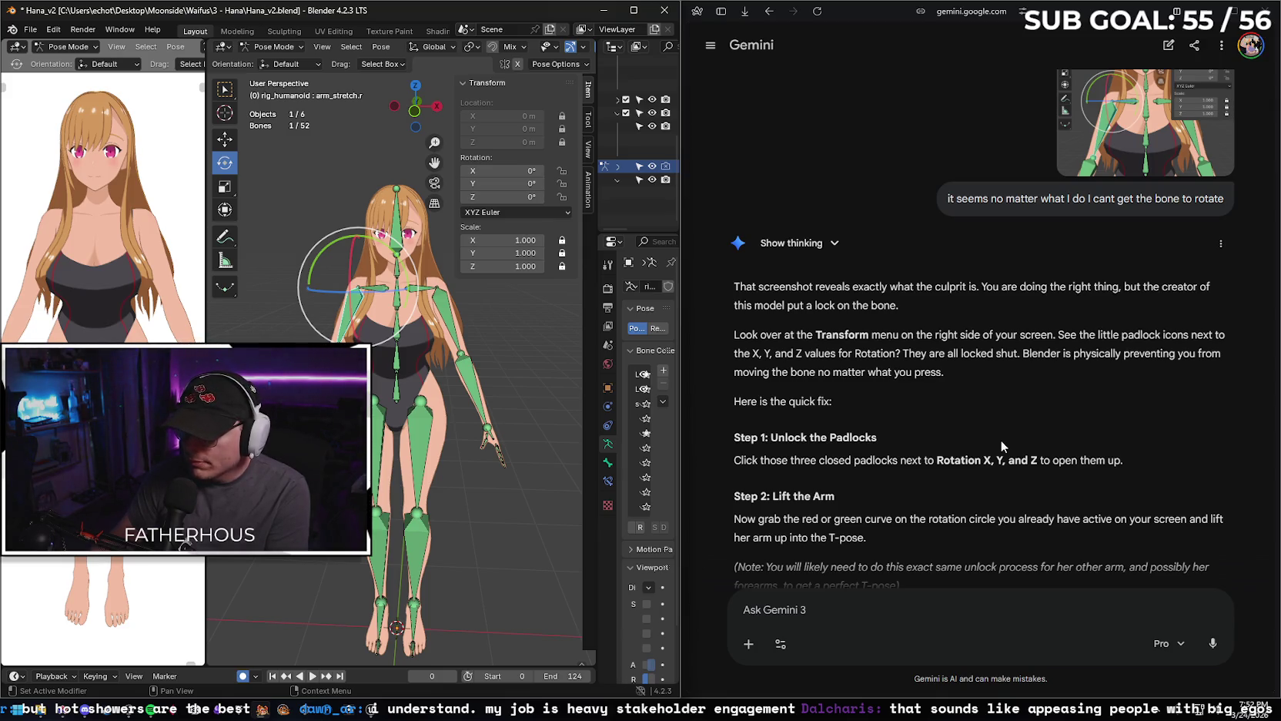
scroll(908, 387, down, 2)
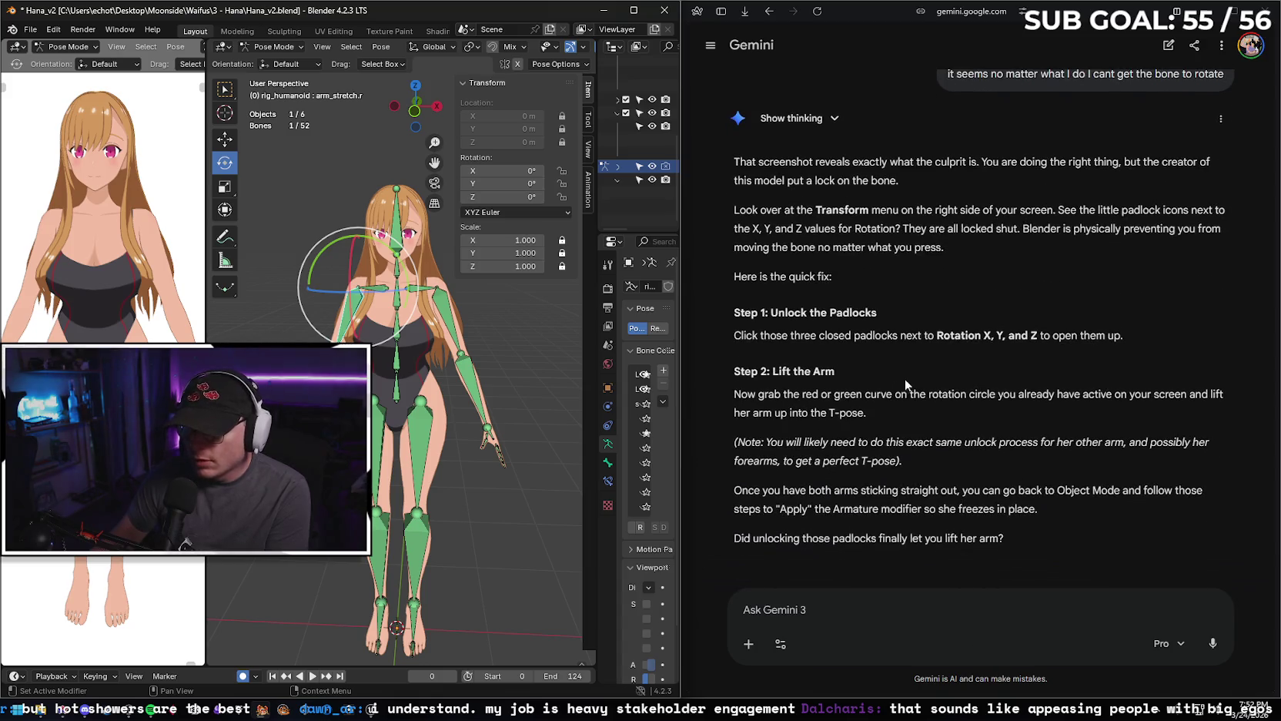
Unlock the arm bone's rotation channels in the Transform panel and test rotating it, undoing the attempt.
click(563, 171)
click(563, 183)
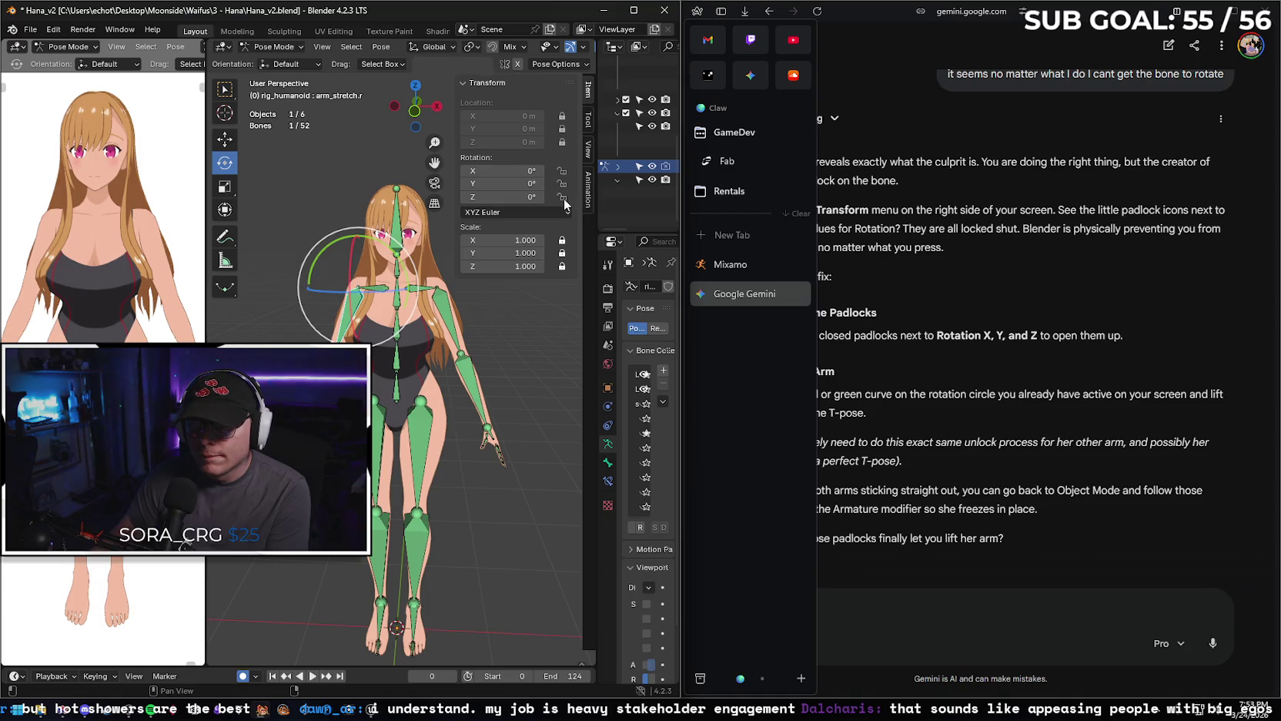
scroll(1125, 339, up, 3)
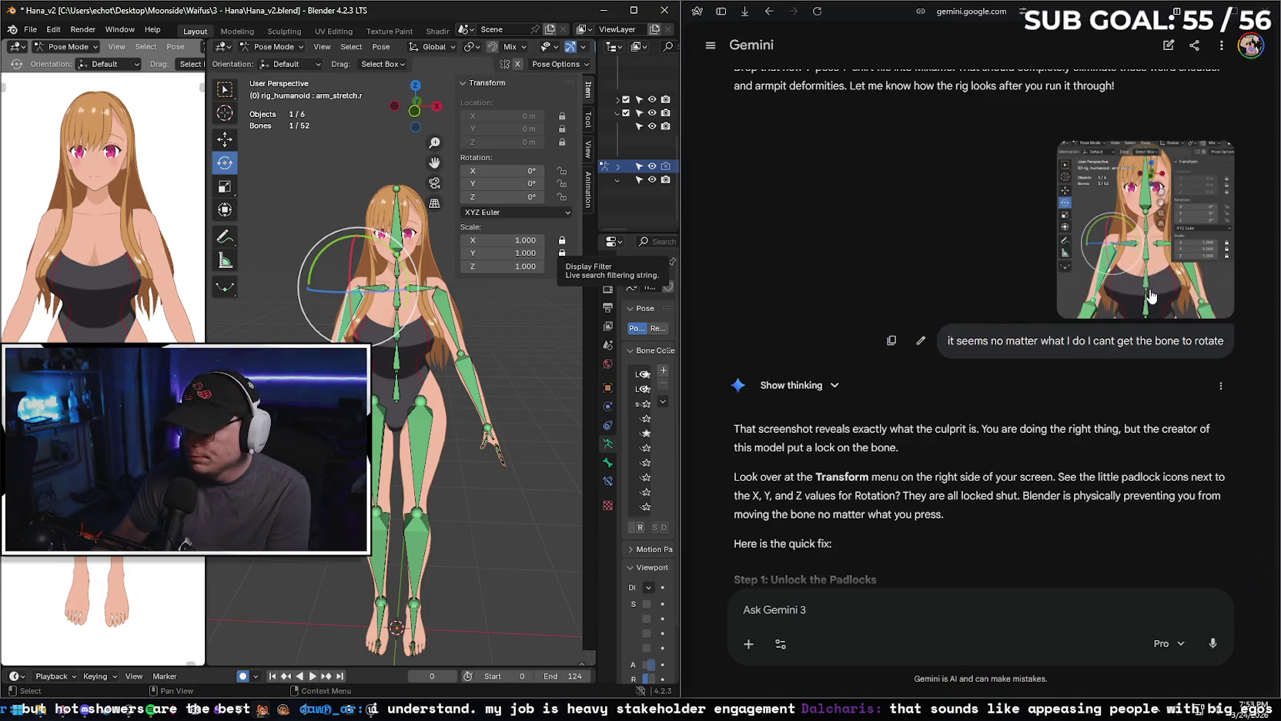
scroll(870, 318, down, 3)
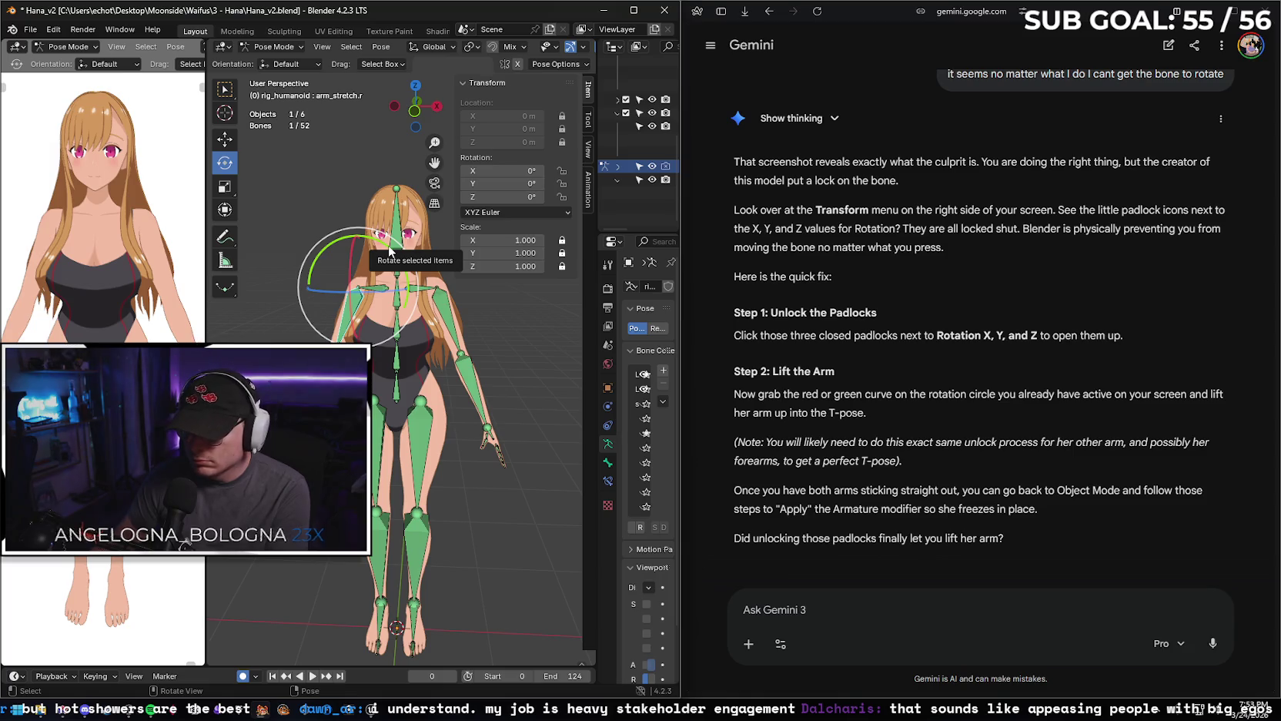
drag(369, 290, 422, 274)
right_click(399, 292)
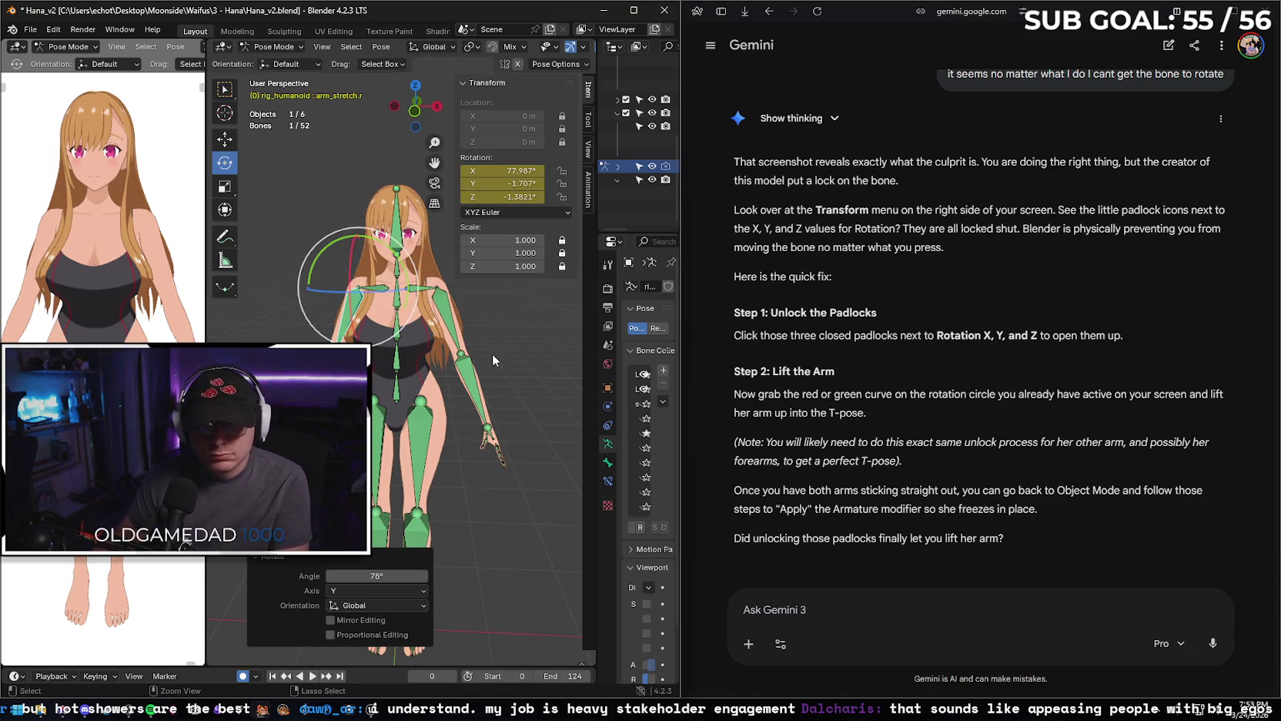
mouse_move(398, 292)
mouse_down()
mouse_move(396, 201)
mouse_move(487, 302)
mouse_up()
key(ctrl+z)
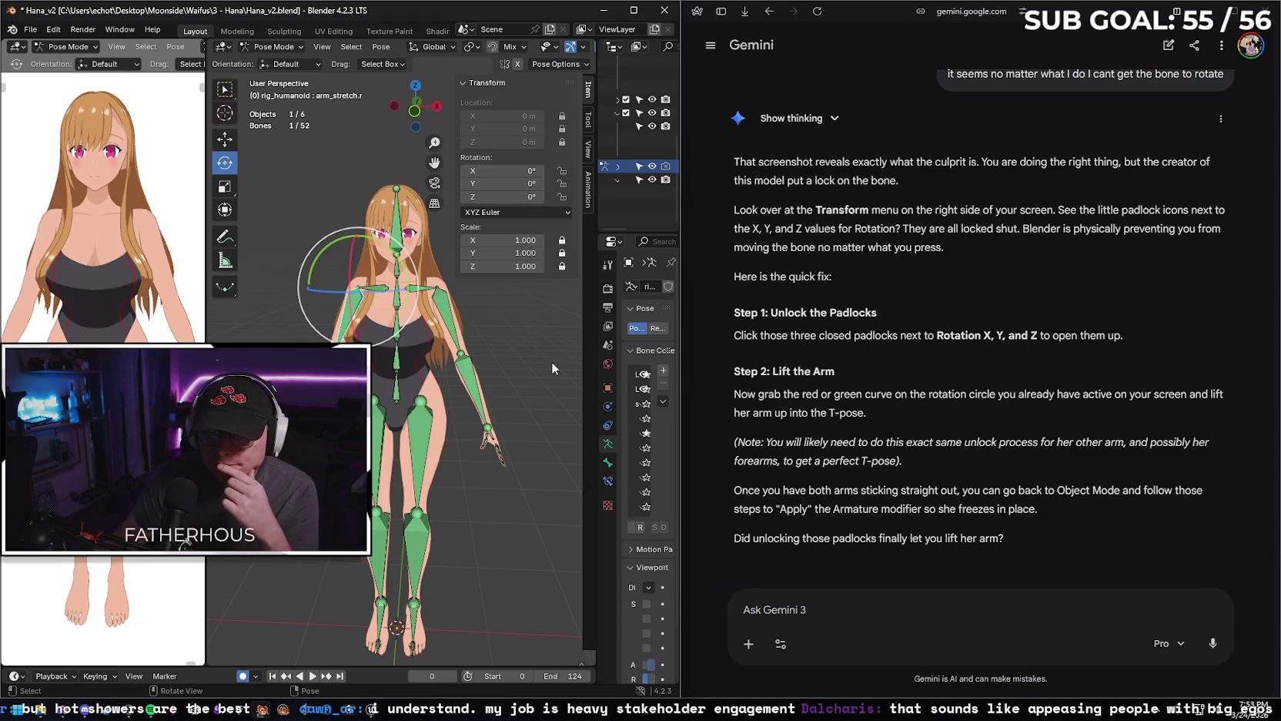
Check the rotation mode list, keeping XYZ Euler, and capture a screenshot of the Blender viewport.
click(537, 214)
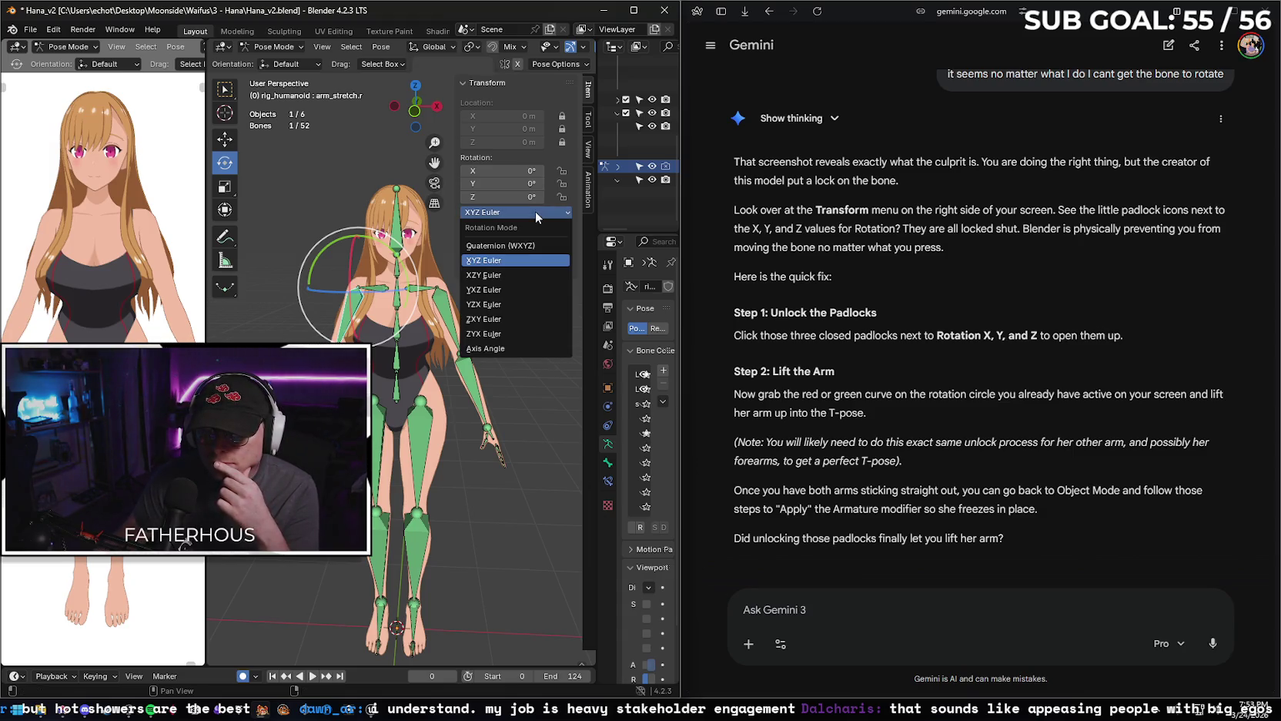
click(537, 213)
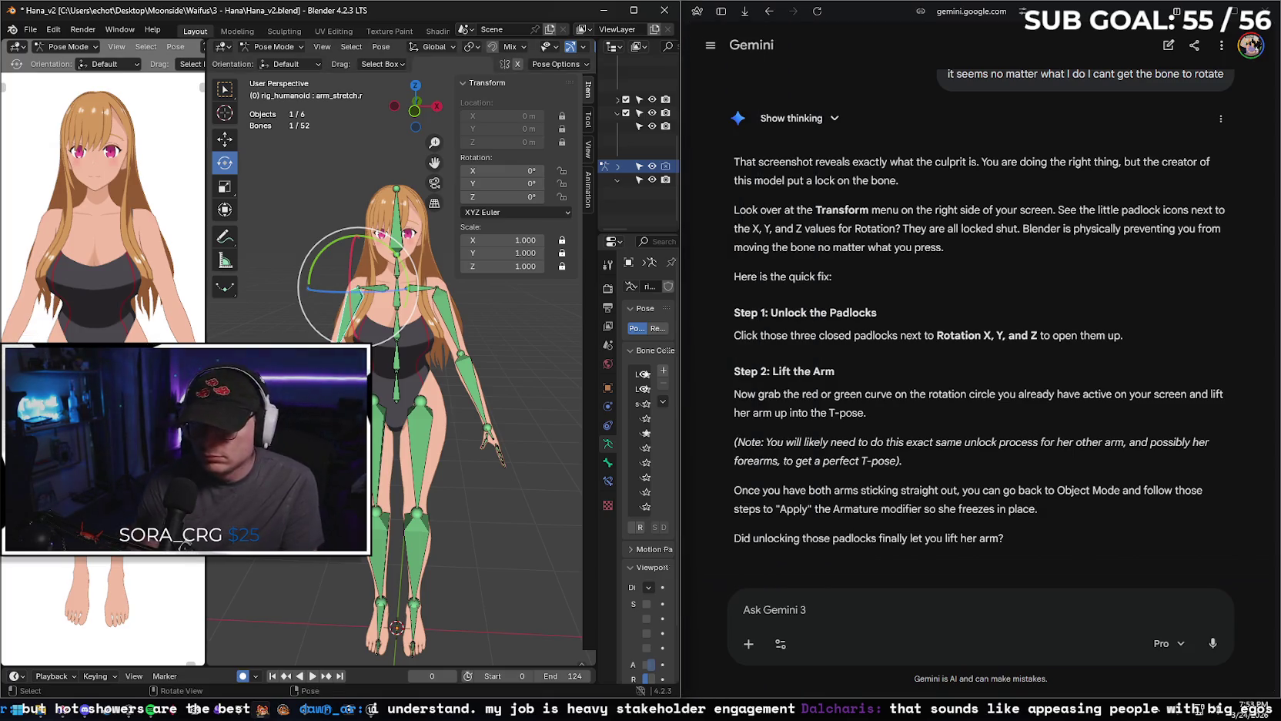
key(super+shift+s)
mouse_move(208, 43)
mouse_down()
mouse_move(495, 253)
mouse_move(583, 516)
mouse_up()
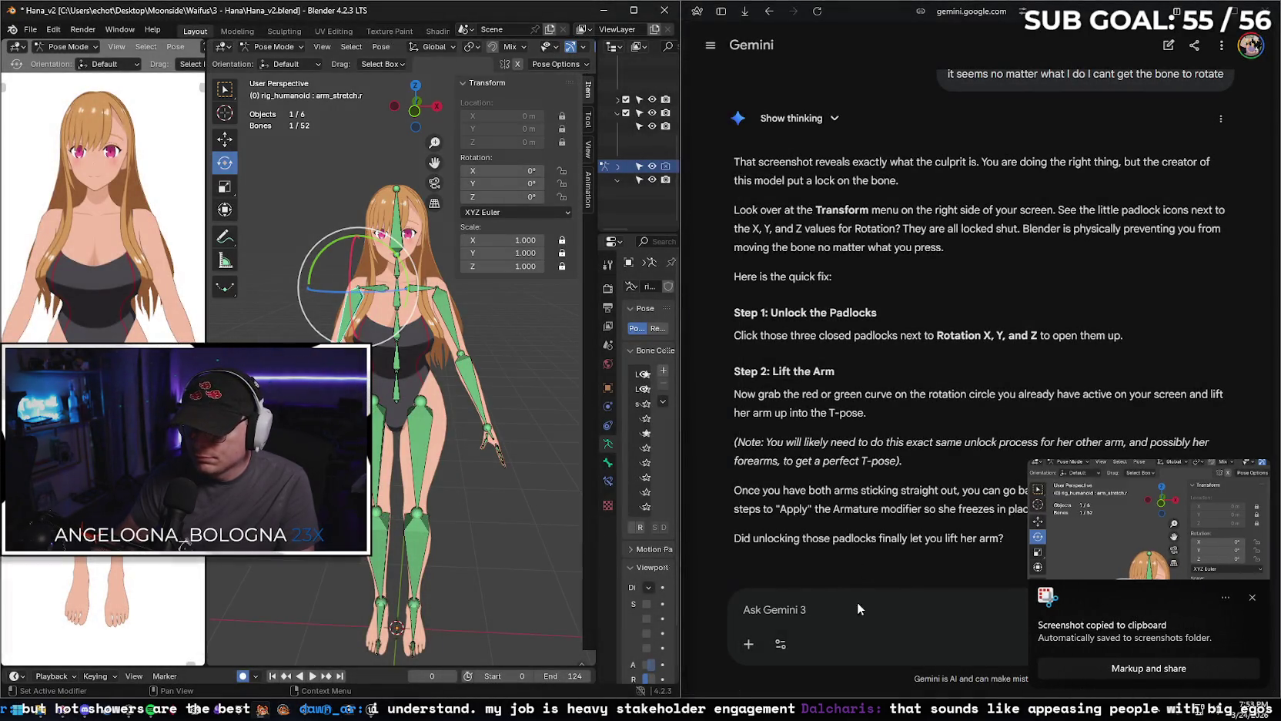
Send Gemini the screenshot with 'no, they are unlocked...' and read its bone-constraint explanation.
click(847, 615)
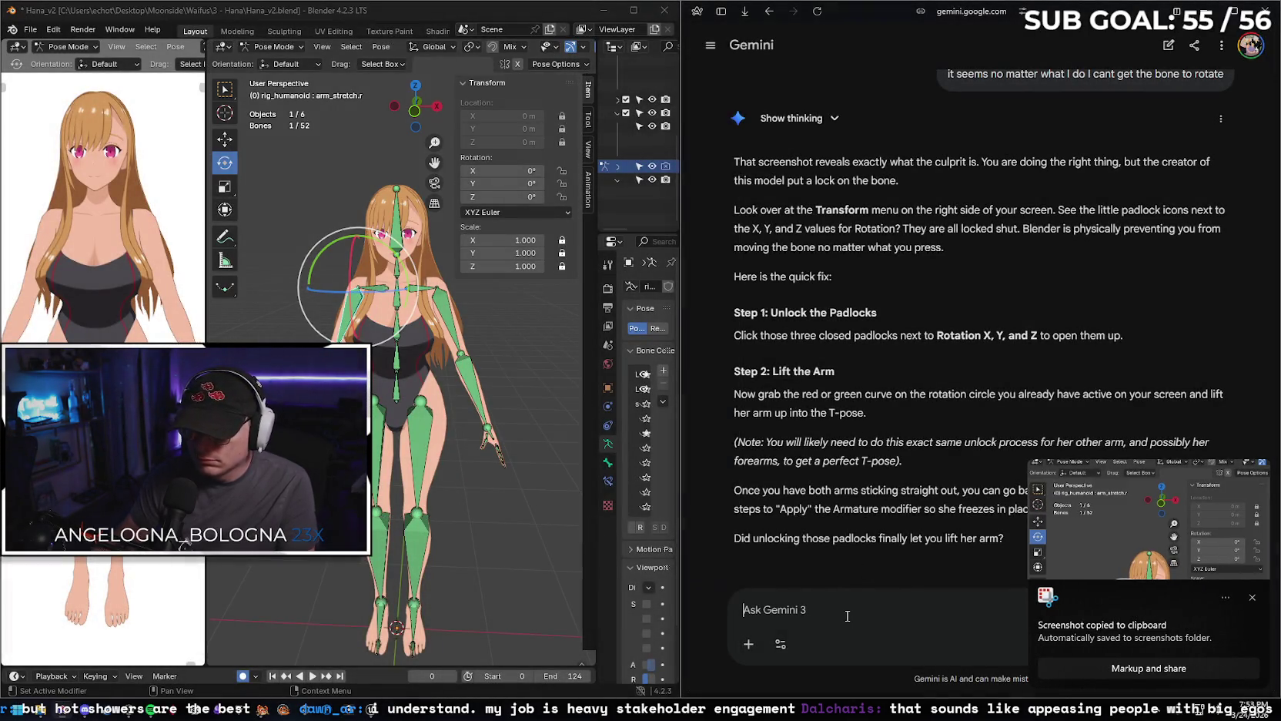
key(ctrl+v)
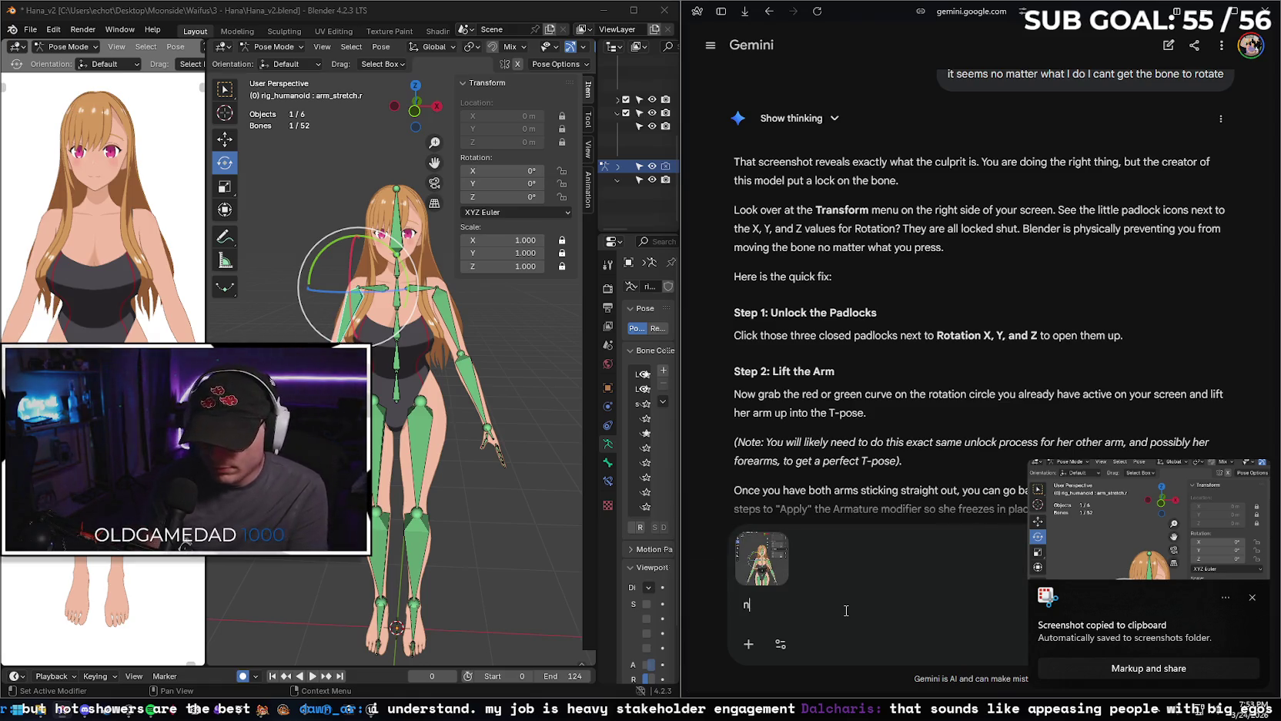
text(no, they are)
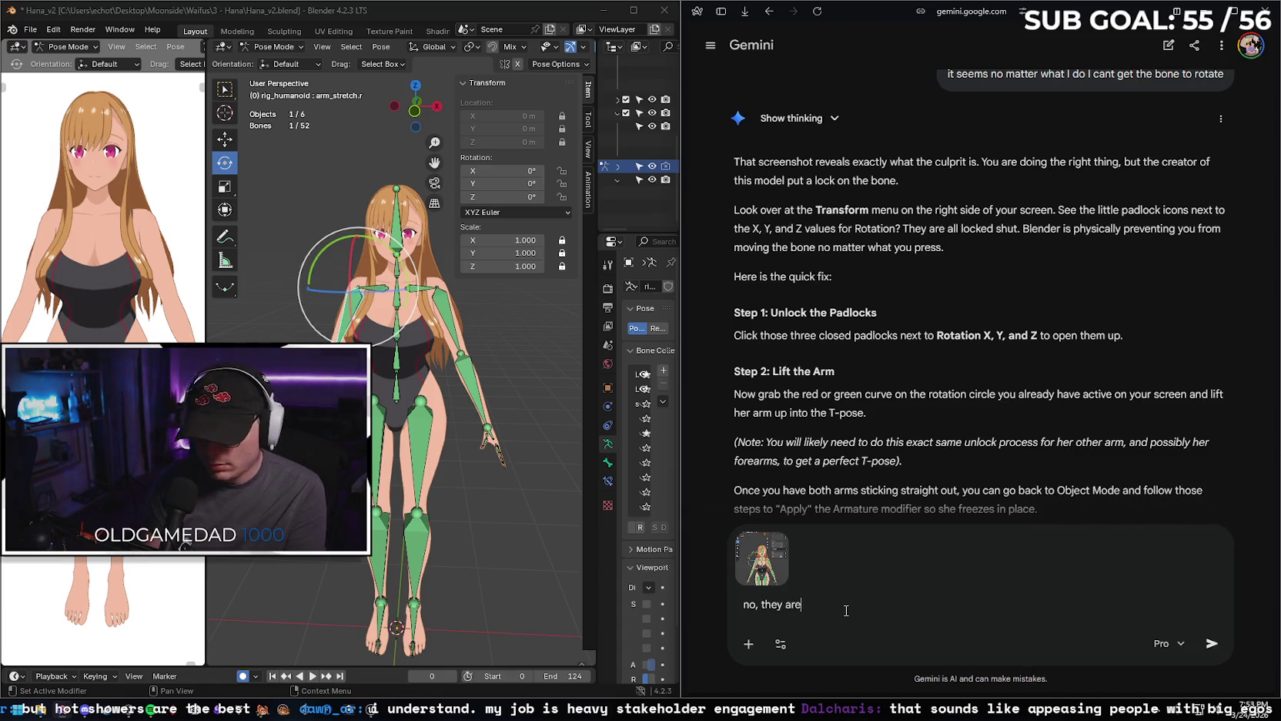
text( unlocked...)
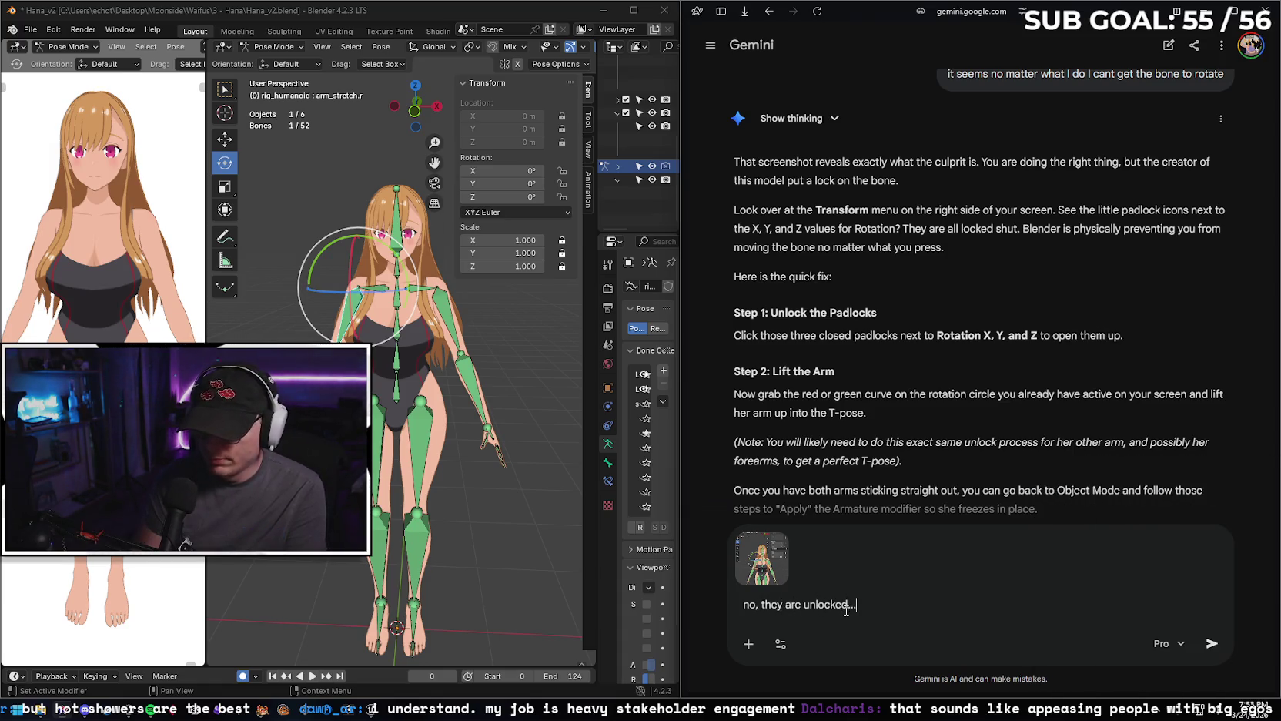
key(Return)
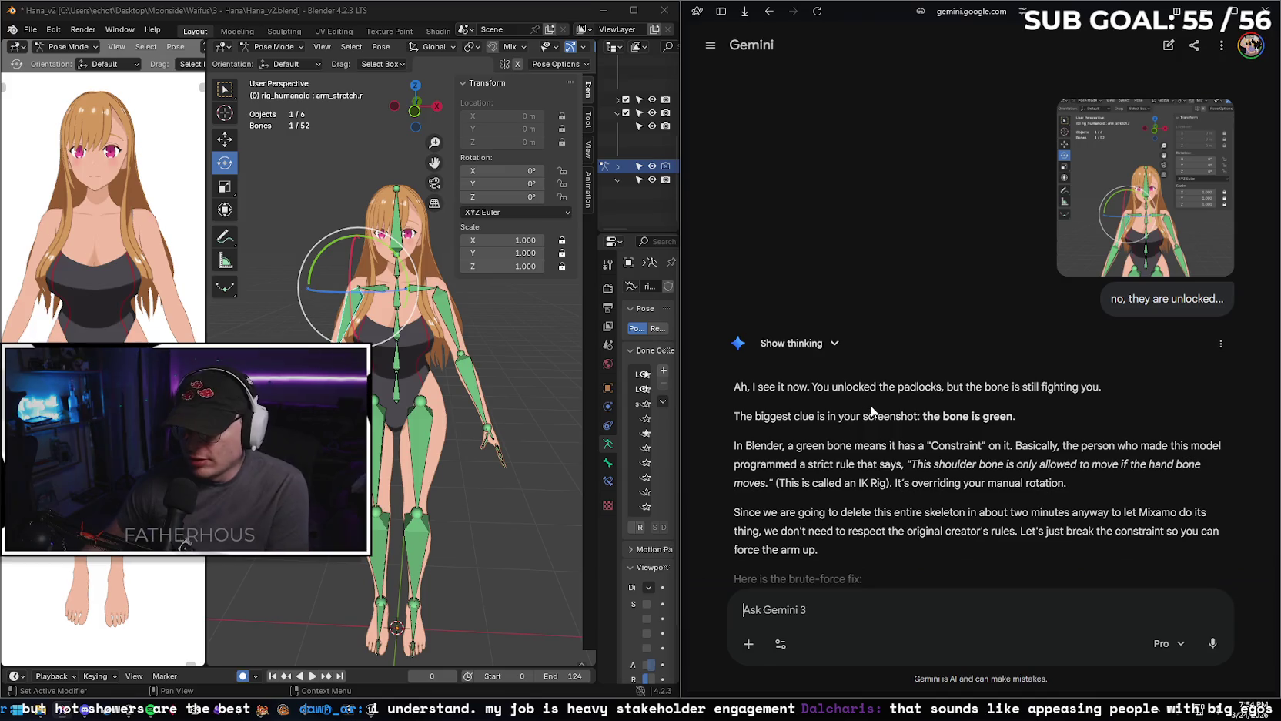
scroll(869, 414, down, 2)
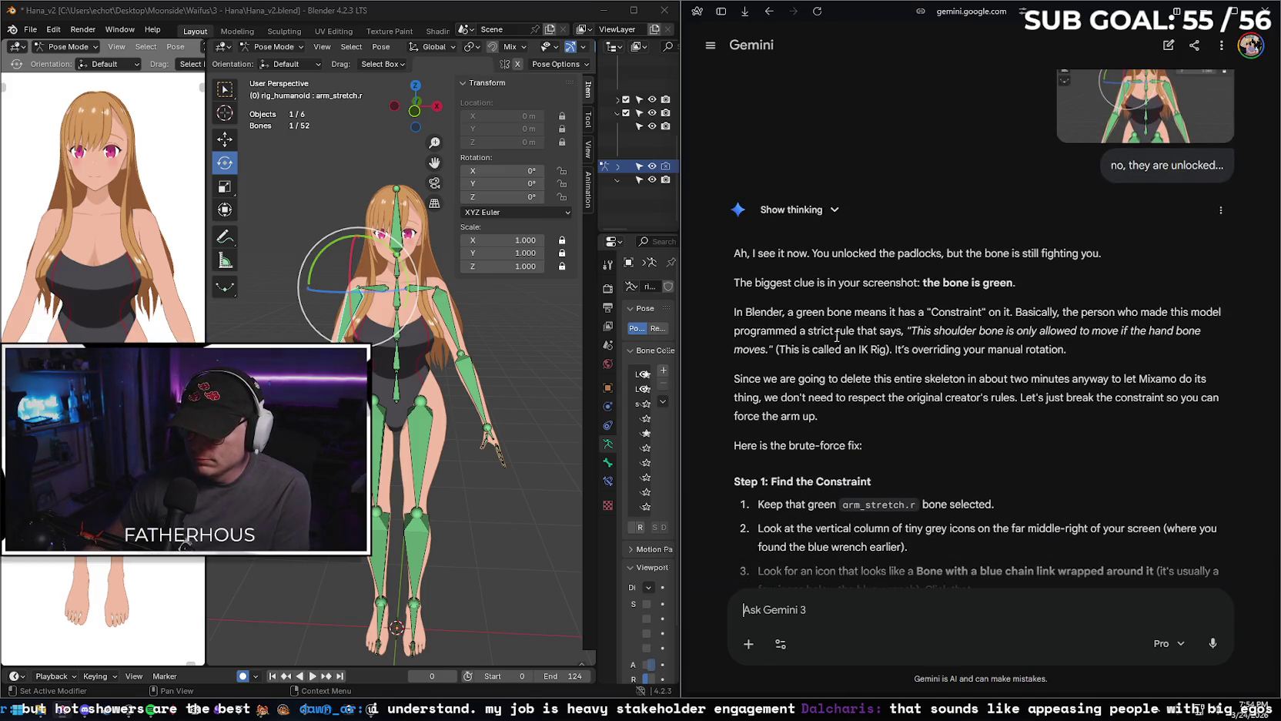
scroll(847, 346, down, 2)
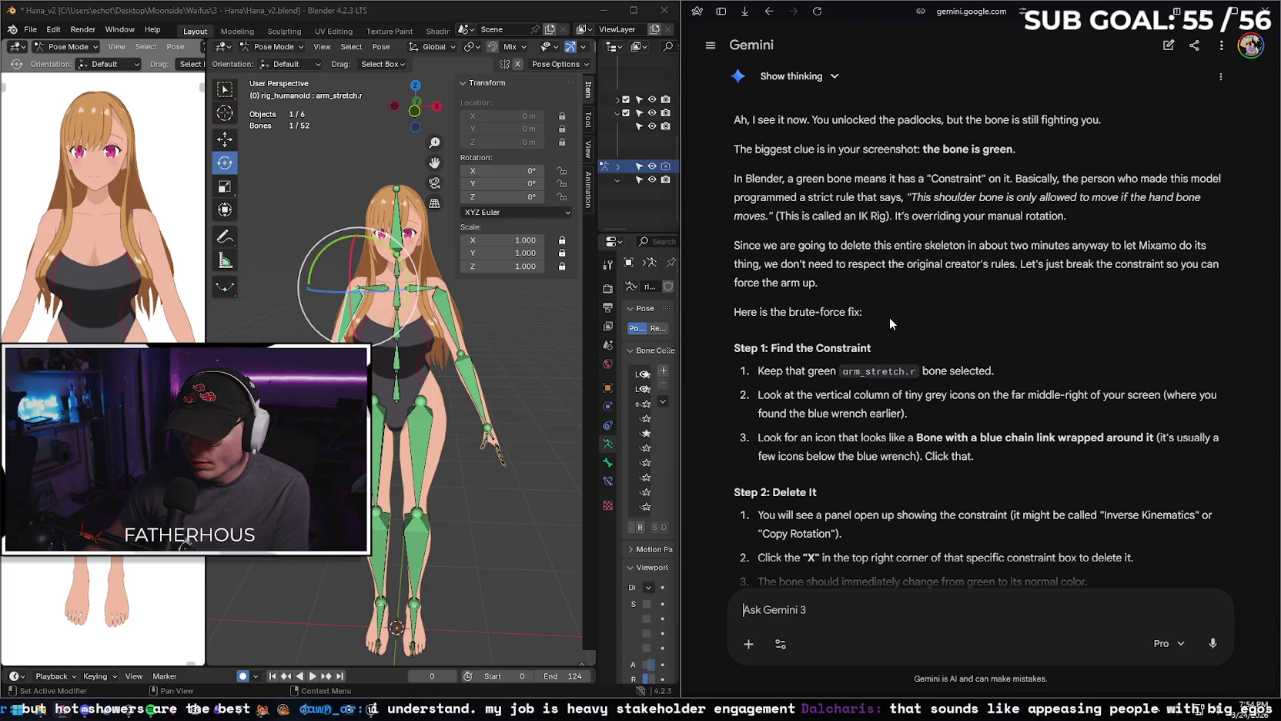
Maximize Blender, peek at root.x's constraints, briefly switch modes, then return the rig to pose mode.
double_click(414, 18)
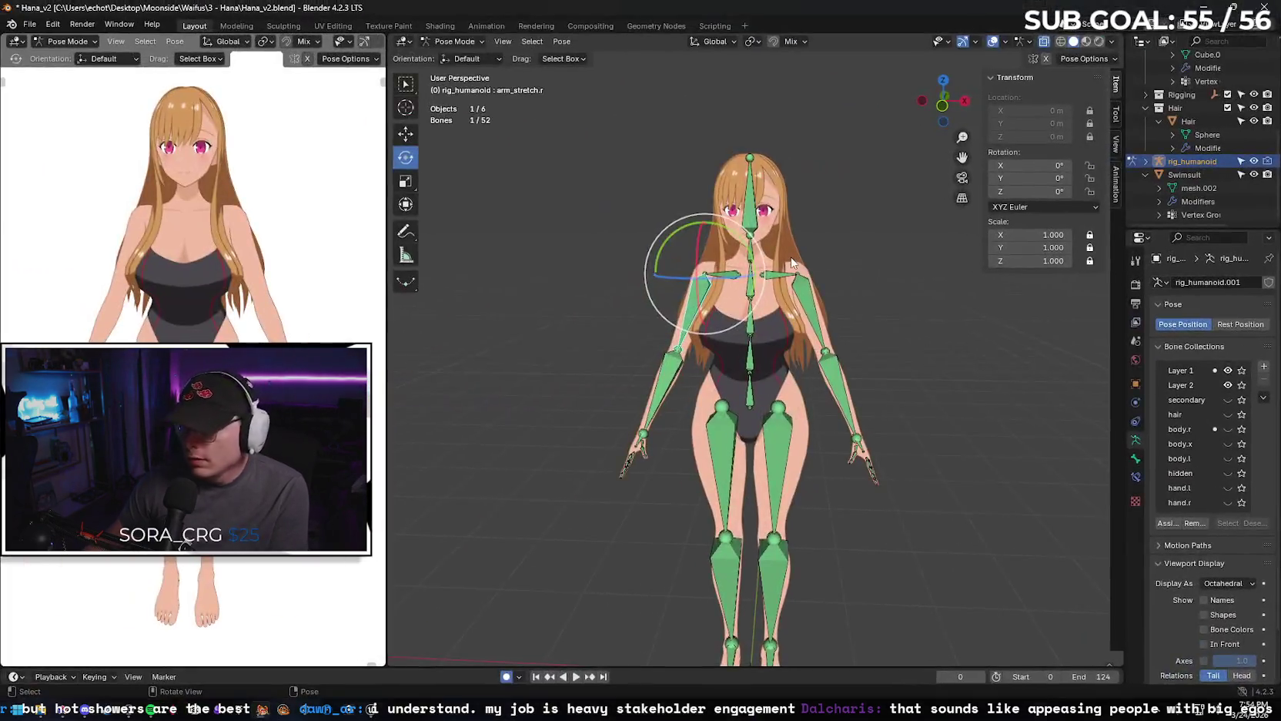
click(1048, 135)
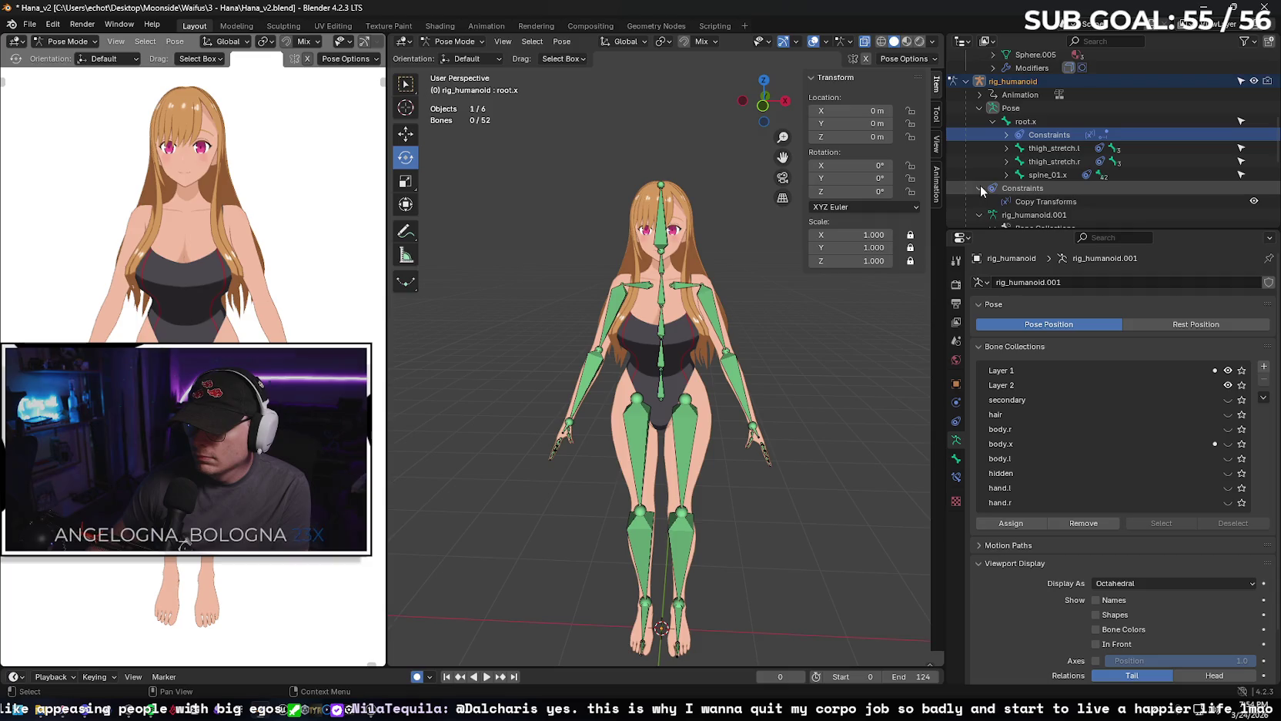
click(1007, 135)
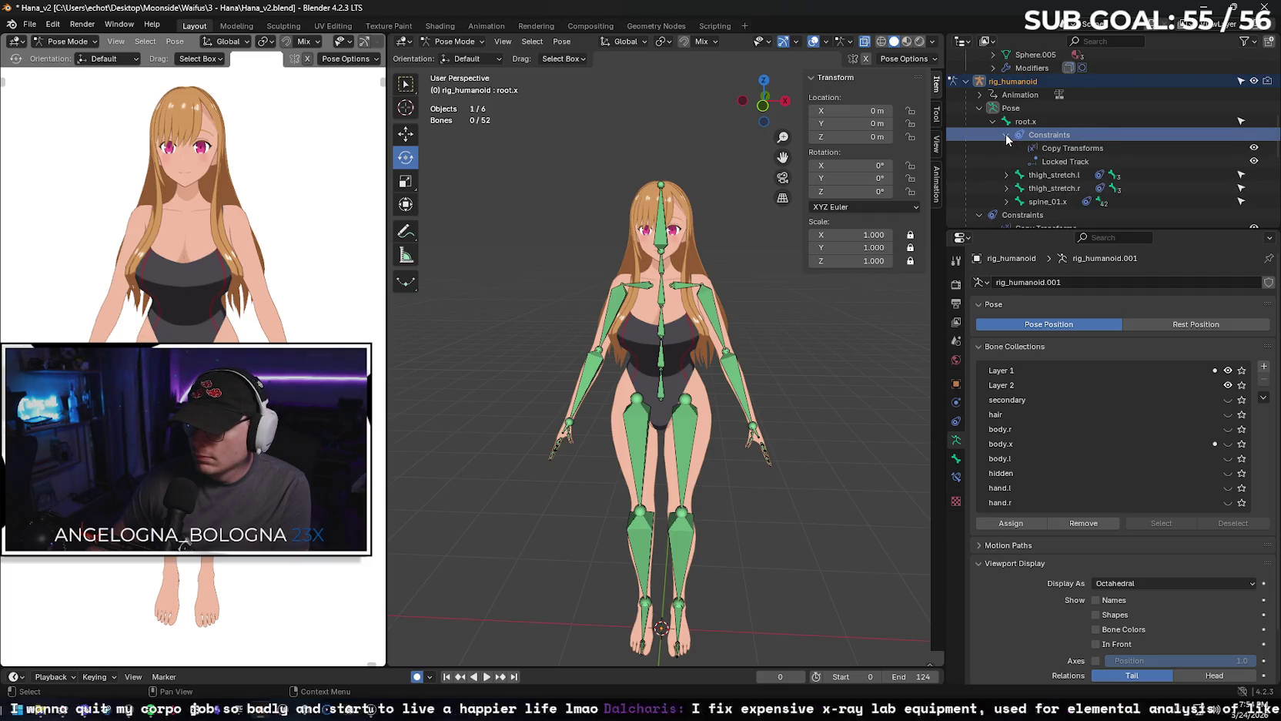
click(1007, 135)
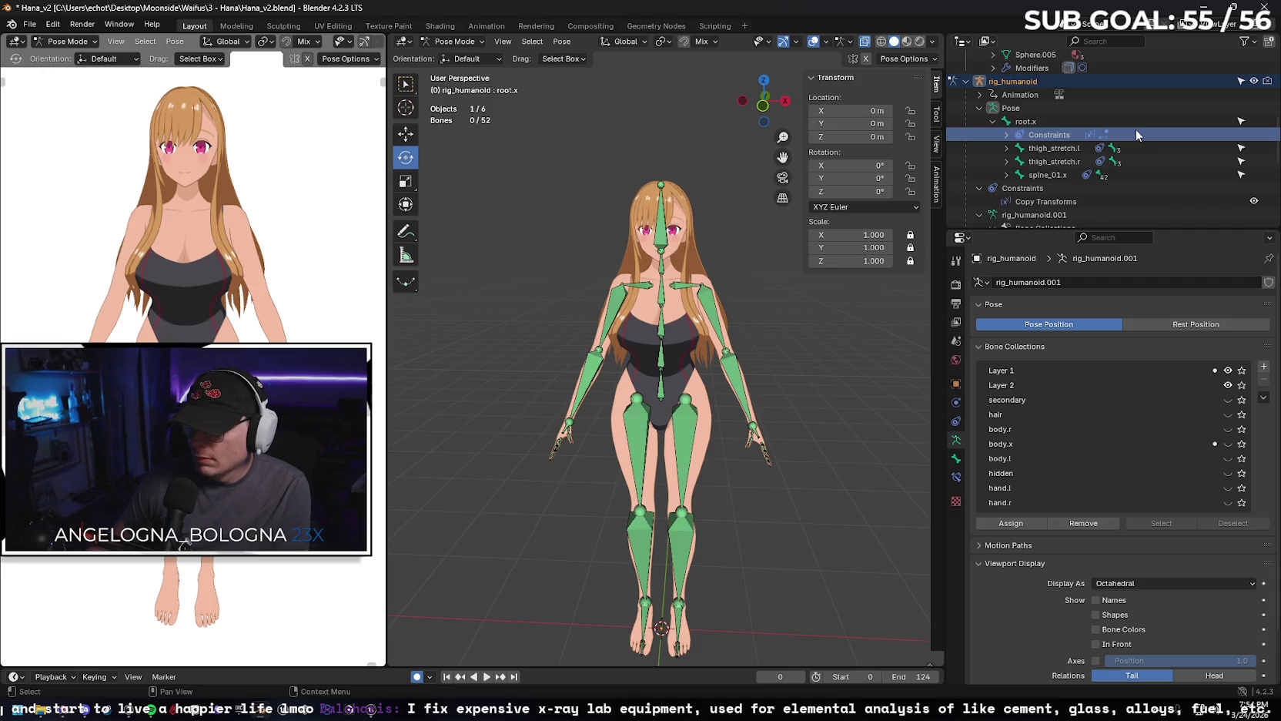
key(Delete)
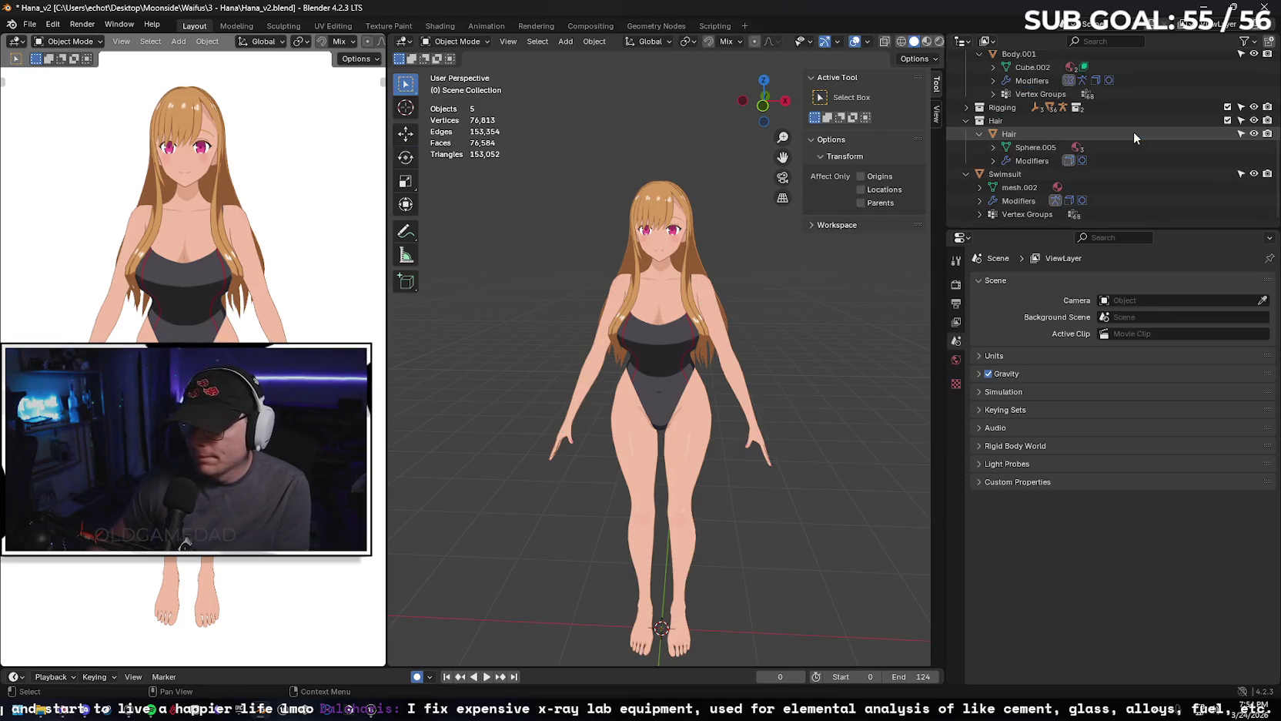
click(608, 328)
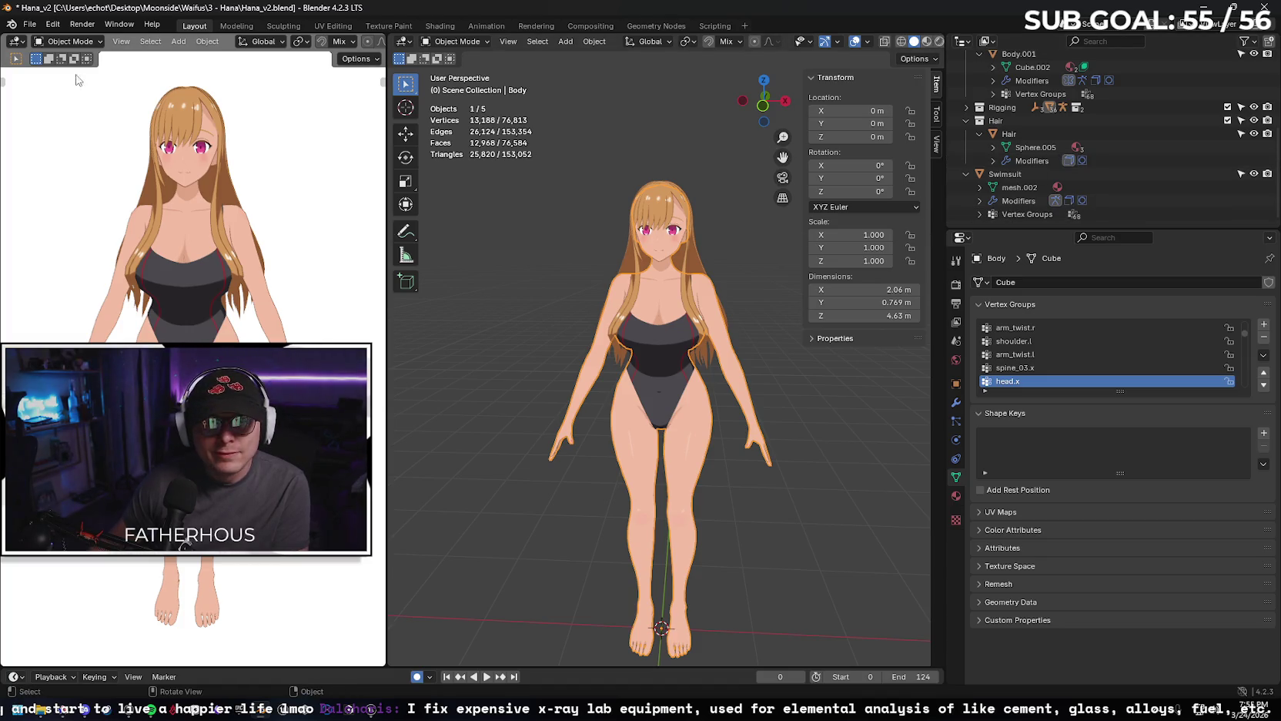
click(91, 43)
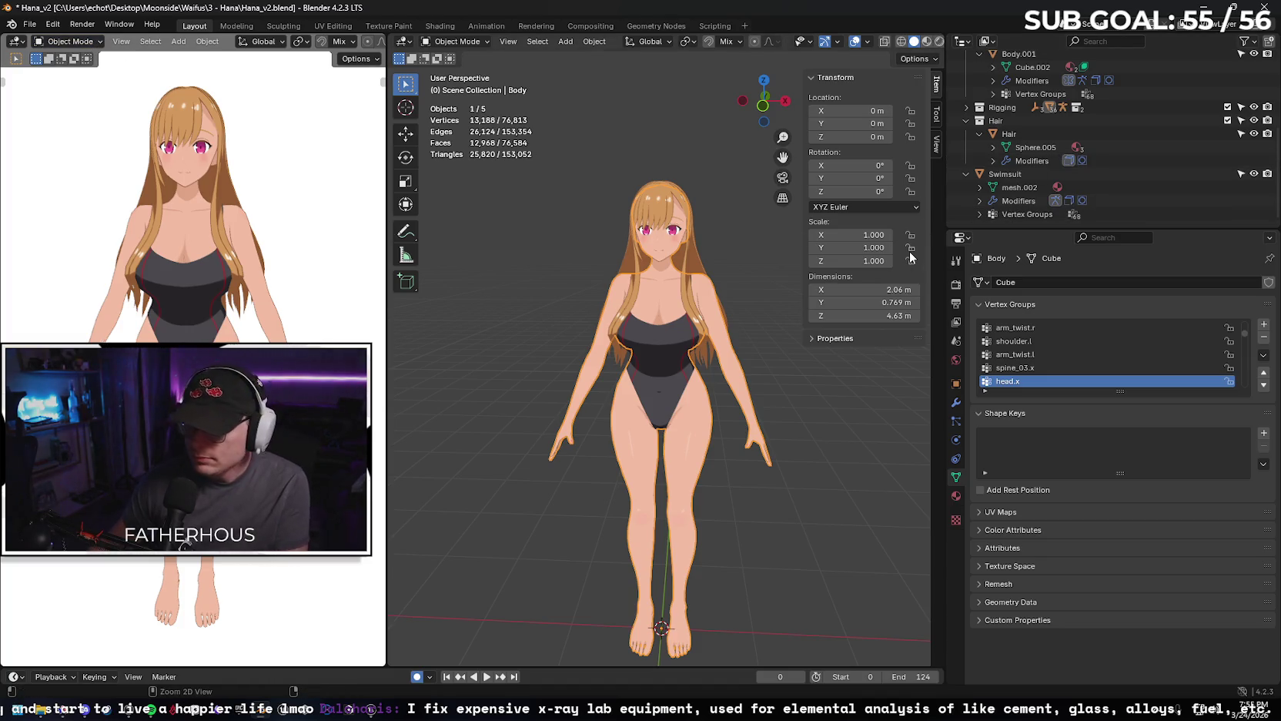
click(863, 401)
key(ctrl+z)
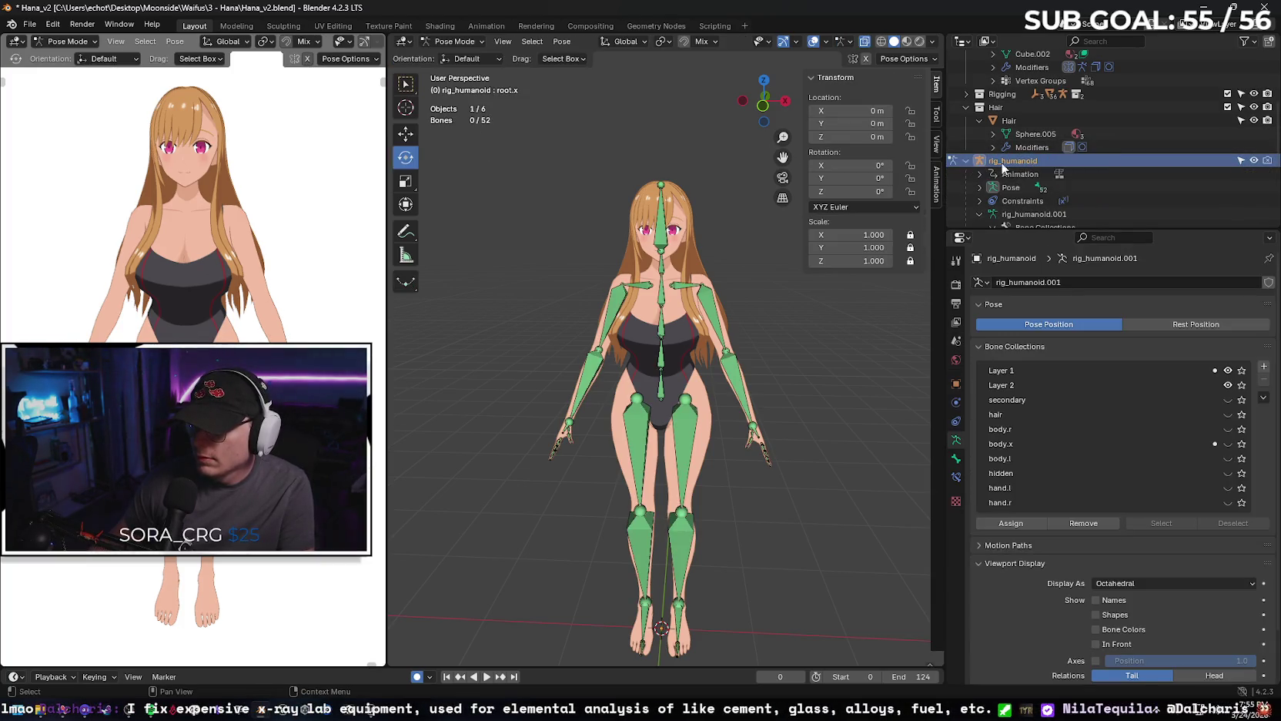
Expand rig_humanoid in the Outliner and browse its animation data and constraints entries.
click(967, 161)
scroll(1019, 174, down, 2)
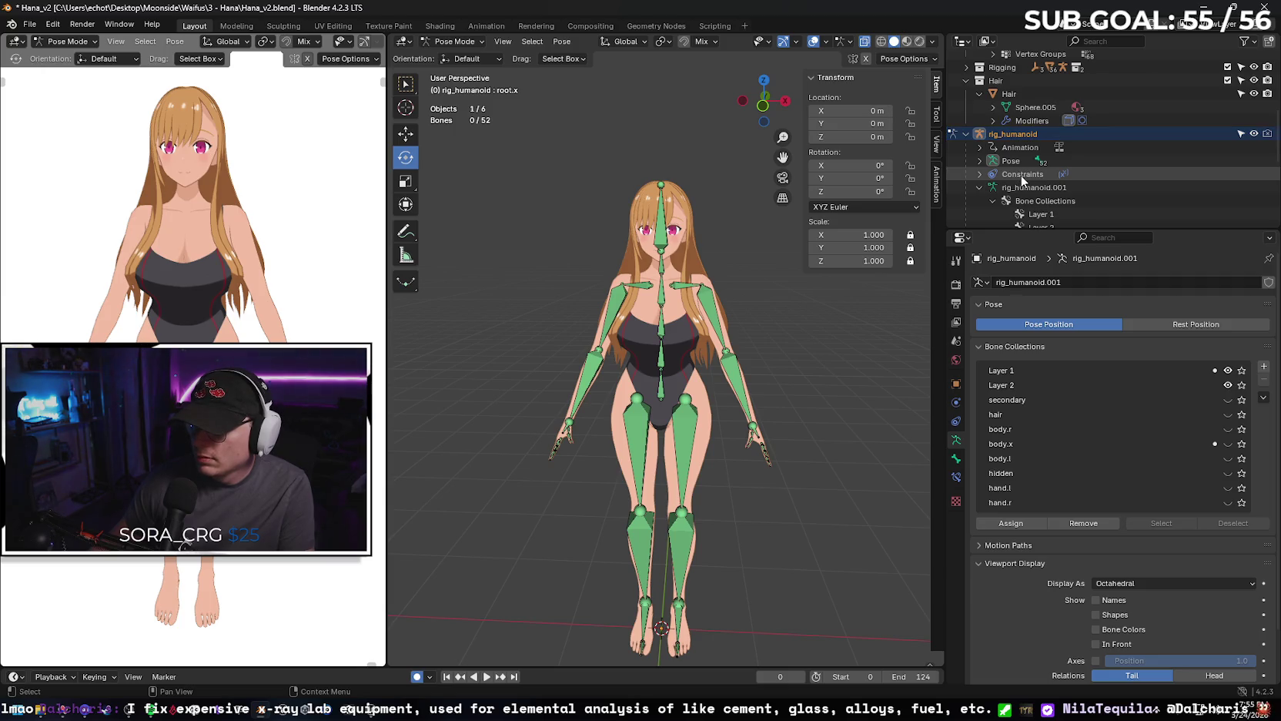
double_click(1021, 175)
scroll(1021, 176, down, 2)
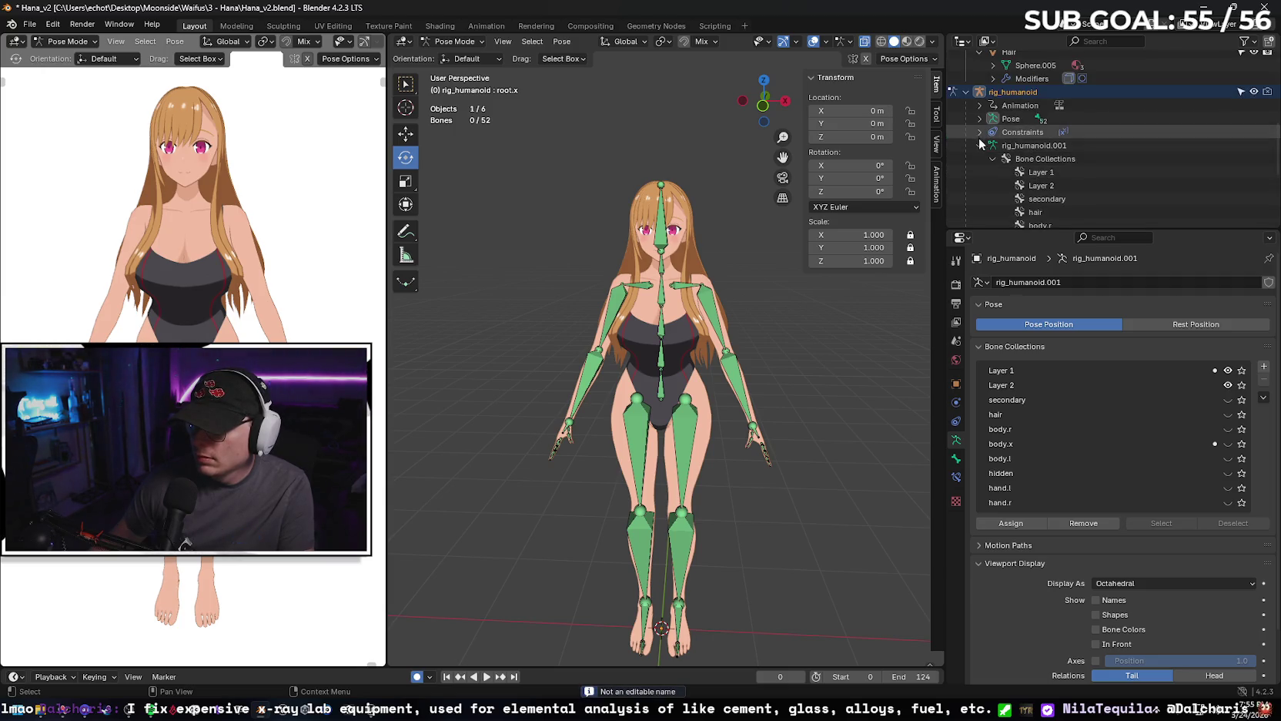
click(980, 144)
click(980, 134)
click(1075, 136)
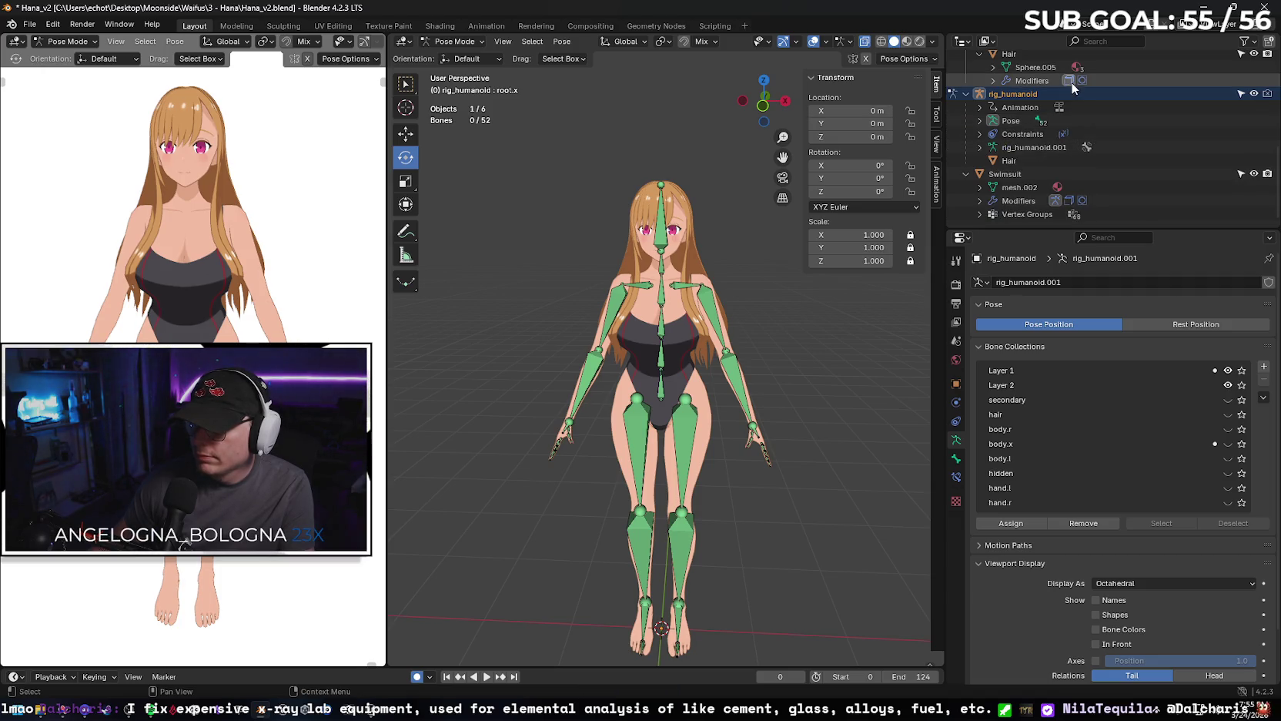
click(1083, 107)
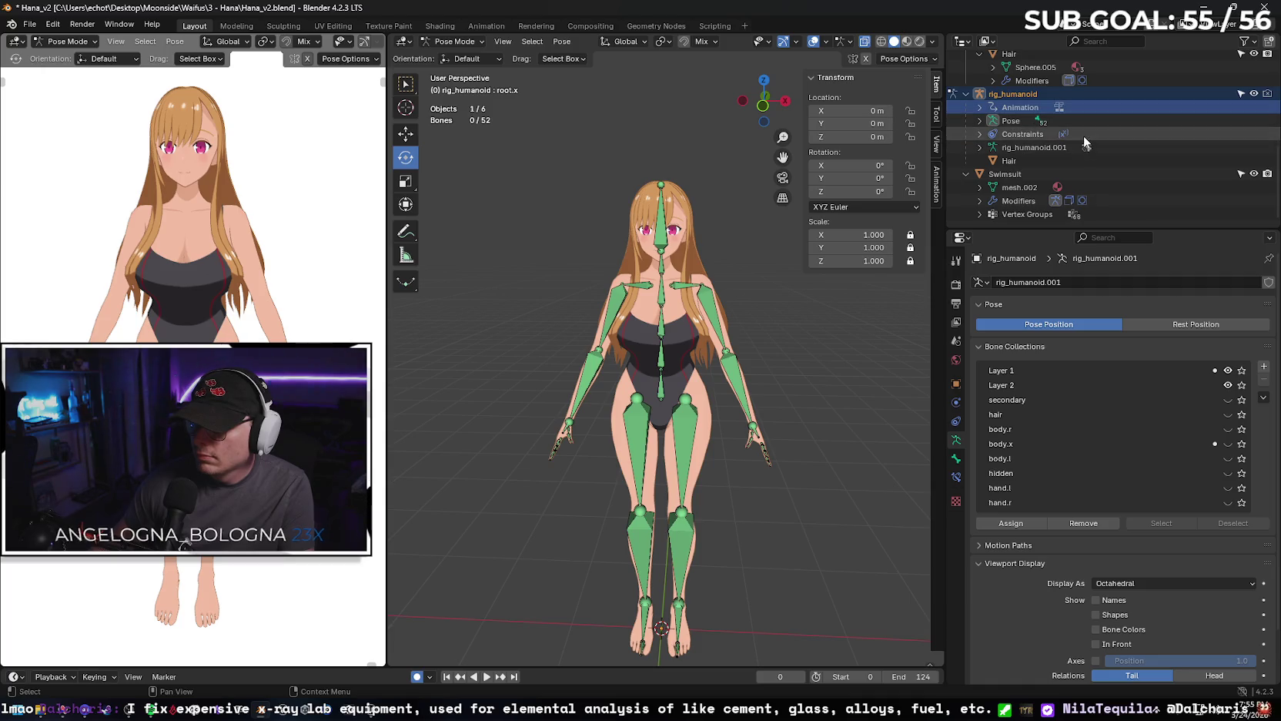
click(1081, 134)
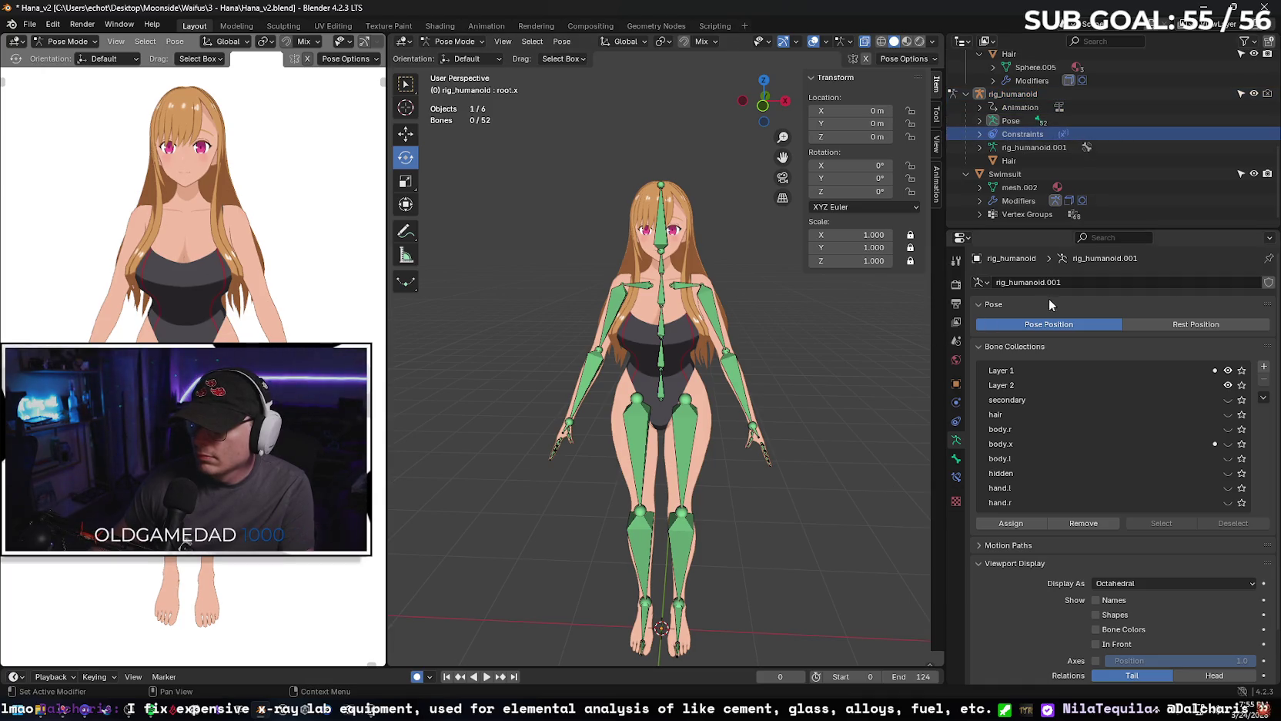
ctrl+click(1132, 134)
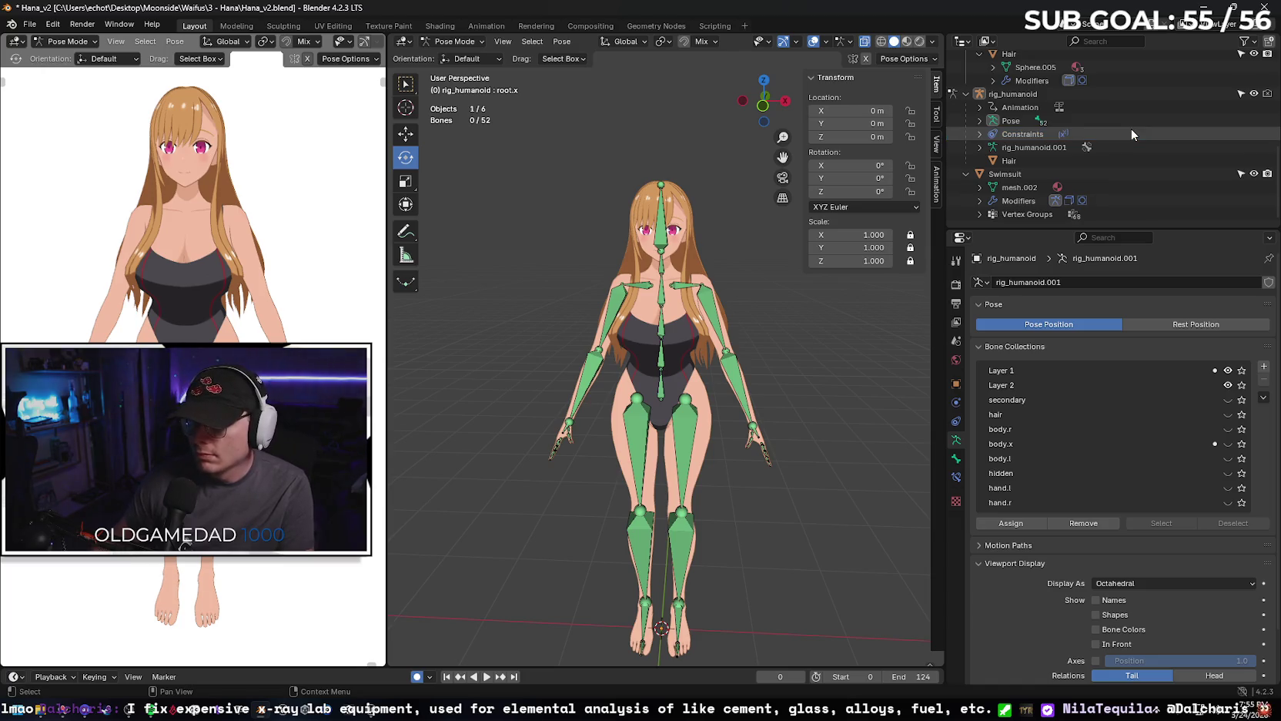
click(1102, 132)
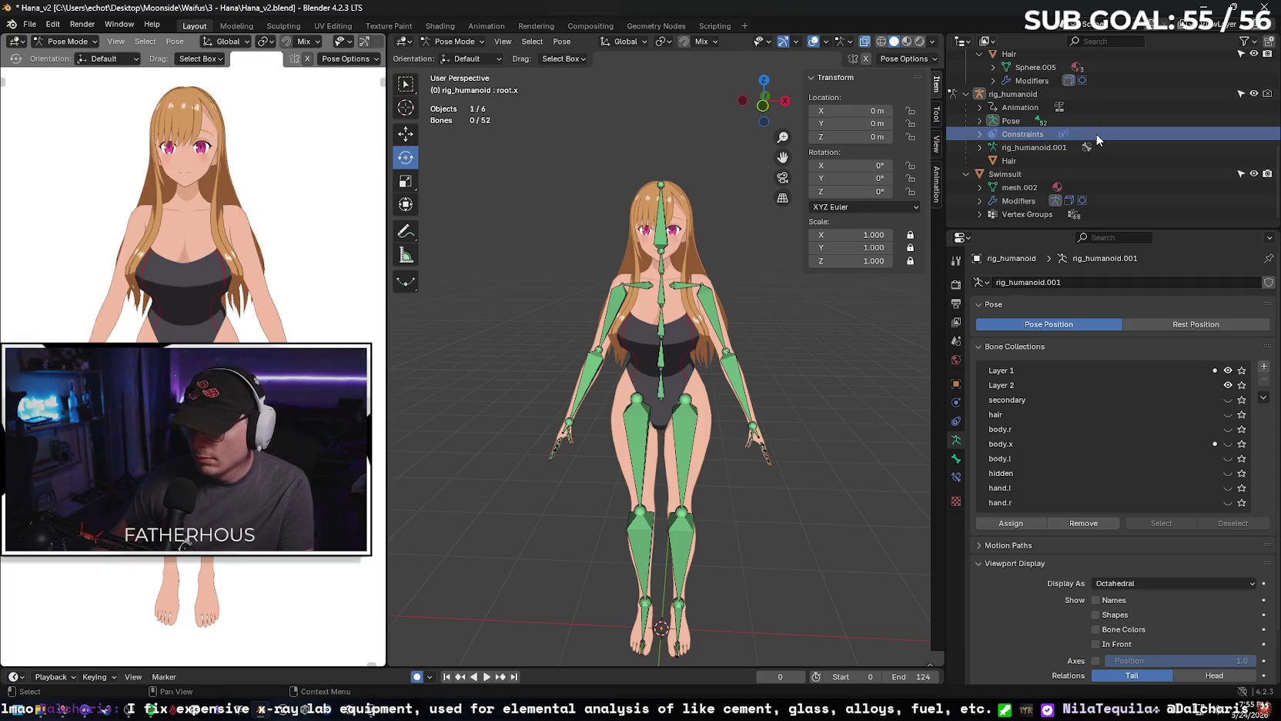
ctrl+click(1096, 133)
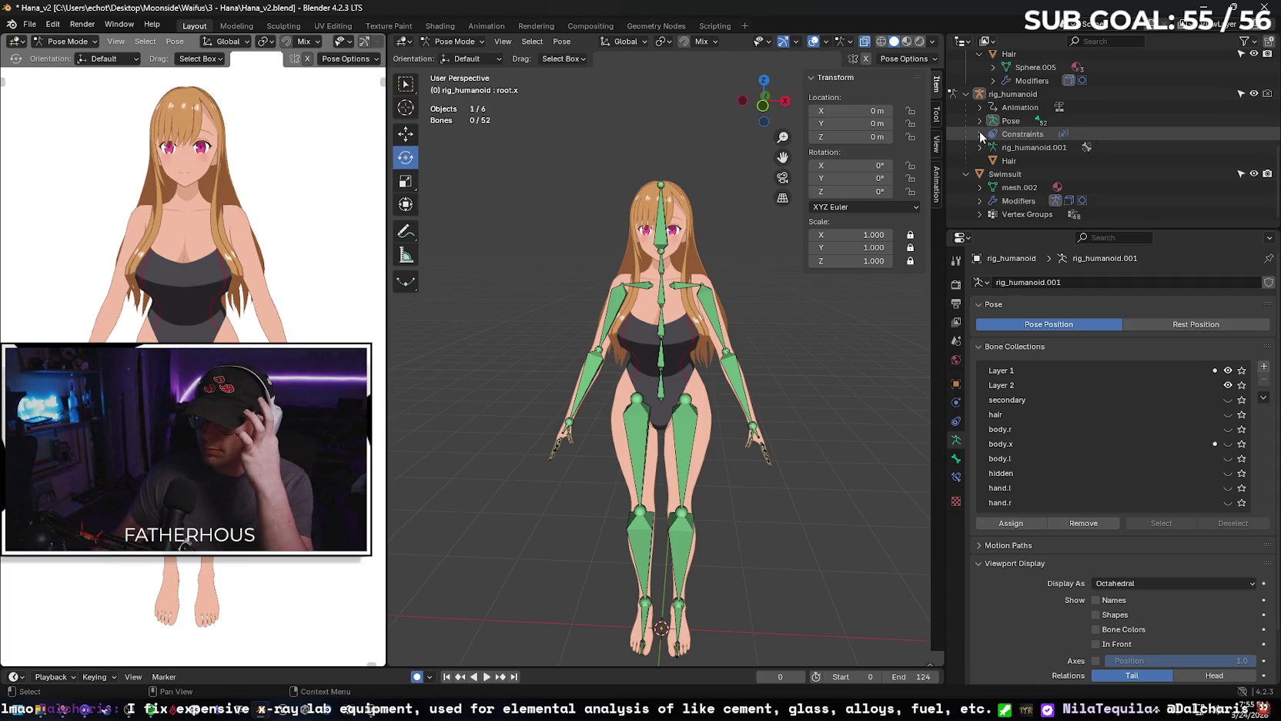
Inspect the rig's Copy Transforms constraint, then select the arm_stretch.r bone.
click(979, 132)
click(1064, 147)
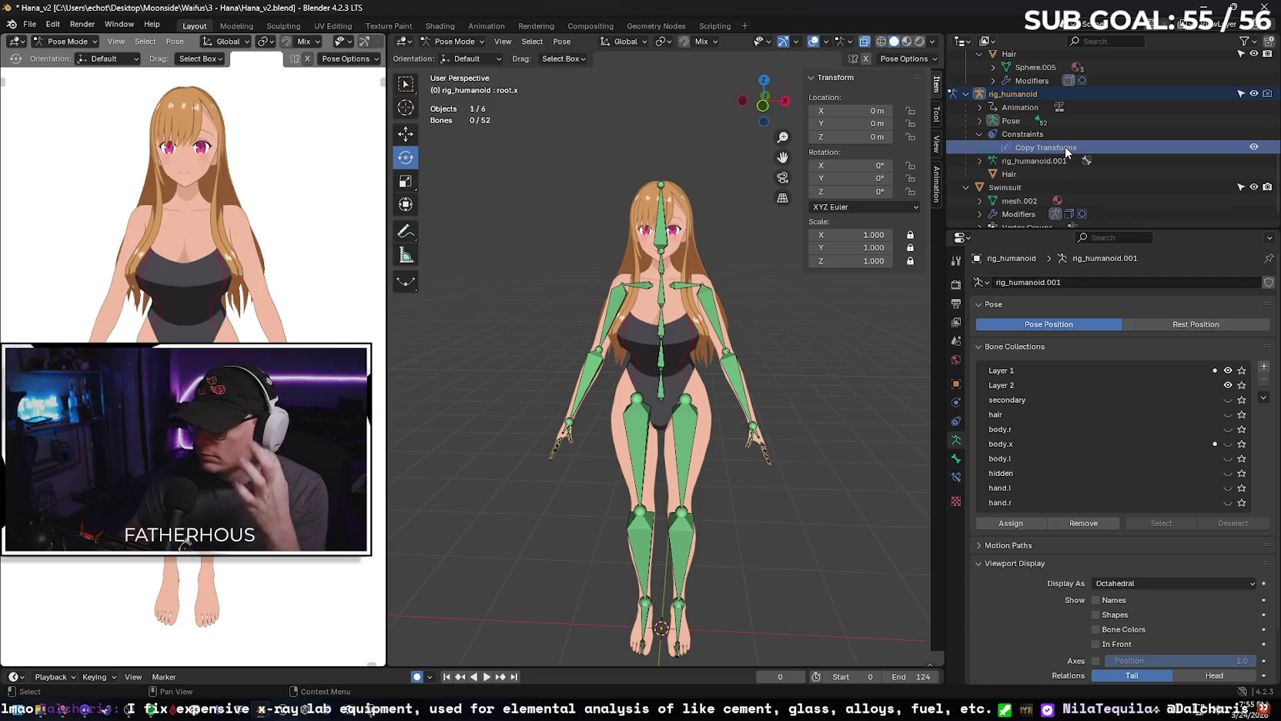
ctrl+click(1063, 146)
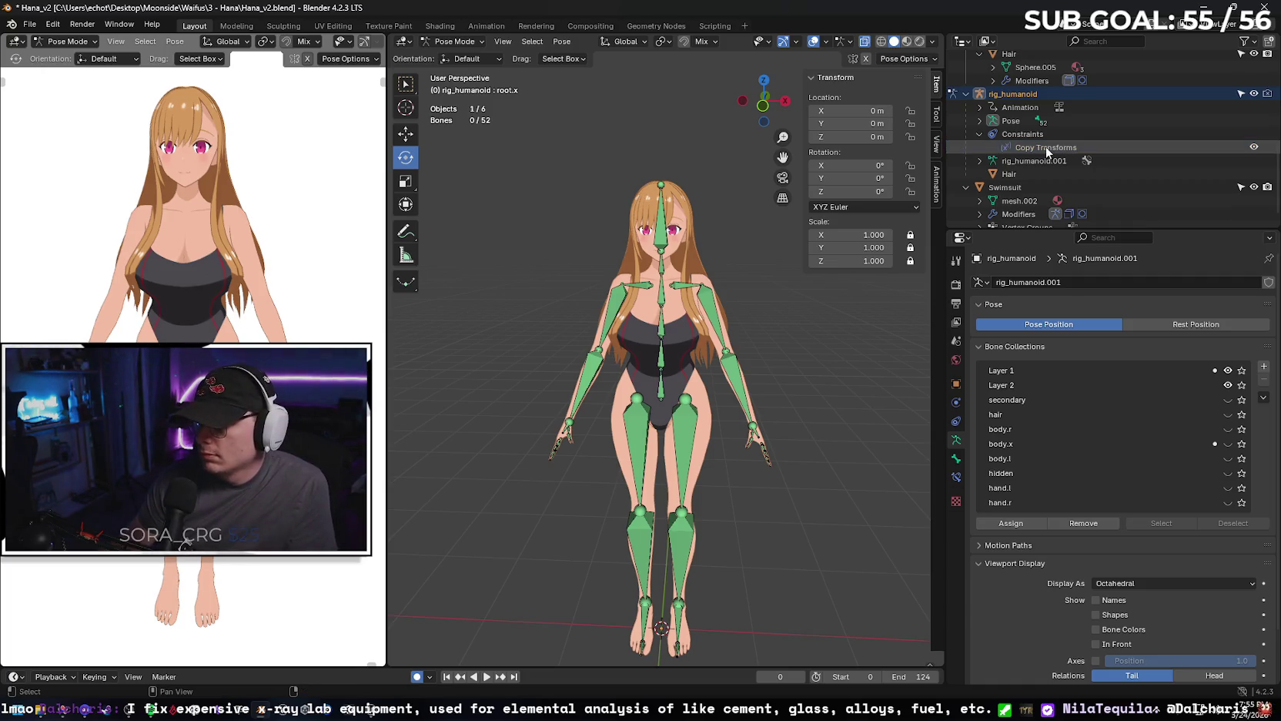
click(1046, 146)
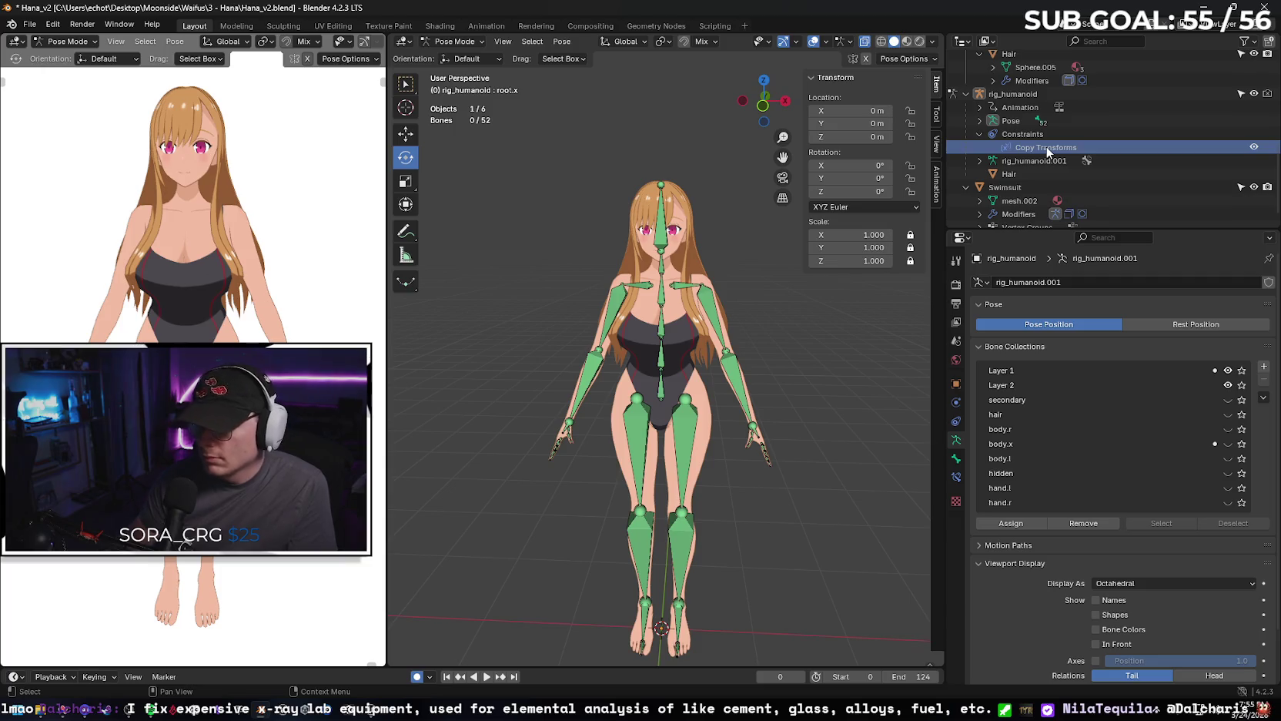
ctrl+click(1047, 152)
click(979, 134)
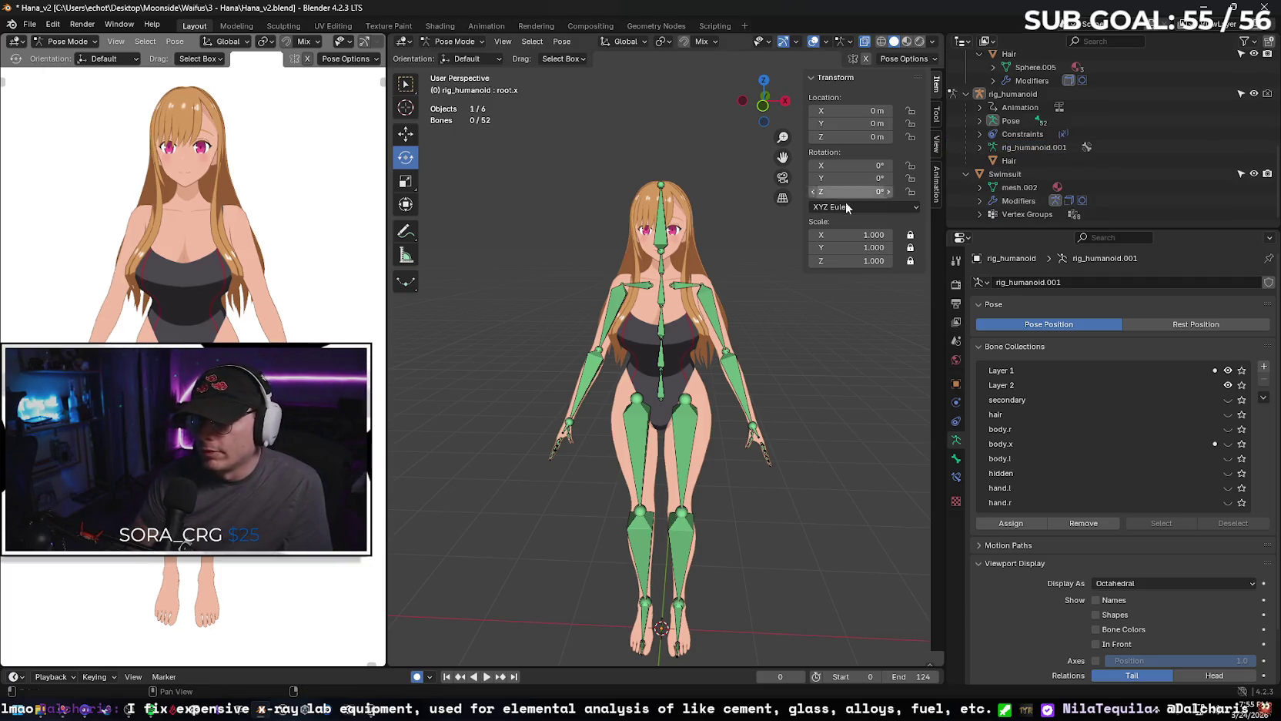
click(617, 307)
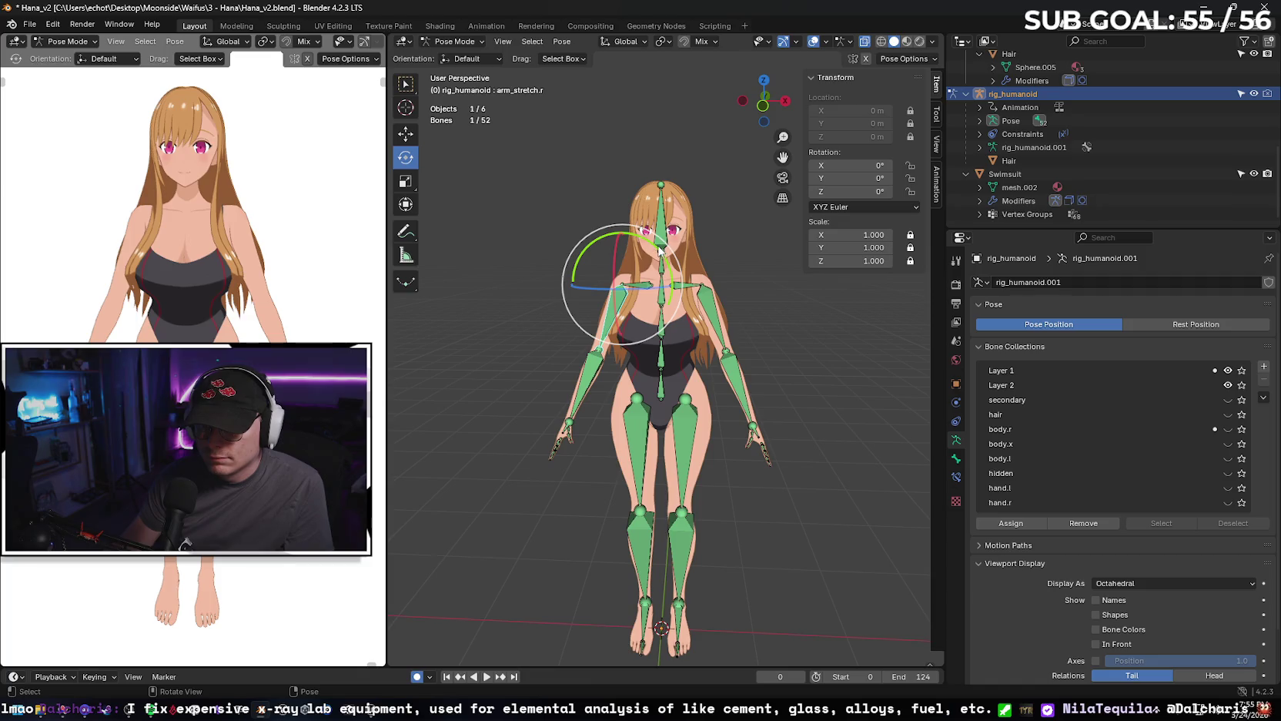
Test-rotate arm_stretch.r, undo it, and snip the Blender window to the clipboard.
drag(660, 250, 768, 375)
key(ctrl+z)
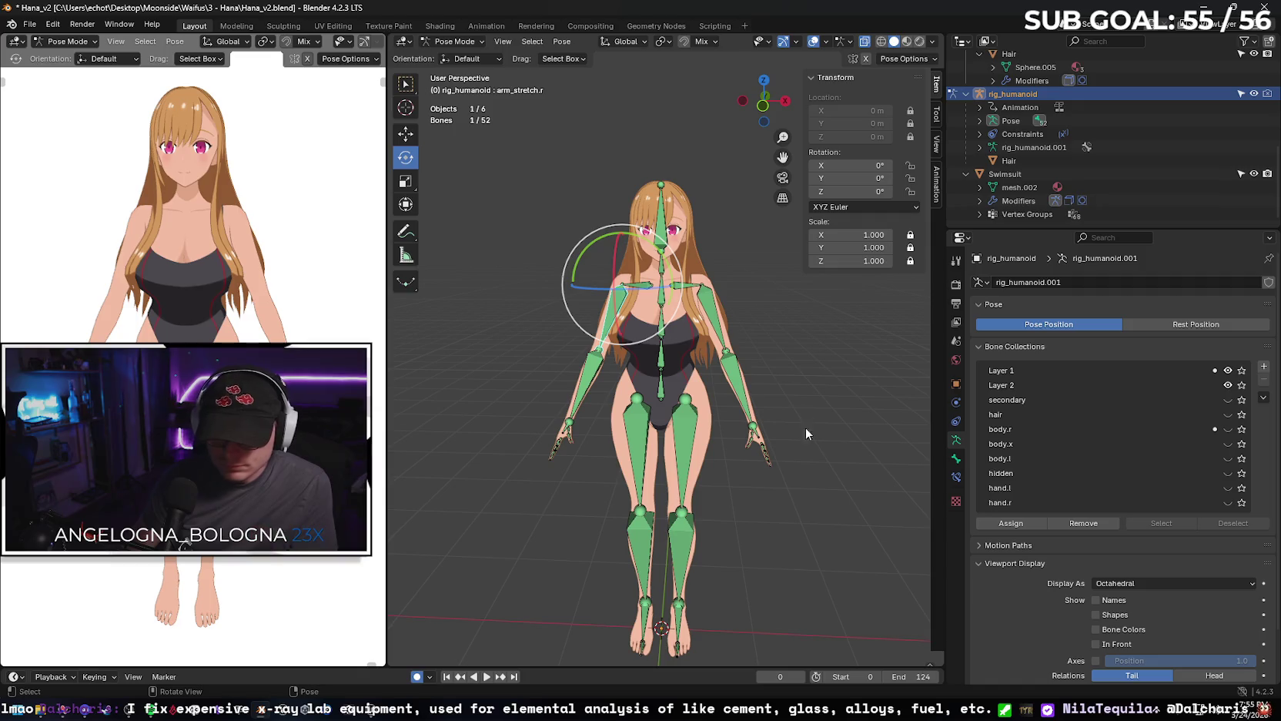
key(super+shift+s)
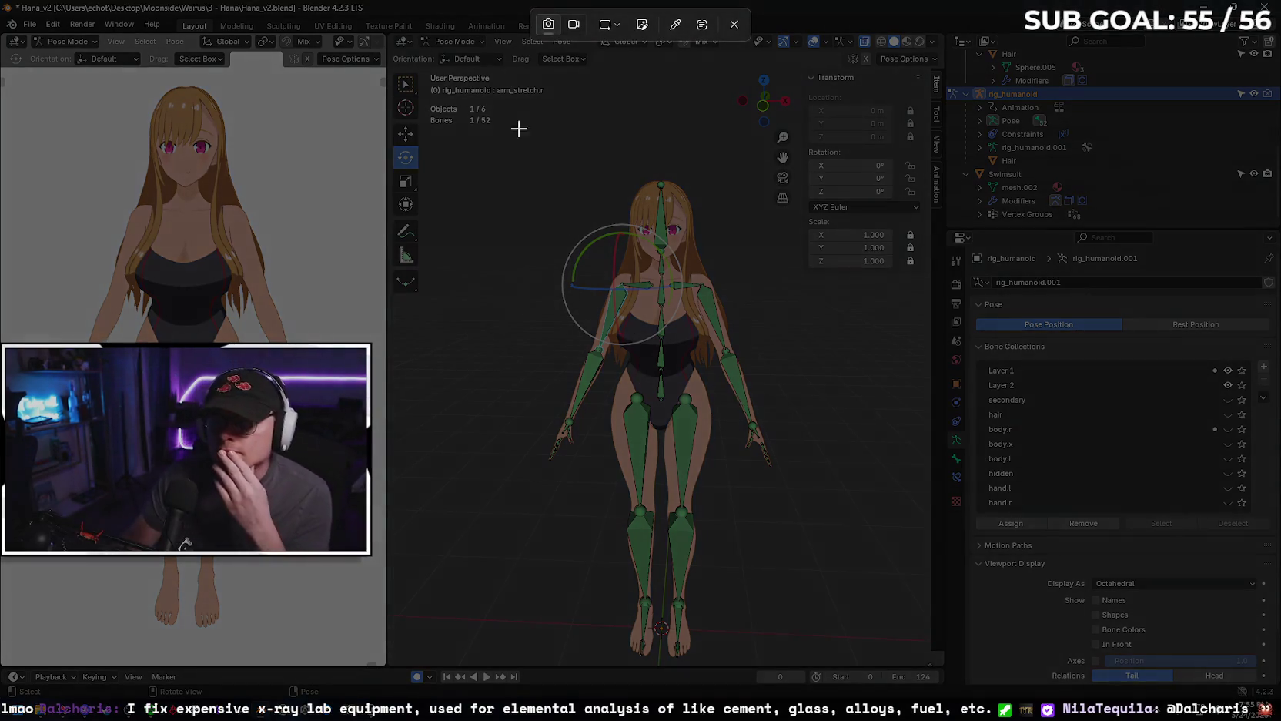
mouse_move(391, 33)
mouse_down()
mouse_move(1267, 697)
mouse_move(1273, 685)
mouse_up()
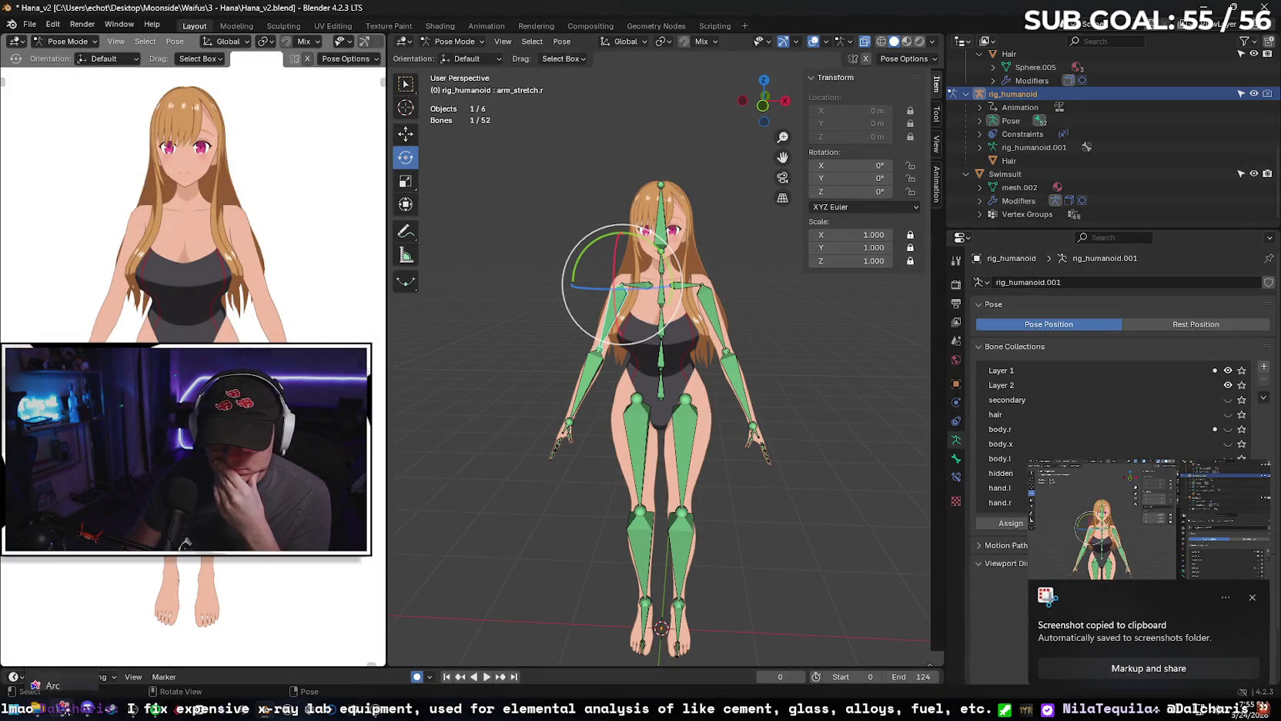
click(62, 628)
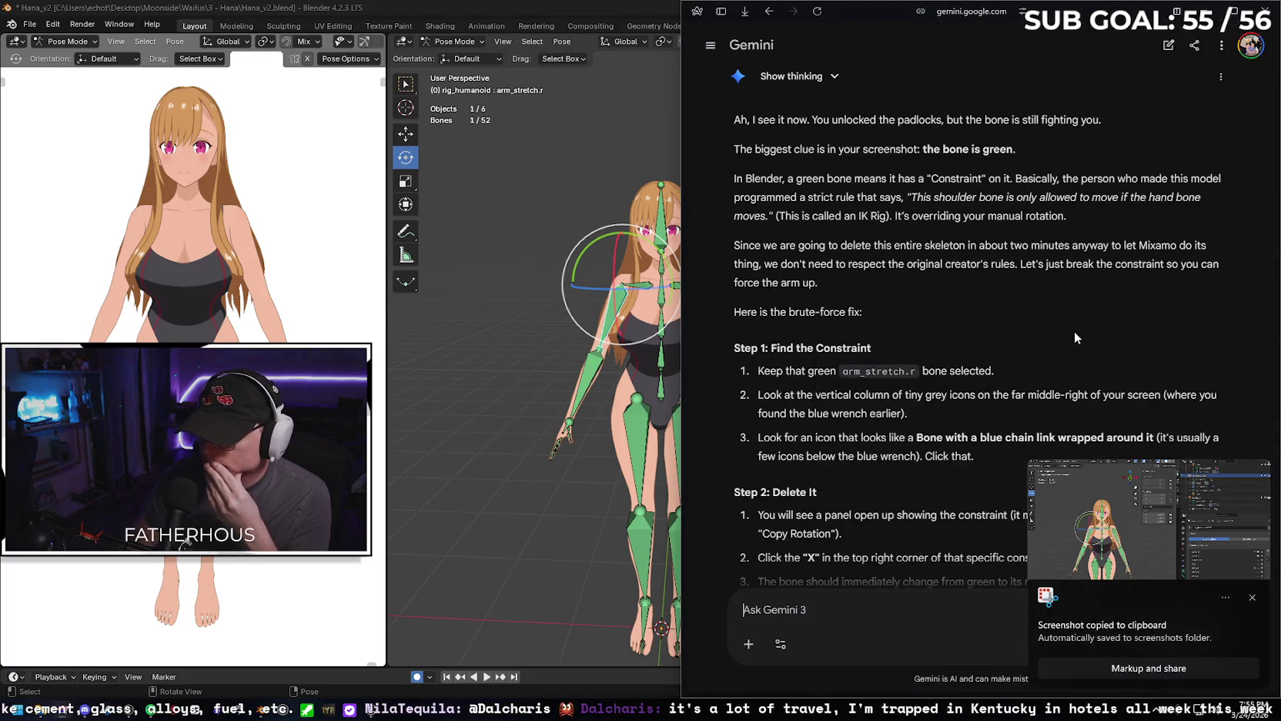
Scroll through Gemini's constraint-deletion steps, then go back to the Blender window.
scroll(1070, 335, down, 1)
scroll(1065, 343, down, 1)
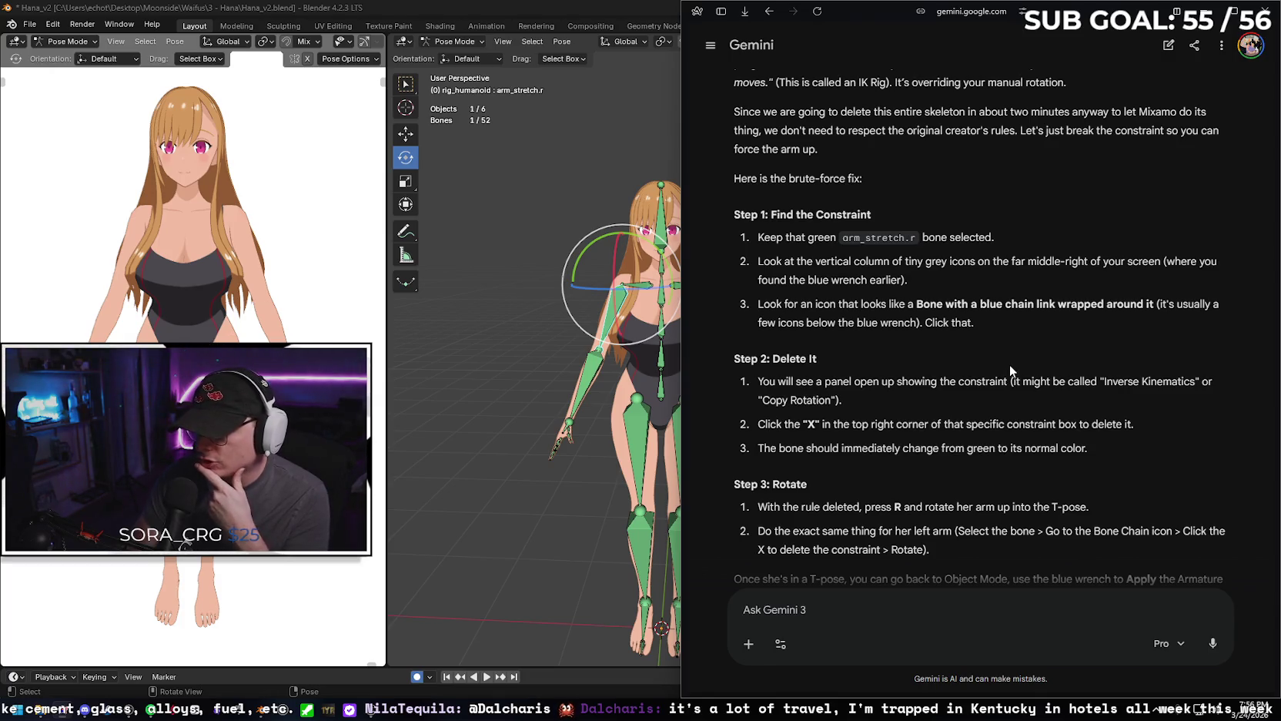
click(481, 355)
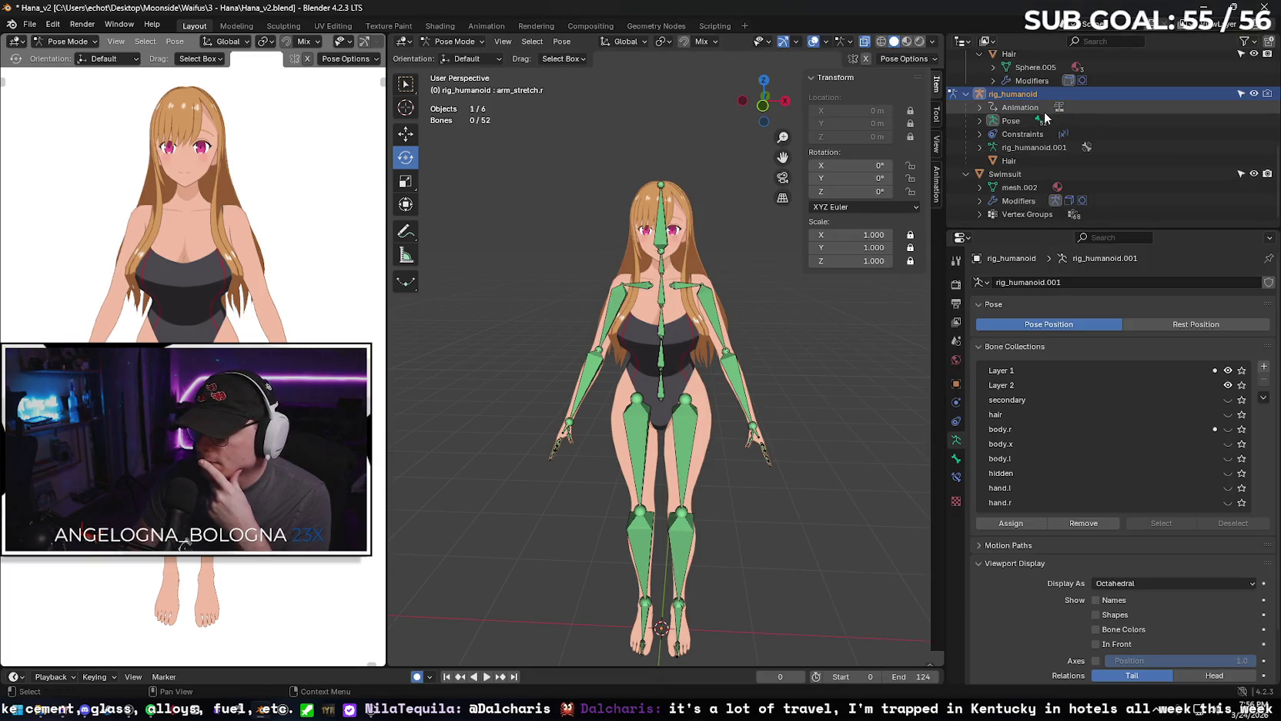
Expand rig_humanoid's constraints and Pose in the Outliner to reach the root.x bone.
scroll(1067, 165, up, 3)
scroll(1109, 159, up, 3)
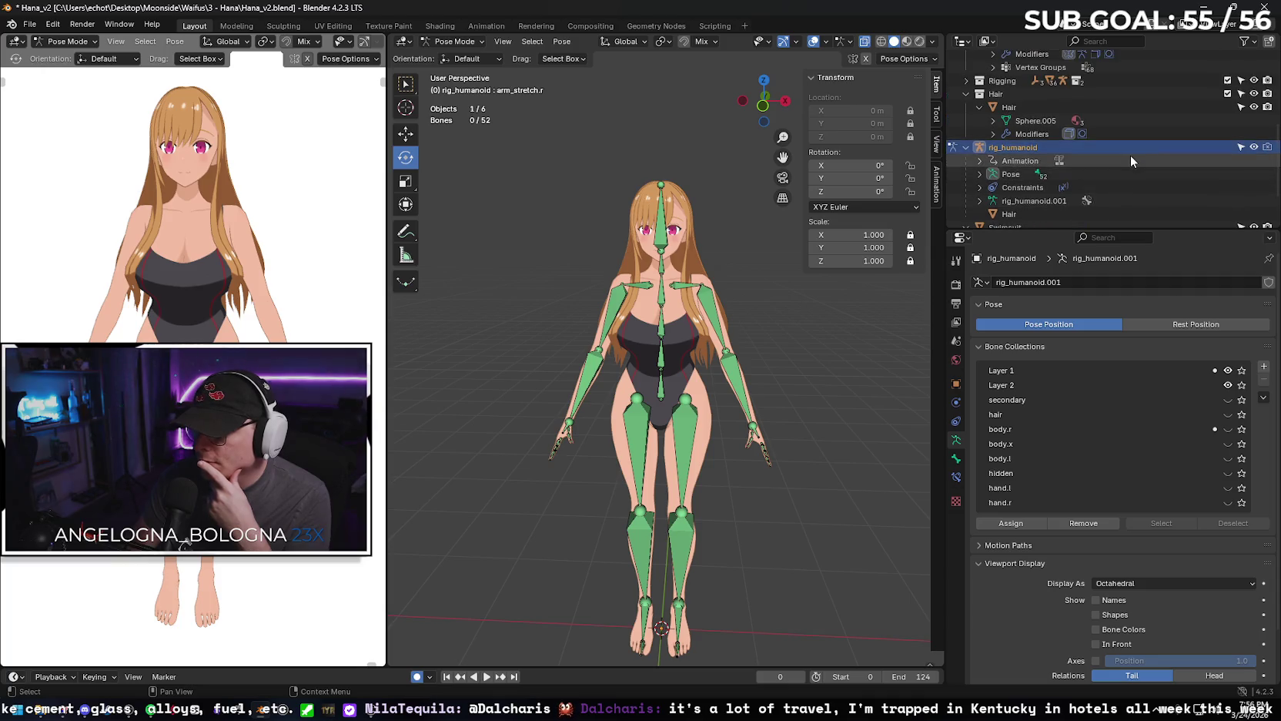
scroll(1130, 150, up, 2)
scroll(1130, 149, up, 3)
scroll(1137, 149, down, 3)
scroll(1117, 158, down, 3)
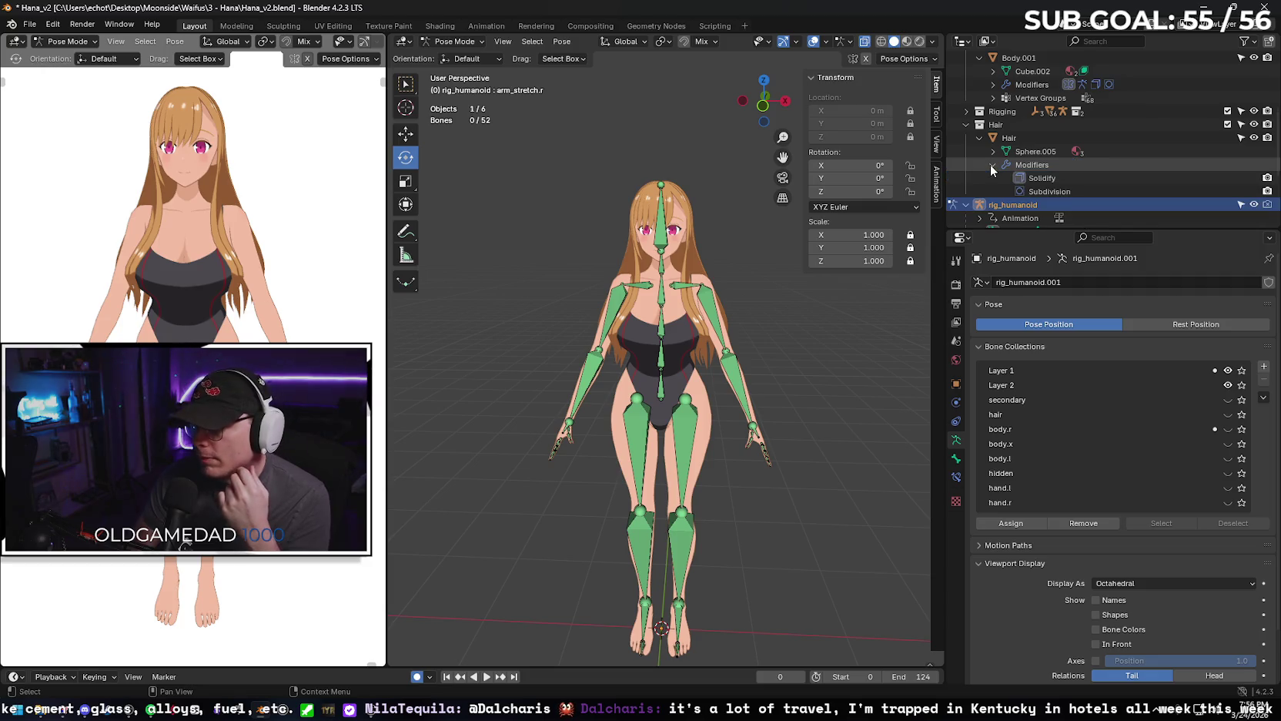
scroll(989, 161, down, 1)
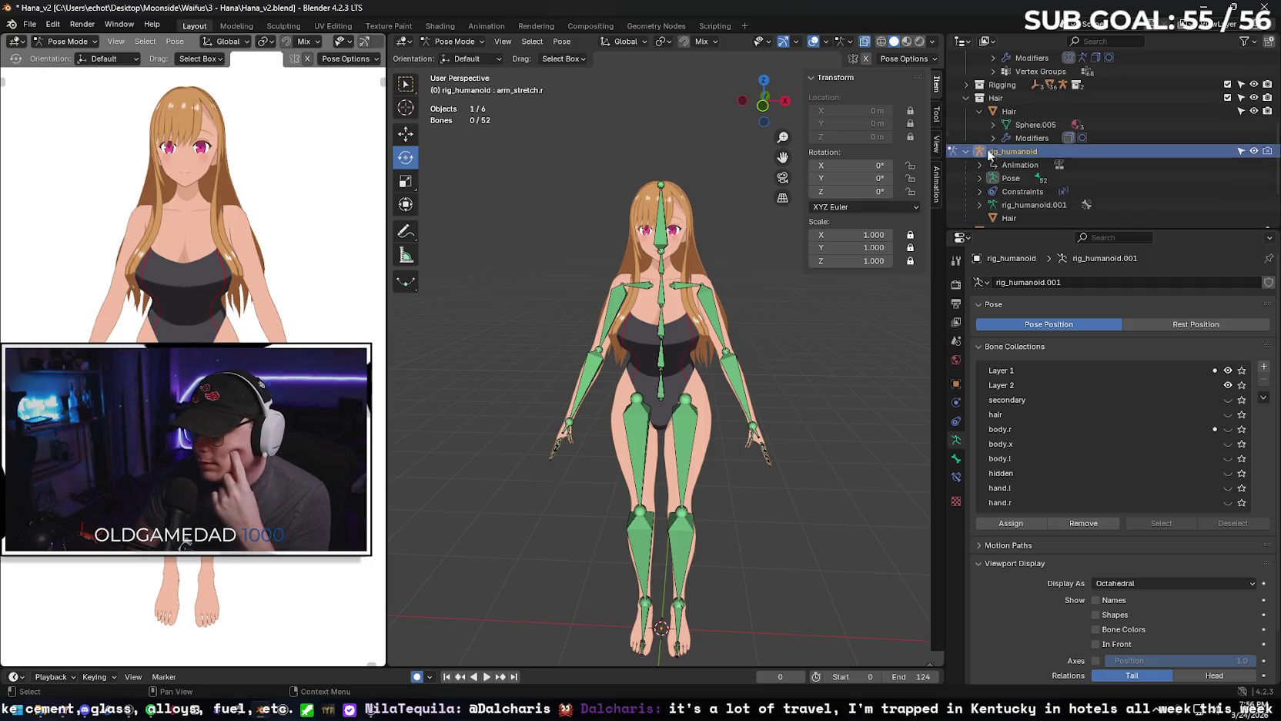
click(979, 191)
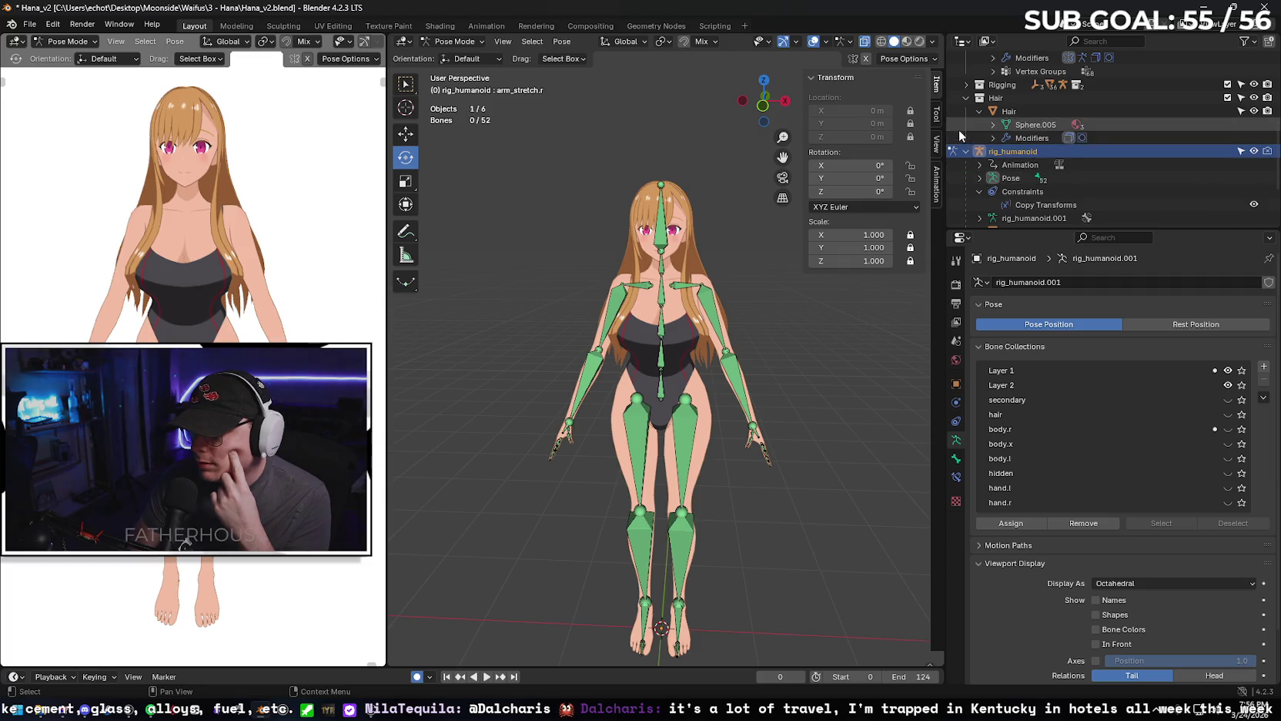
click(978, 178)
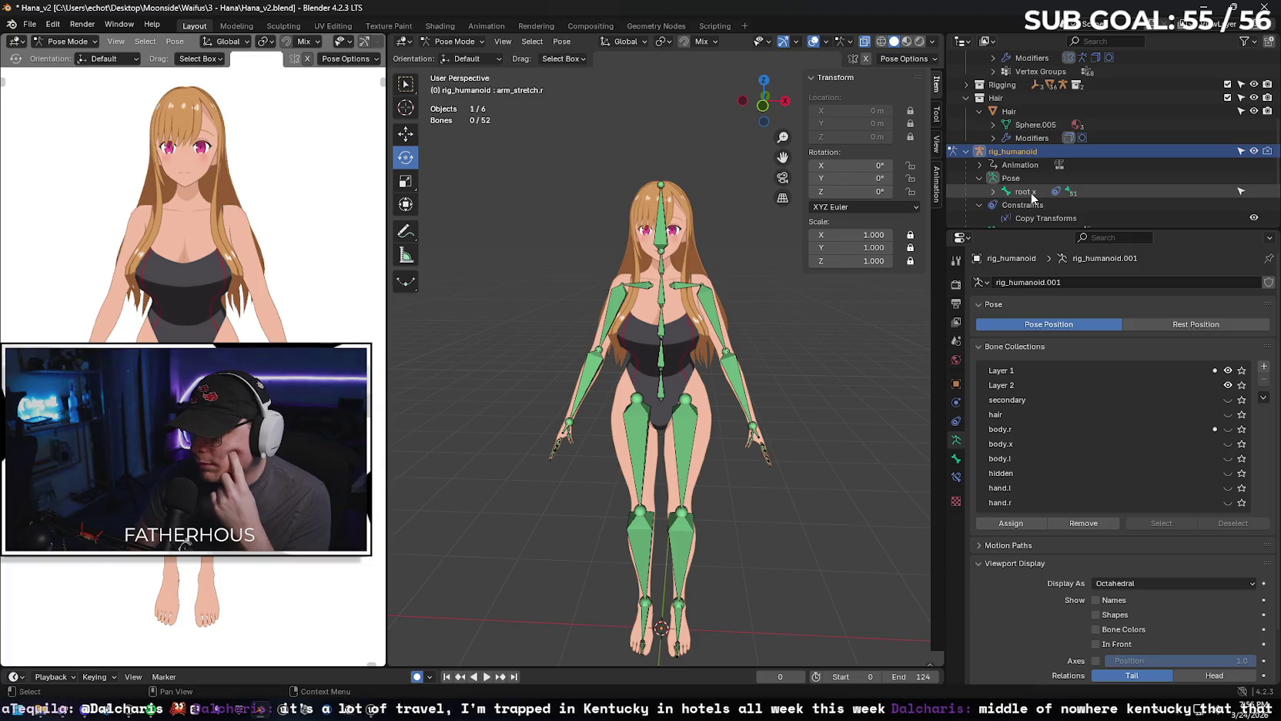
click(993, 192)
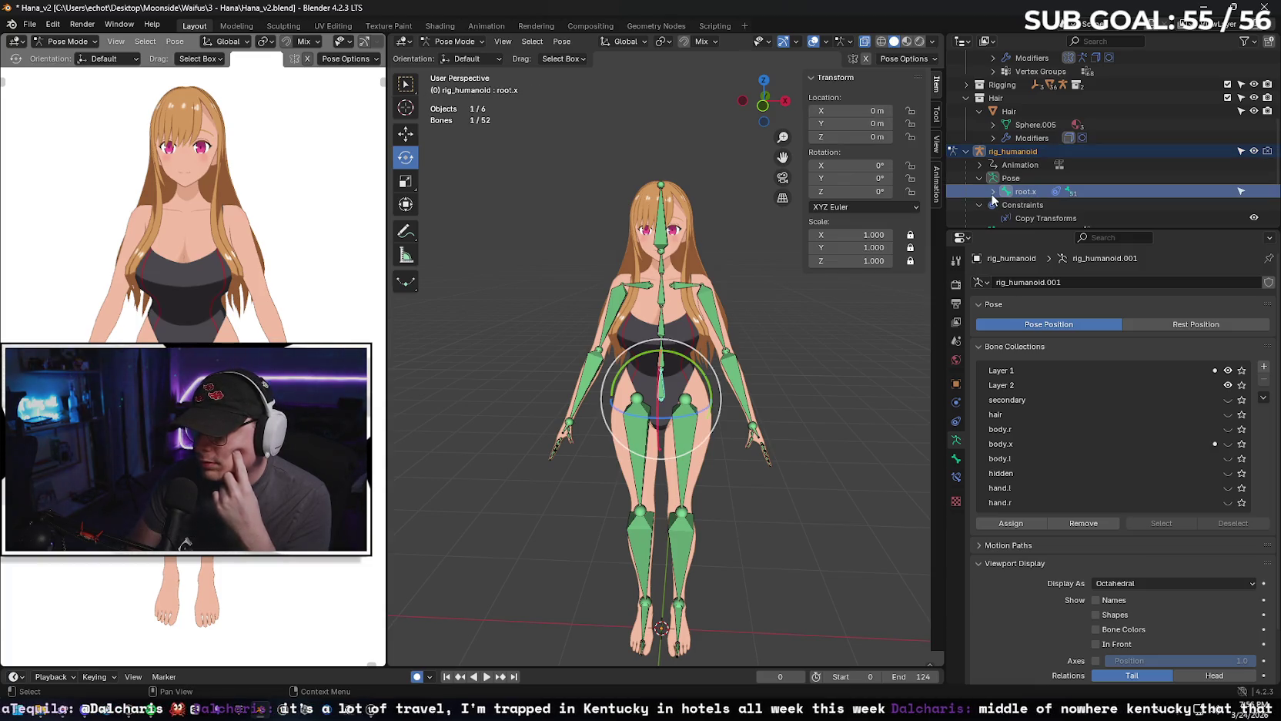
click(991, 192)
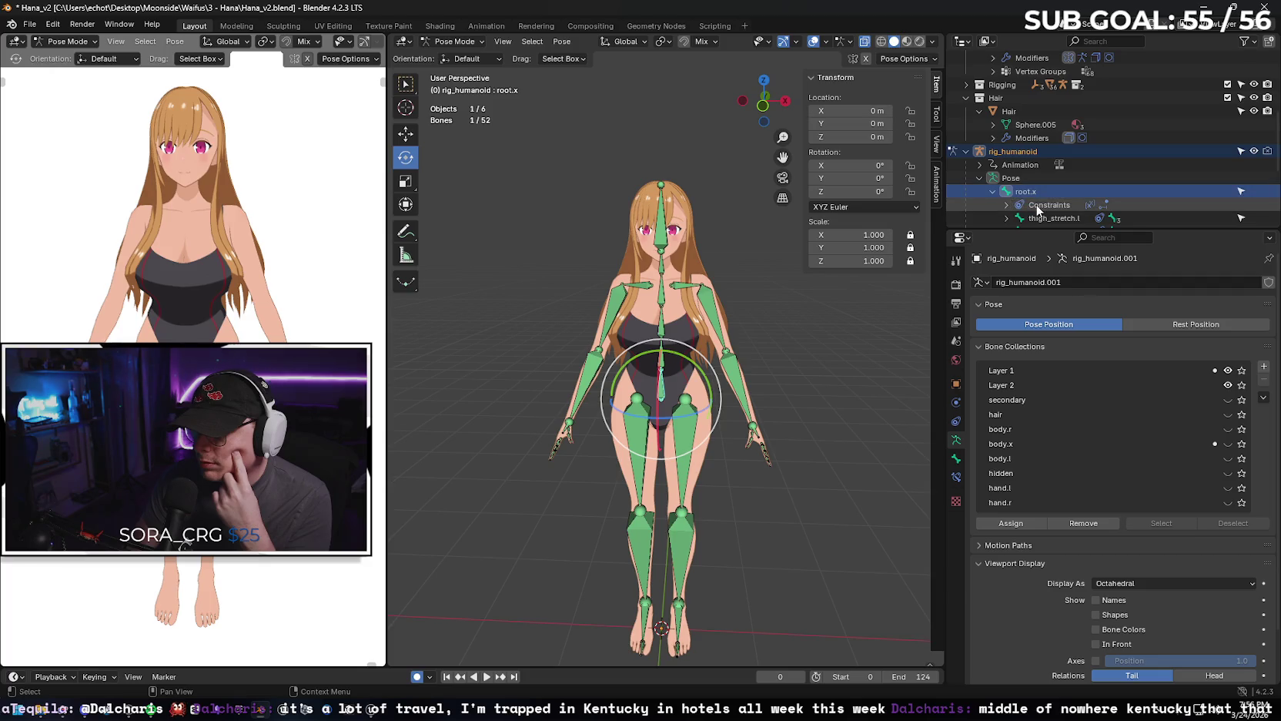
click(992, 193)
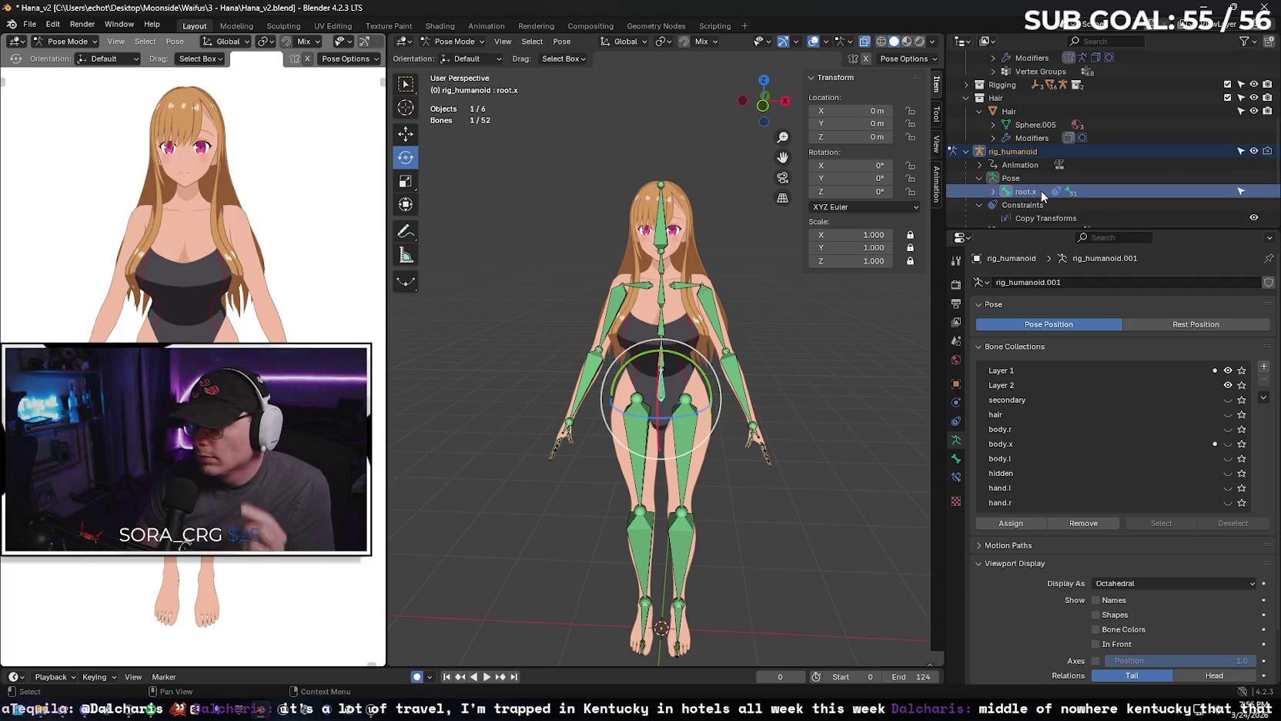
List root.x's Copy Transforms and Locked Track constraints, then bring Gemini back up.
right_click(1025, 189)
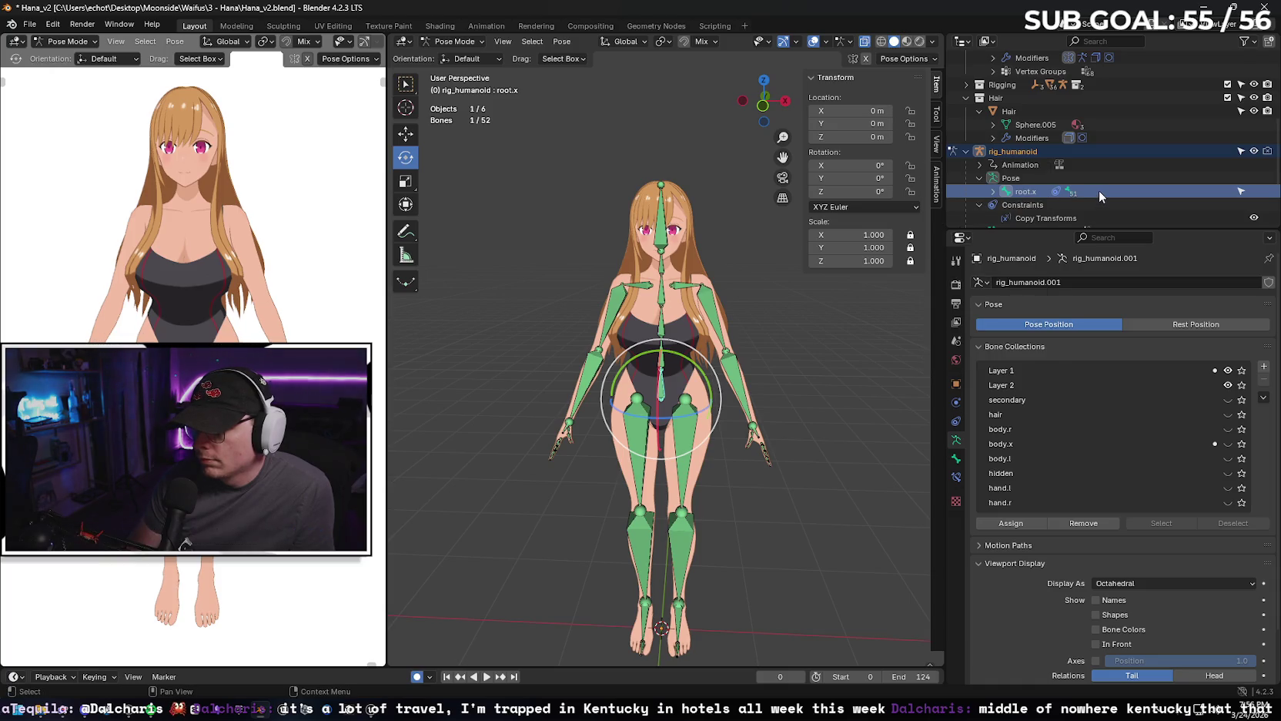
click(994, 191)
scroll(1072, 180, down, 2)
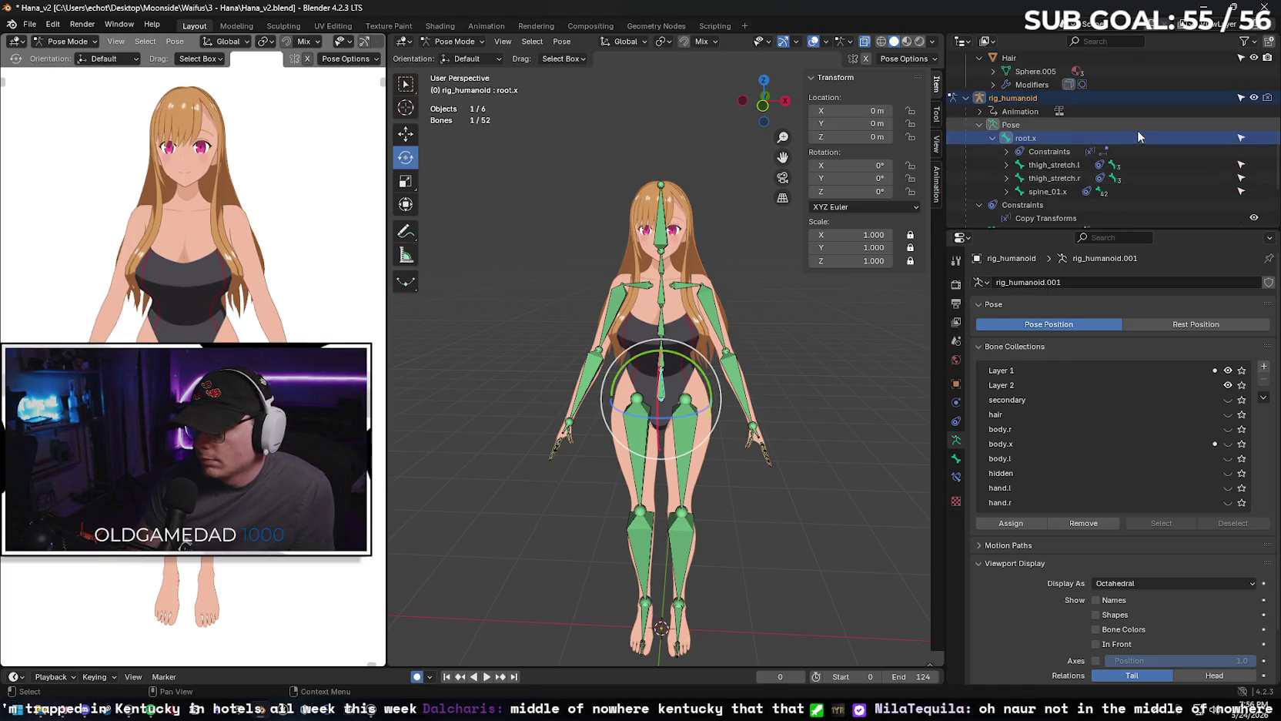
click(1005, 151)
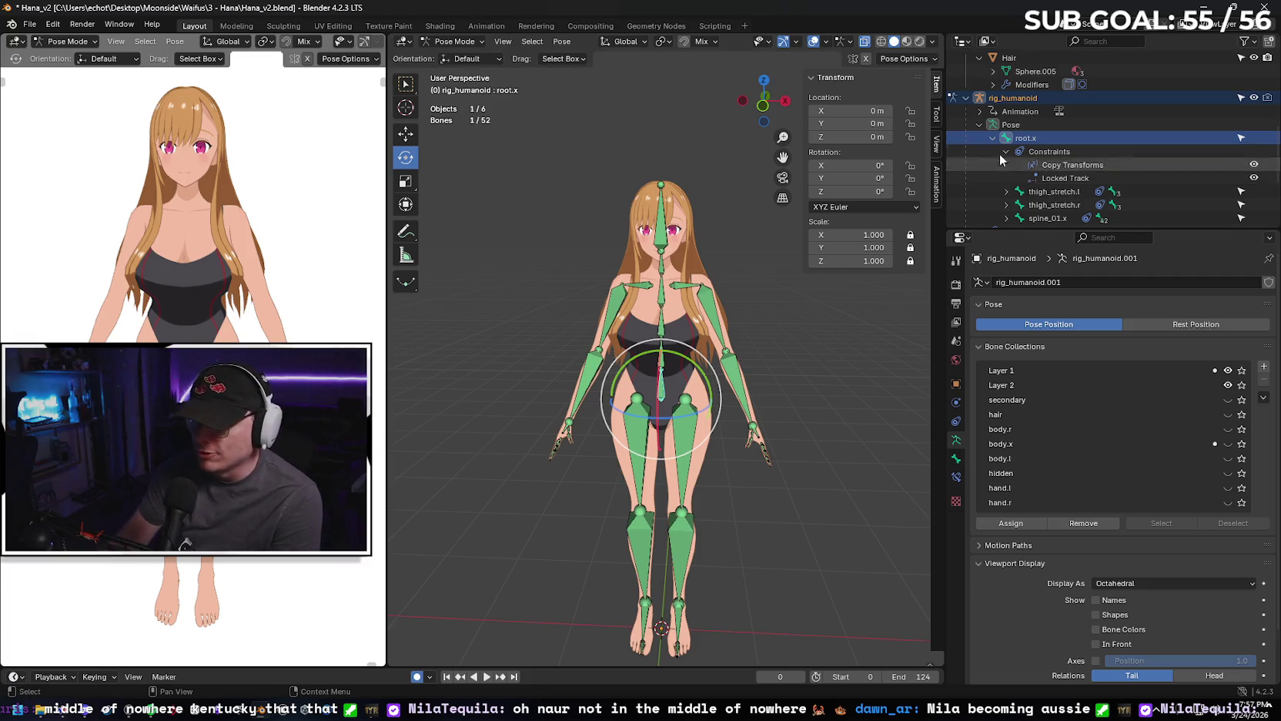
scroll(989, 163, down, 2)
scroll(1025, 146, down, 2)
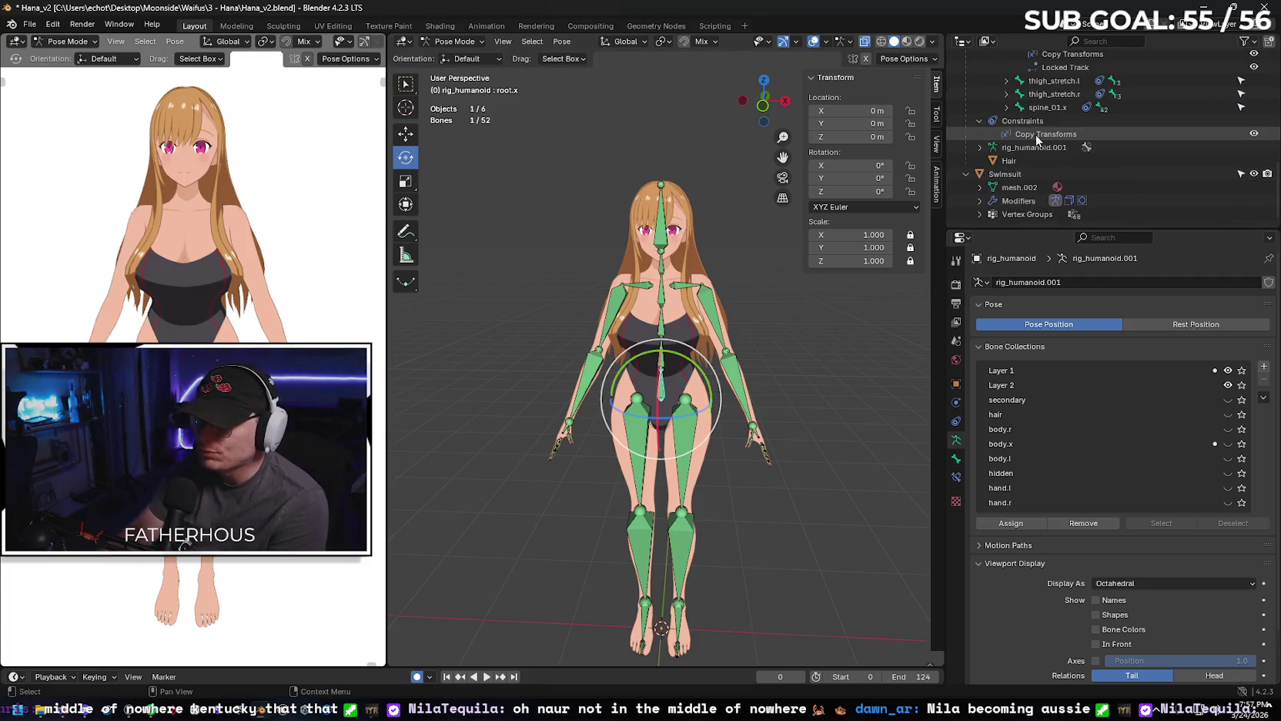
click(63, 710)
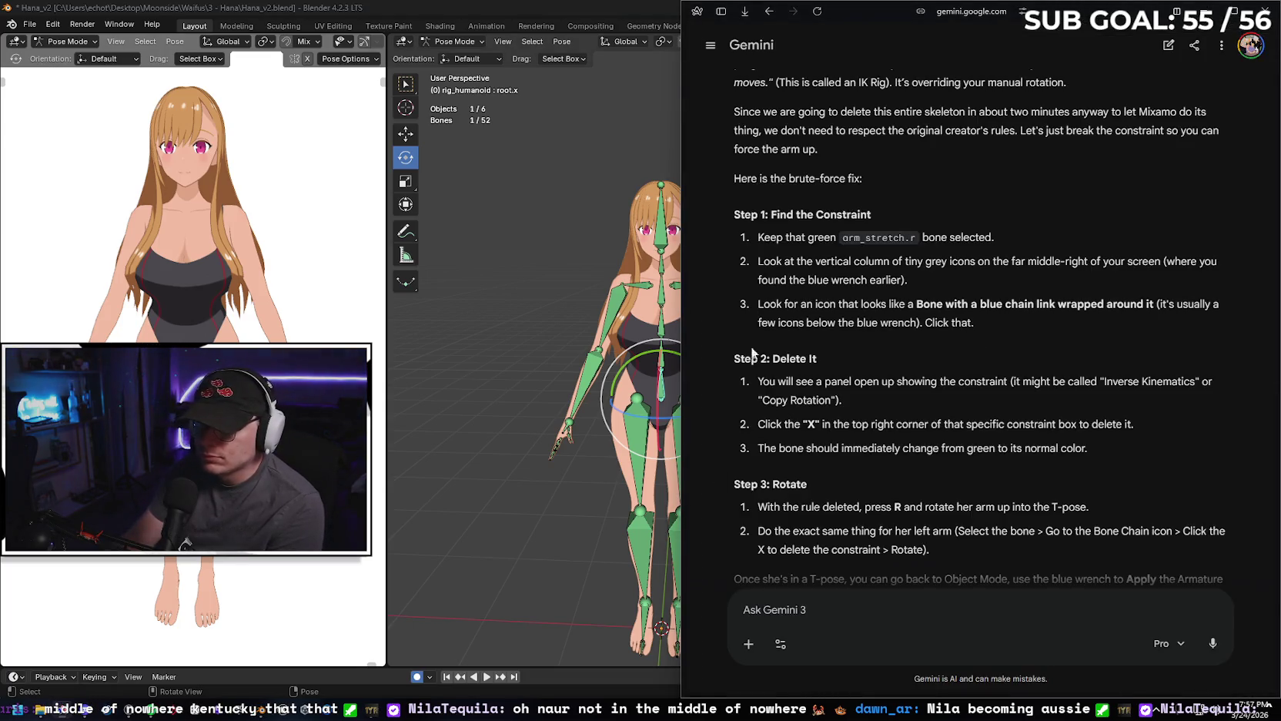
Minimize Gemini and show arm_stretch.r's Copy Transforms and Copy Location bone constraints.
click(604, 330)
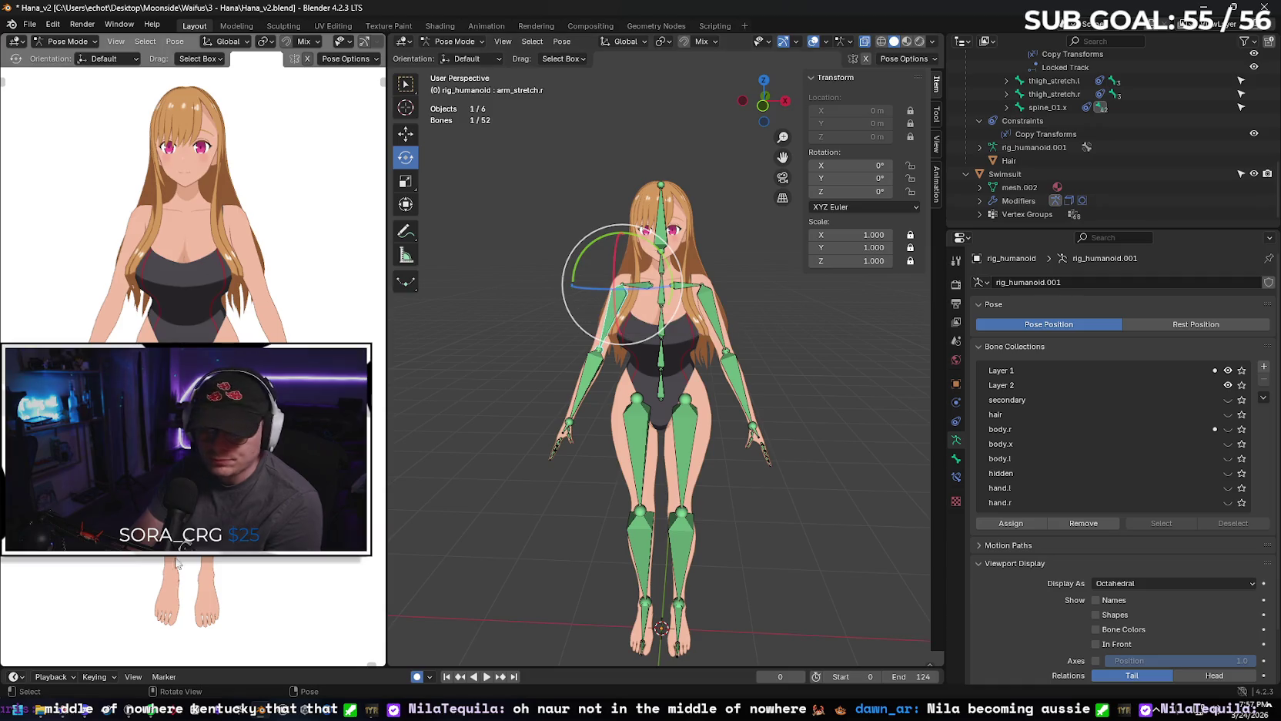
click(65, 710)
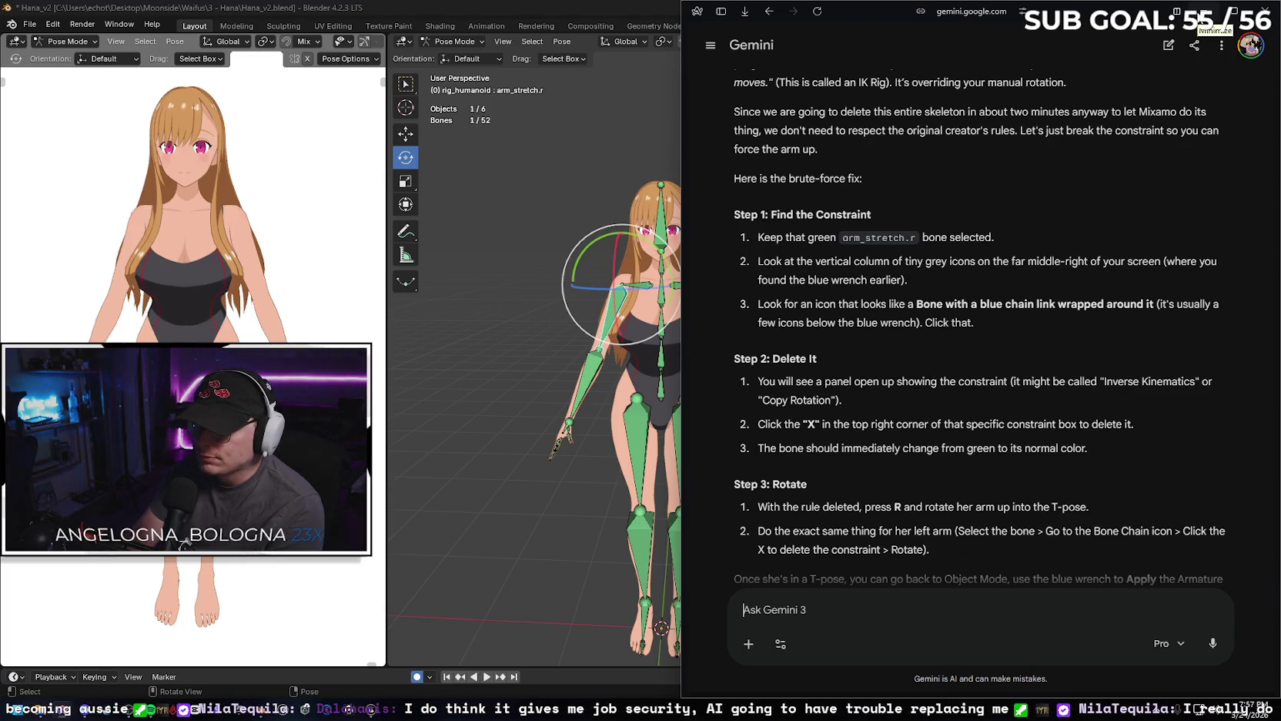
click(1201, 11)
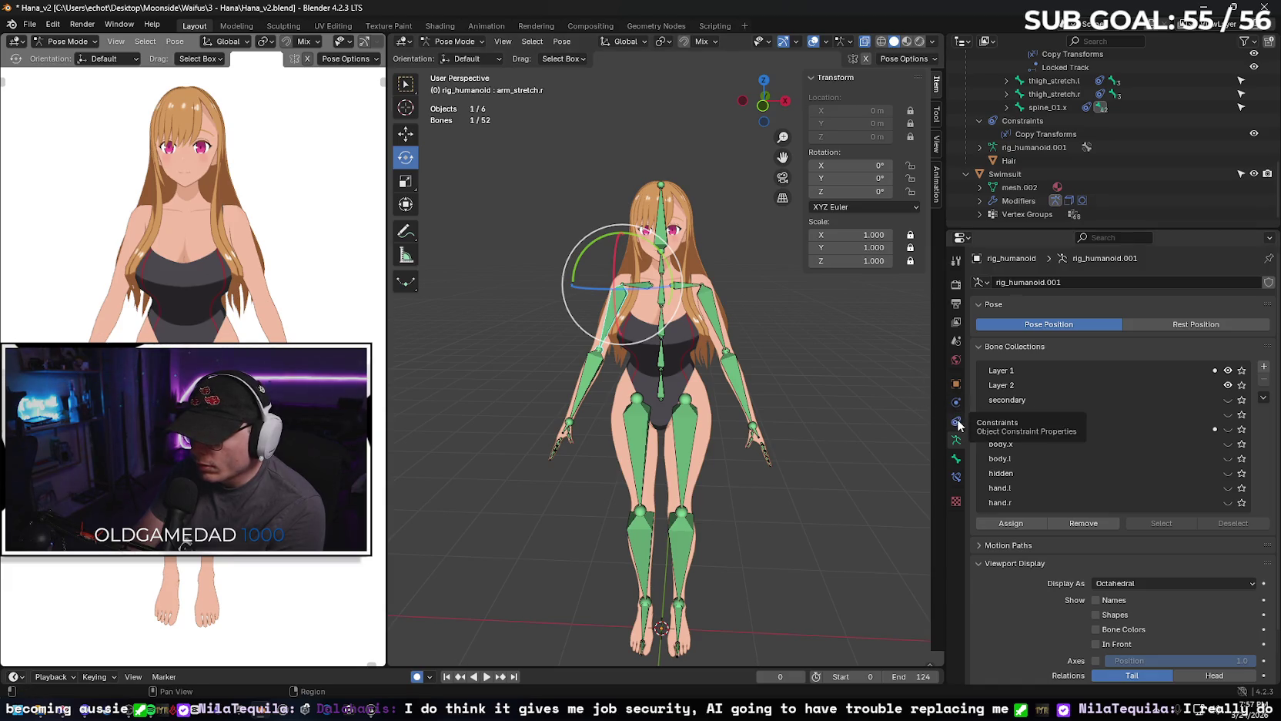
click(956, 477)
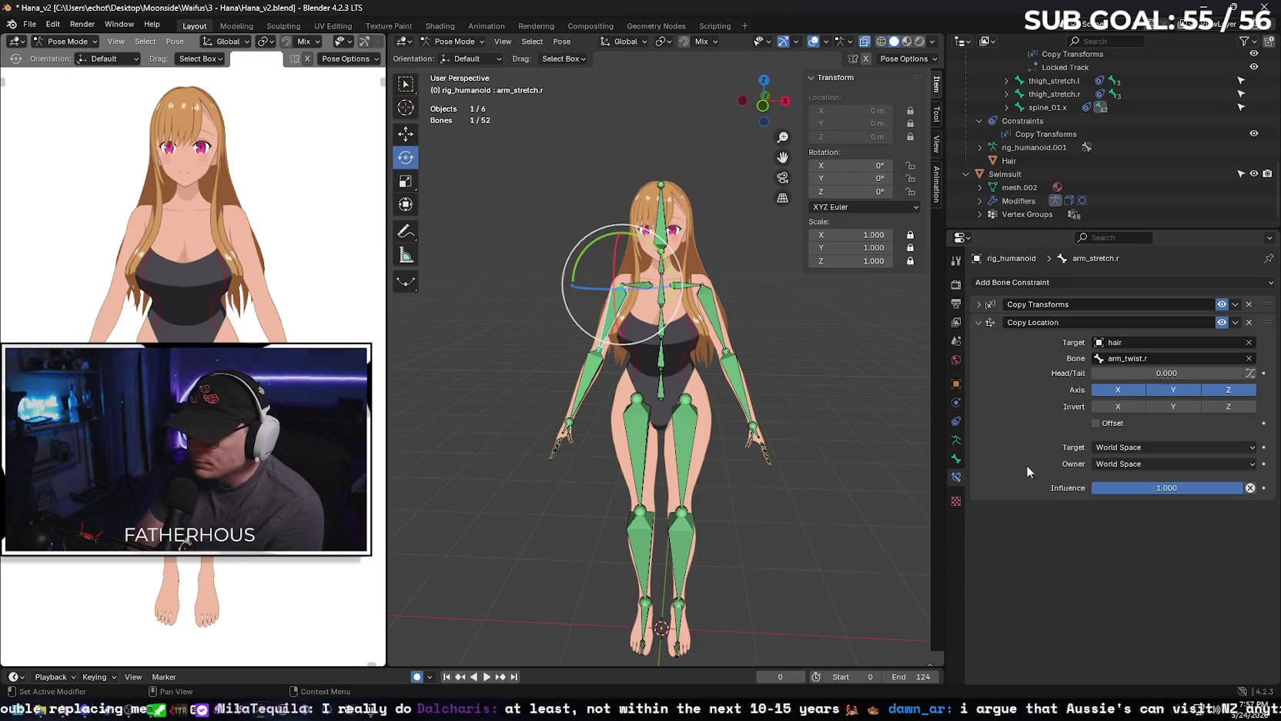
Clear the Copy Location bone, test-rotate the right arm, cancel, and return to Gemini.
click(1249, 358)
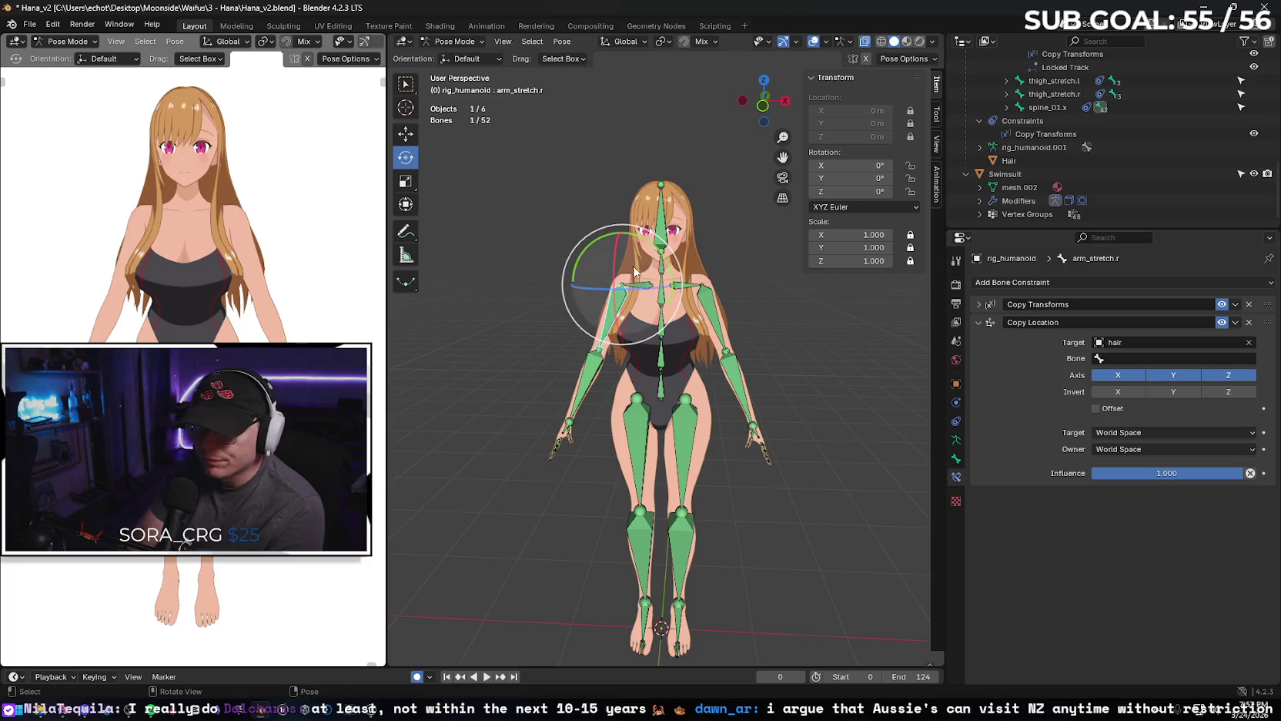
drag(586, 246, 764, 353)
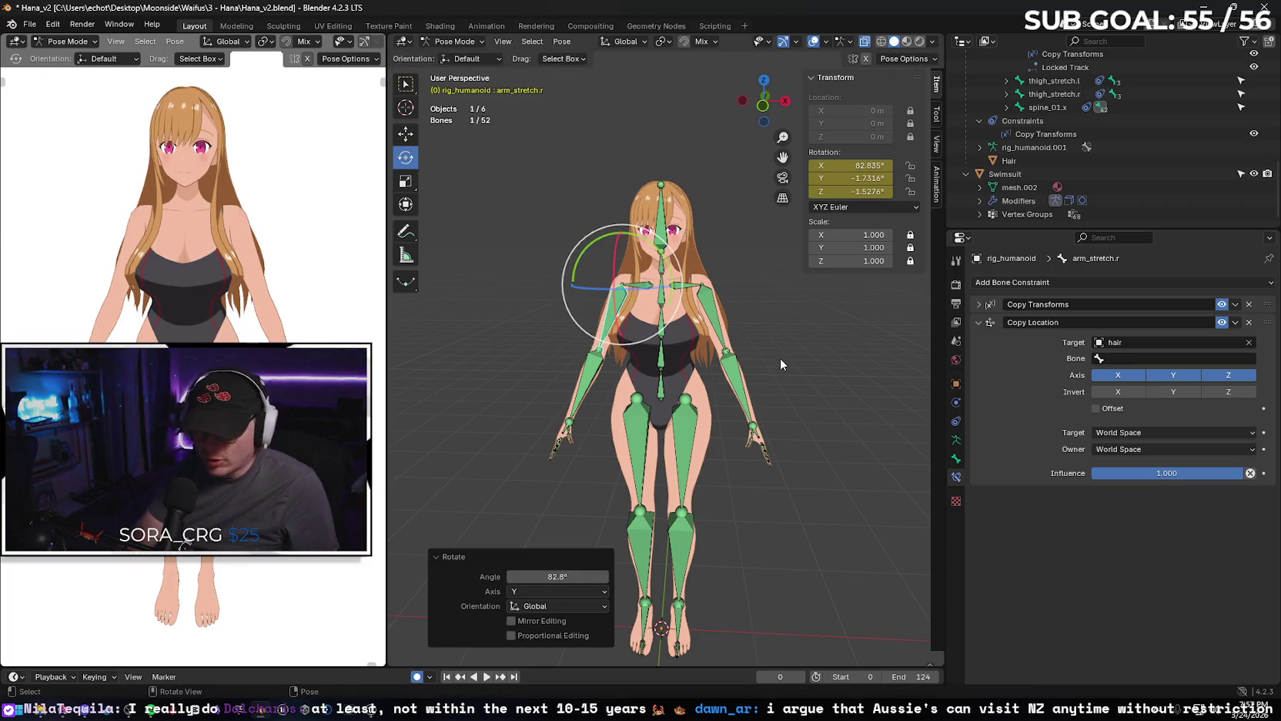
key(alt+r)
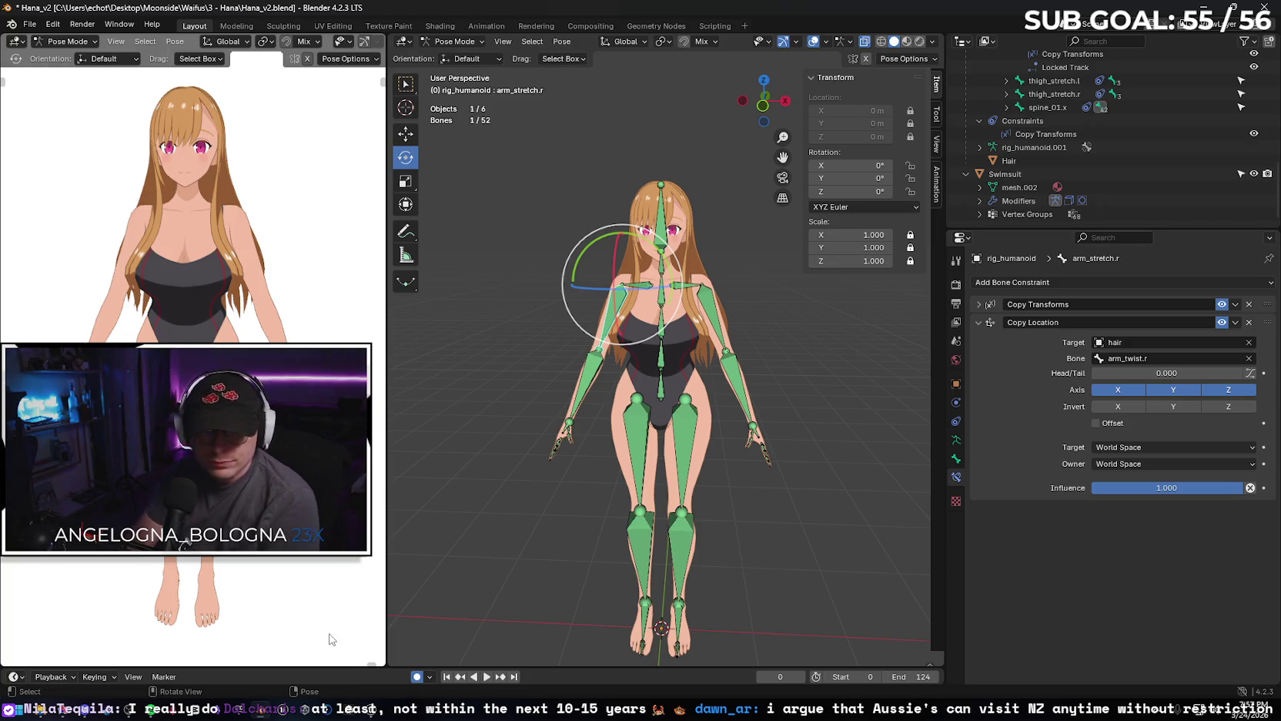
click(66, 713)
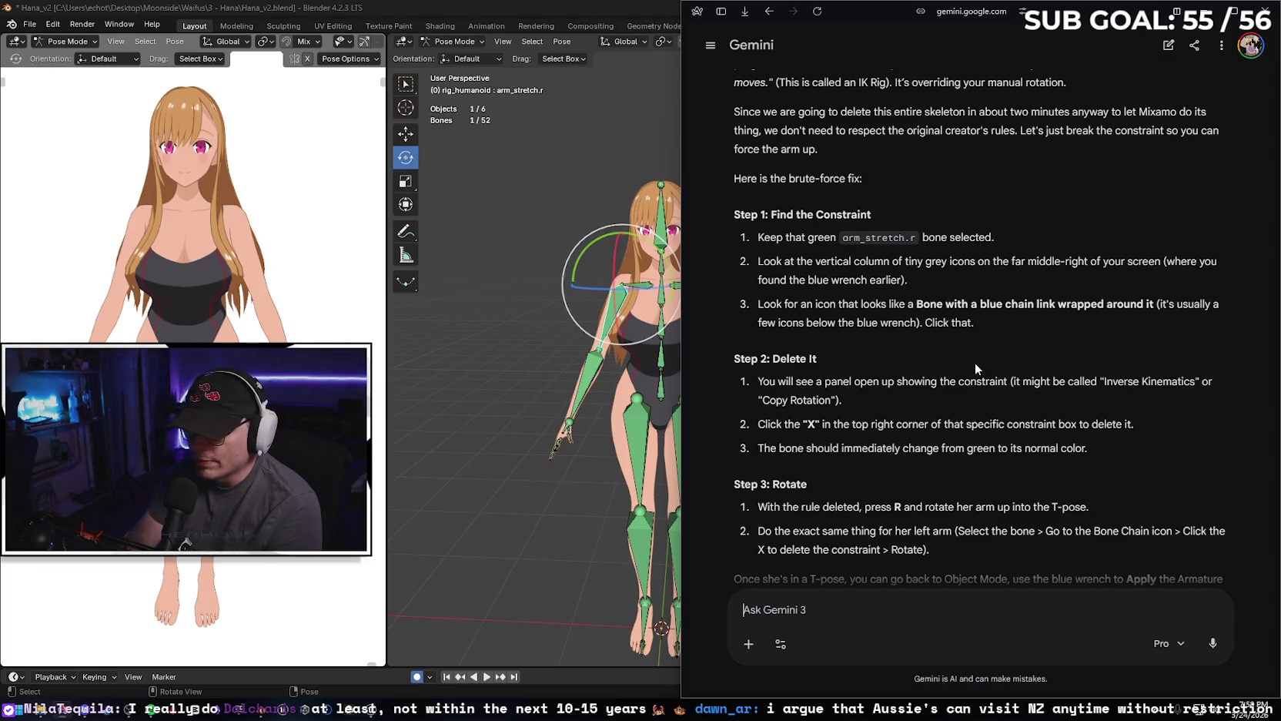
Clear the Copy Transforms bone, orbit the preview, then undo the constraint change.
scroll(993, 362, down, 2)
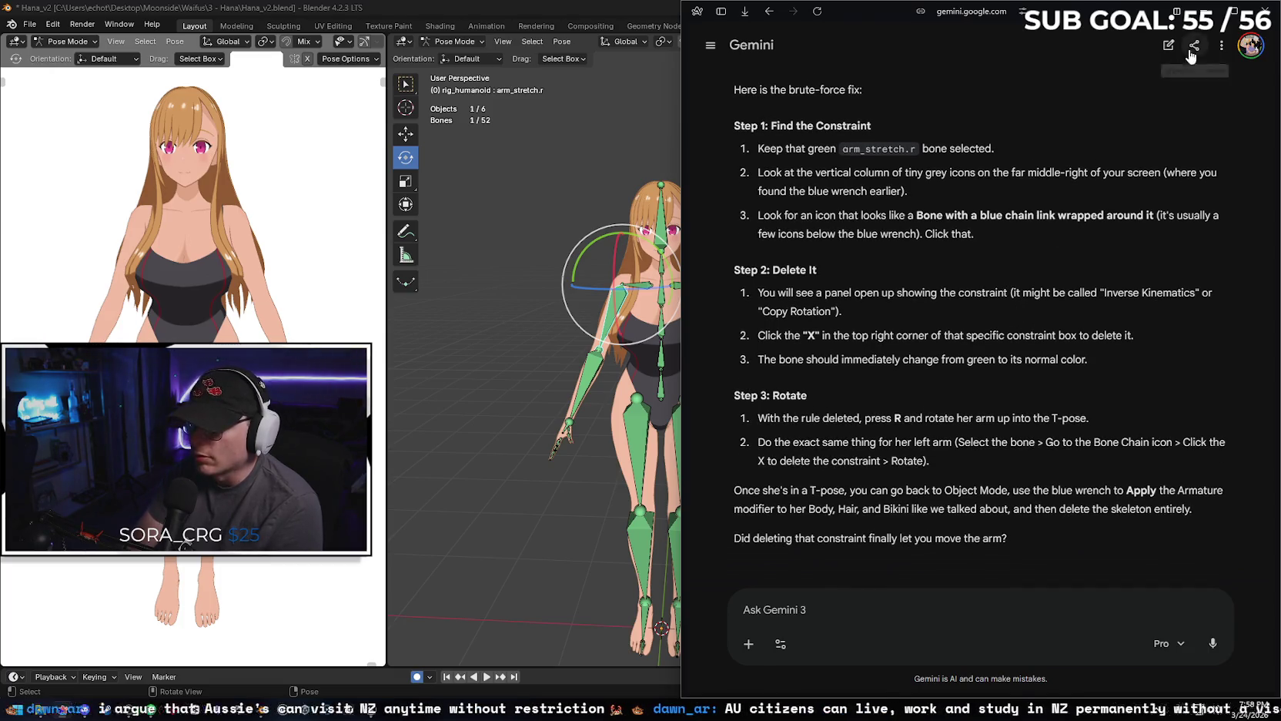
key(alt+Tab)
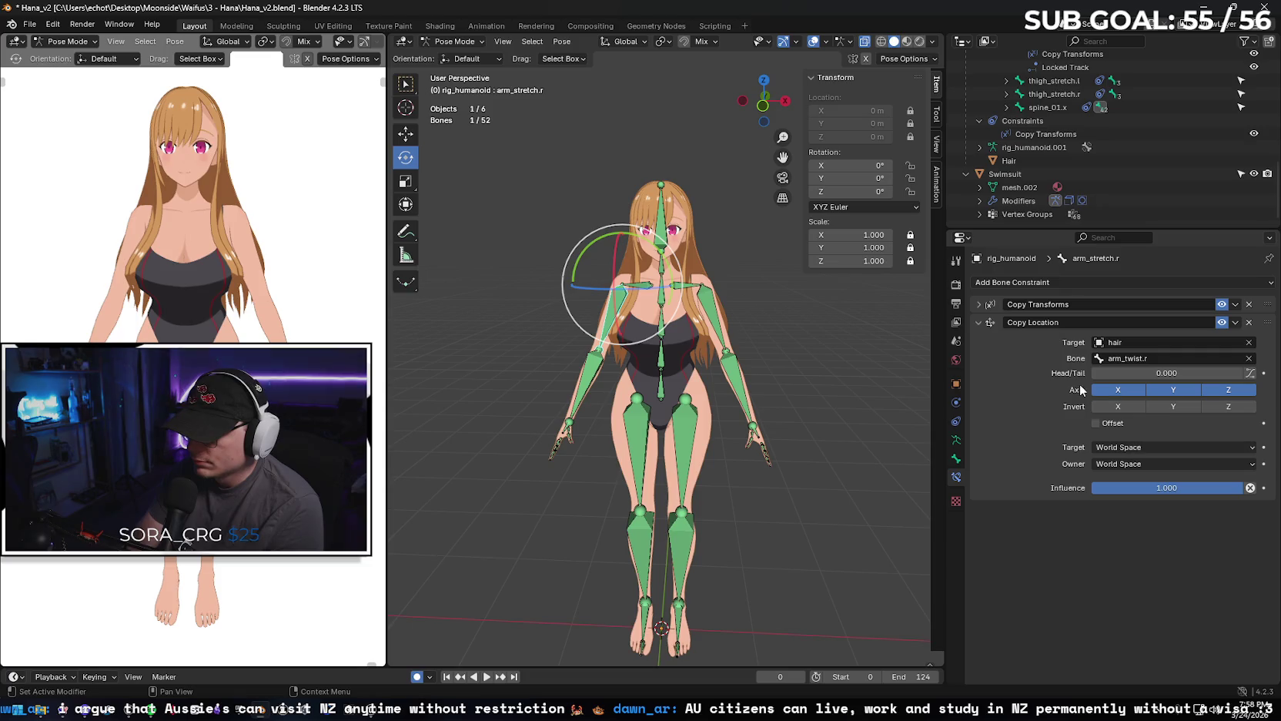
click(978, 304)
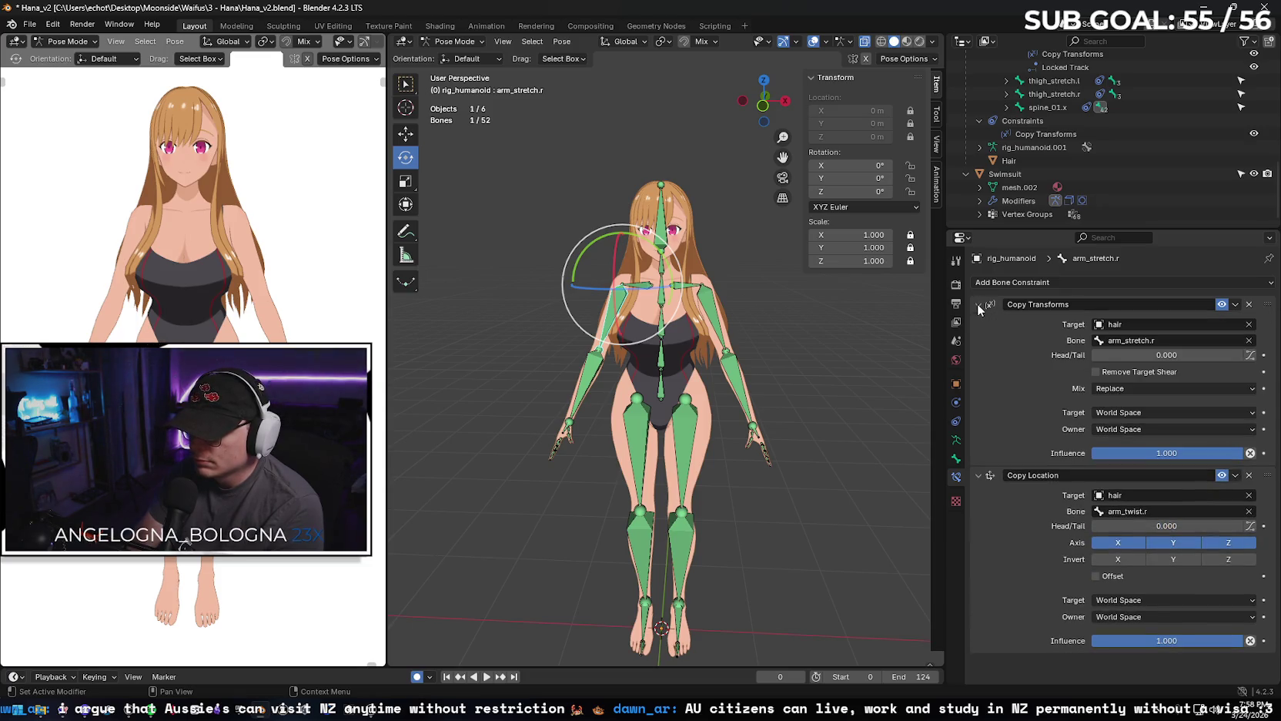
click(1249, 341)
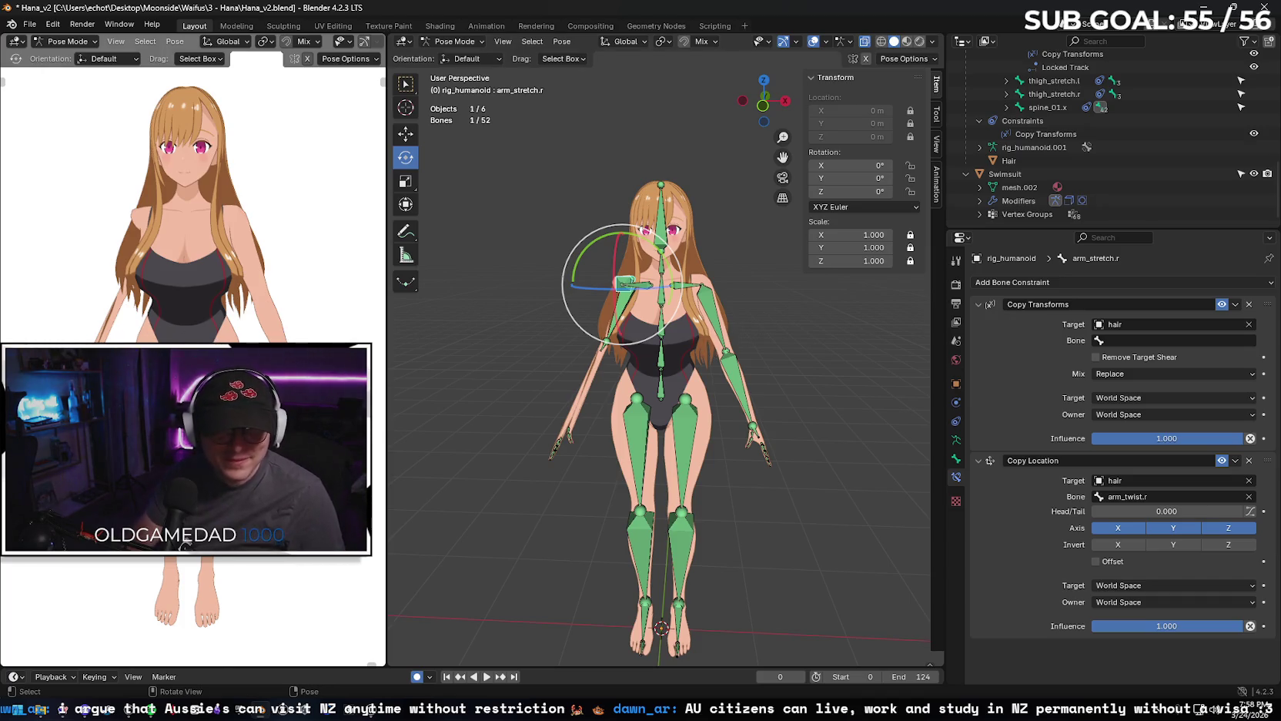
scroll(193, 201, up, 4)
key(alt+a)
mouse_move(193, 201)
middle_down()
mouse_move(231, 200)
mouse_move(161, 279)
mouse_move(173, 316)
middle_up()
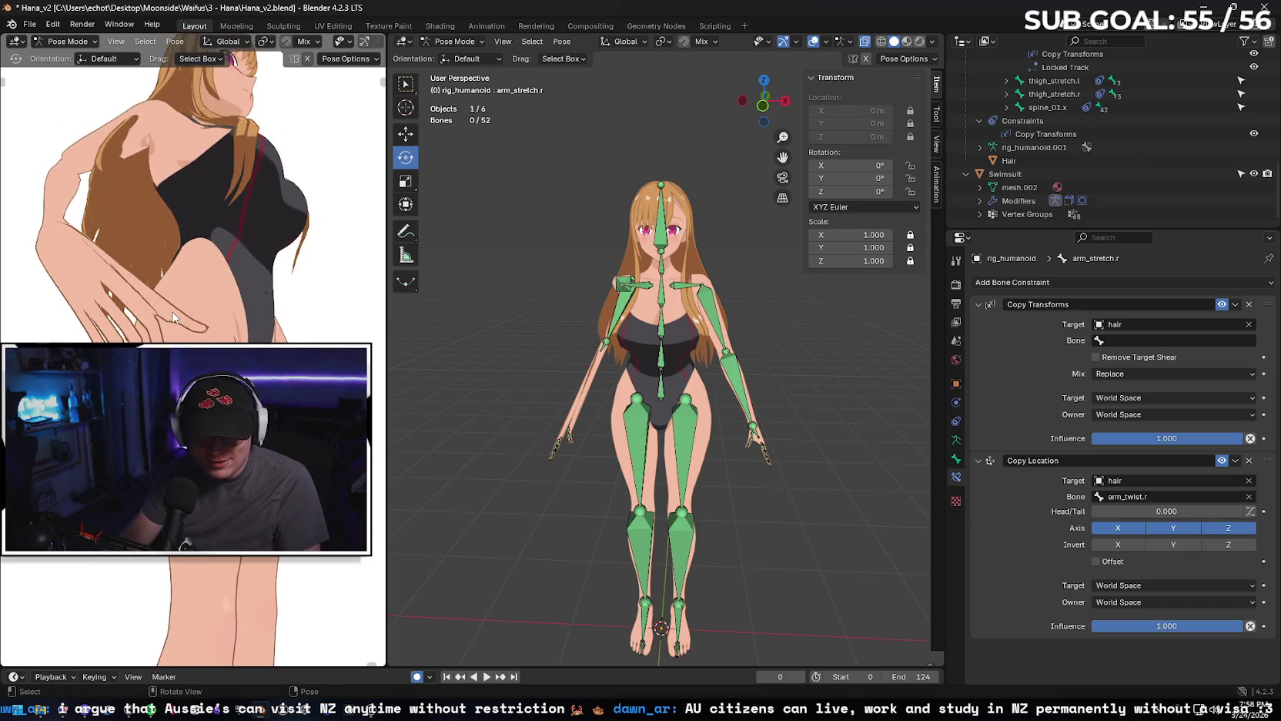
mouse_move(211, 258)
middle_down()
mouse_move(215, 215)
mouse_move(157, 174)
mouse_move(249, 309)
middle_up()
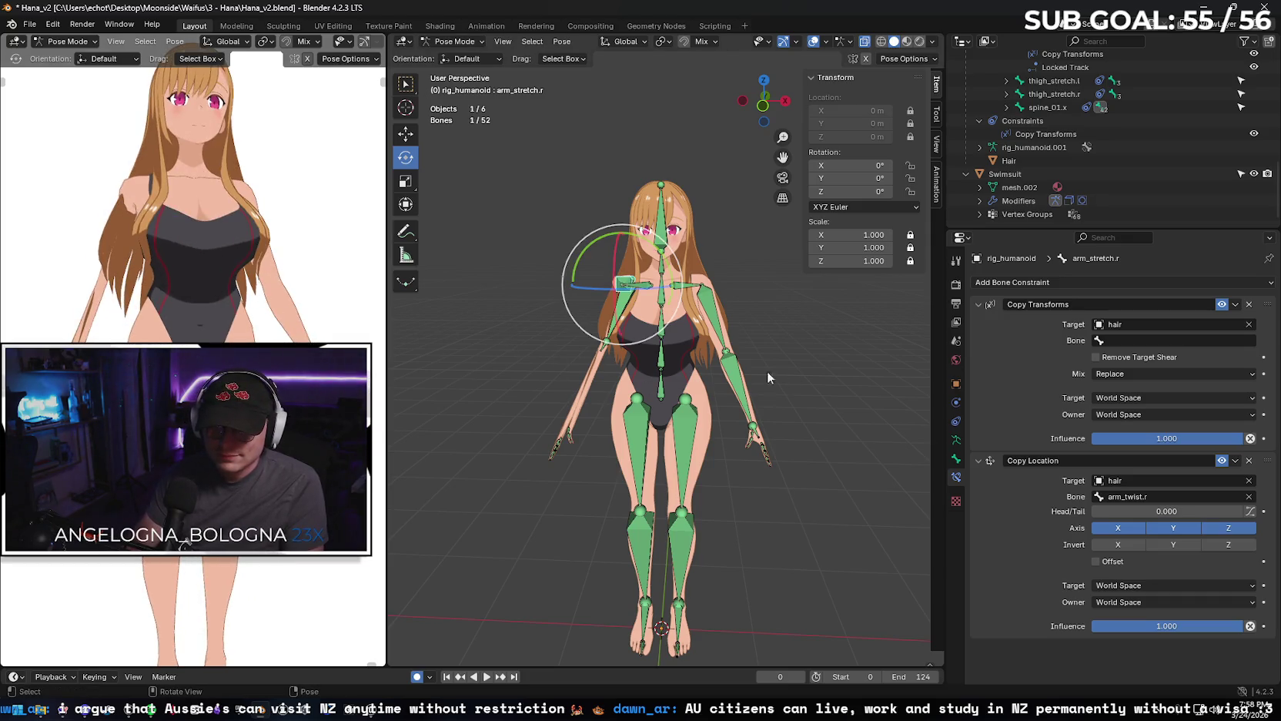
right_click(743, 338)
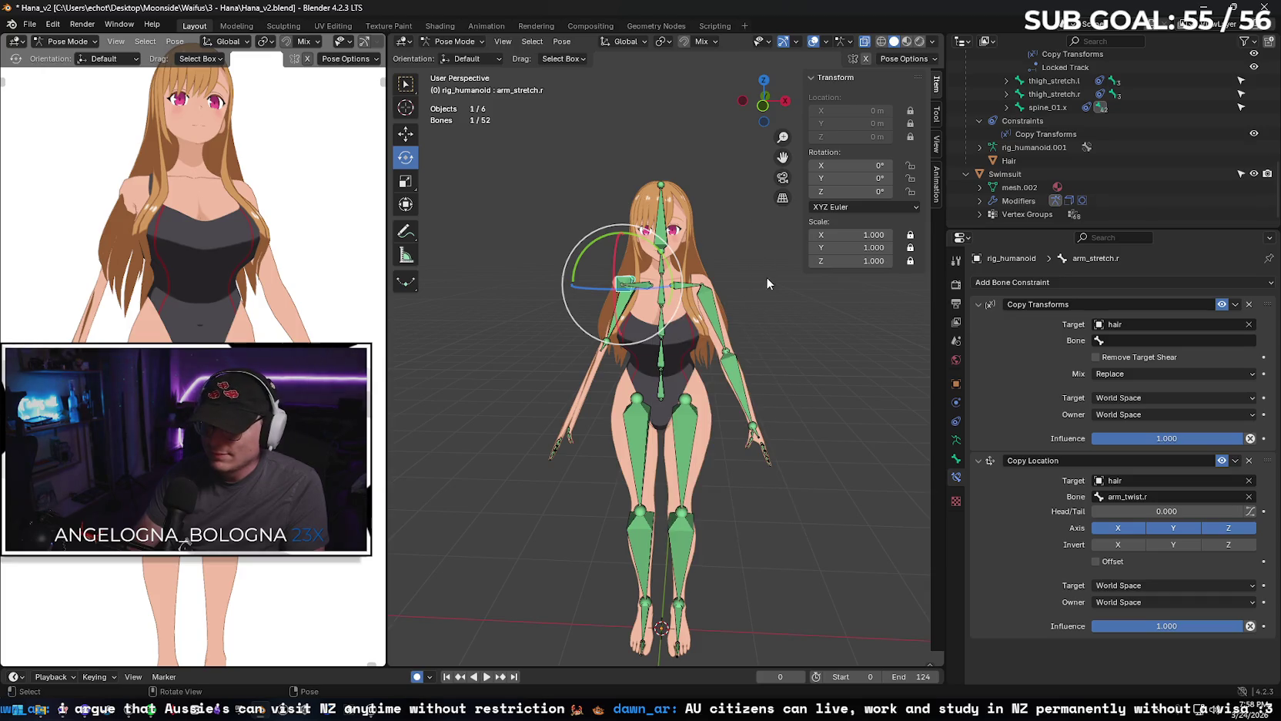
key(ctrl+z)
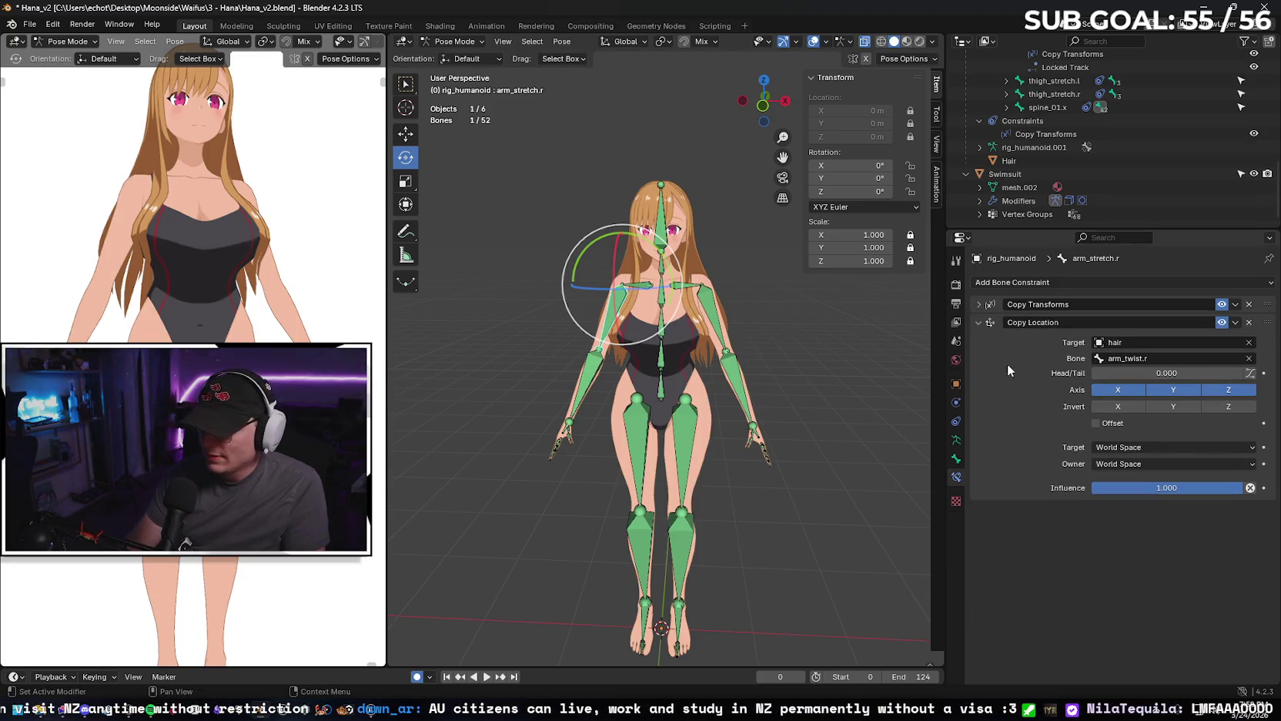
Clear the Copy Location bone field and snip a screenshot of the constraint settings.
click(1167, 356)
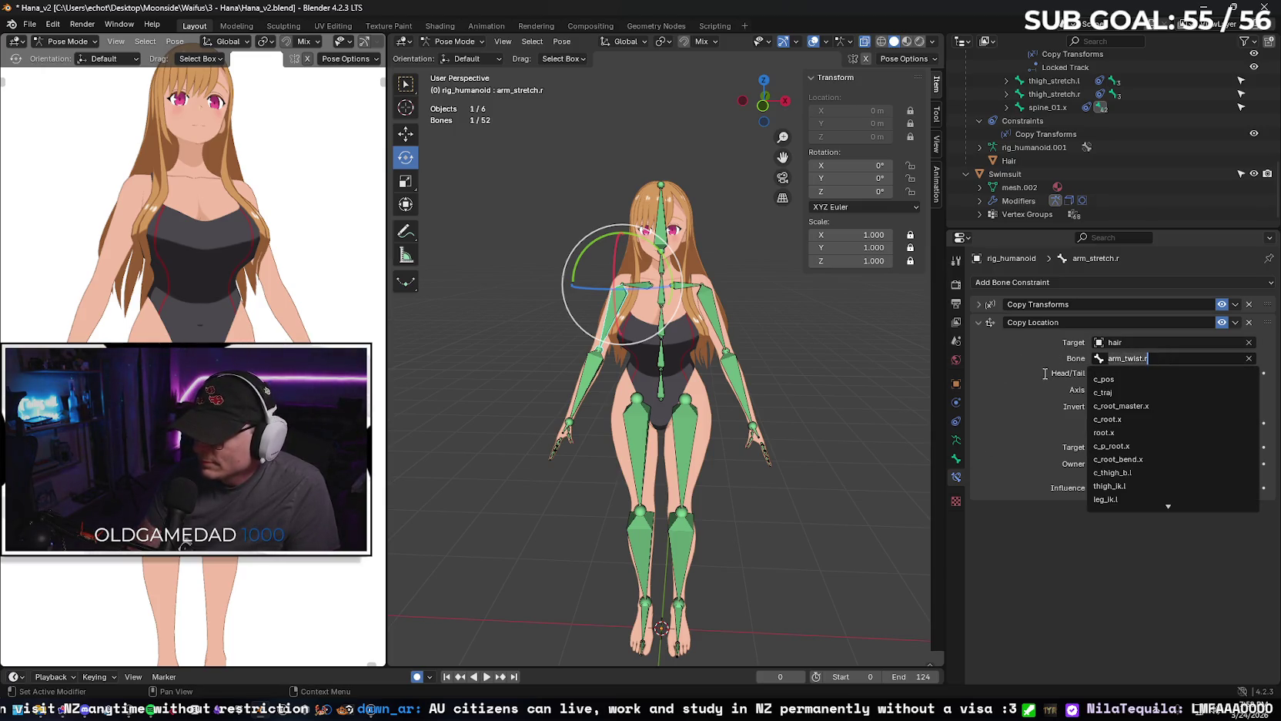
key(Return)
click(1249, 358)
key(BackSpace)
key(Return)
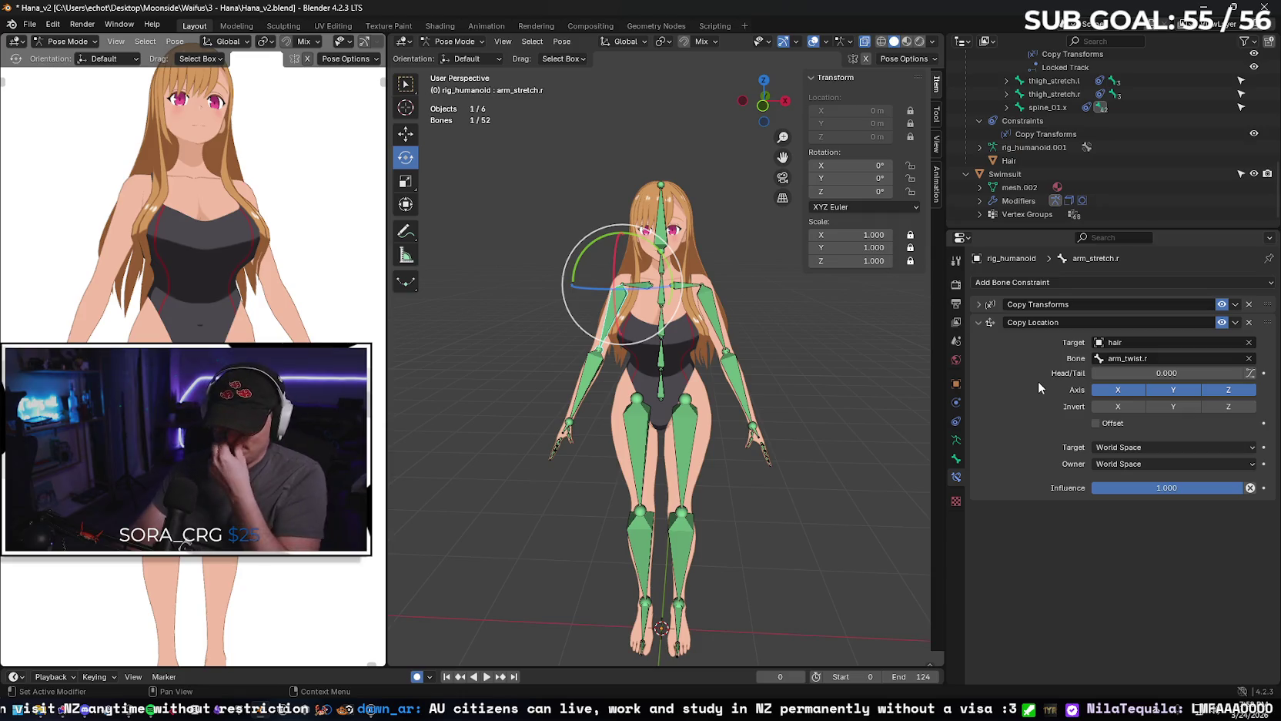
click(980, 303)
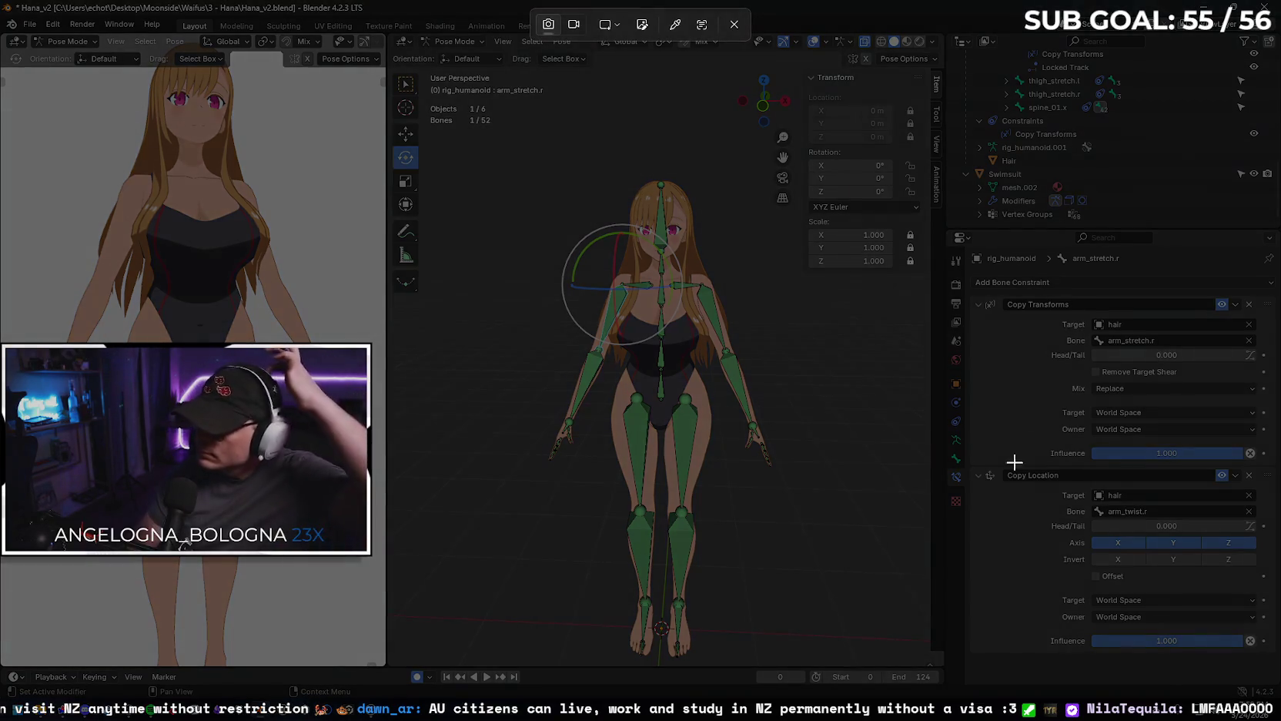
drag(946, 233, 1275, 667)
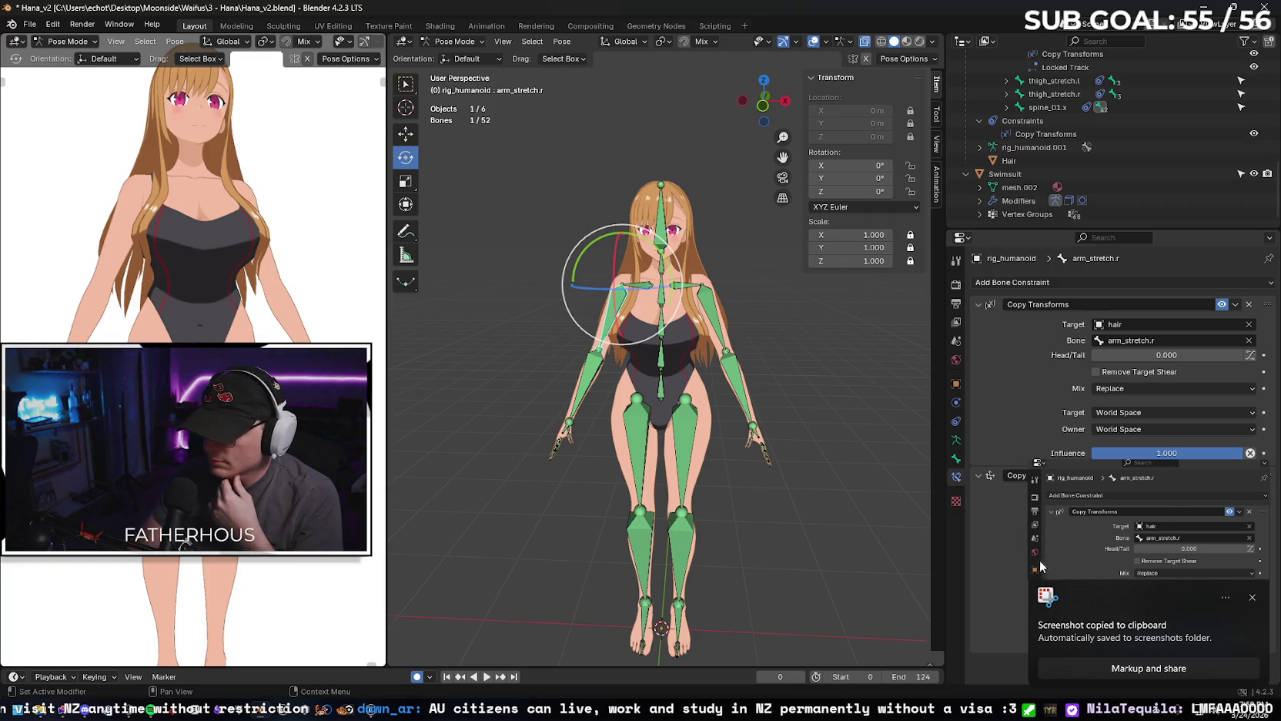
click(1252, 597)
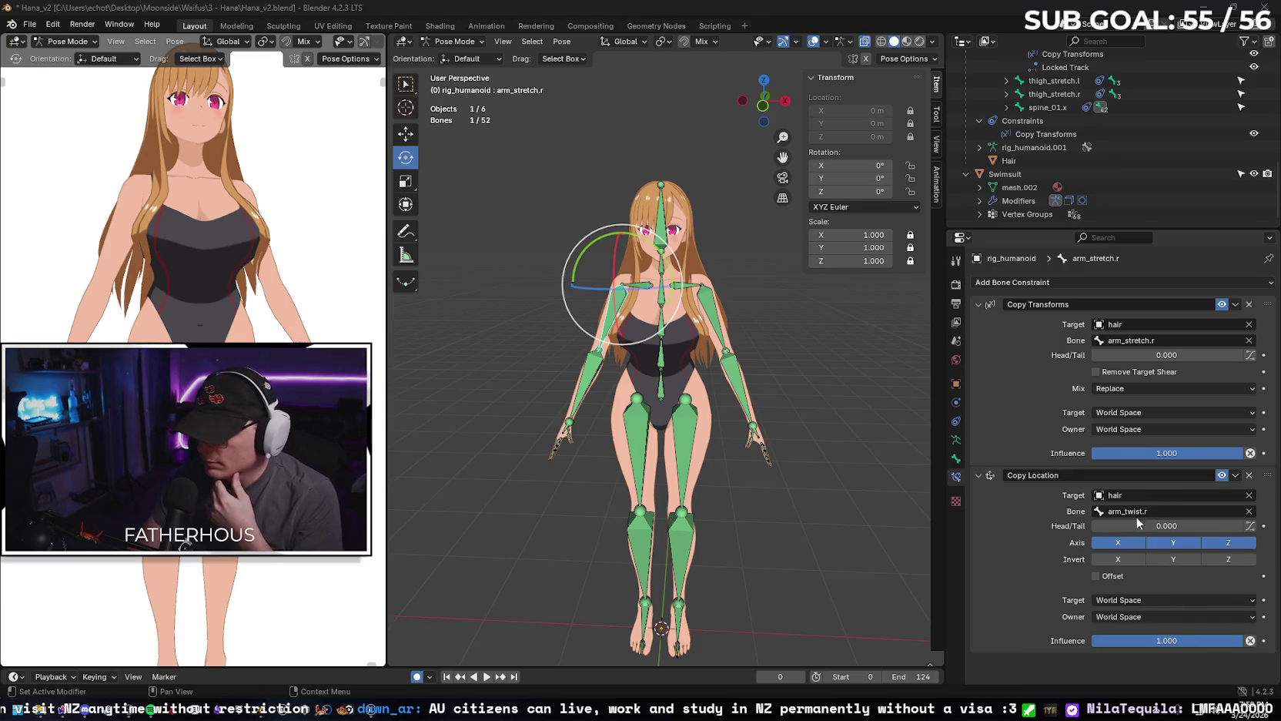
Clear the Copy Transforms target and Copy Location bone so arm_stretch.r rotates (~12.4° X).
click(1250, 496)
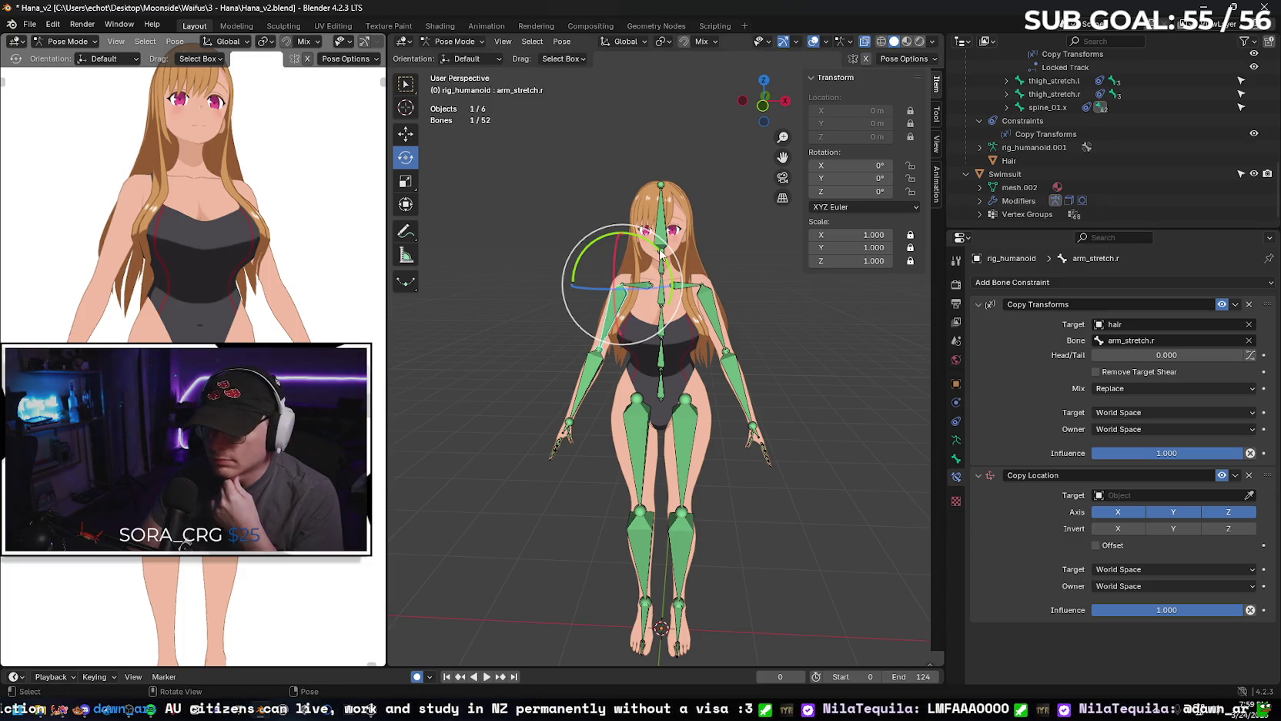
drag(587, 254, 695, 379)
key(alt+r)
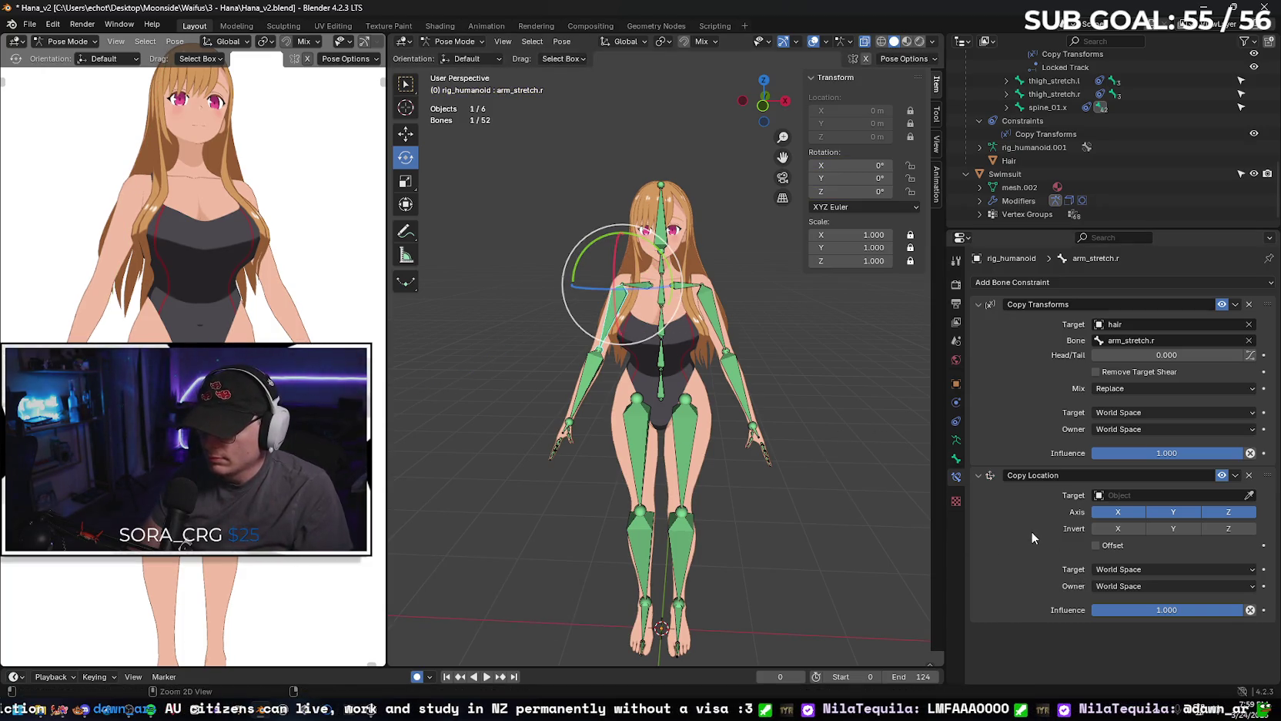
key(ctrl+z)
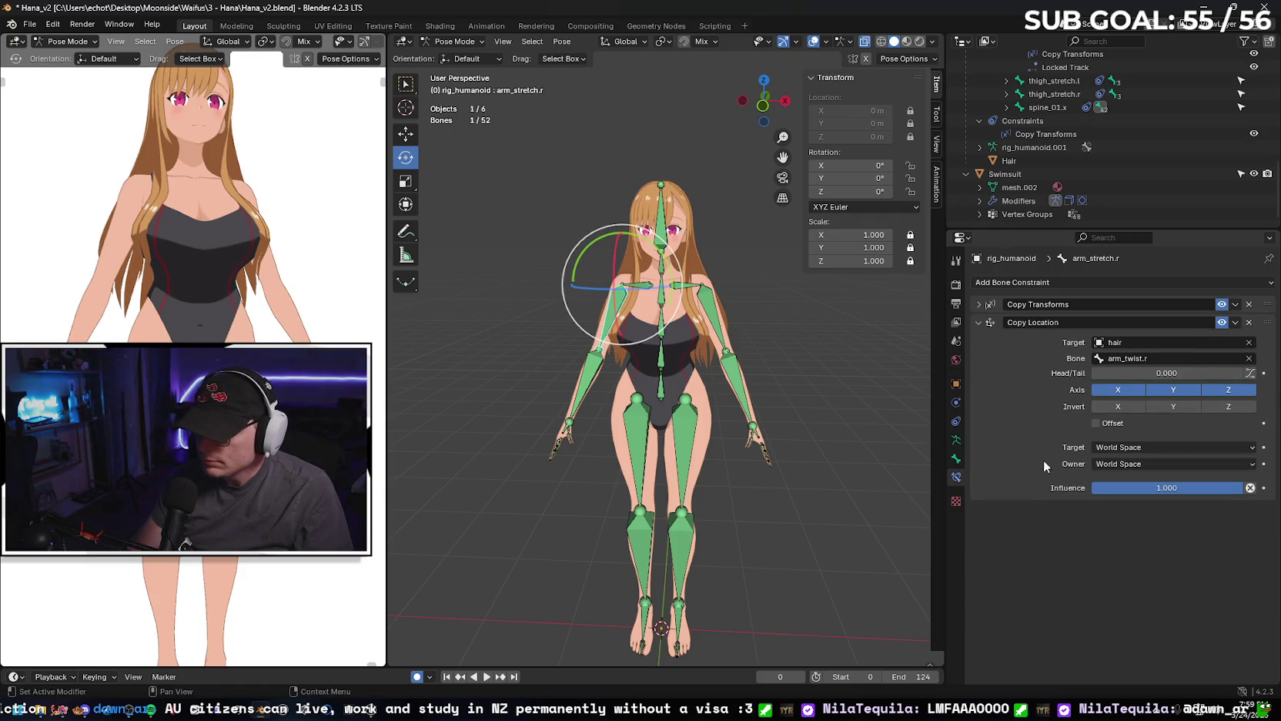
click(978, 305)
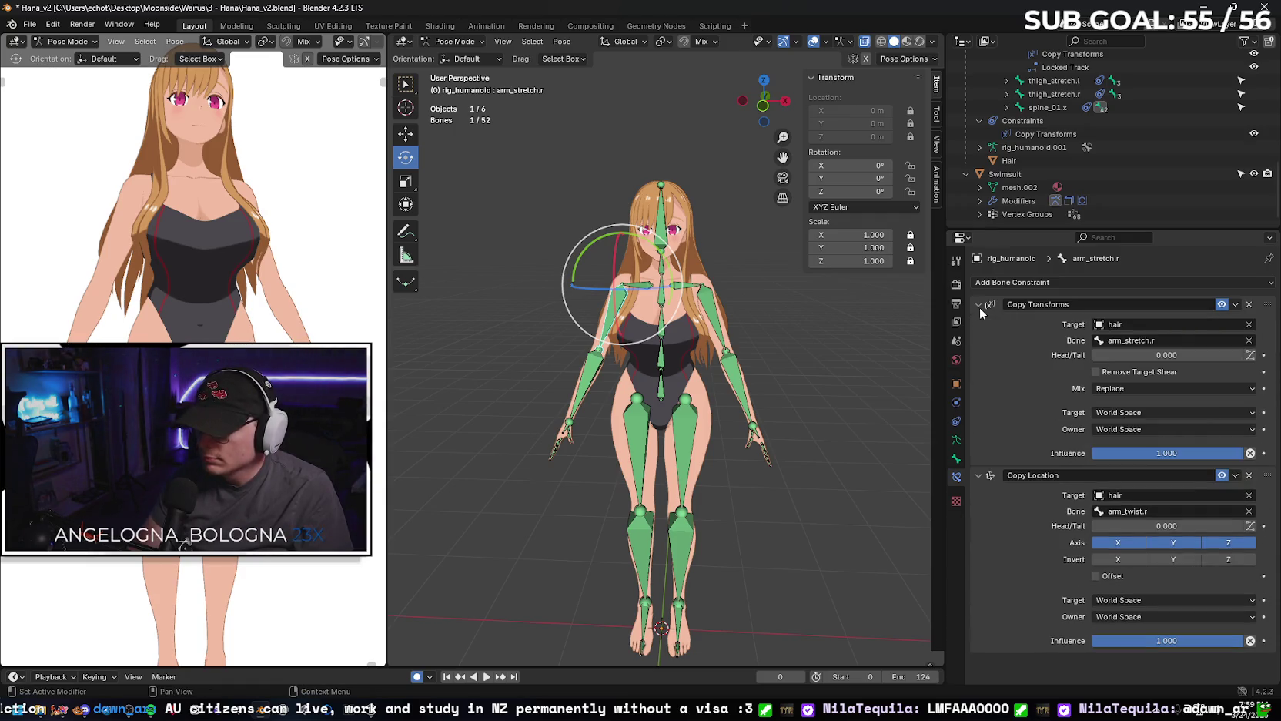
click(1249, 324)
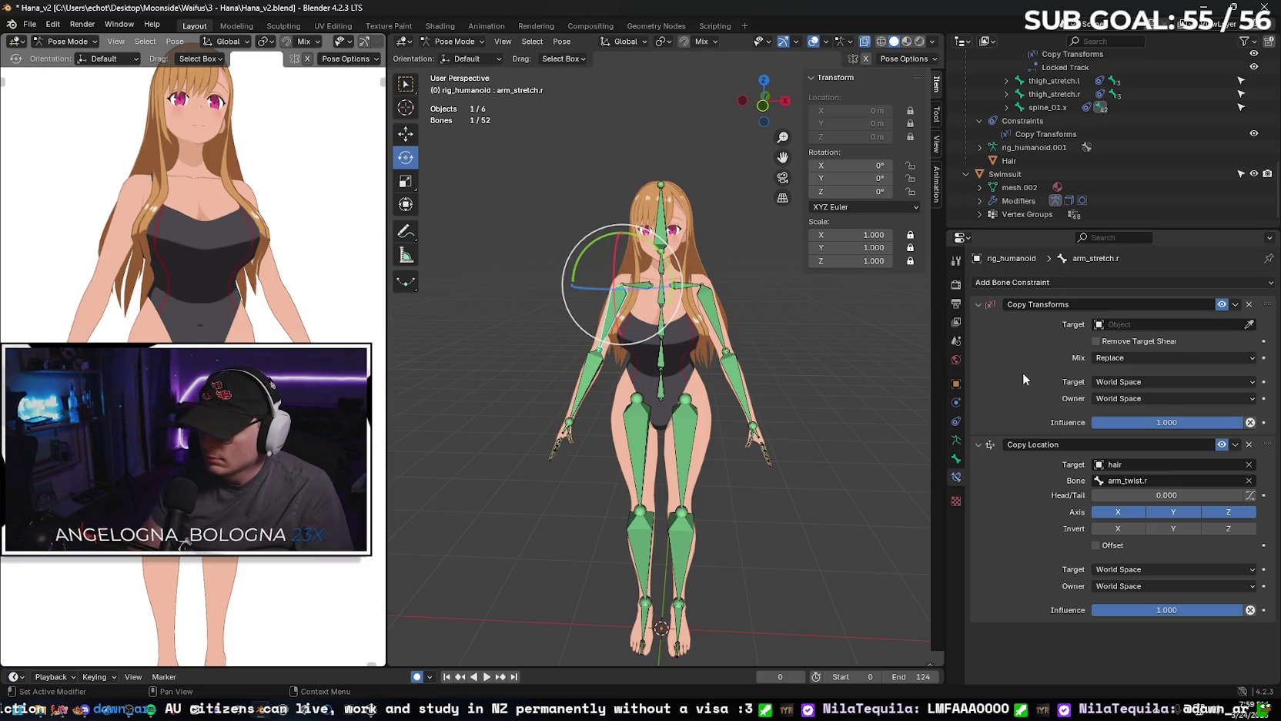
click(1249, 481)
mouse_move(668, 270)
mouse_down()
mouse_move(695, 347)
mouse_move(545, 243)
mouse_move(735, 453)
mouse_move(677, 259)
mouse_move(499, 367)
mouse_move(733, 284)
mouse_move(646, 224)
mouse_up()
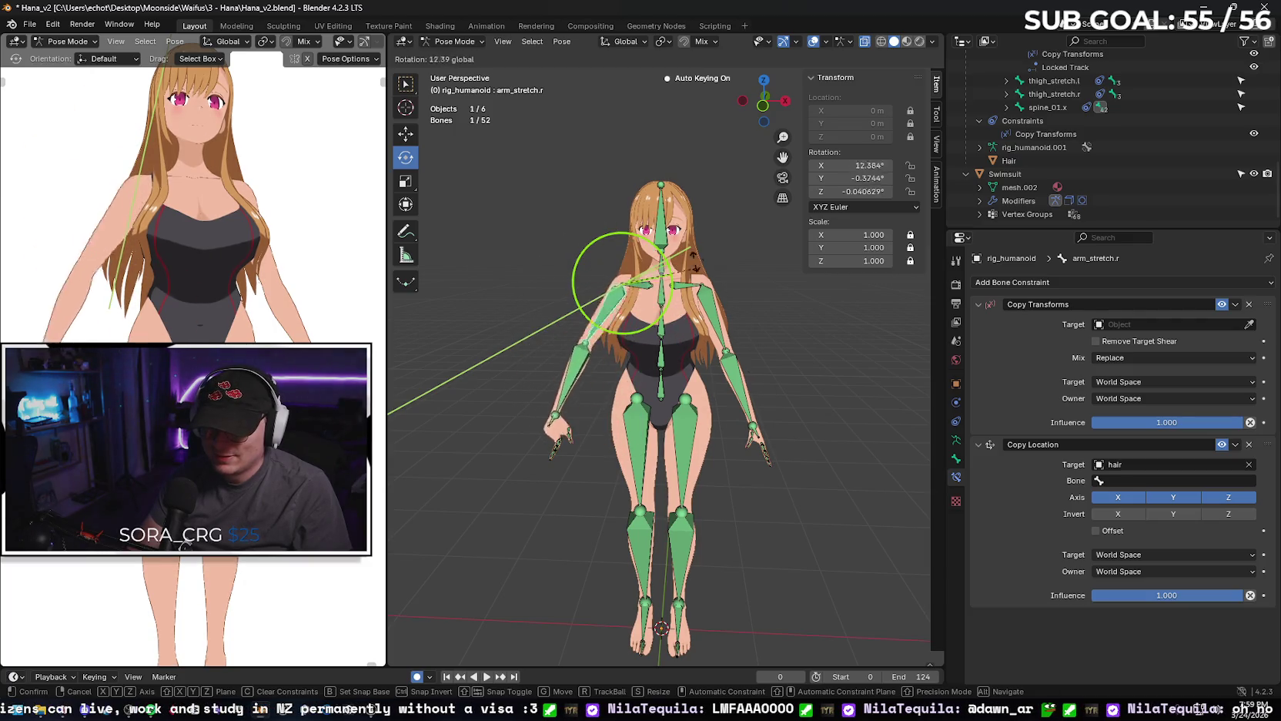
Confirm then undo the arm rotation, and select the right index finger bones.
click(781, 416)
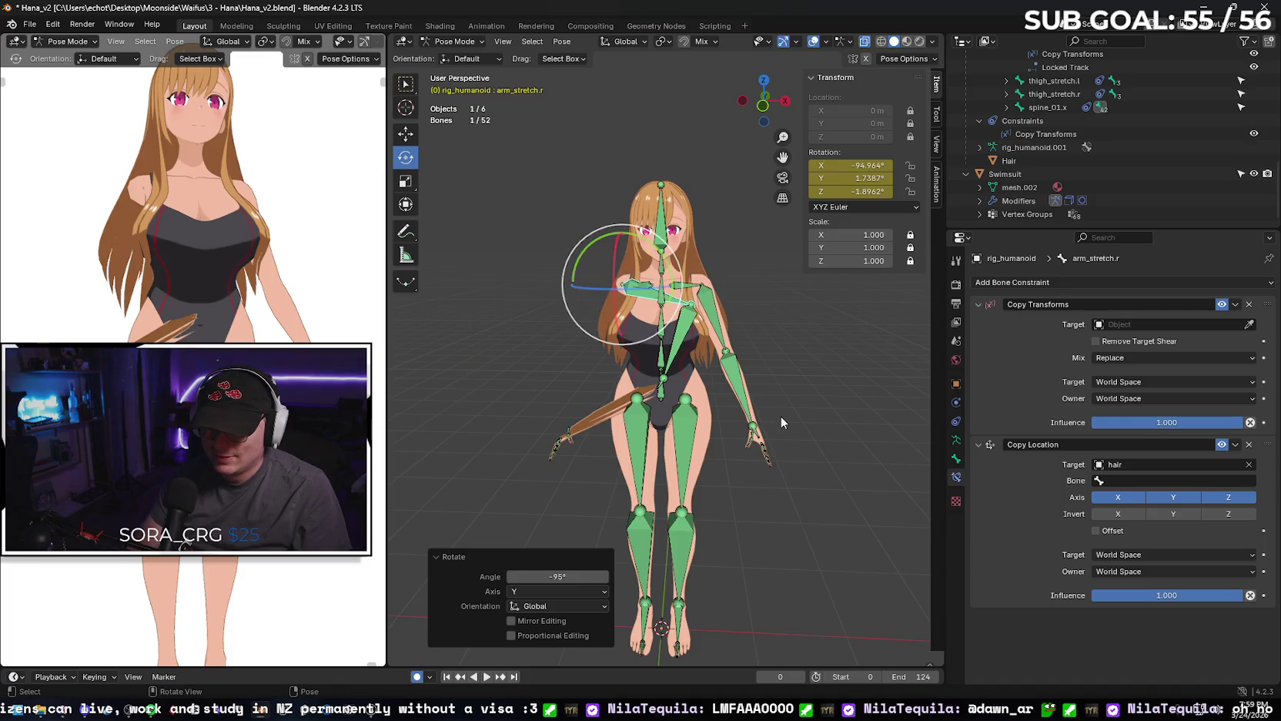
key(ctrl+z)
scroll(530, 479, up, 4)
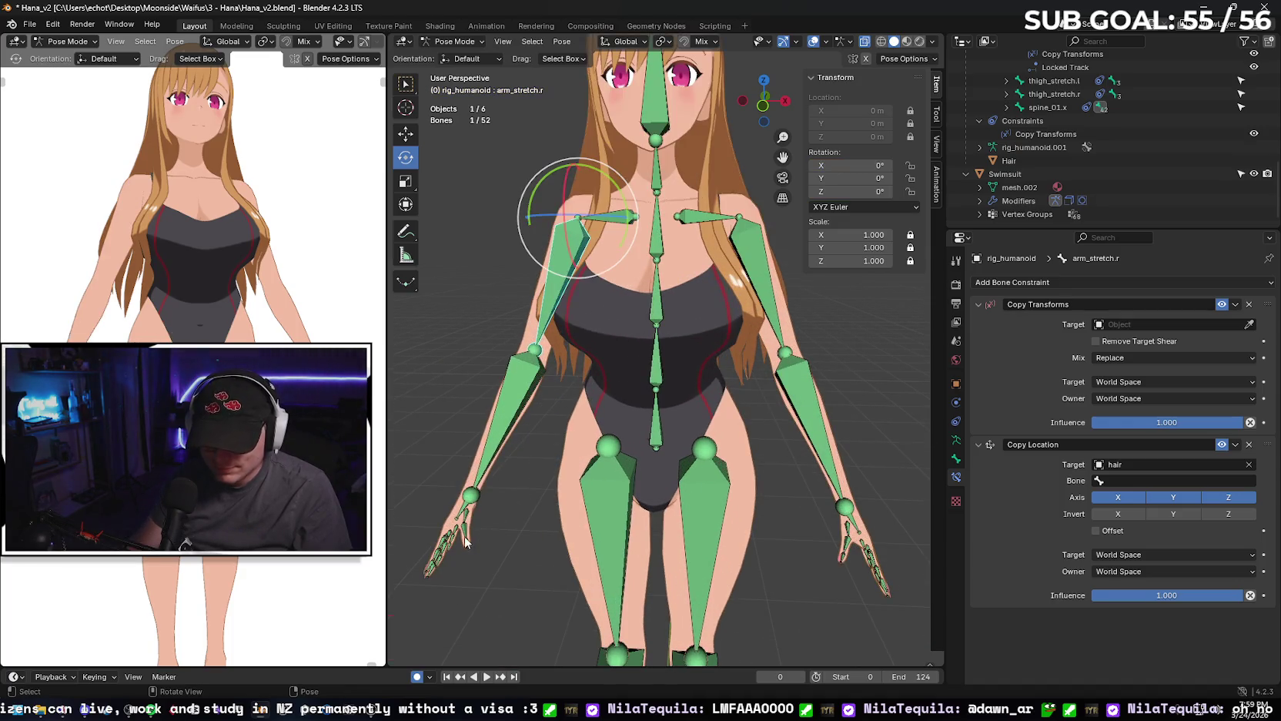
click(466, 541)
click(445, 553)
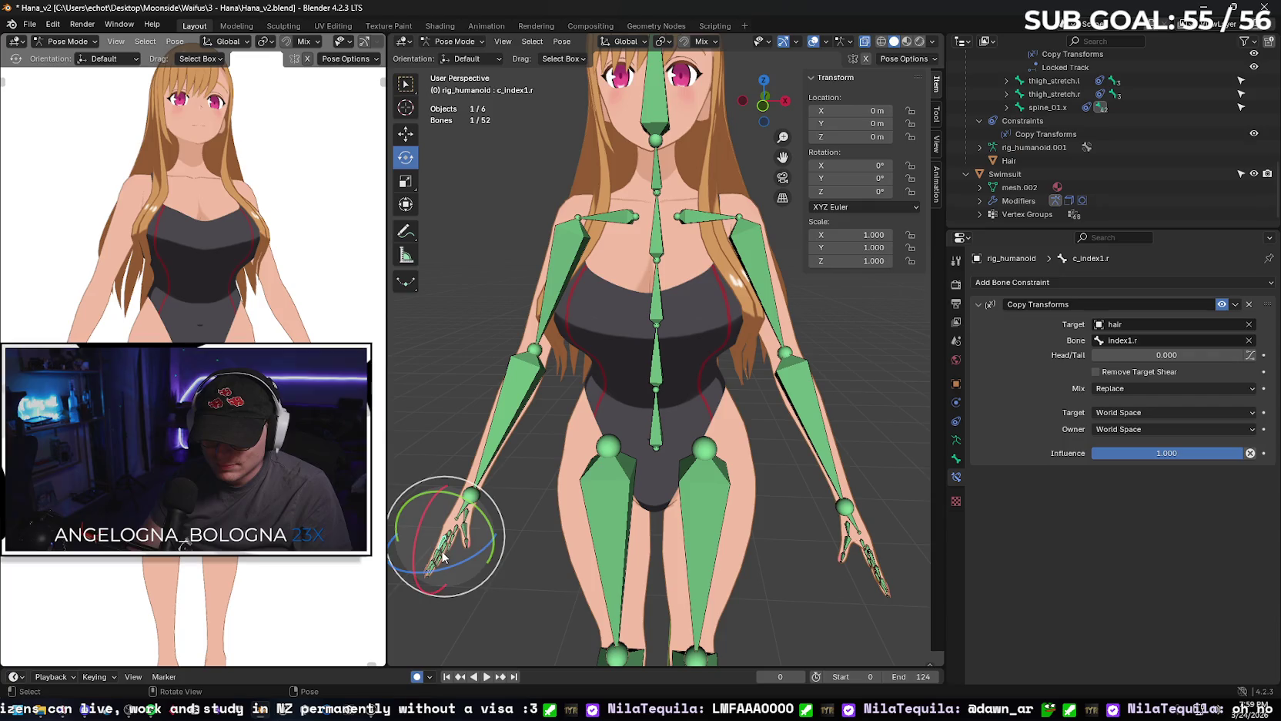
click(443, 554)
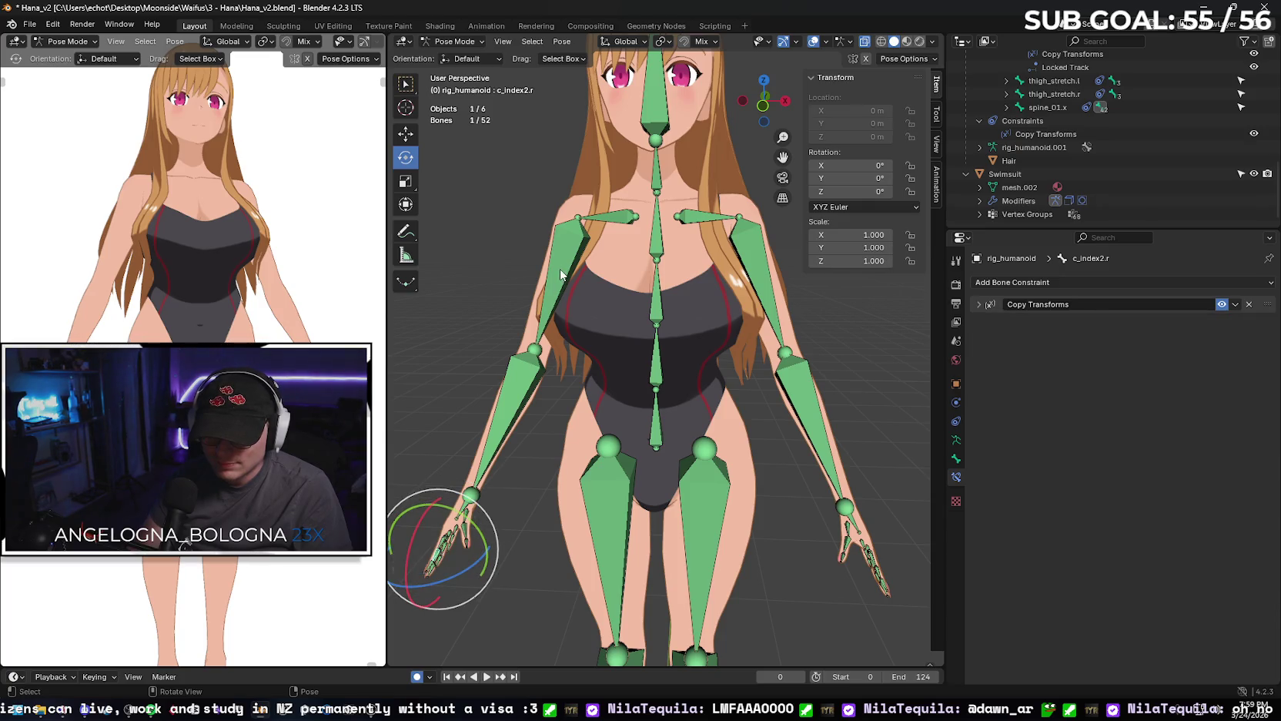
Rotate the right upper arm, clear its rotation back to 0°, and bring up Gemini.
click(562, 275)
key(r)
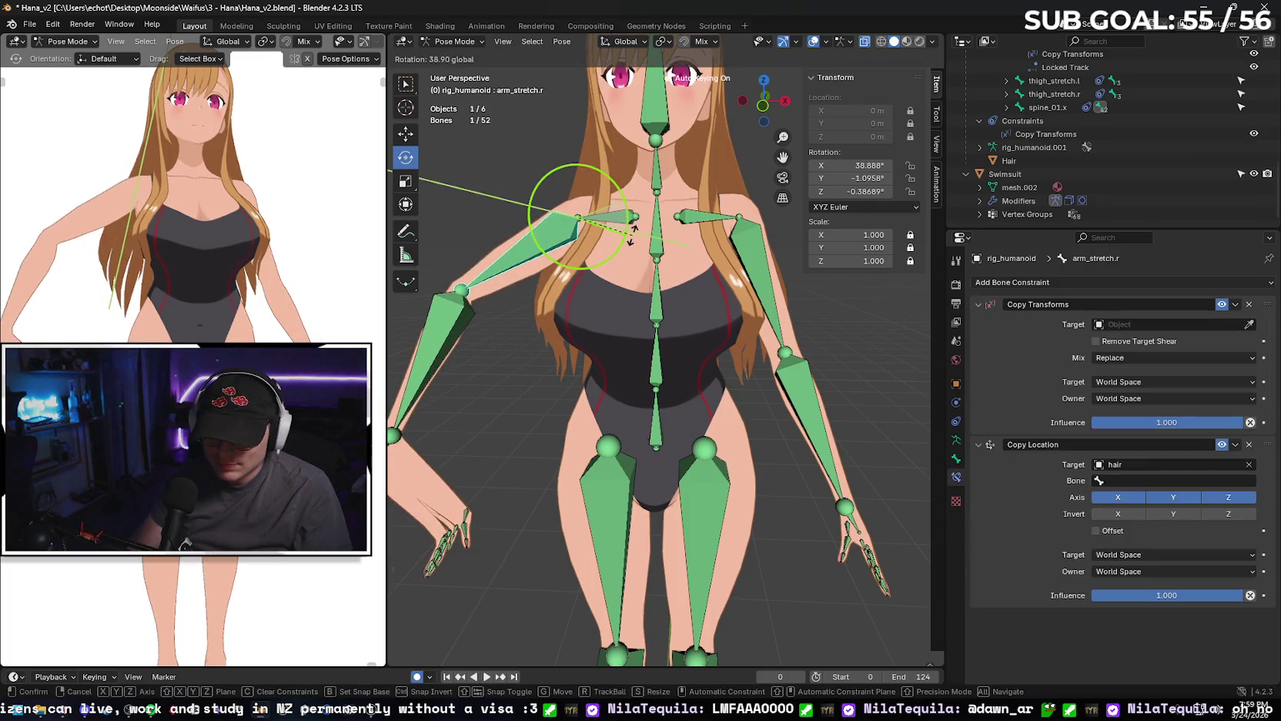
click(608, 427)
key(alt+r)
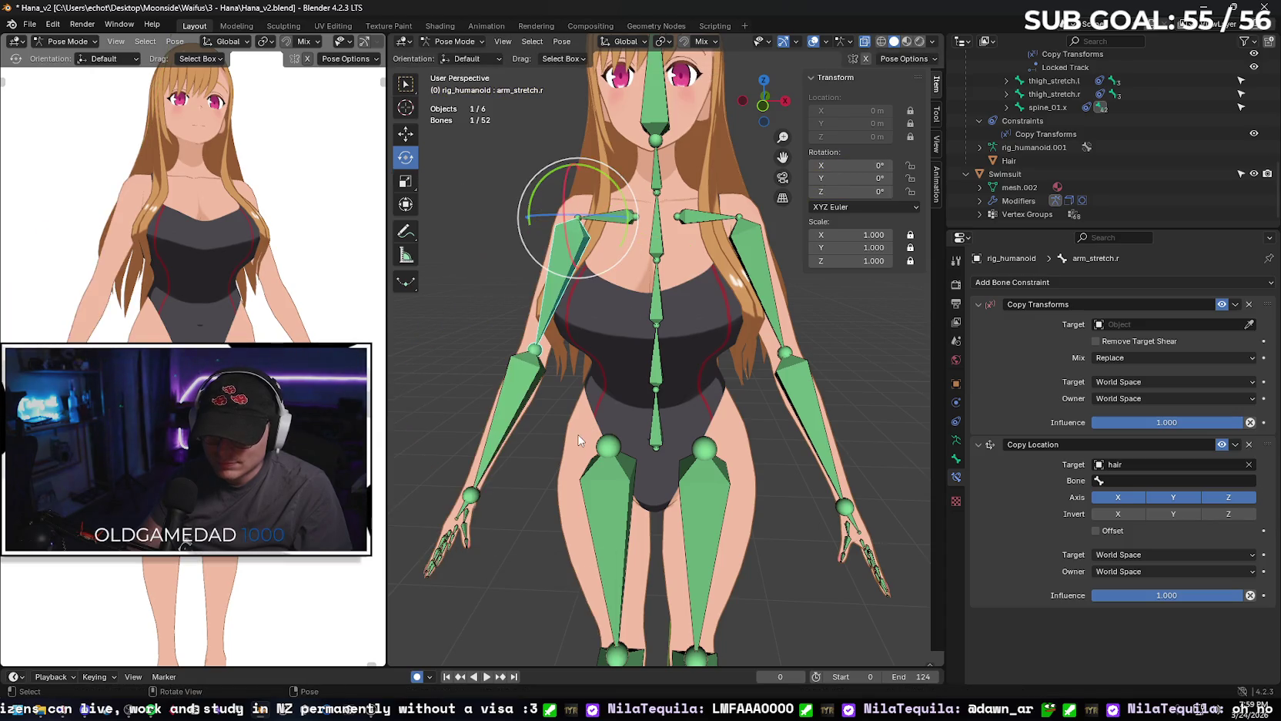
click(77, 709)
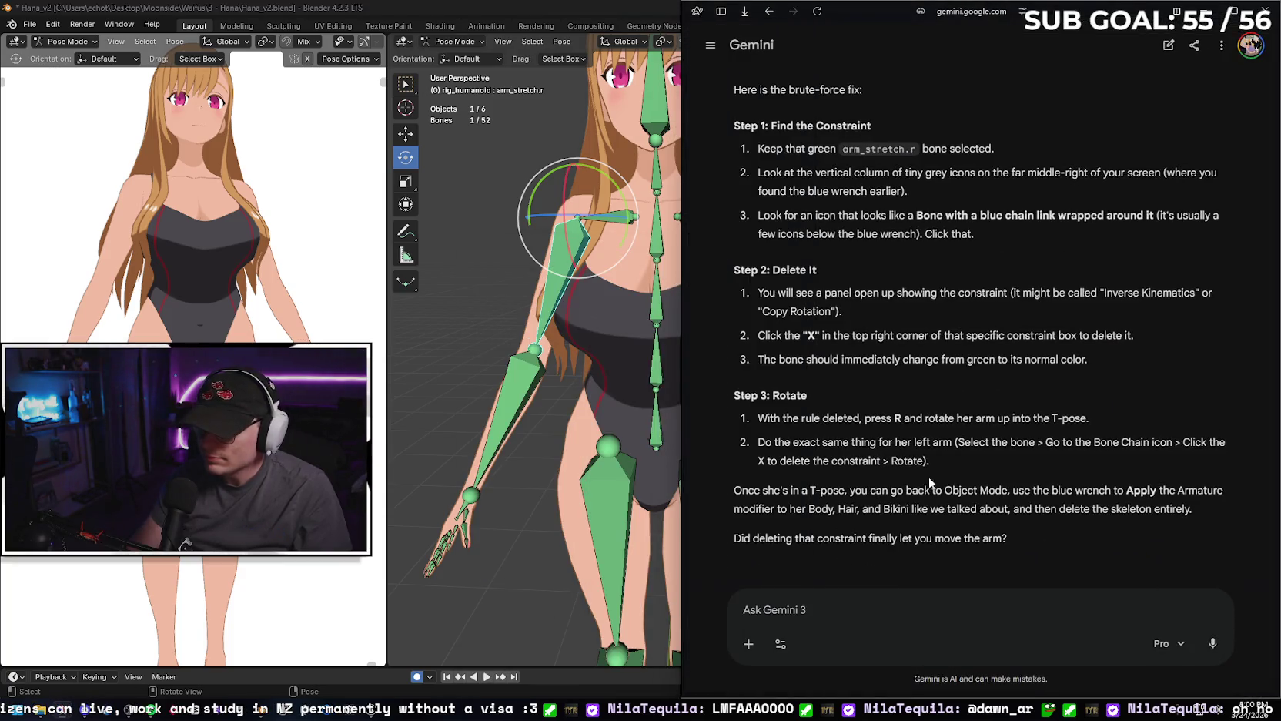
Tell Gemini 'all the fingers are staying in place, deforming it', then return to Blender.
text(all)
text(fingi)
key(BackSpace)
key(BackSpace)
key(BackSpace)
key(BackSpace)
text(i)
key(BackSpace)
text(gin)
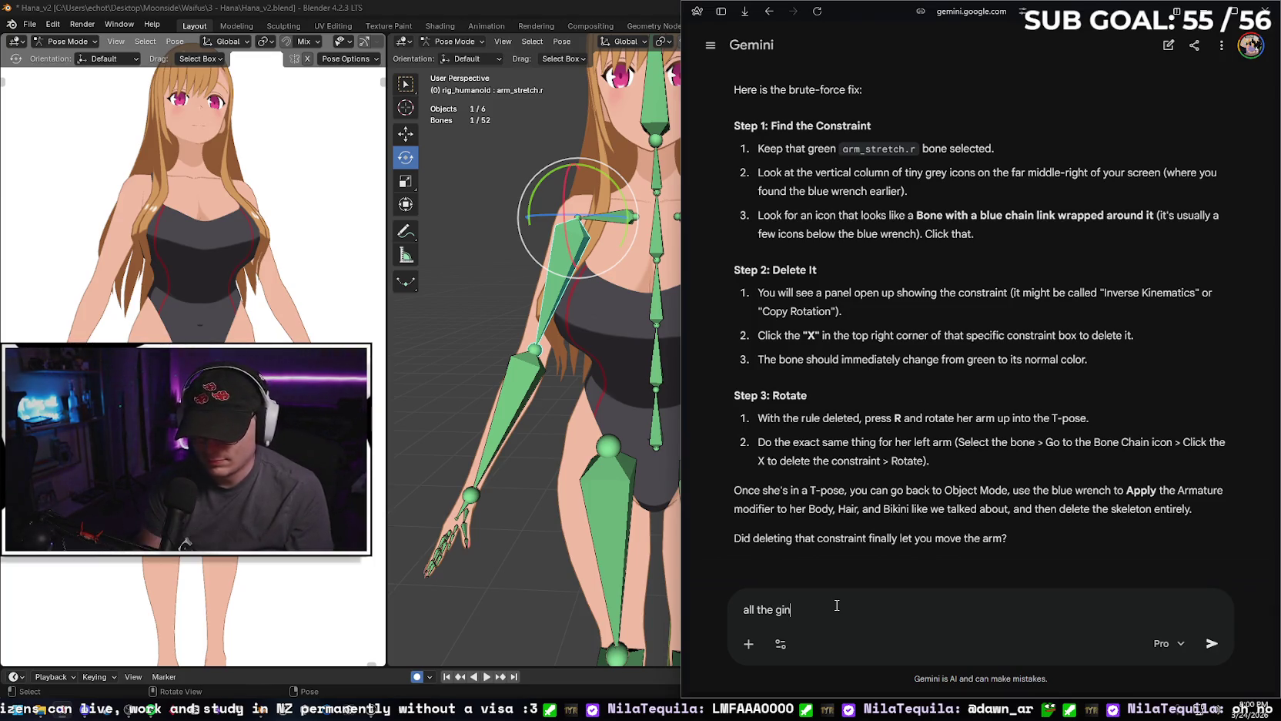
key(BackSpace)
text(fin)
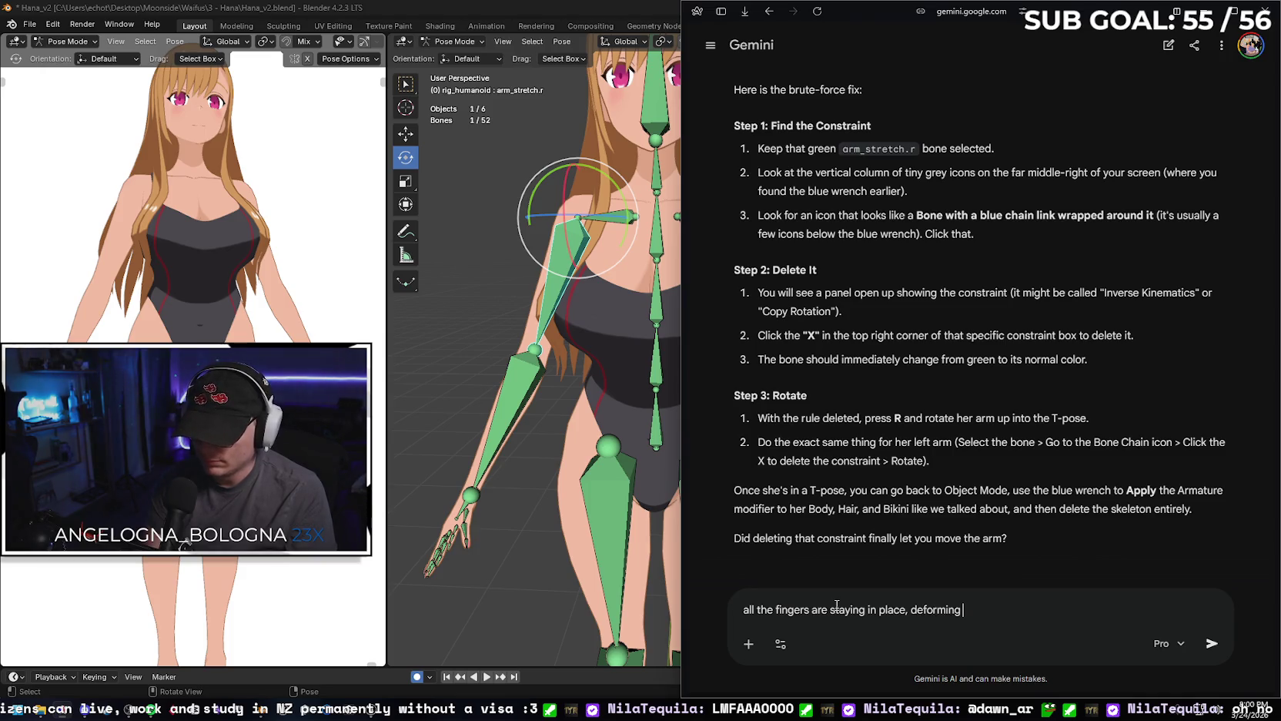
text(it)
key(Return)
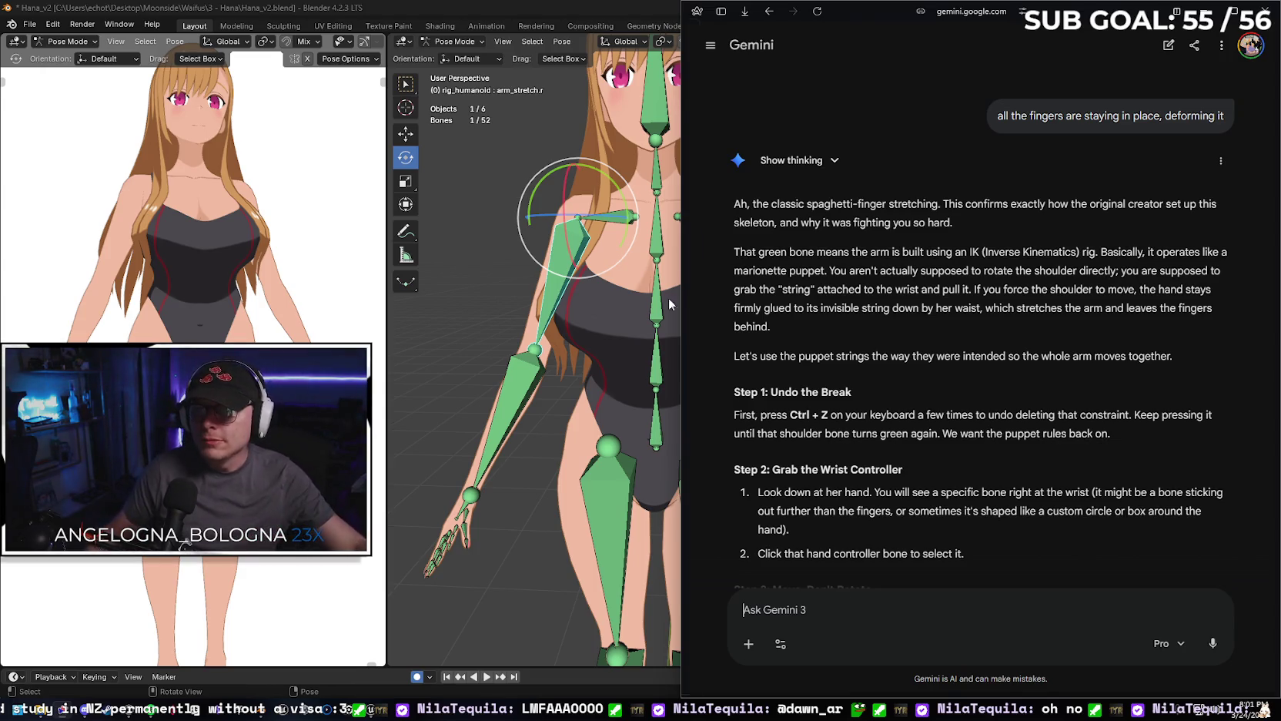
key(alt+Tab)
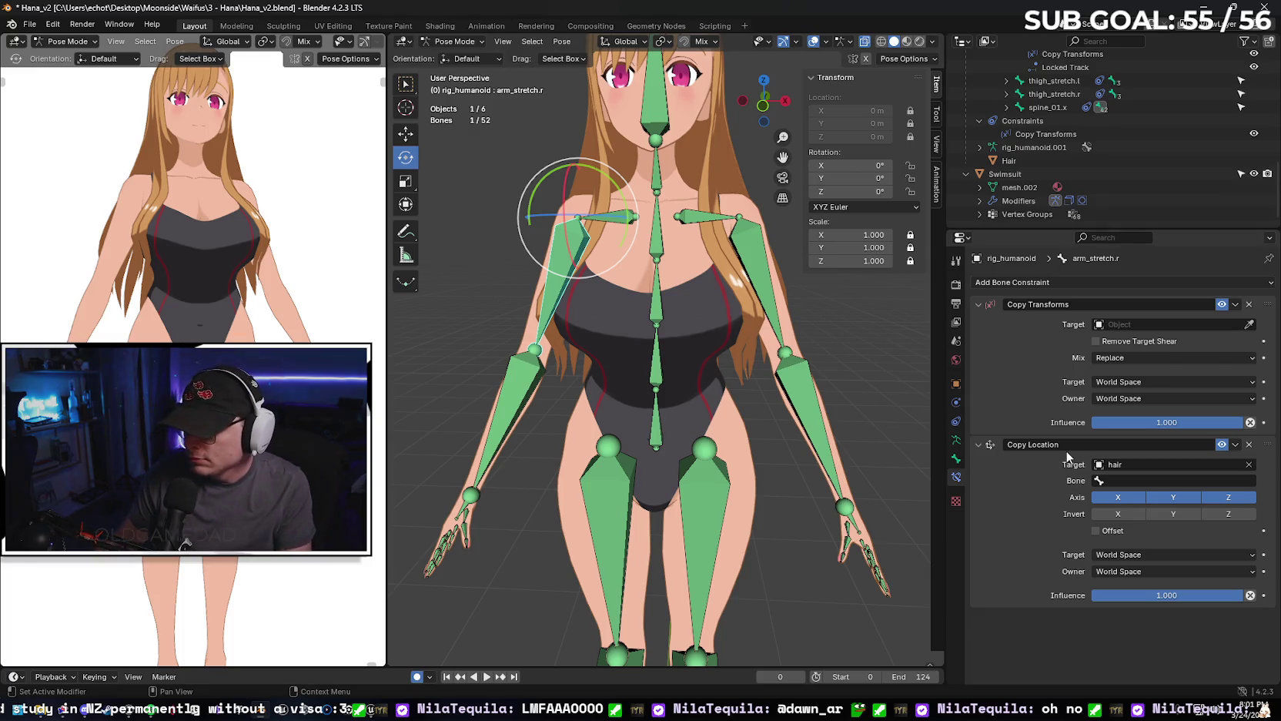
Undo the arm edits until arm_twist.r's Copy Transforms and Copy Location constraints reappear.
right_click(708, 465)
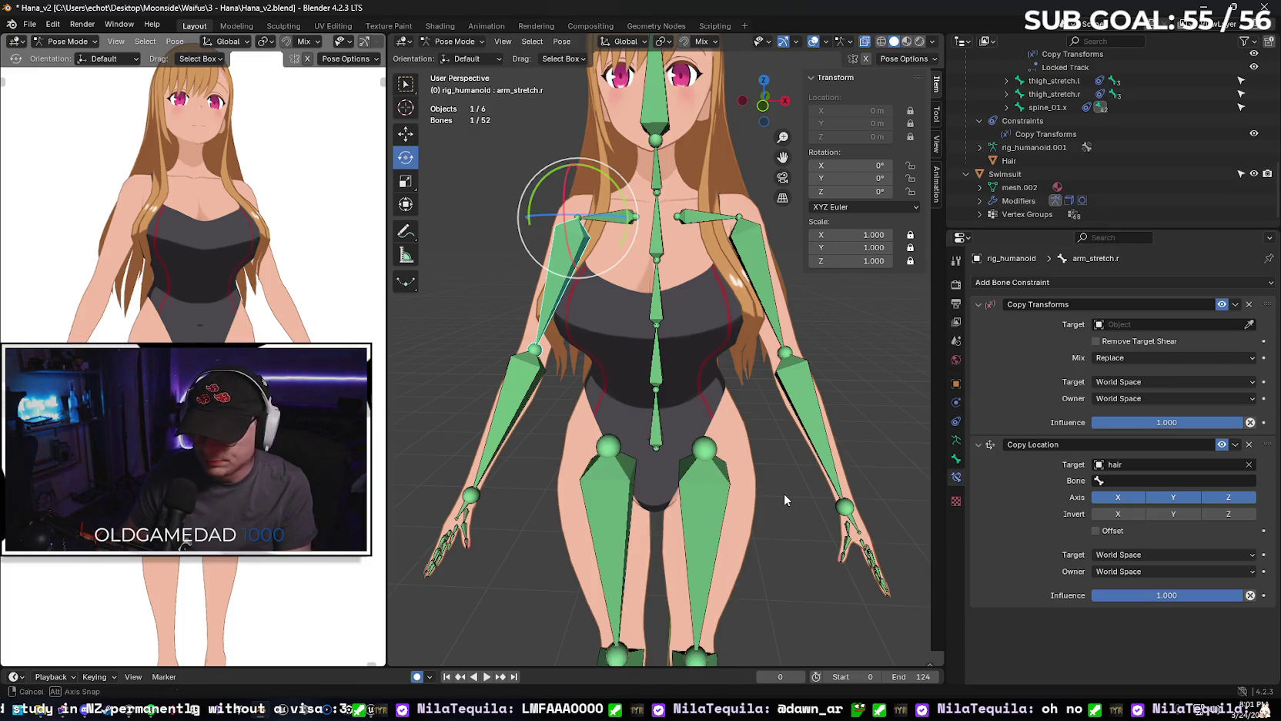
key(ctrl+z)
key(ctrl+z)
key(ctrl+z)
key(ctrl+z)
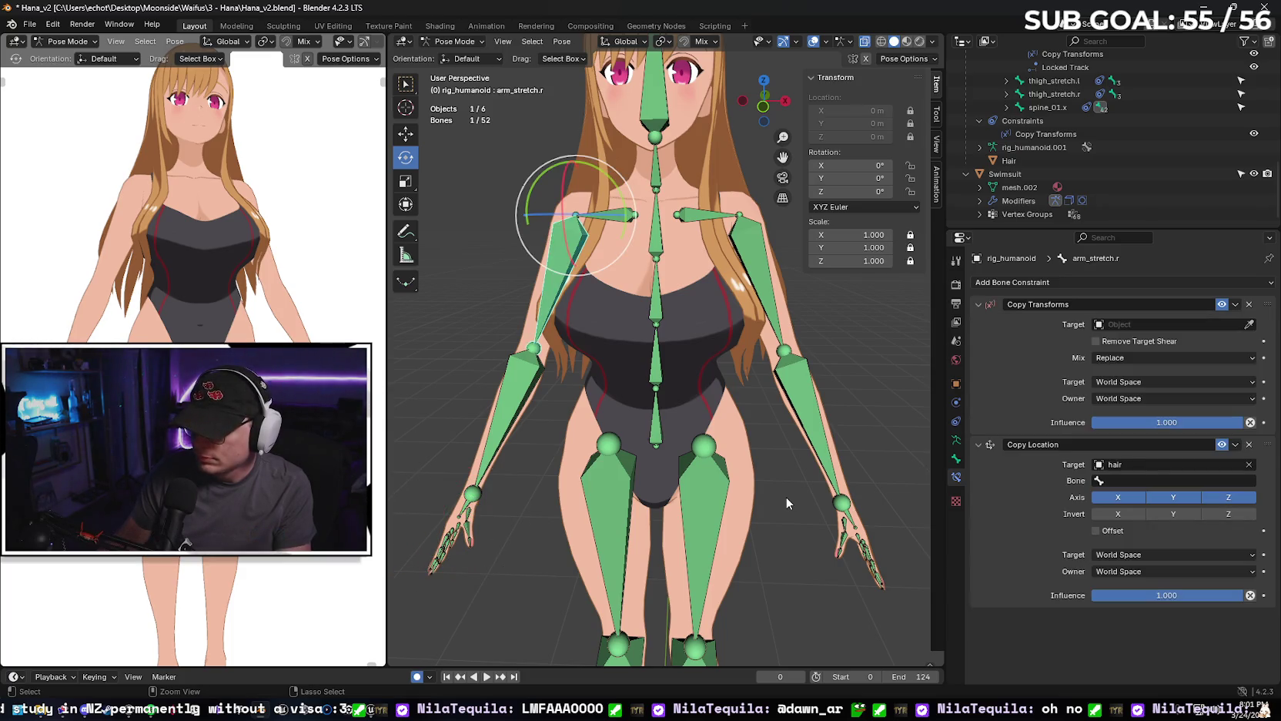
key(ctrl+shift+z)
key(ctrl+shift+z)
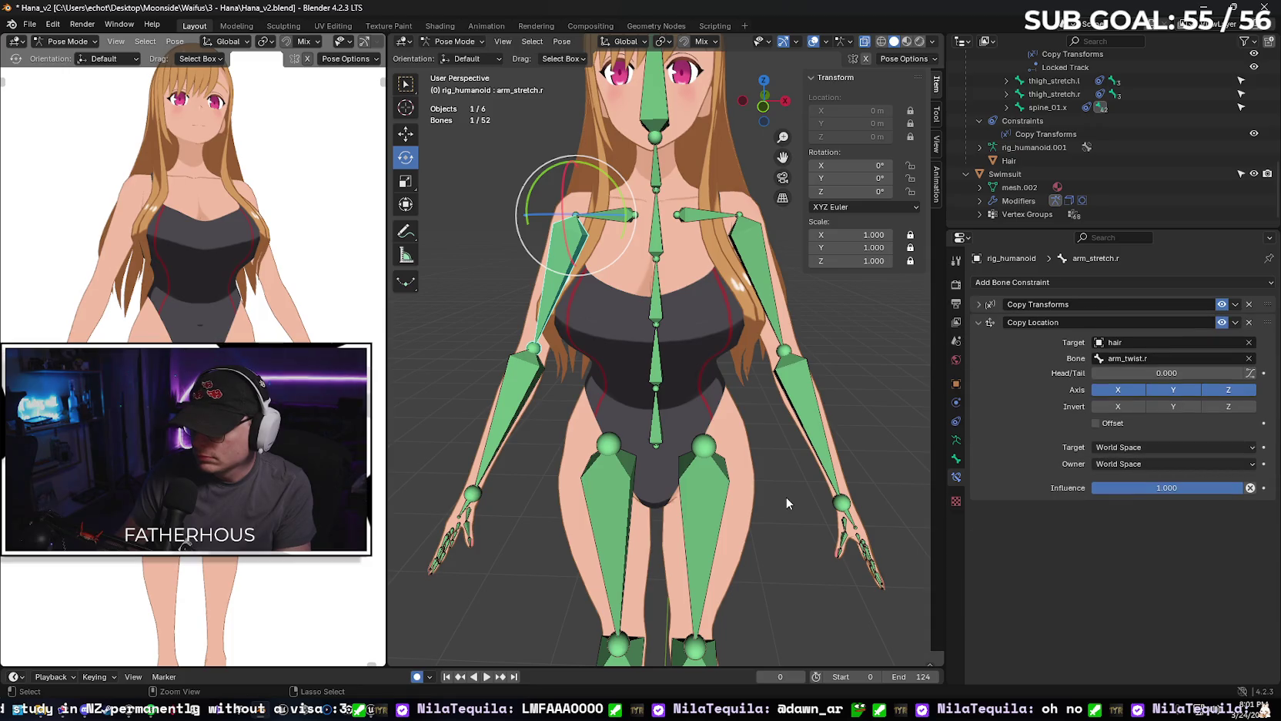
click(978, 305)
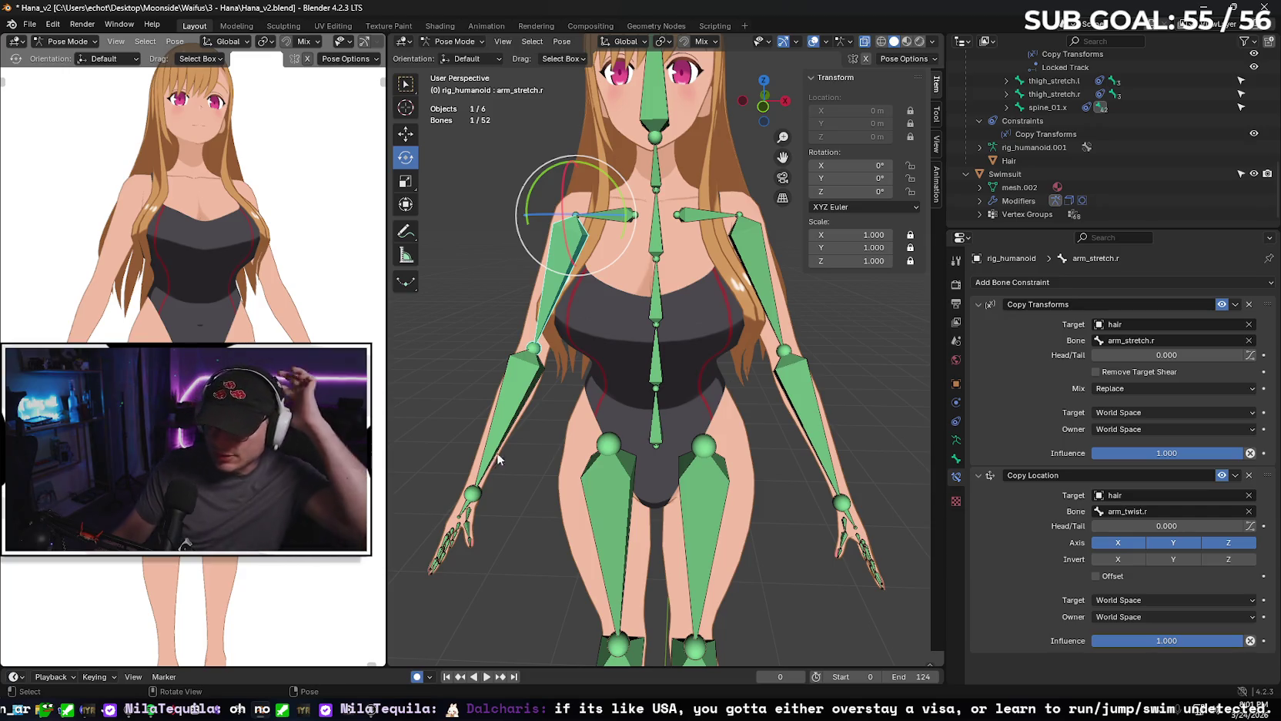
Check Gemini's Step 3, undo the stretched arm pose, and restore Blender beside the chat.
key(alt+Tab)
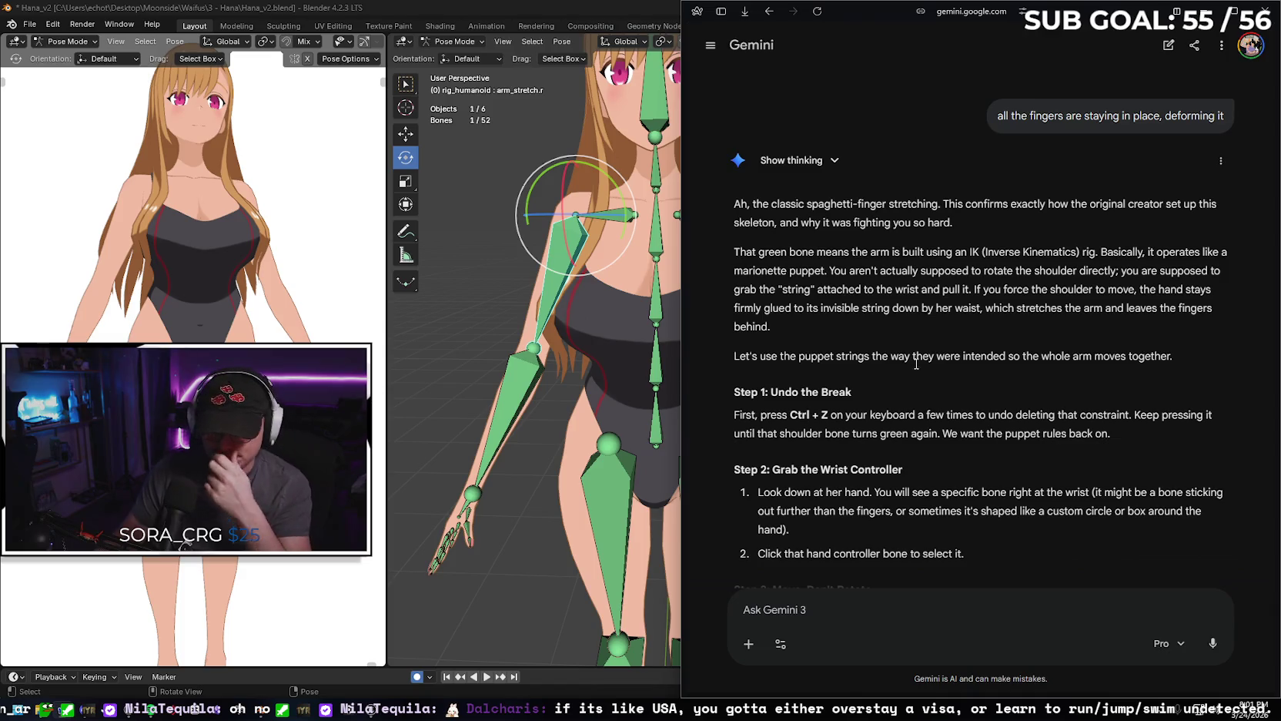
scroll(936, 390, down, 1)
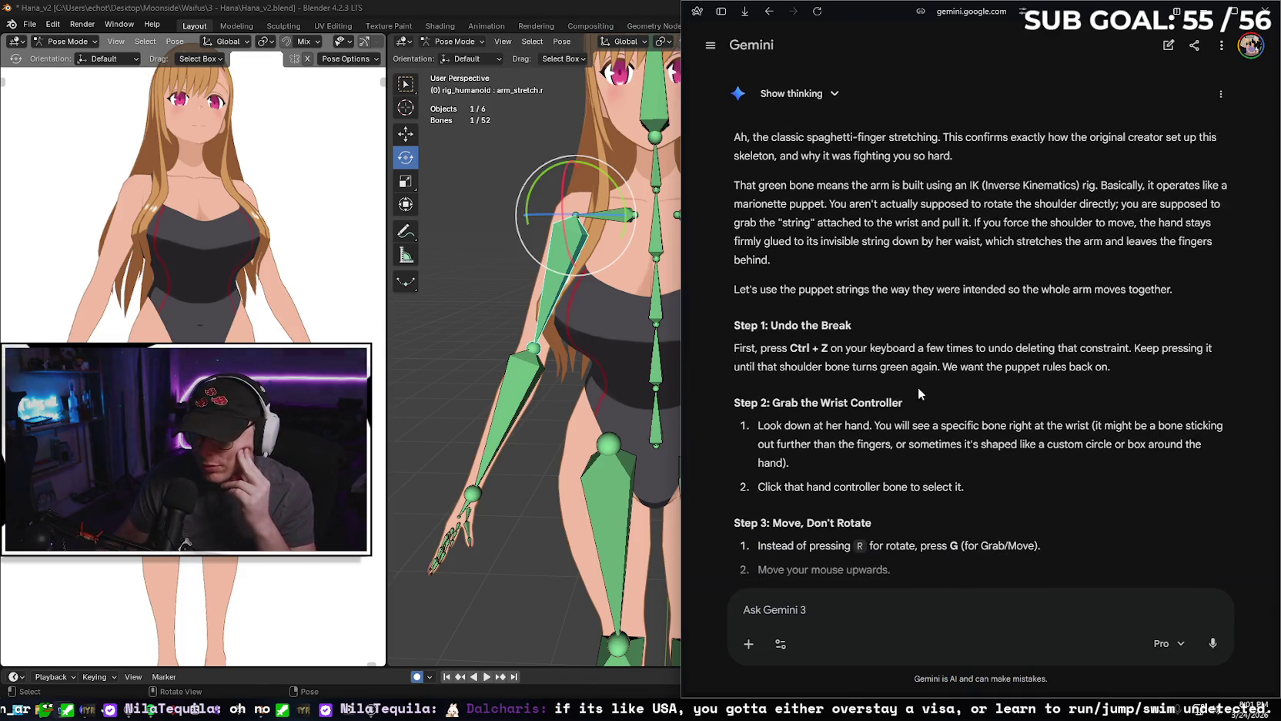
key(alt+Tab)
key(ctrl+z)
key(ctrl+z)
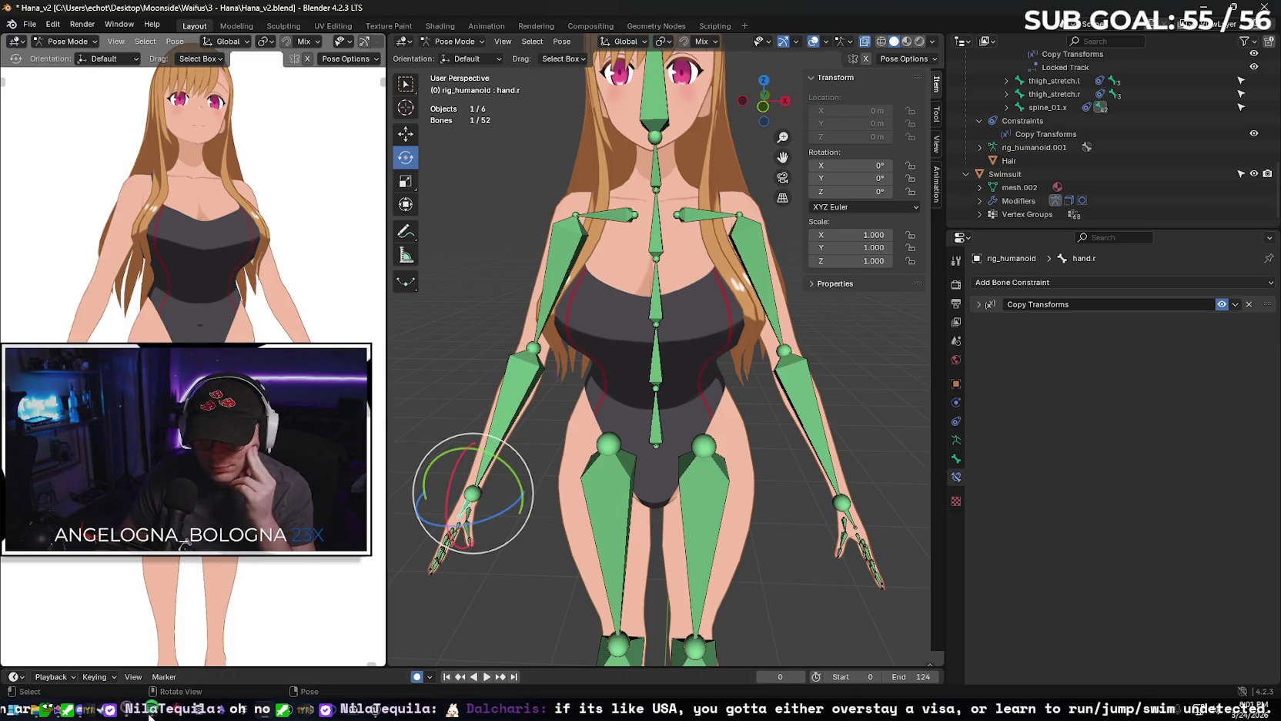
double_click(717, 13)
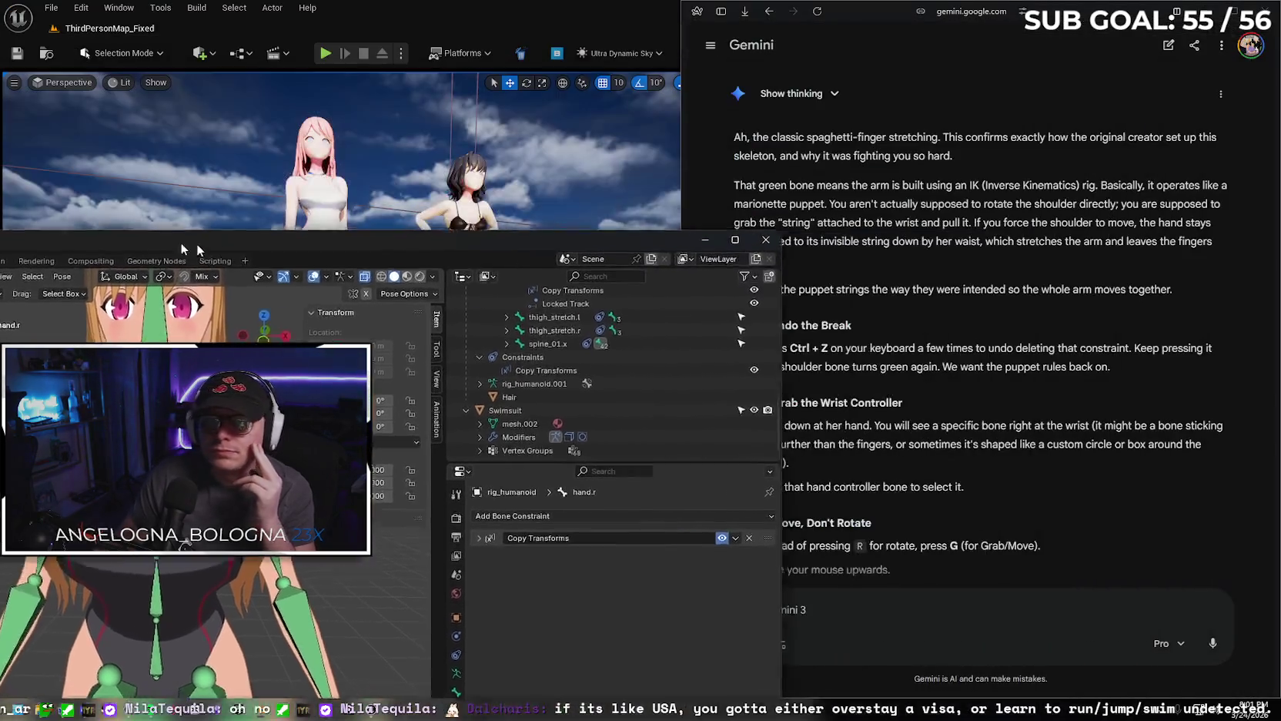
Face the character and try moving the right hand, then rotating it 65° about Y.
scroll(458, 375, down, 2)
scroll(458, 375, down, 2)
scroll(458, 375, down, 2)
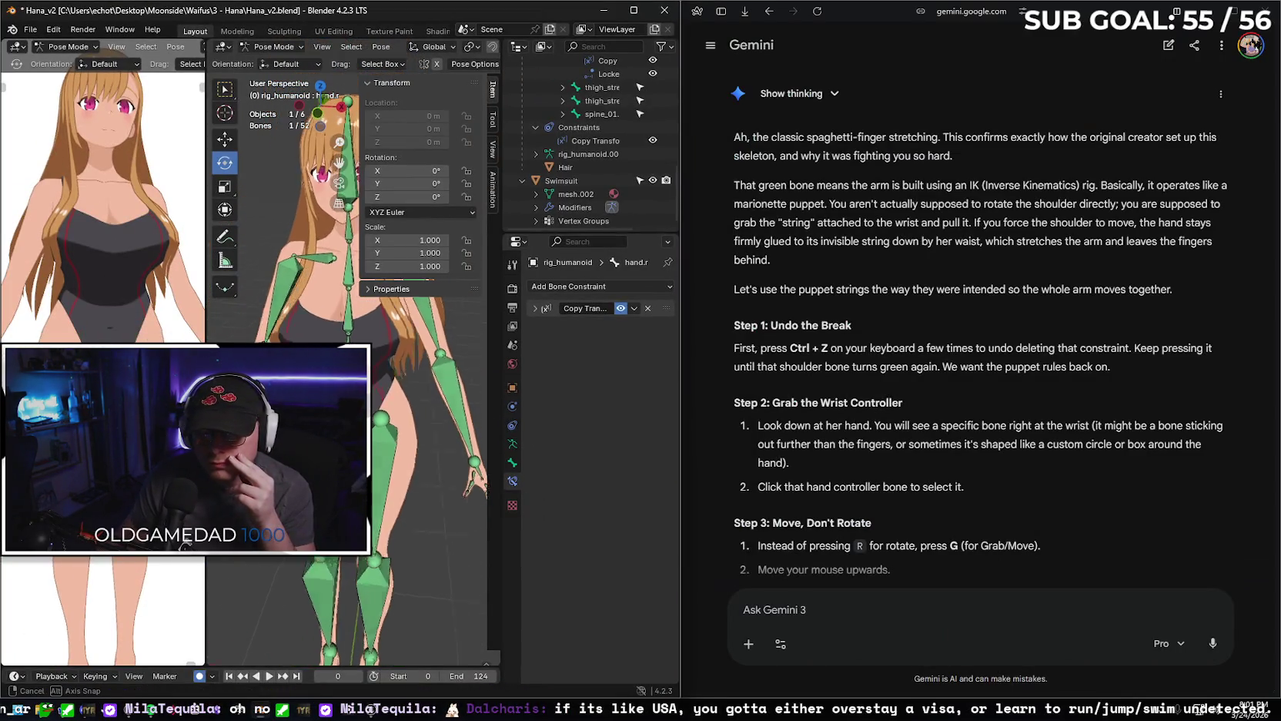
middle_drag(458, 375, 493, 400)
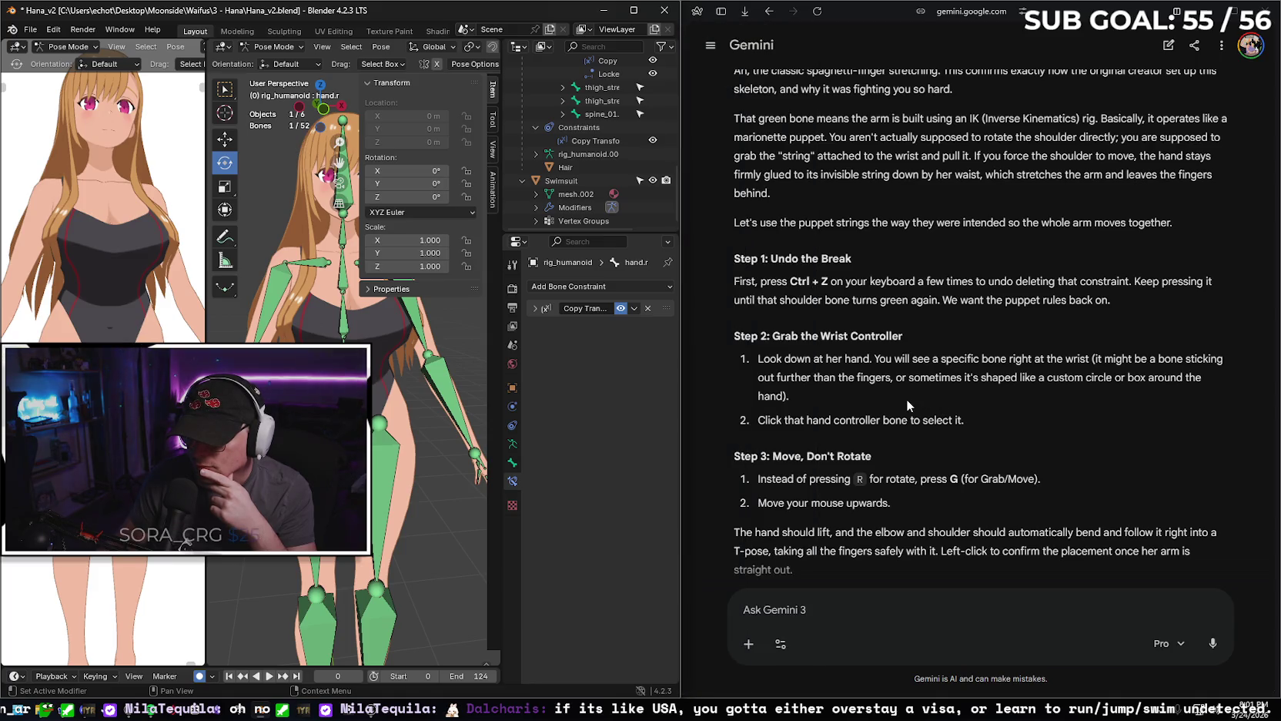
scroll(440, 454, down, 1)
scroll(425, 461, down, 1)
scroll(430, 463, down, 1)
scroll(430, 463, down, 1)
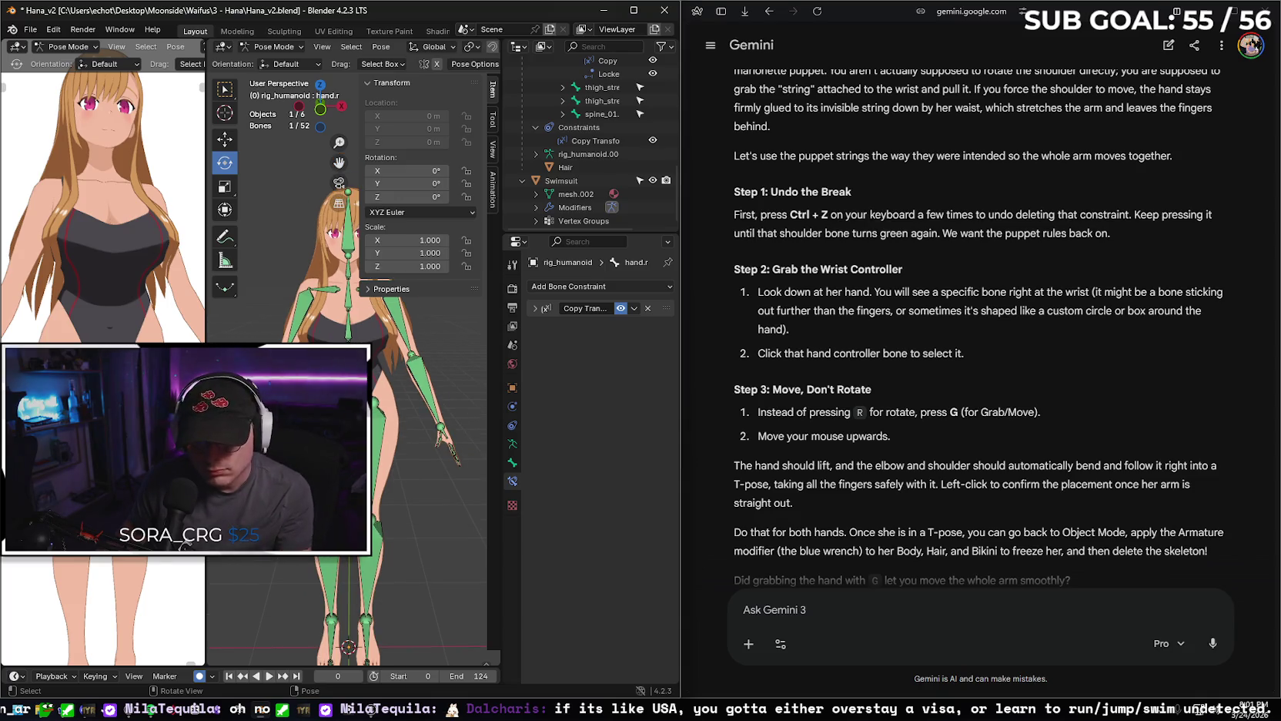
key(g)
key(Return)
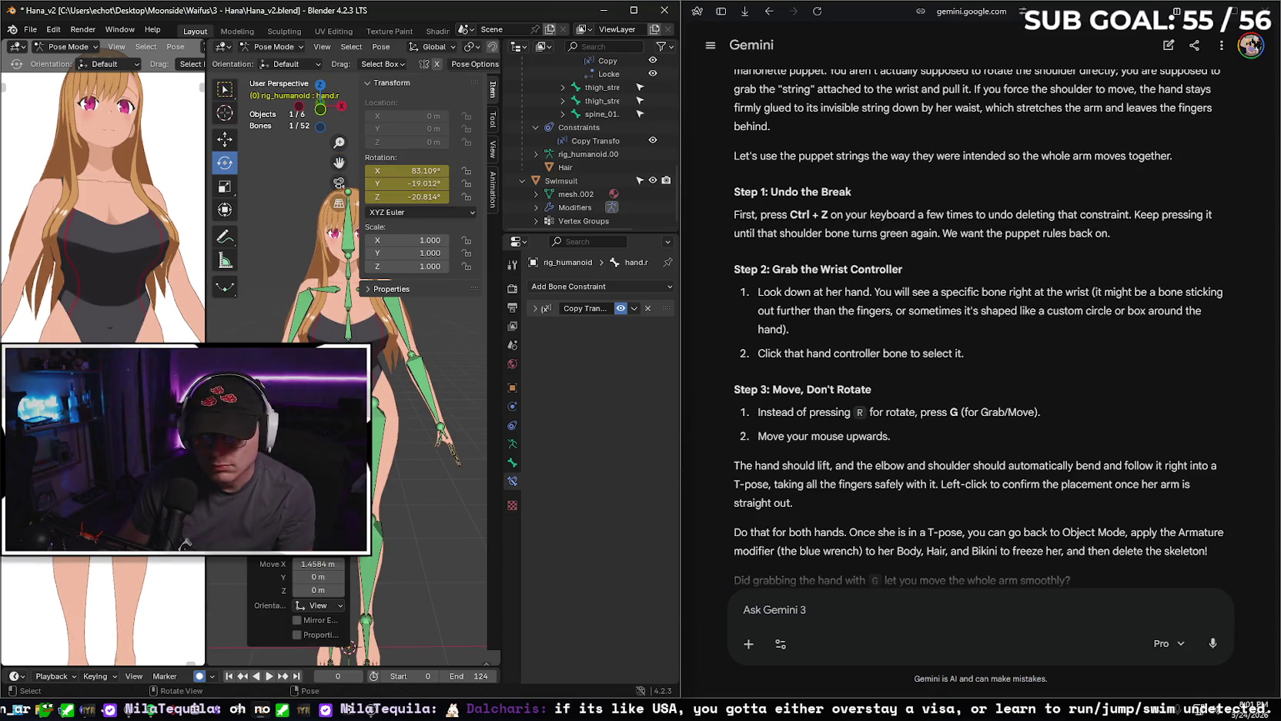
text(ry65)
key(Return)
Abandon the hand move and rotation attempts, undoing them.
key(g)
key(x)
key(Return)
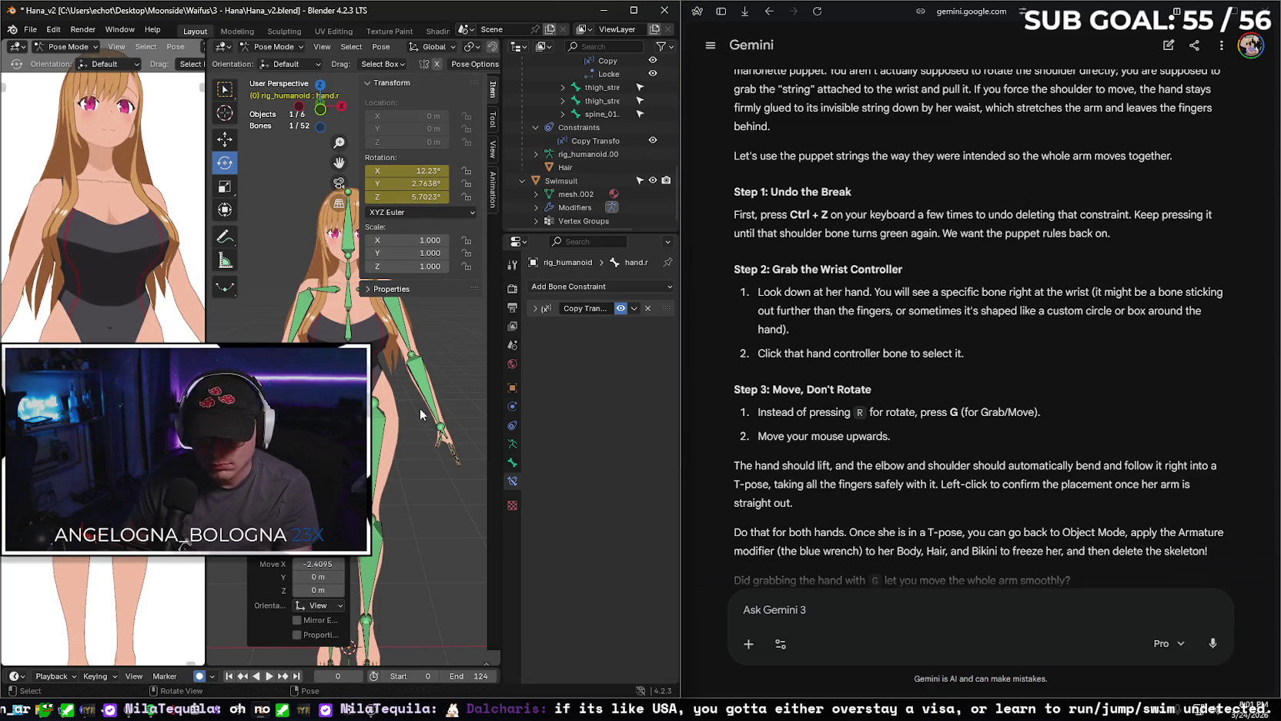
key(ctrl+z)
key(ctrl+z)
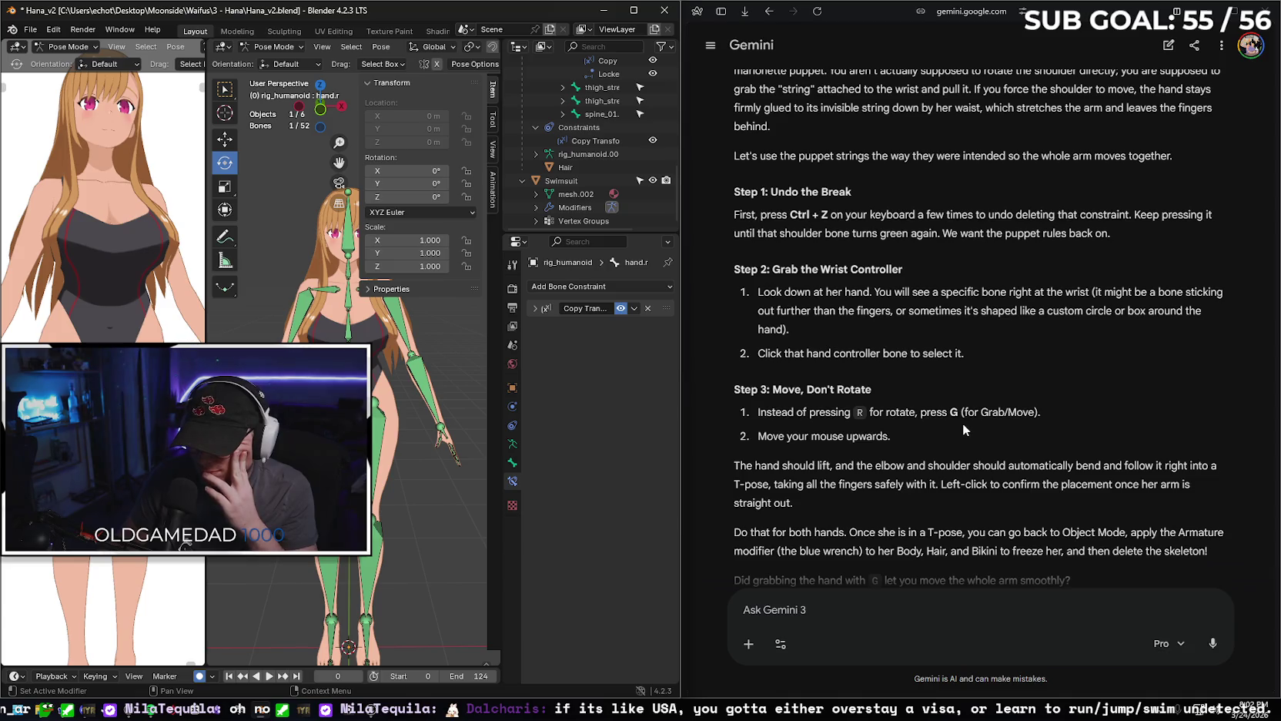
scroll(959, 420, down, 1)
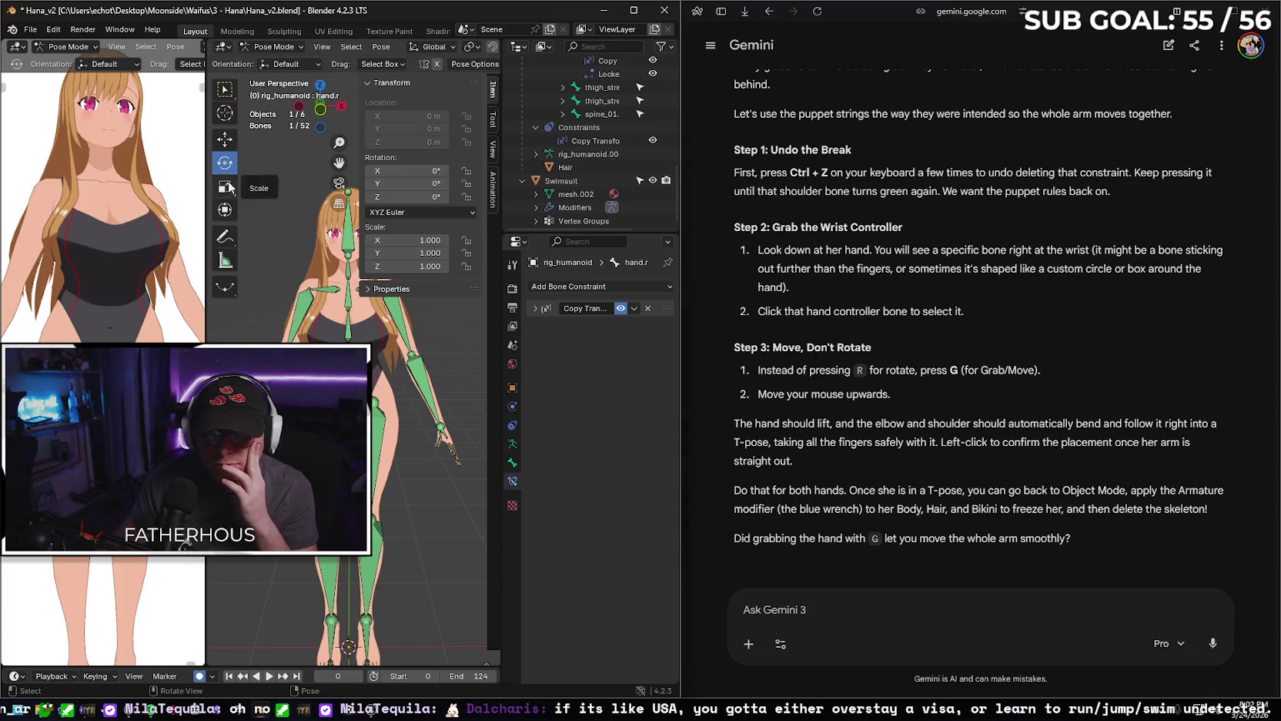
click(225, 140)
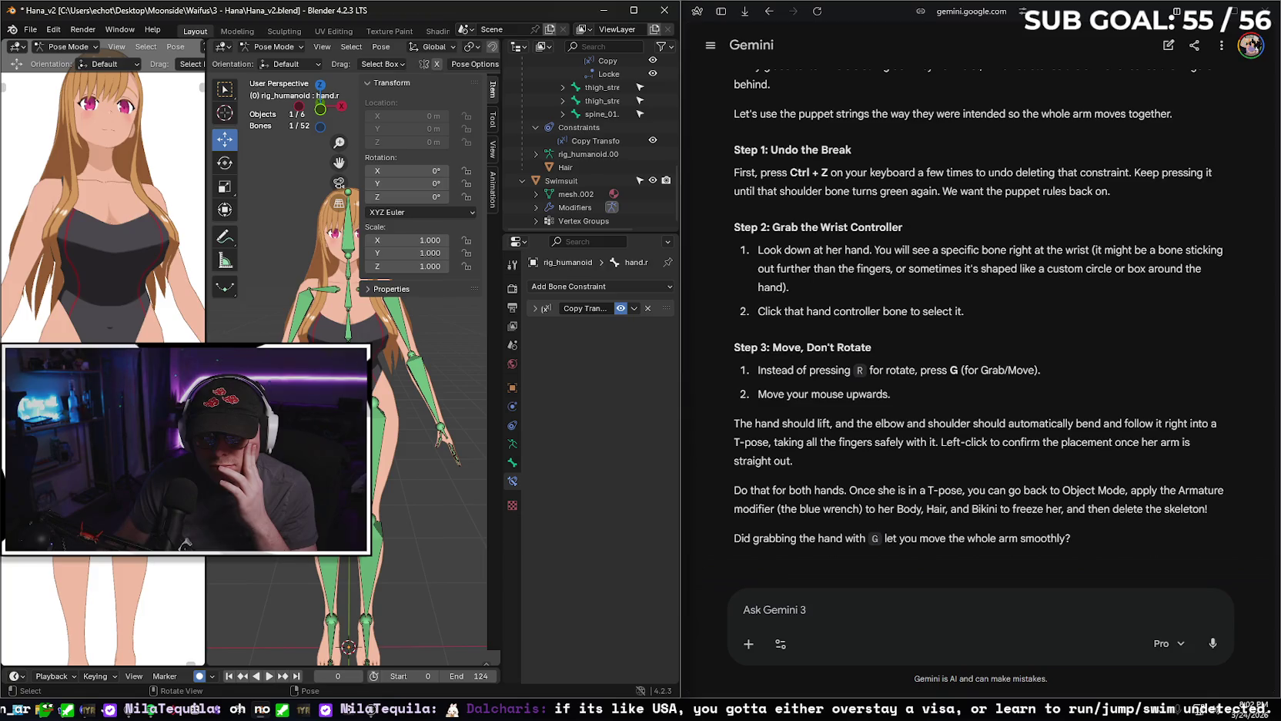
key(r)
key(Escape)
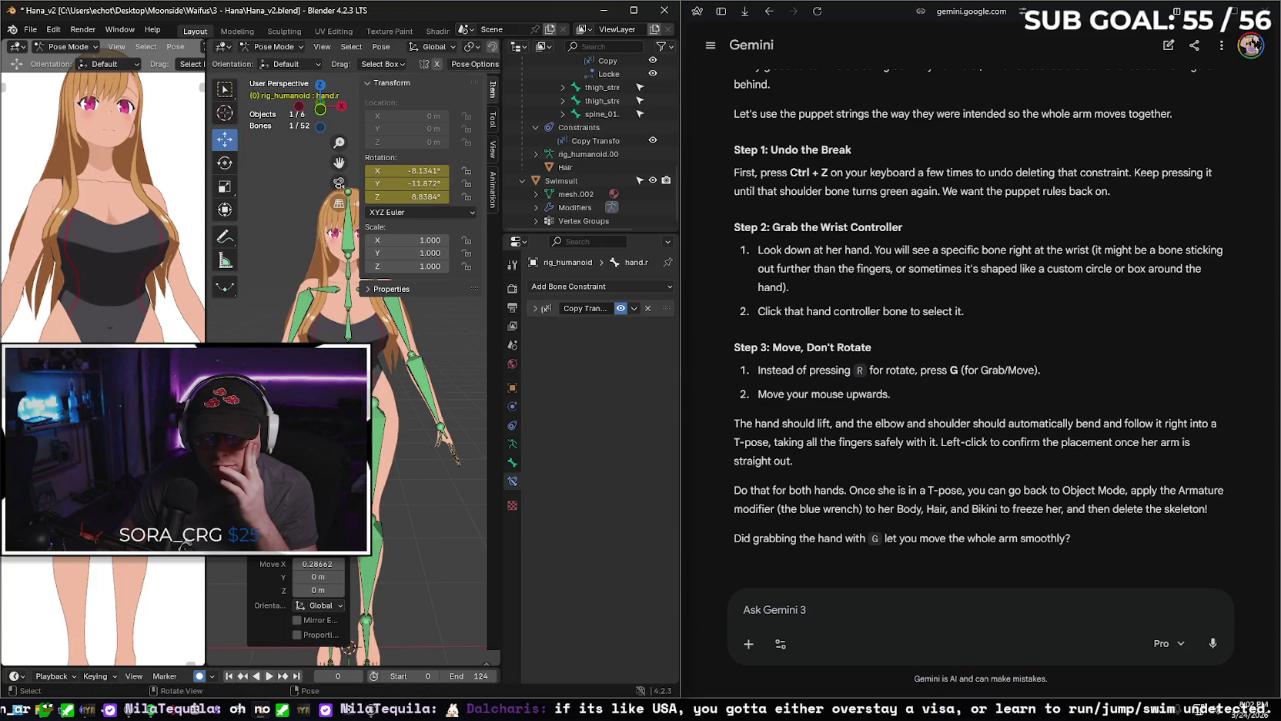
key(r)
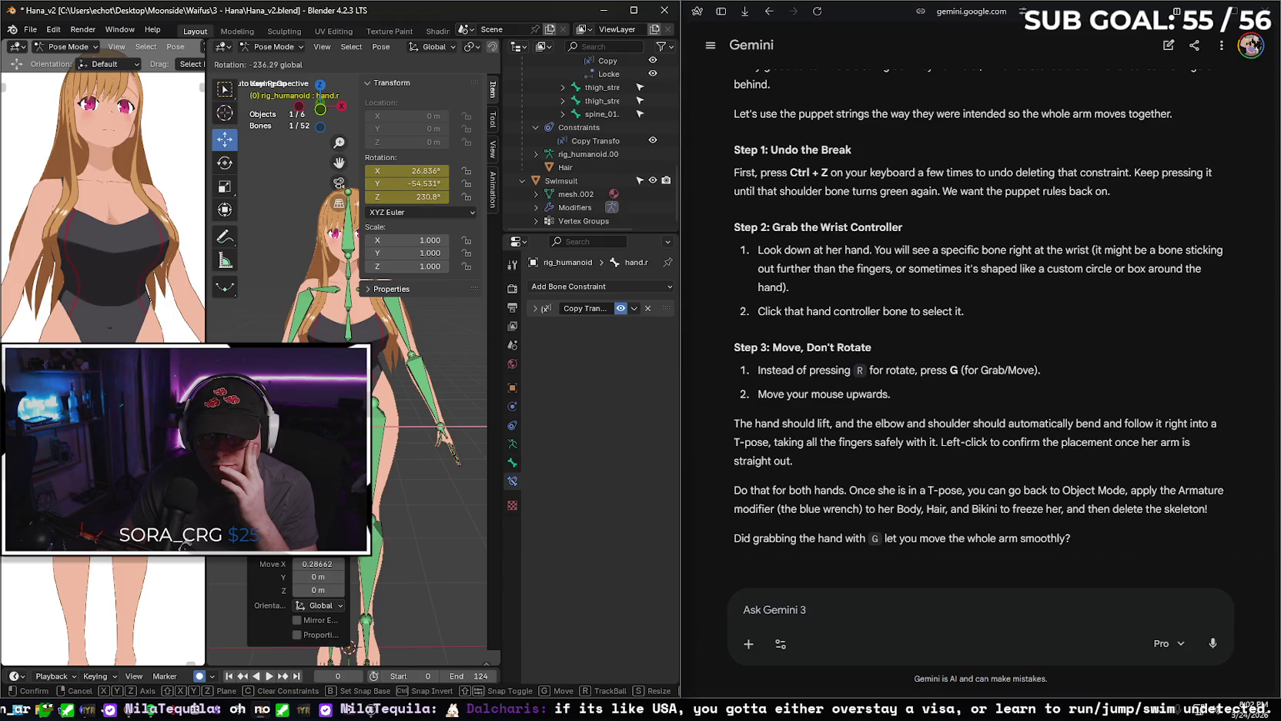
key(Escape)
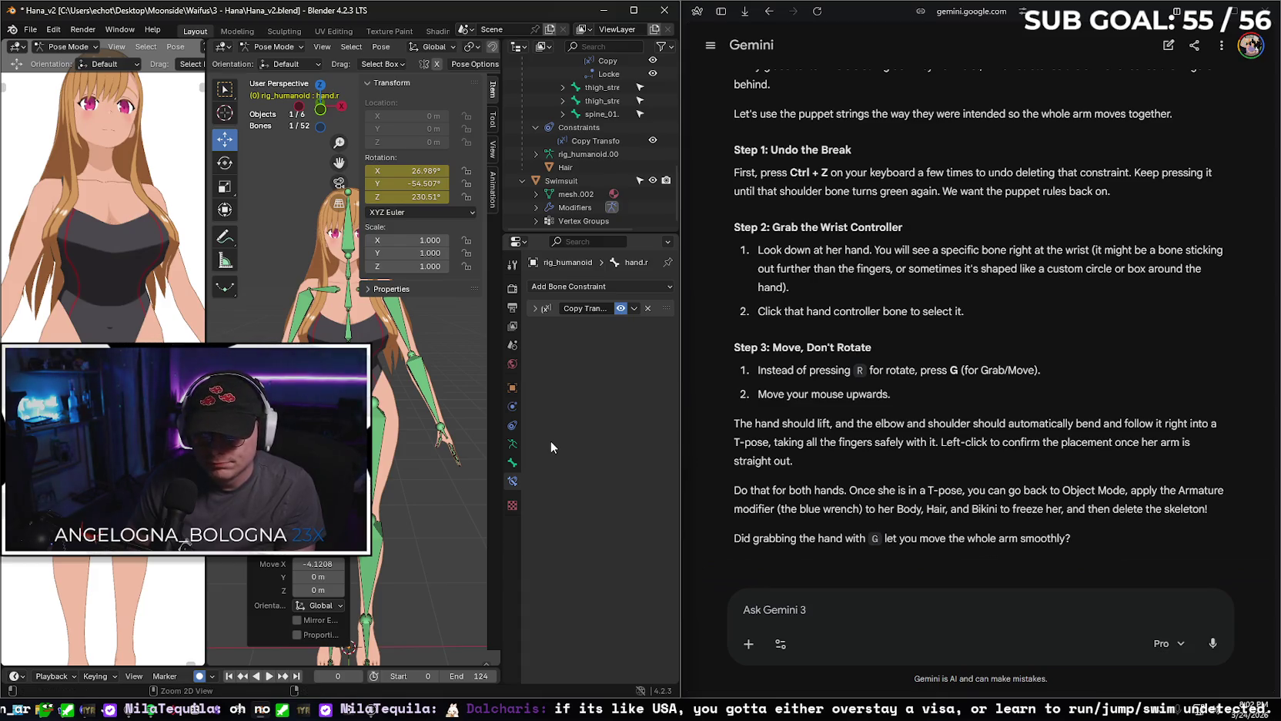
key(ctrl+z)
key(ctrl+z)
key(ctrl+z)
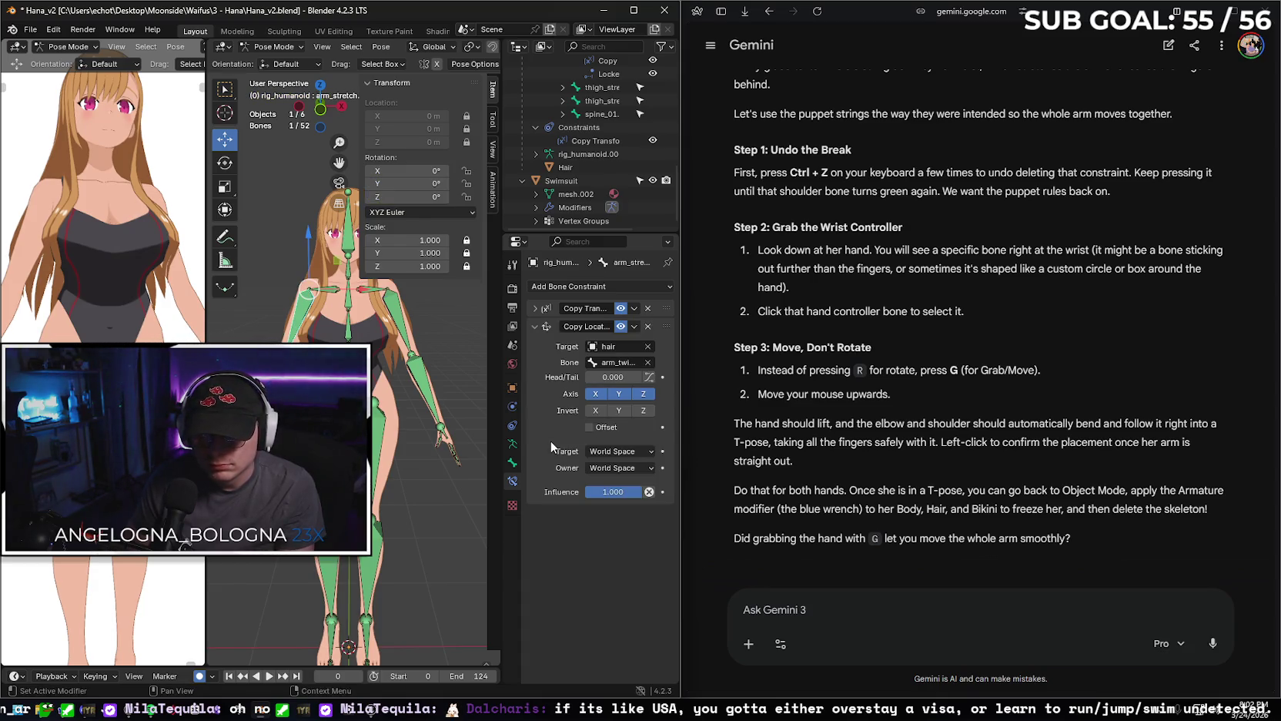
Delete the right hand controller's Copy Transforms constraint and try moving the hand along X.
click(255, 431)
click(532, 308)
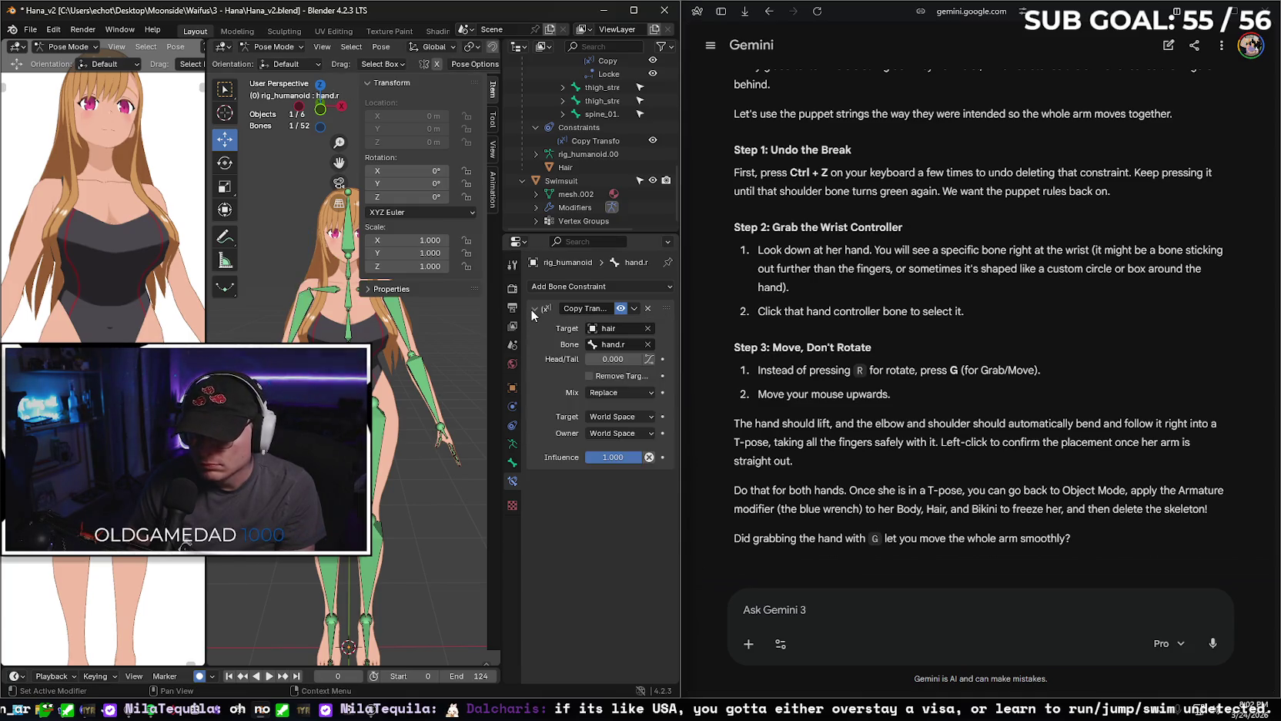
click(648, 328)
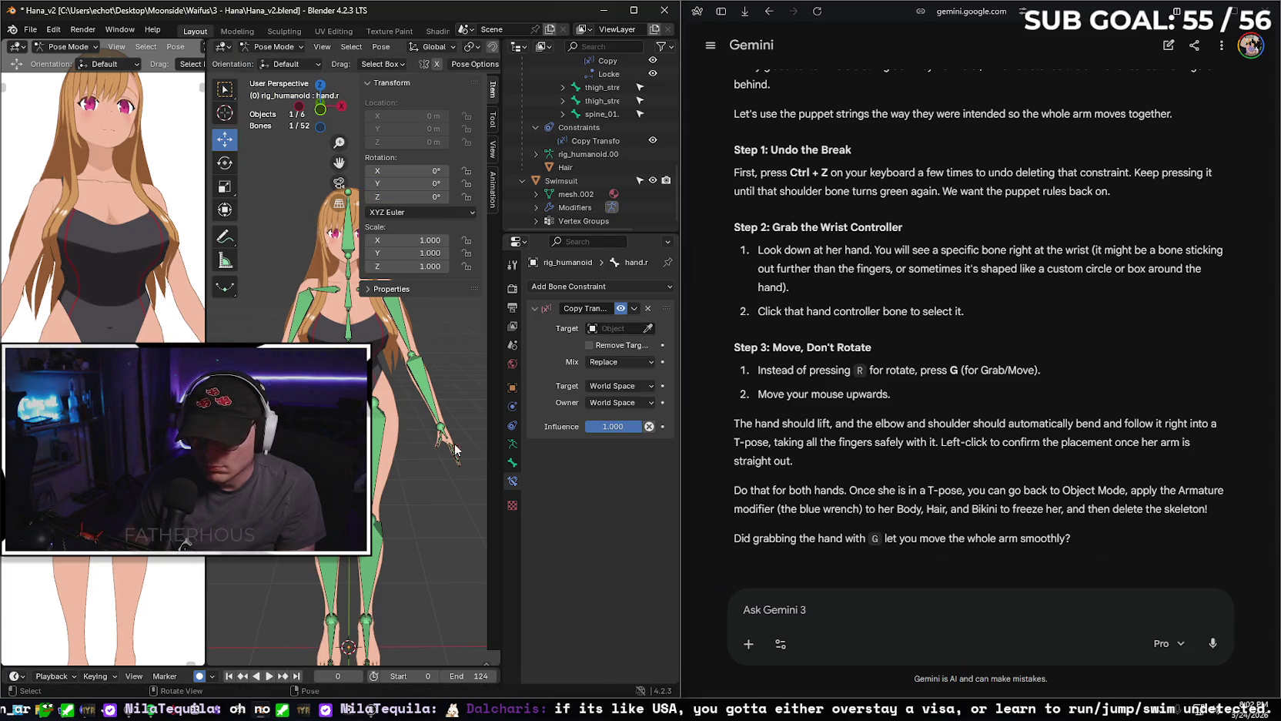
click(648, 309)
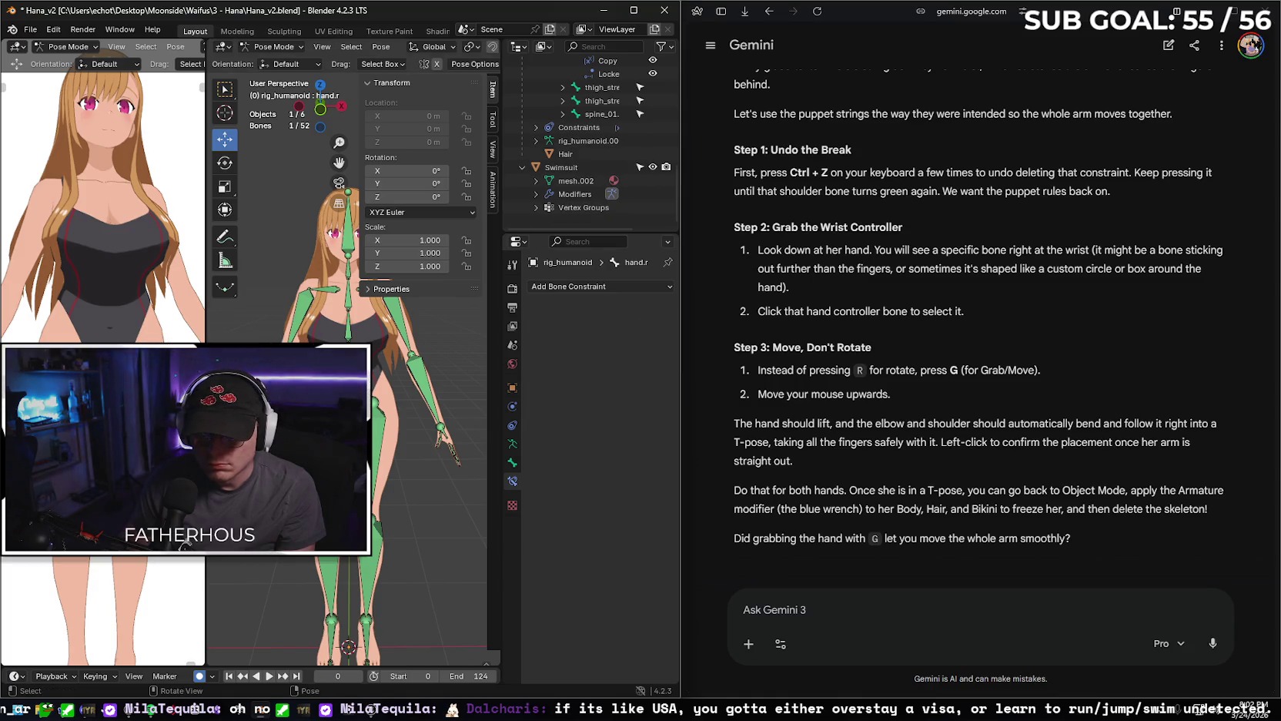
key(r)
key(x)
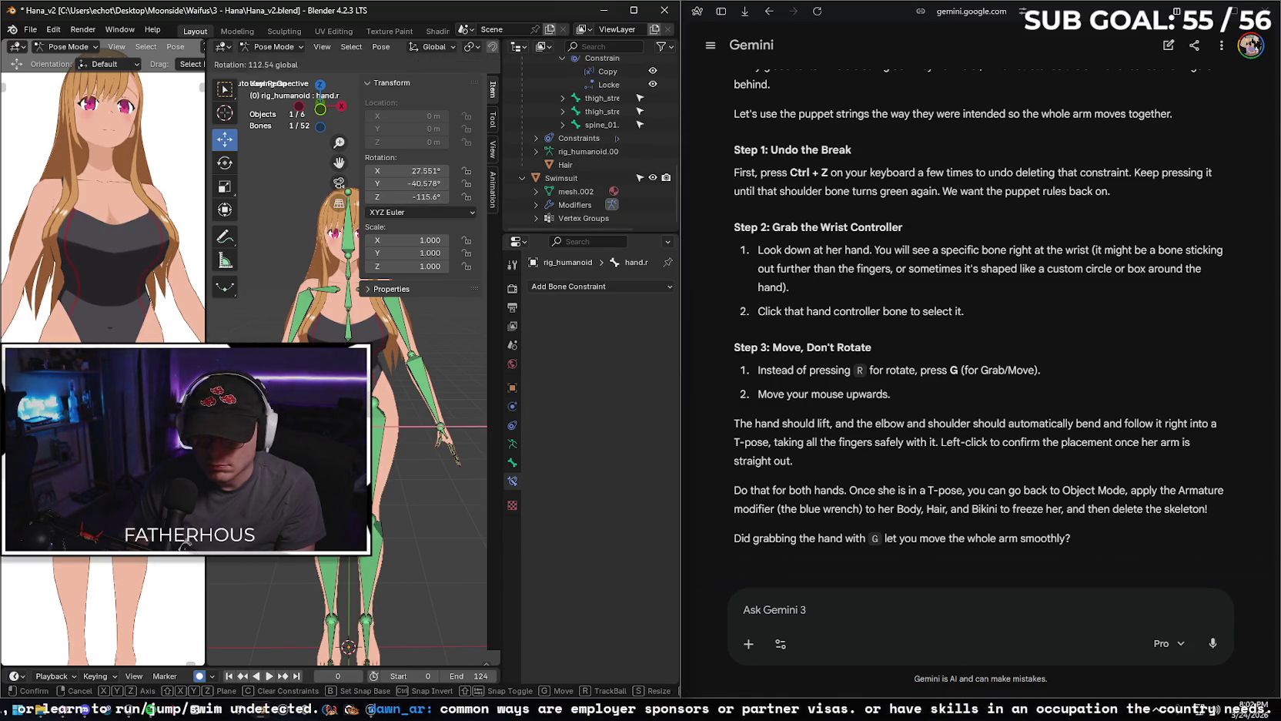
key(g)
key(x)
click(355, 601)
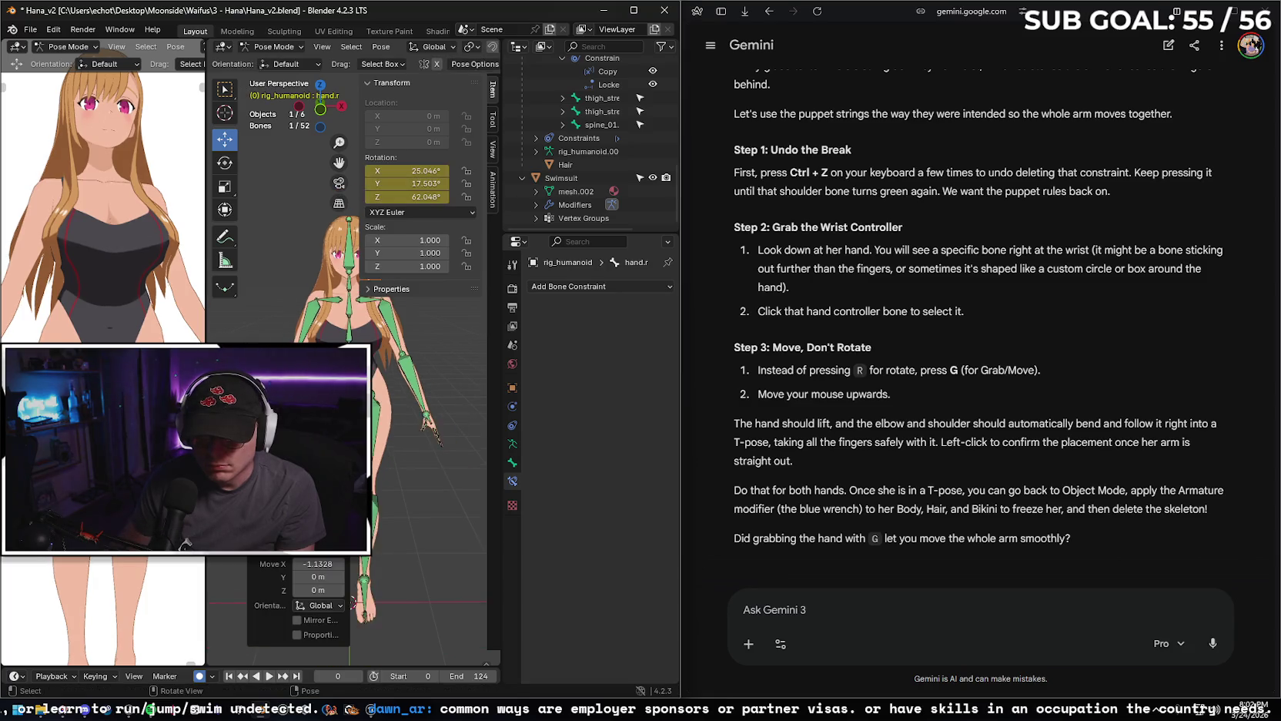
Undo back to the rest arm pose with its constraints restored, then widen and orbit the view.
scroll(354, 601, up, 4)
middle_drag(355, 601, 383, 376)
key(ctrl+z)
key(ctrl+z)
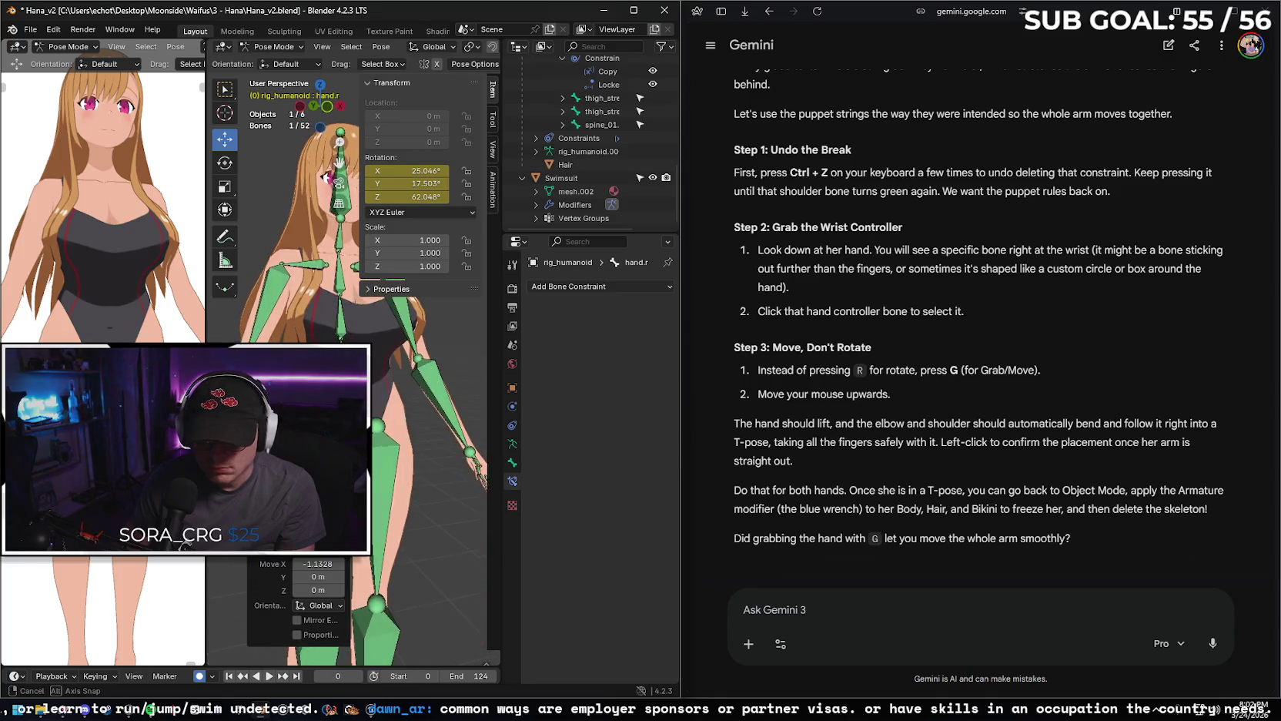
key(ctrl+z)
key(ctrl+z)
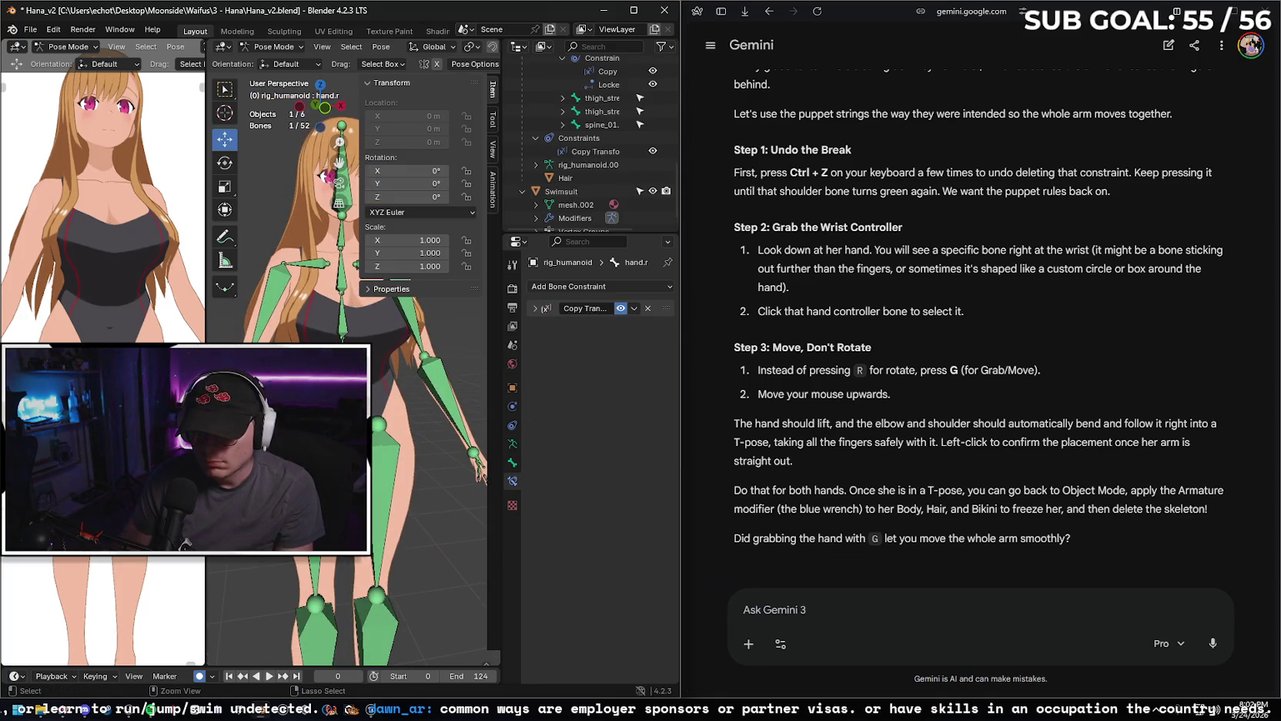
key(ctrl+z)
right_click(400, 431)
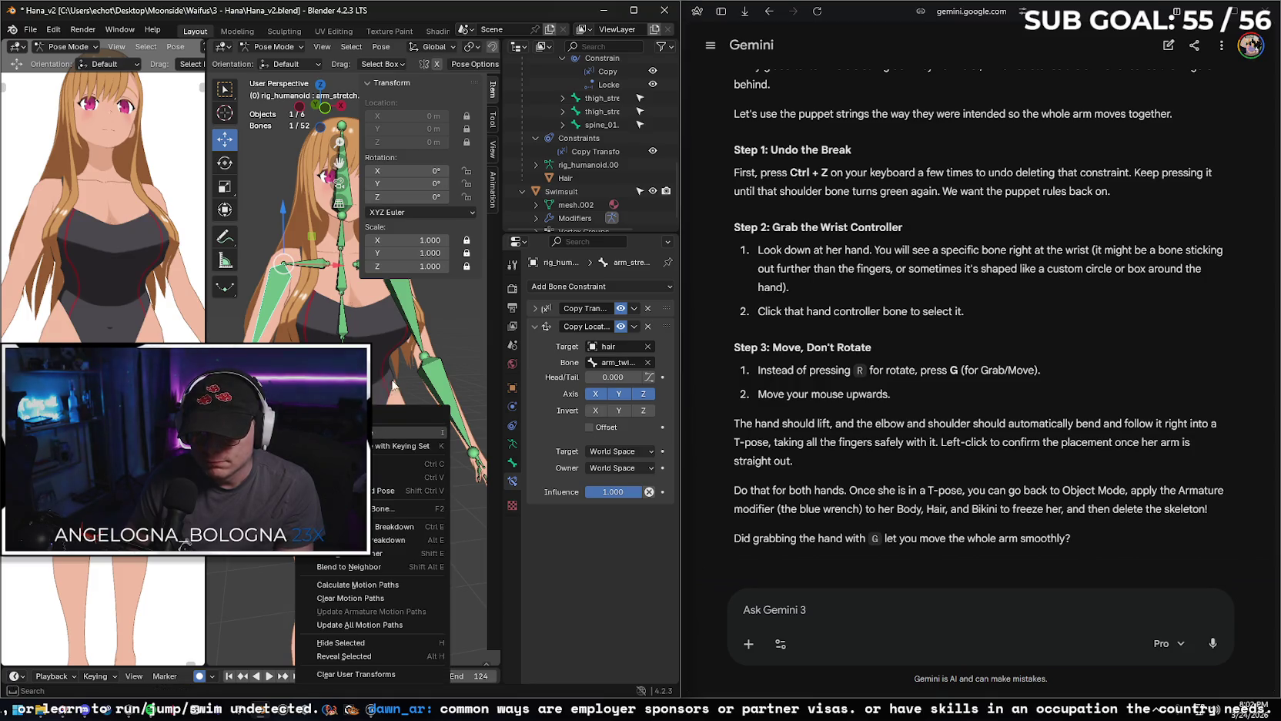
key(Escape)
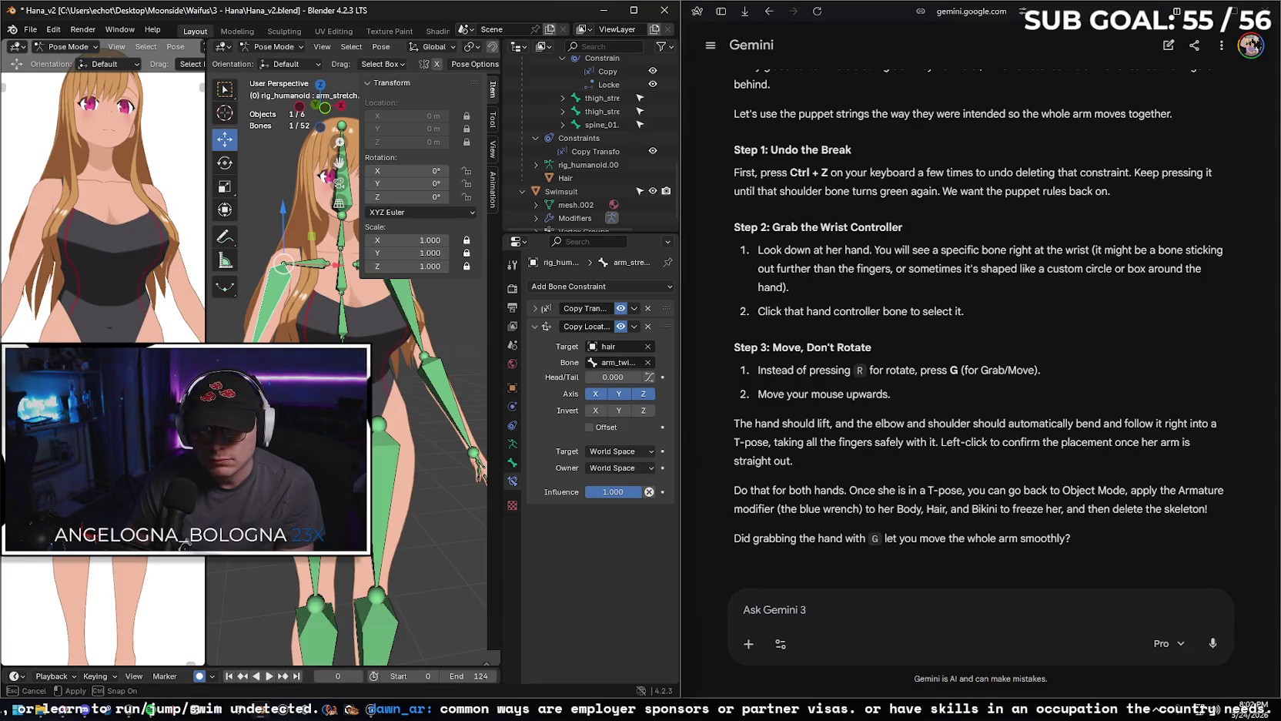
drag(206, 231, 143, 232)
middle_drag(427, 396, 397, 396)
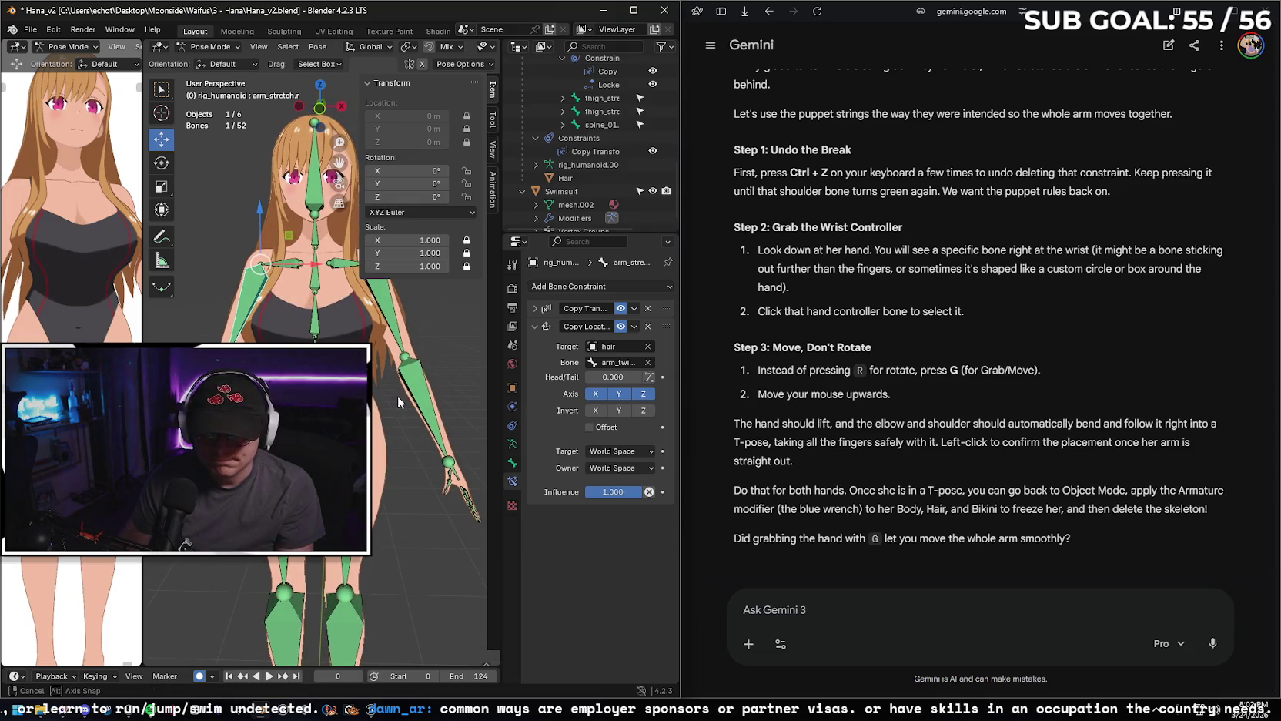
click(886, 607)
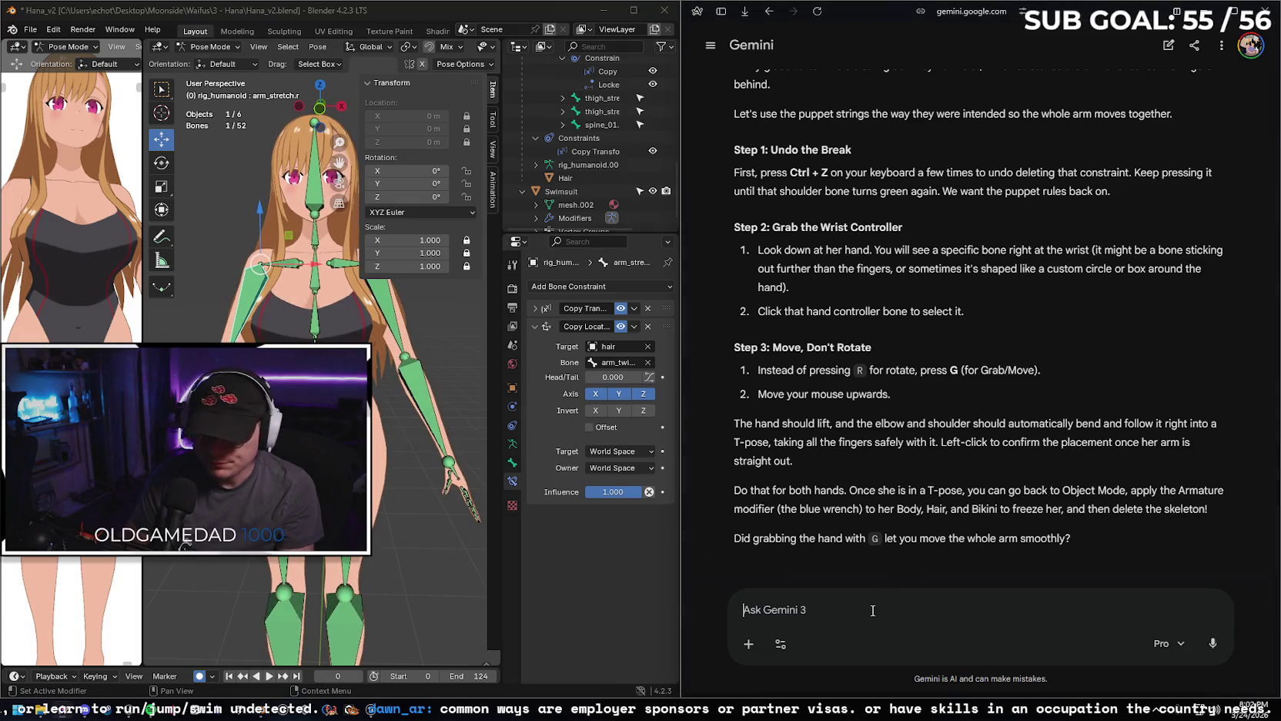
Tell Gemini moving the hand failed and ask for a simple way to unlock all bones for a T-pose.
text(no it)
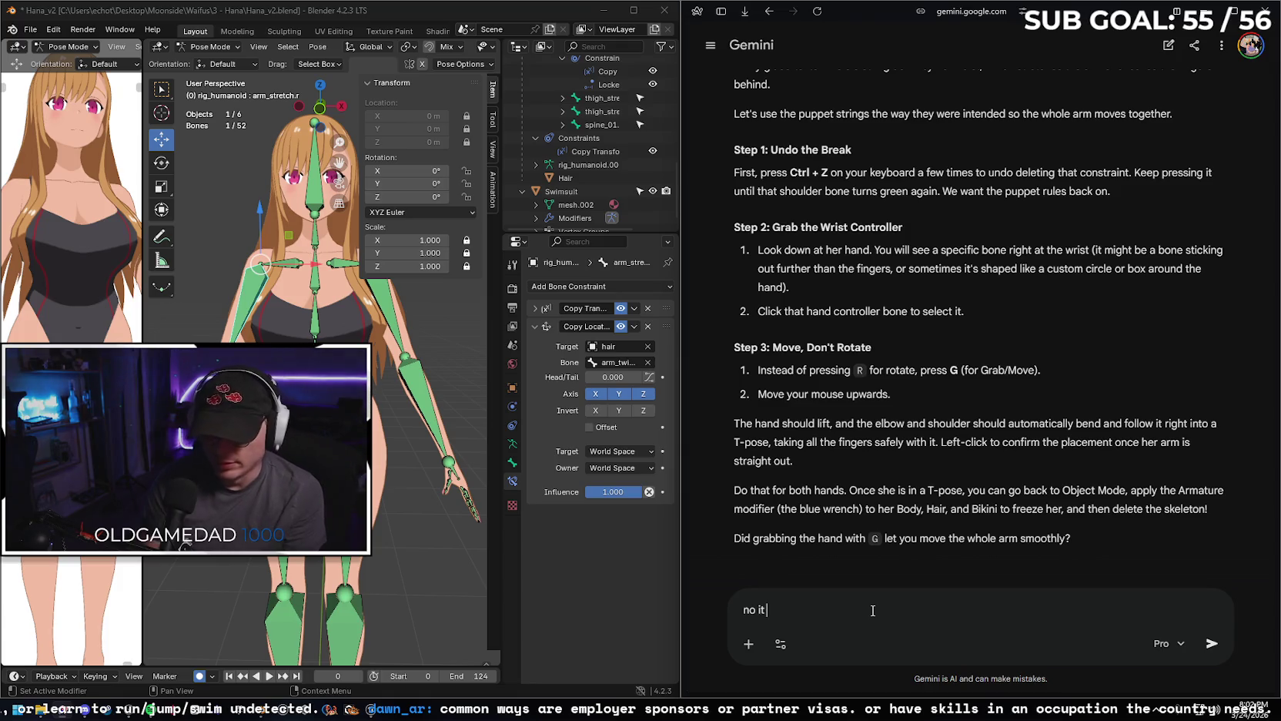
text( didn't)
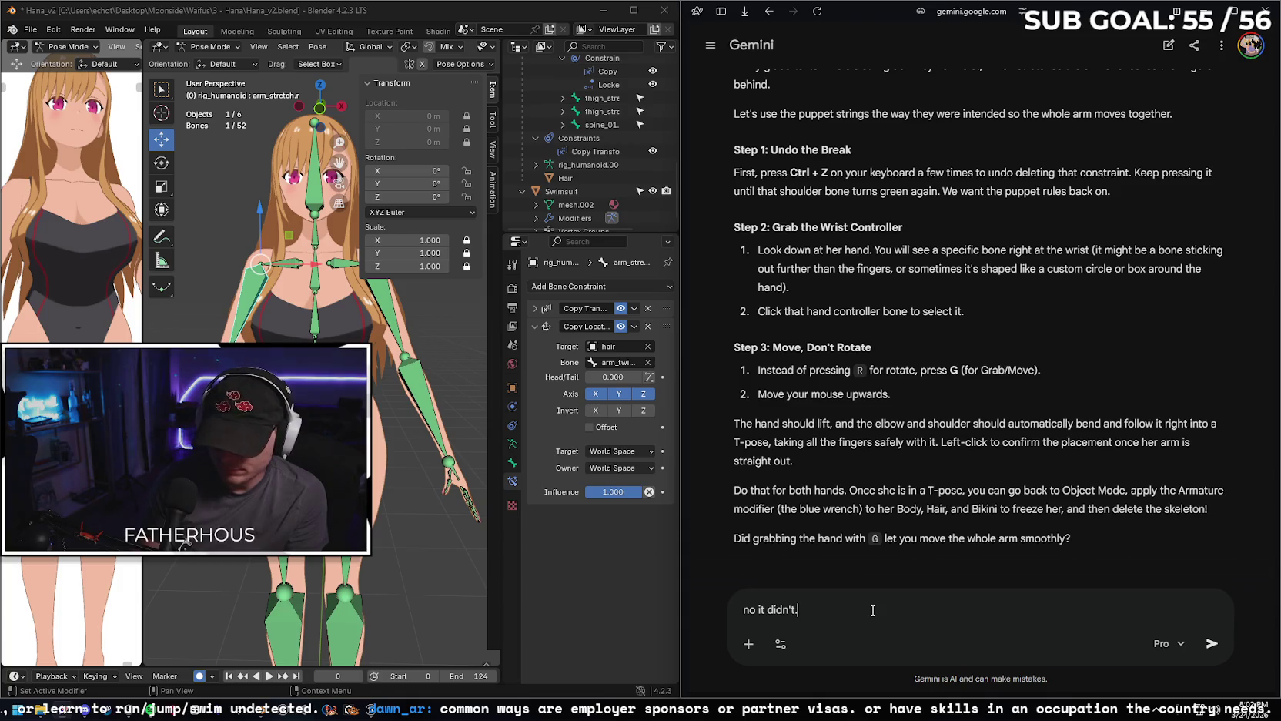
text(. Is there not a simple way)
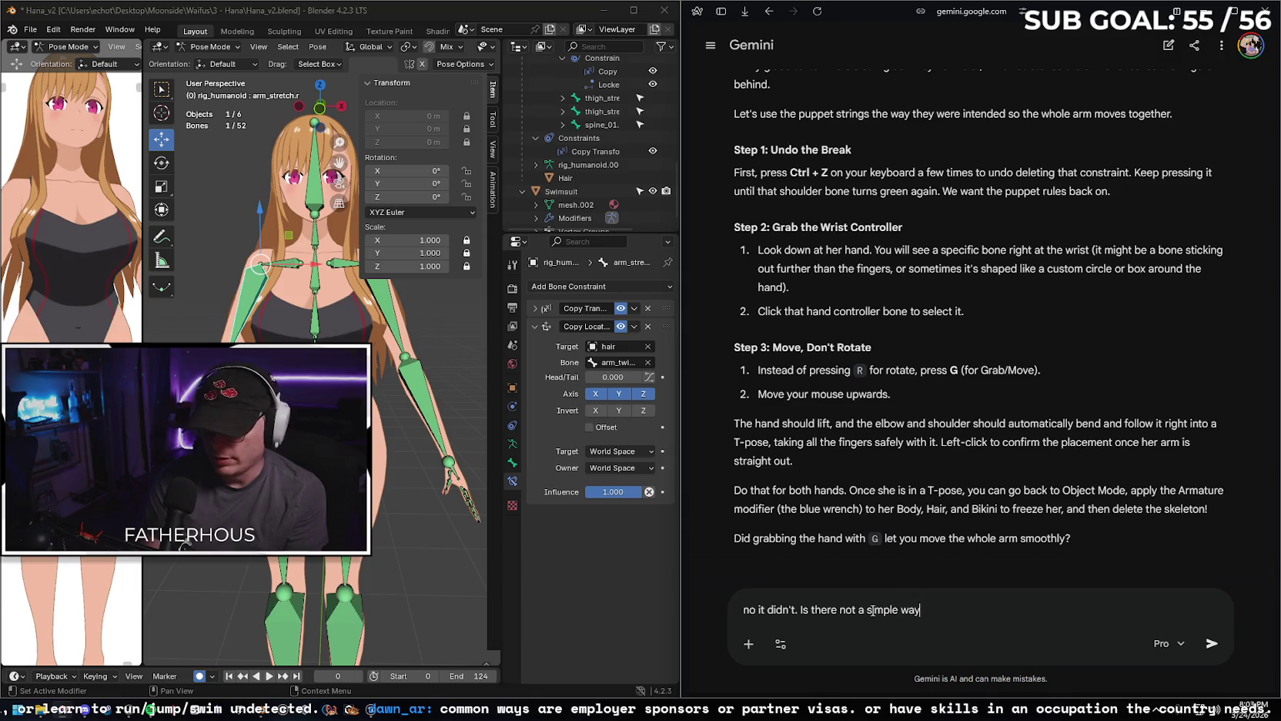
text( an unlock all the bones? )
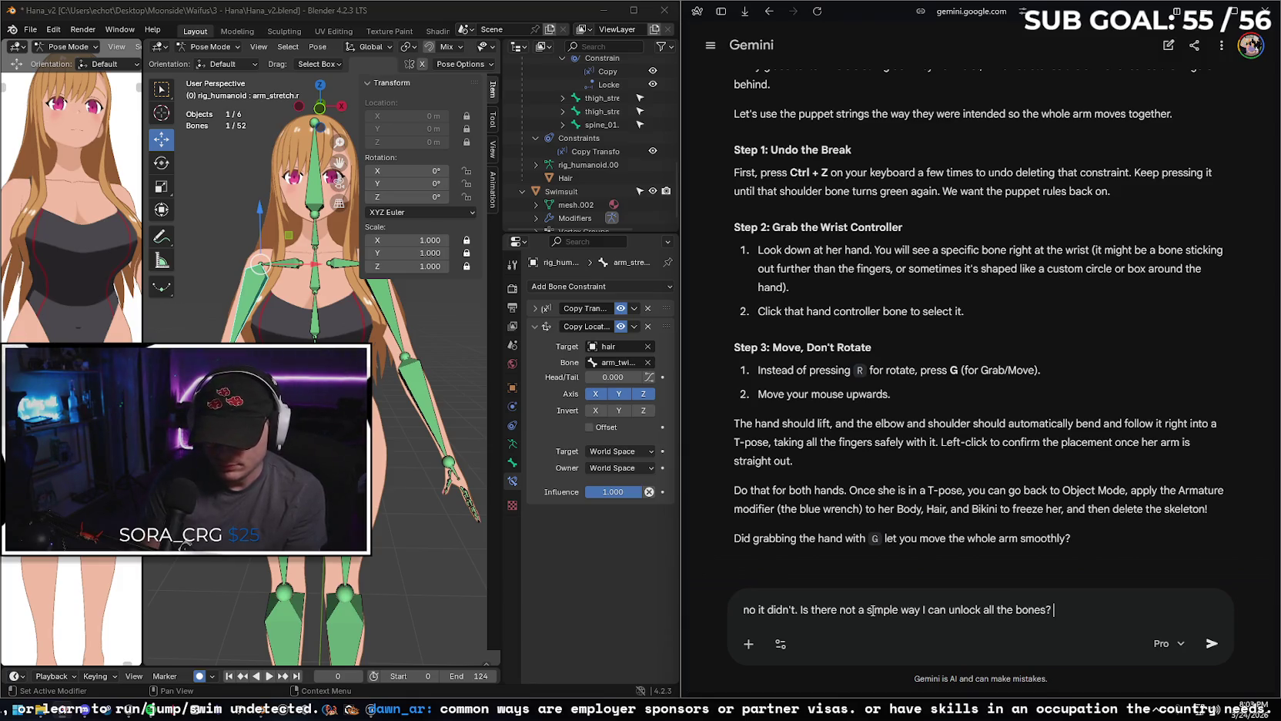
text(this seems convoluted)
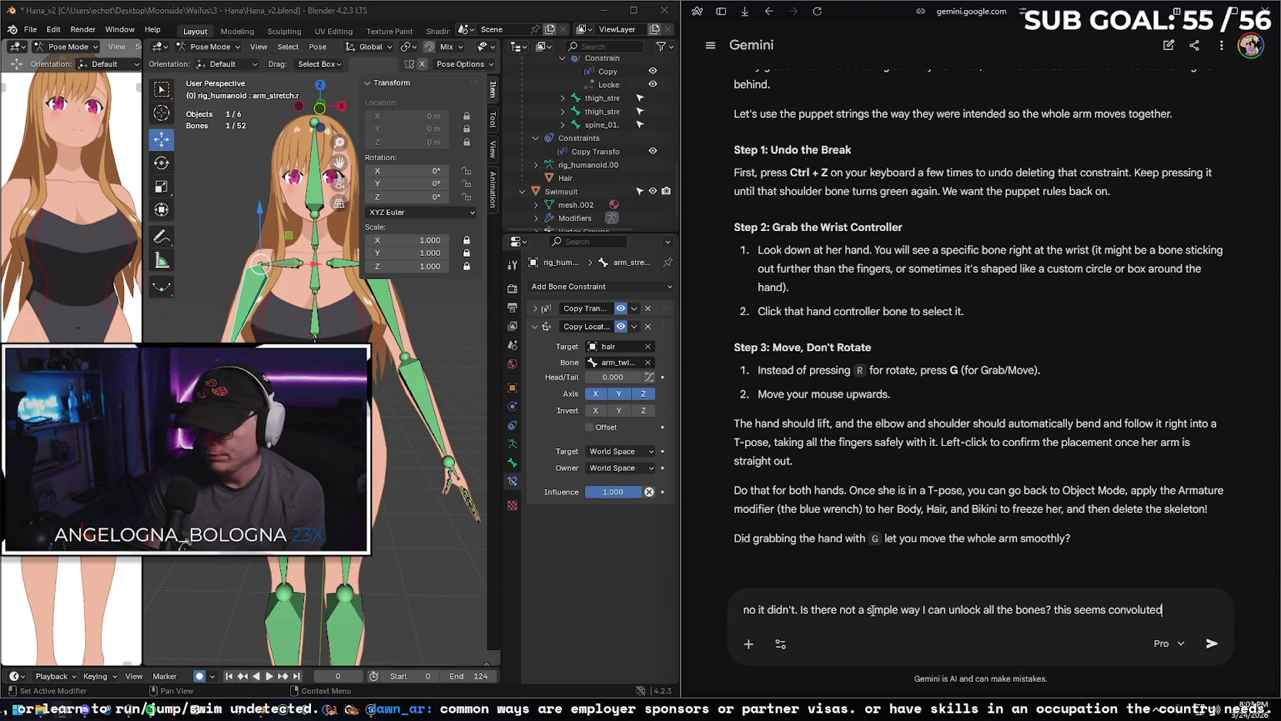
text(, it)
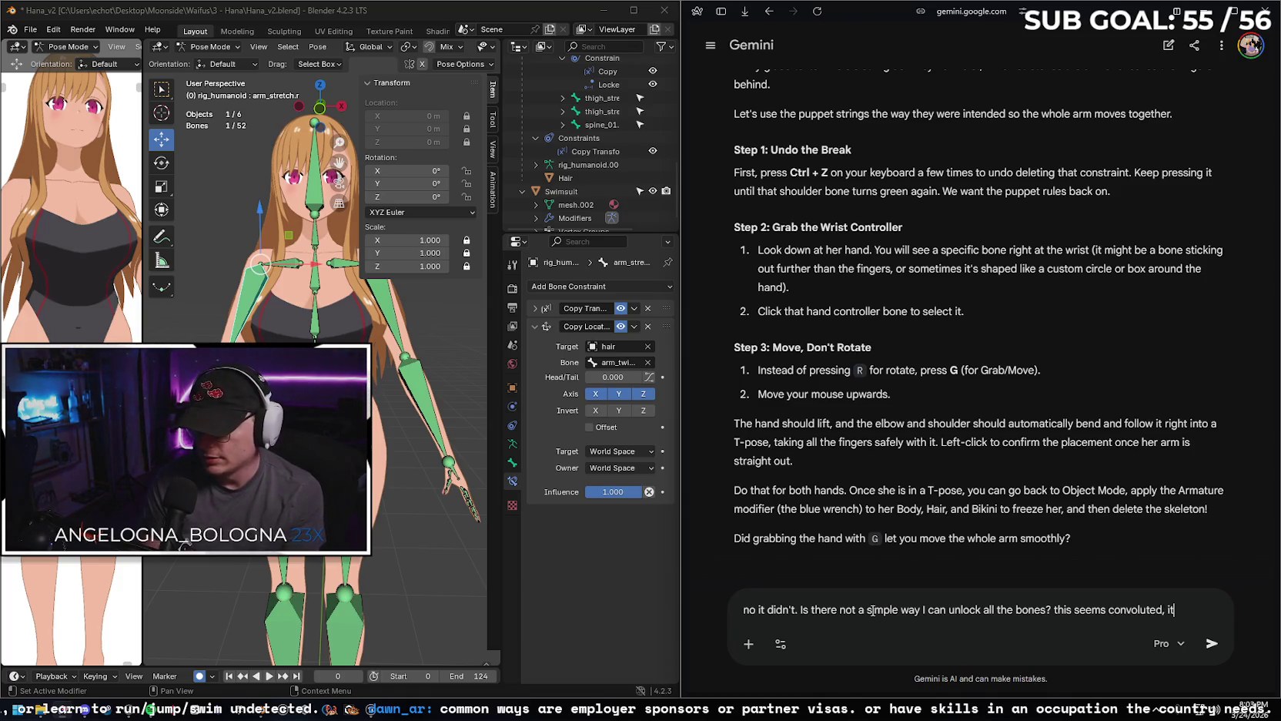
text(ust a tpose)
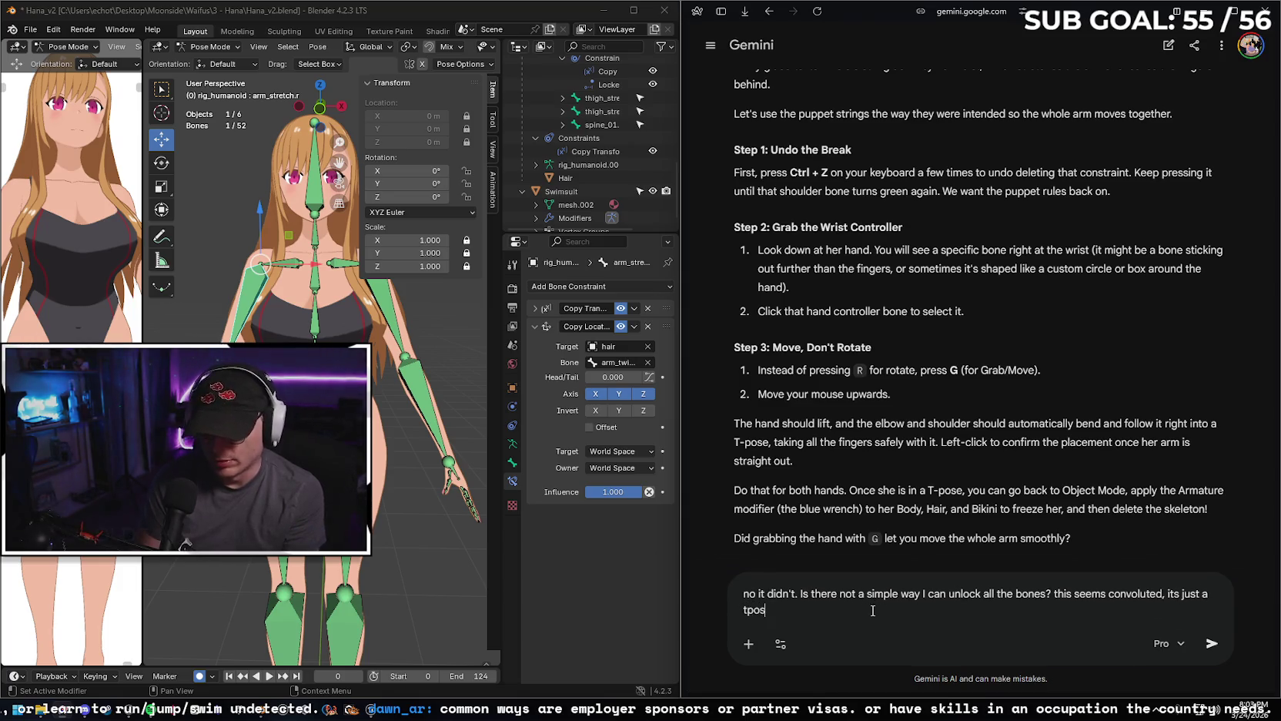
key(Return)
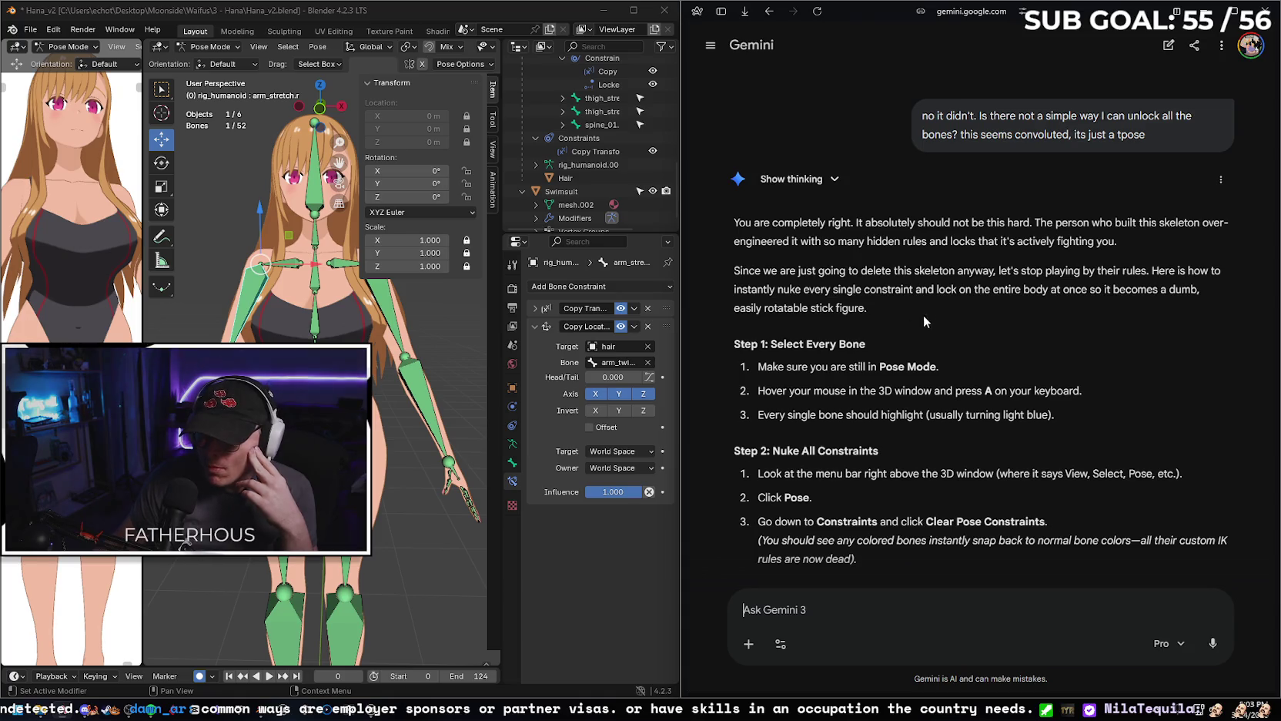
Delete a stray letter from the chat and select every bone of the armature.
scroll(426, 408, down, 1)
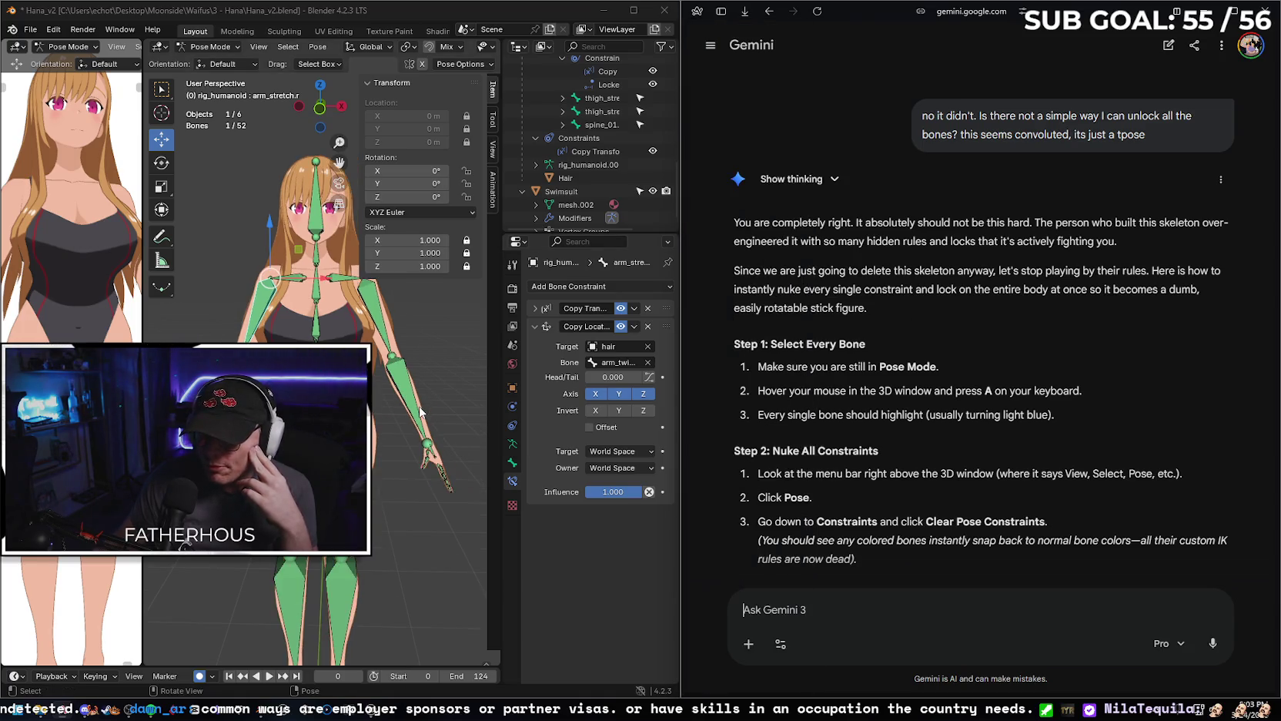
scroll(420, 407, down, 1)
text(a)
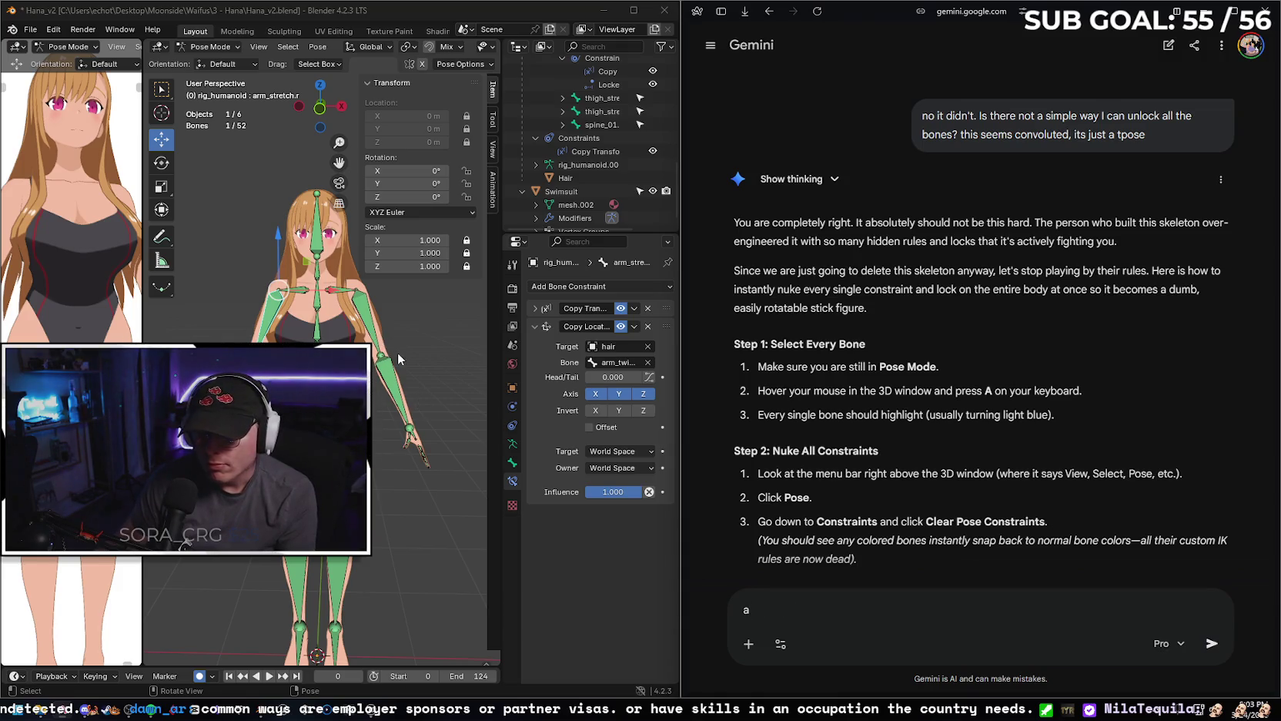
key(BackSpace)
click(403, 367)
key(a)
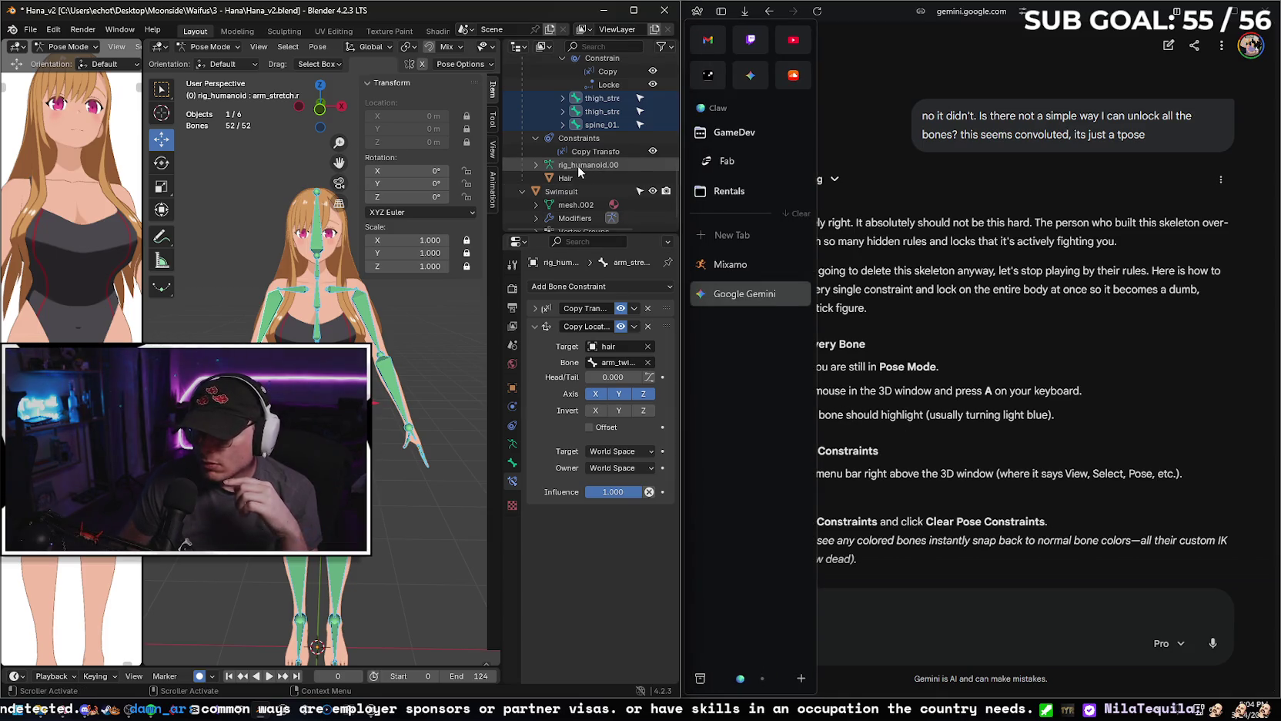
scroll(578, 164, up, 5)
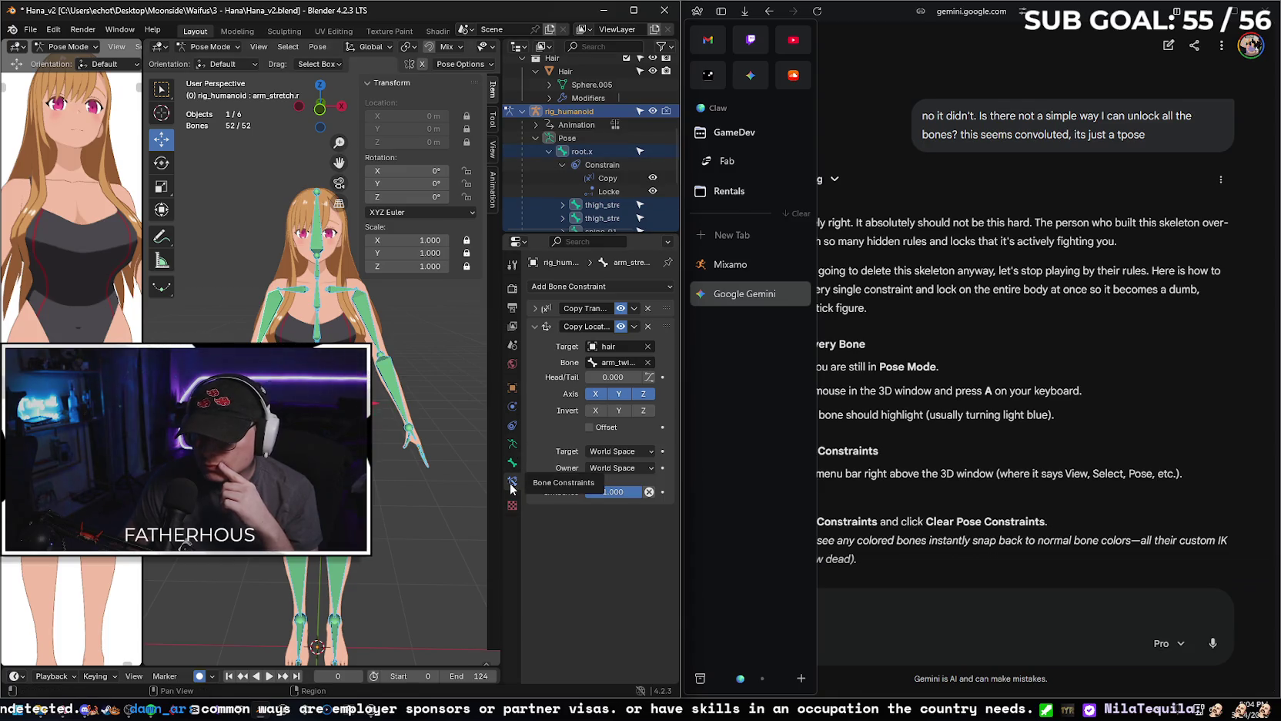
Reselect all 52 bones and bring up the Pose menu's commands.
click(568, 138)
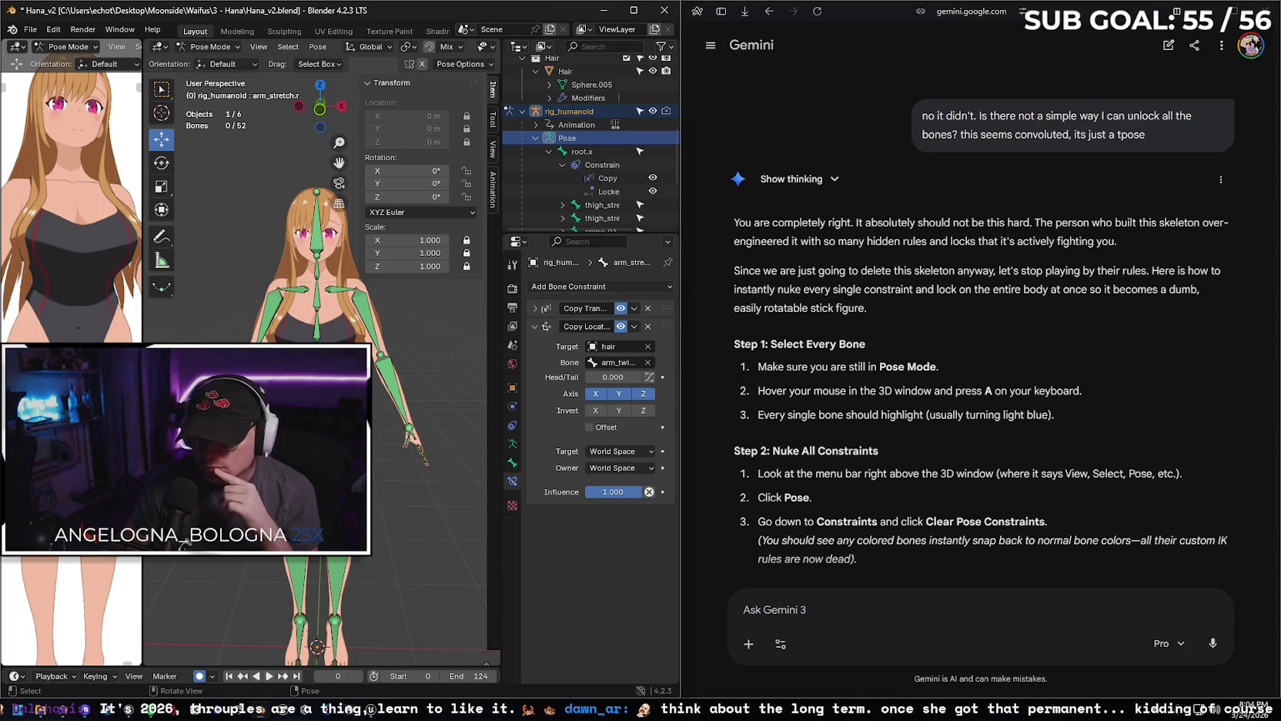
middle_drag(438, 340, 421, 350)
key(a)
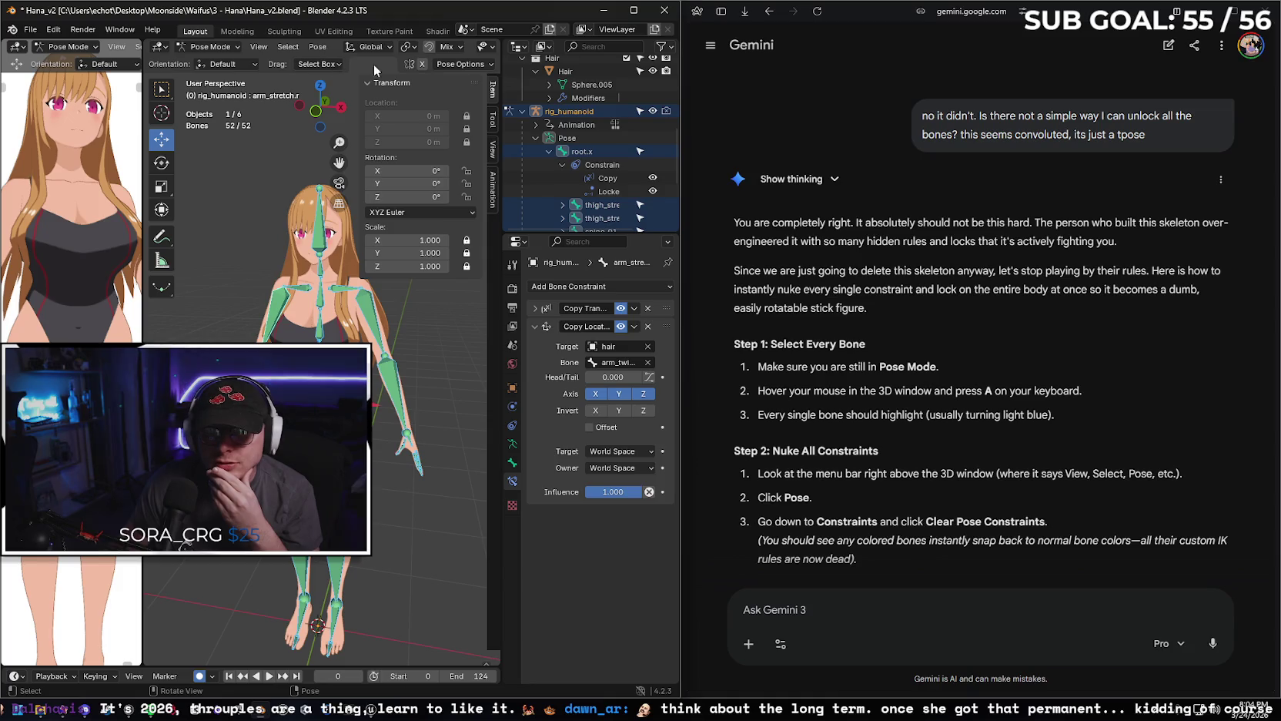
click(493, 68)
click(493, 68)
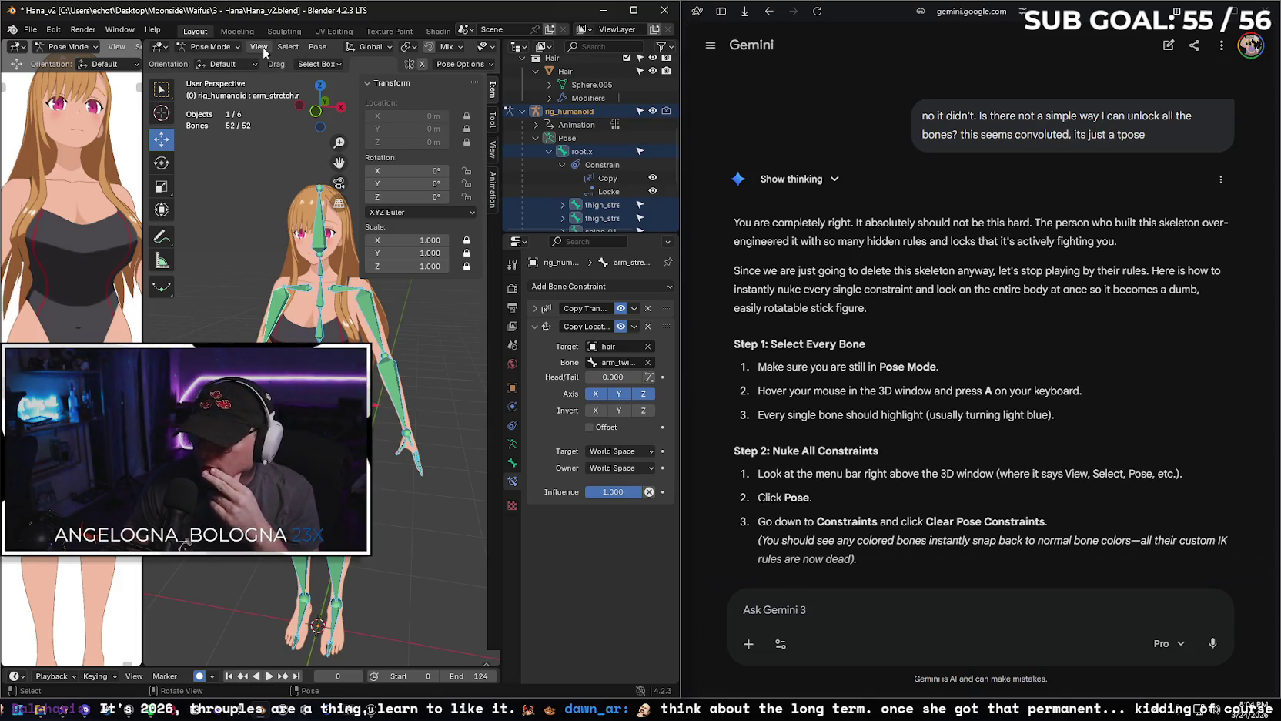
click(318, 47)
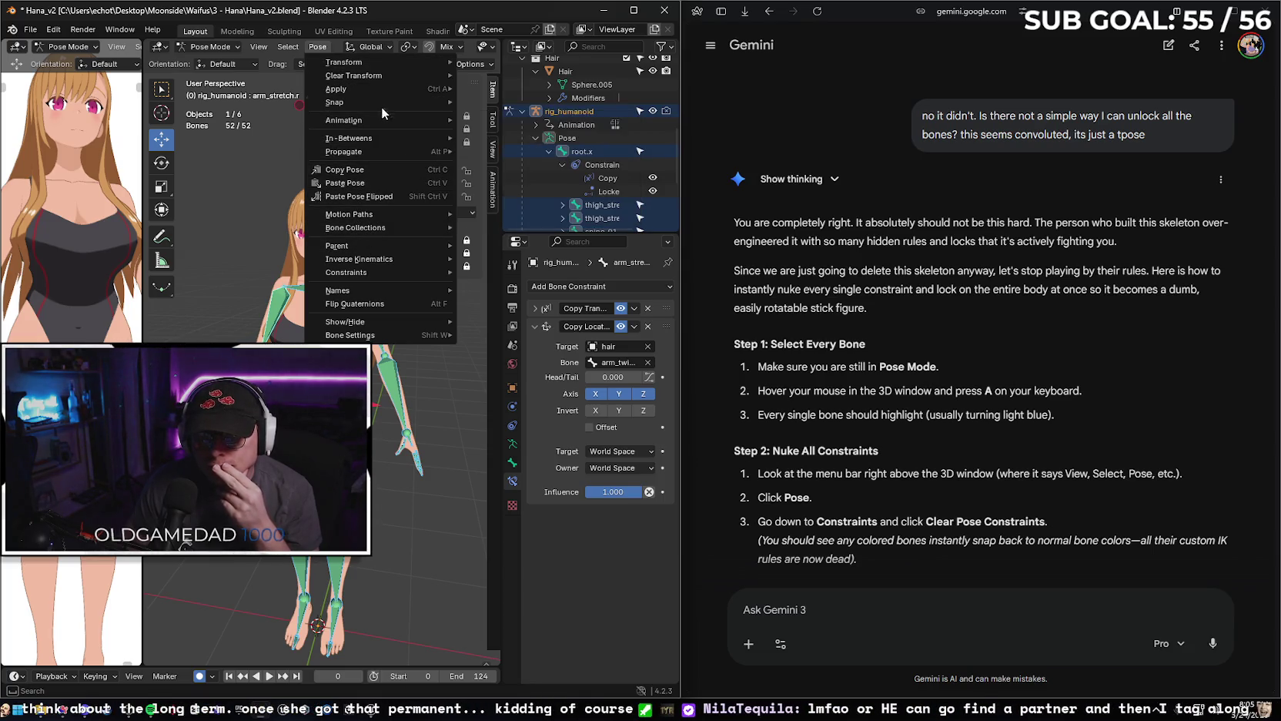
Apply Clear Pose Constraints to all bones, then read Gemini's Steps 3 and 4.
mouse_move(346, 272)
click(508, 298)
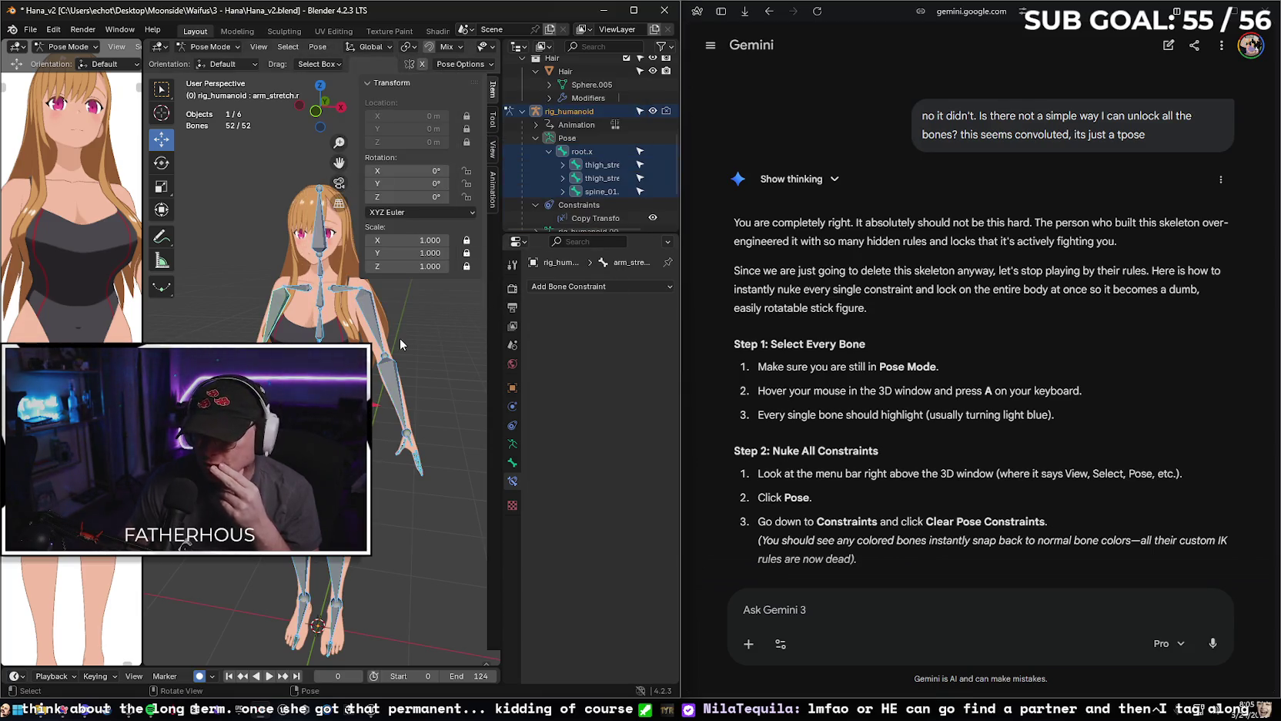
scroll(927, 402, down, 2)
scroll(927, 402, down, 2)
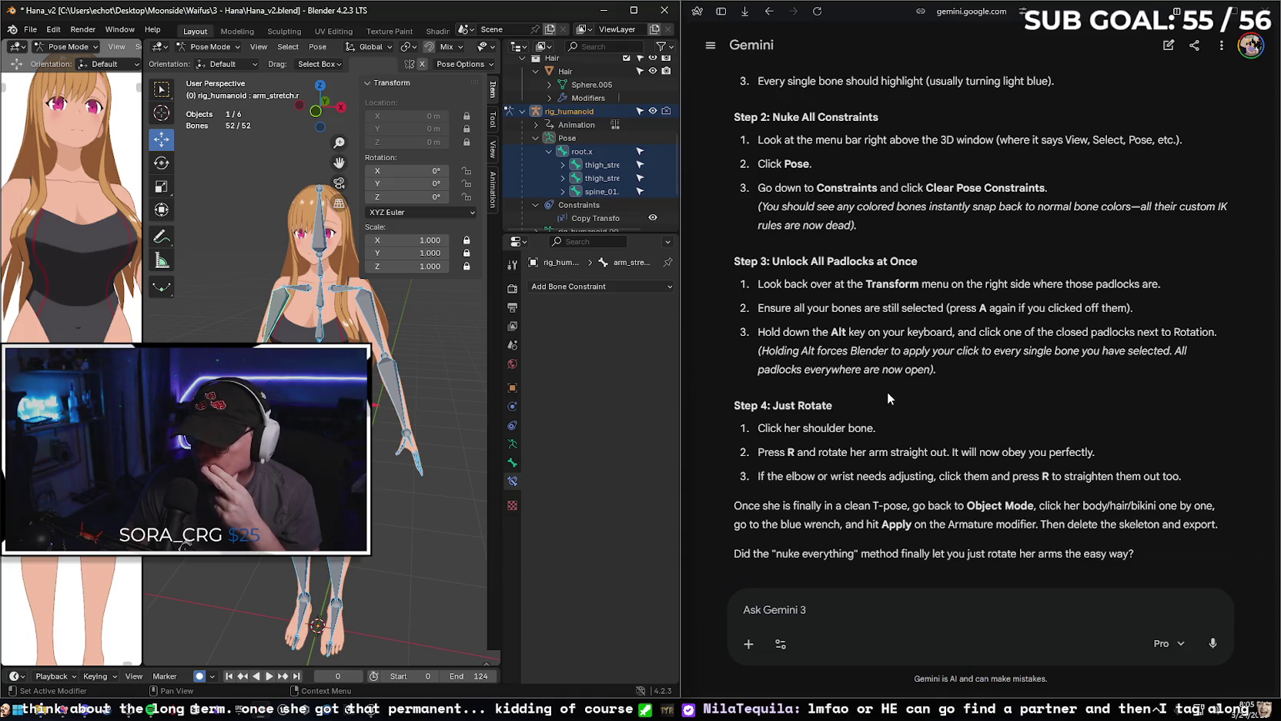
scroll(841, 351, down, 1)
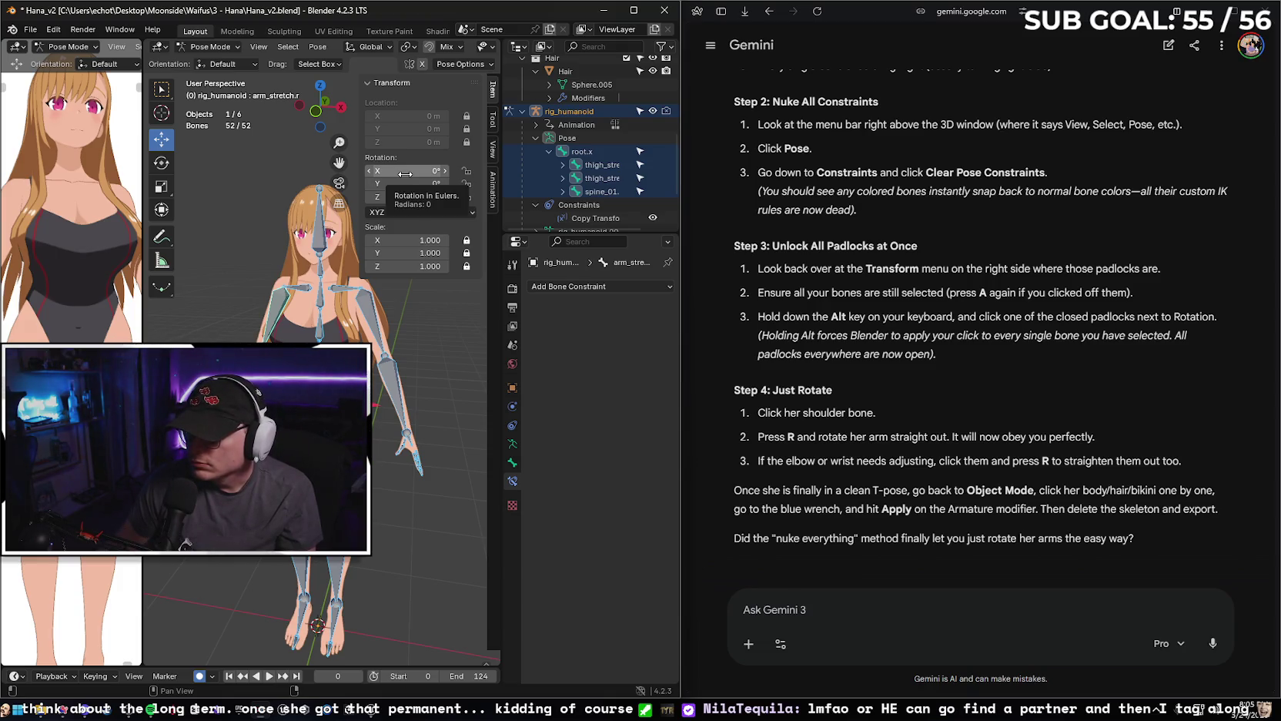
Unlock the Location X padlock in the bones' Transform sidebar.
click(406, 171)
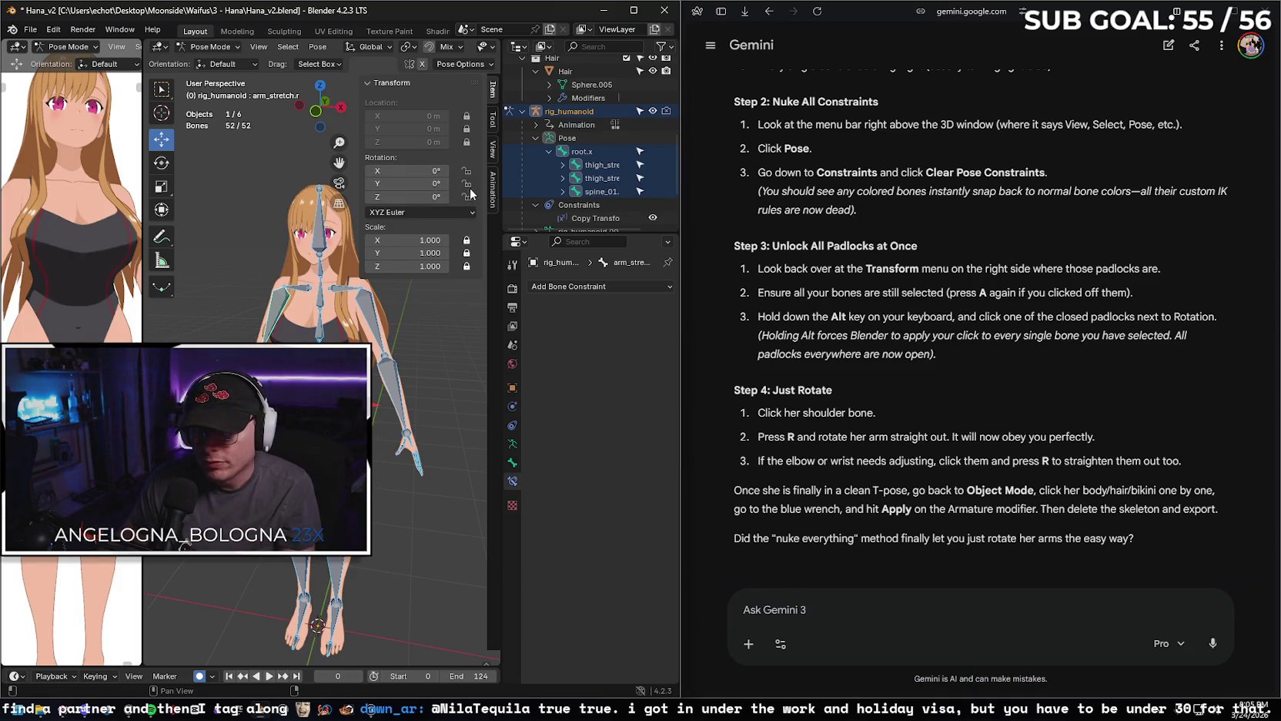
click(468, 116)
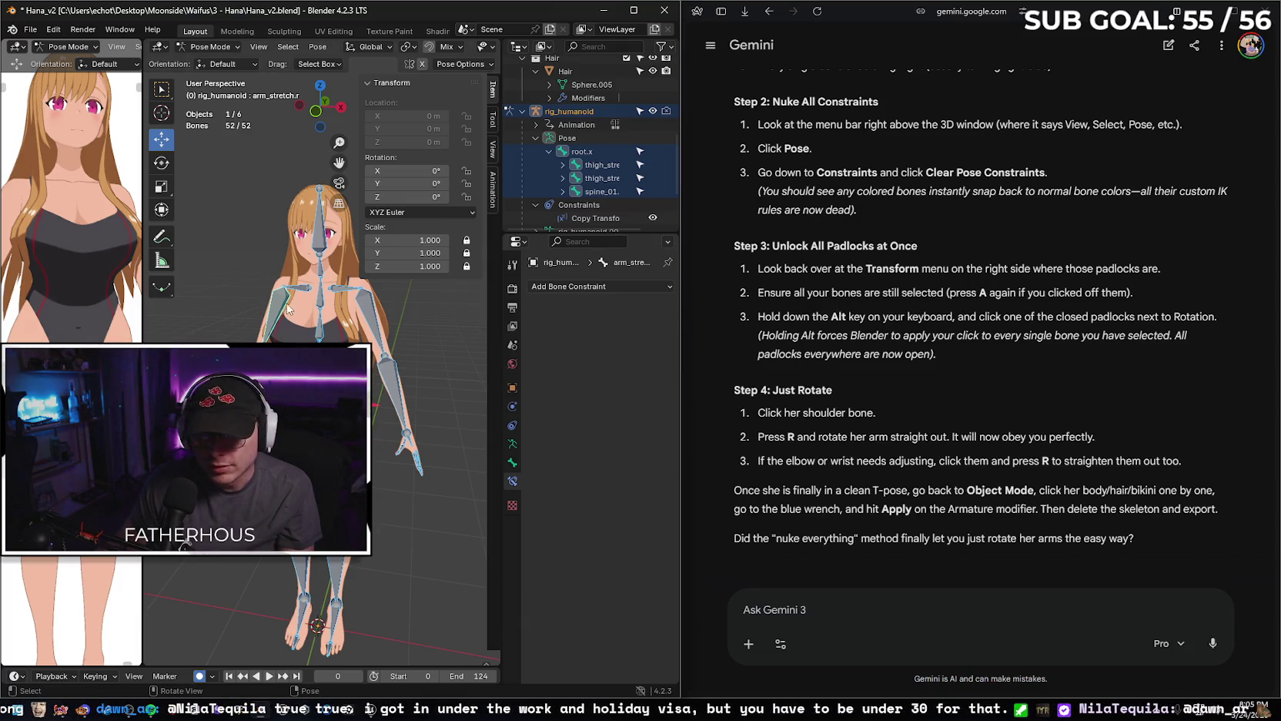
Select the shoulder bone, cancel a started rotation, and drag the split to widen Blender.
scroll(268, 300, up, 5)
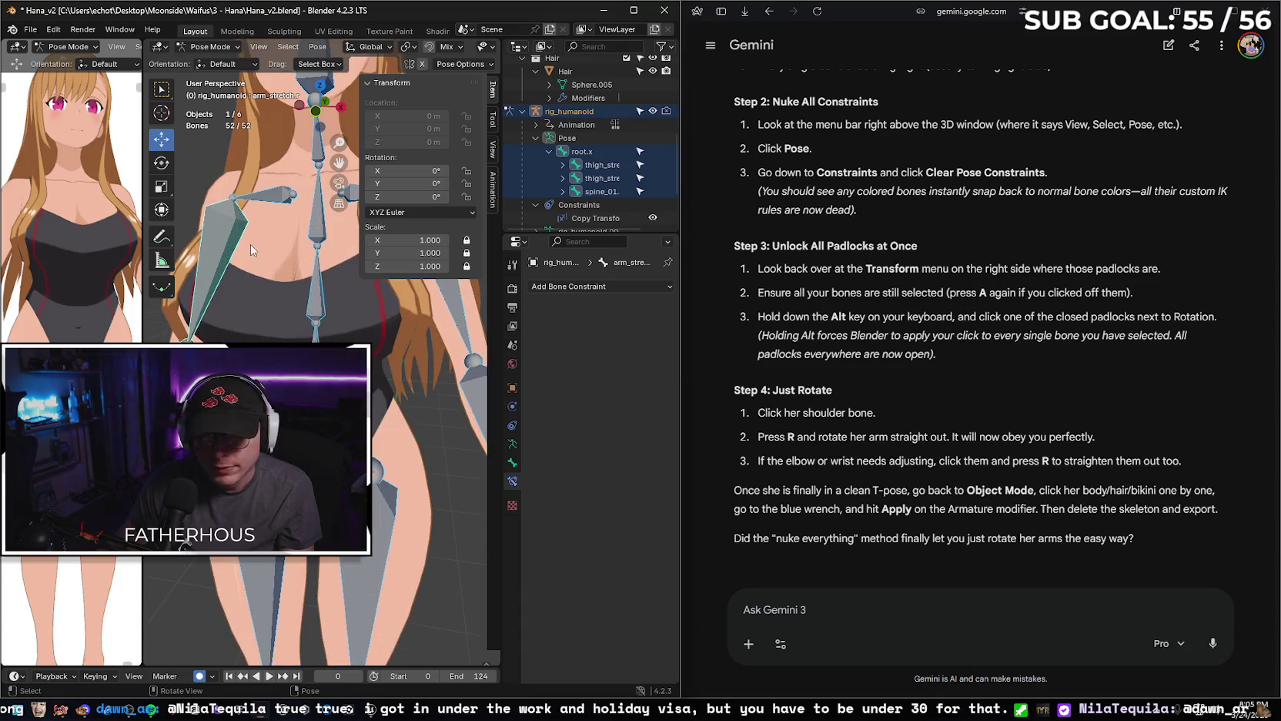
click(232, 200)
scroll(318, 292, down, 2)
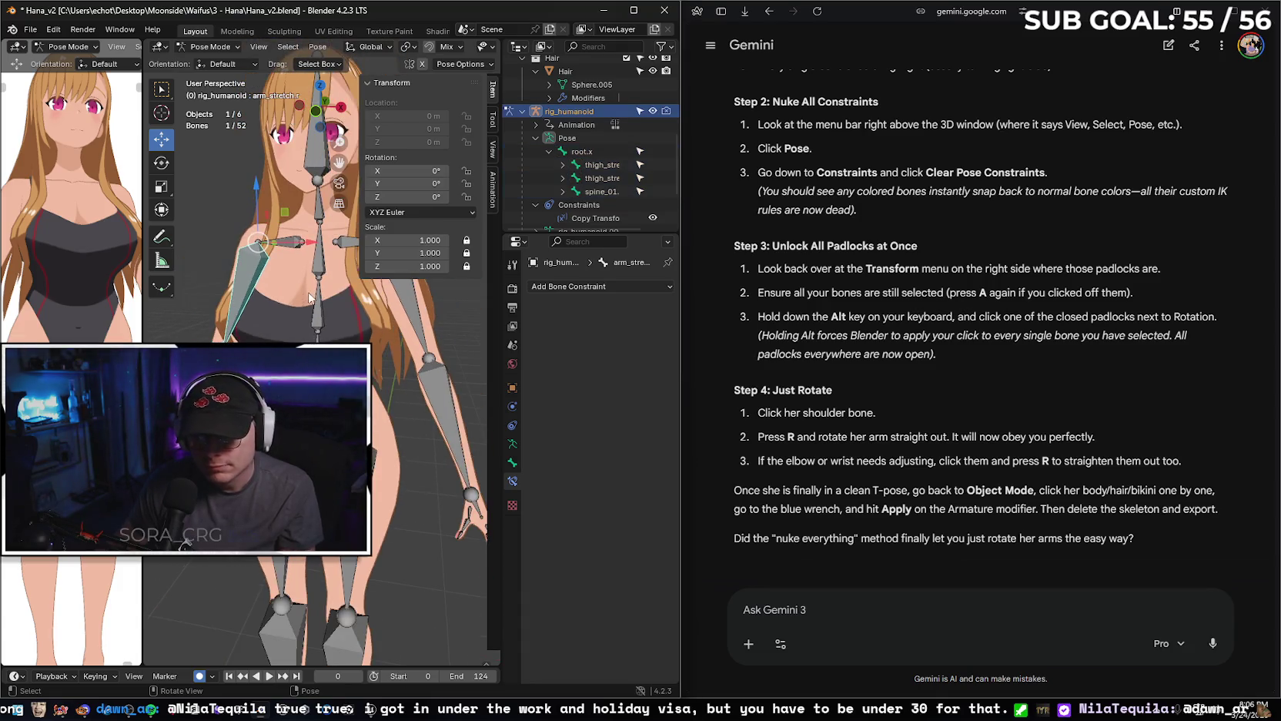
scroll(300, 308, down, 2)
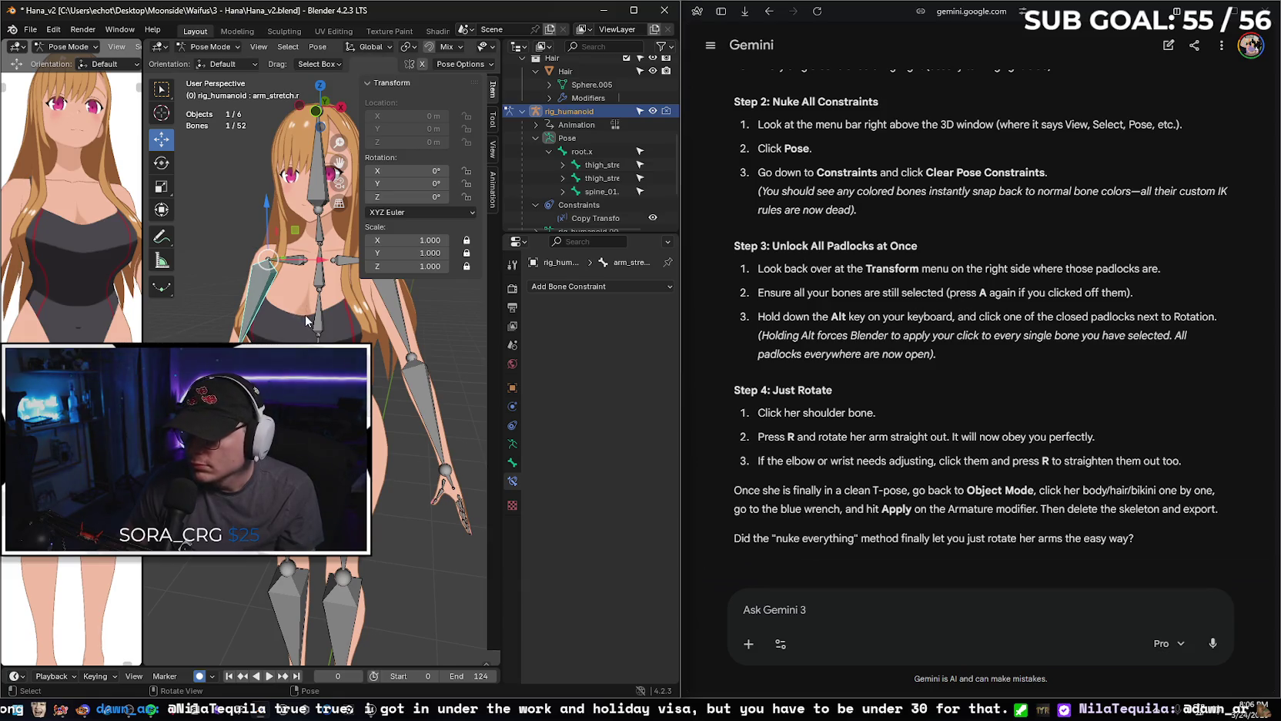
key(r)
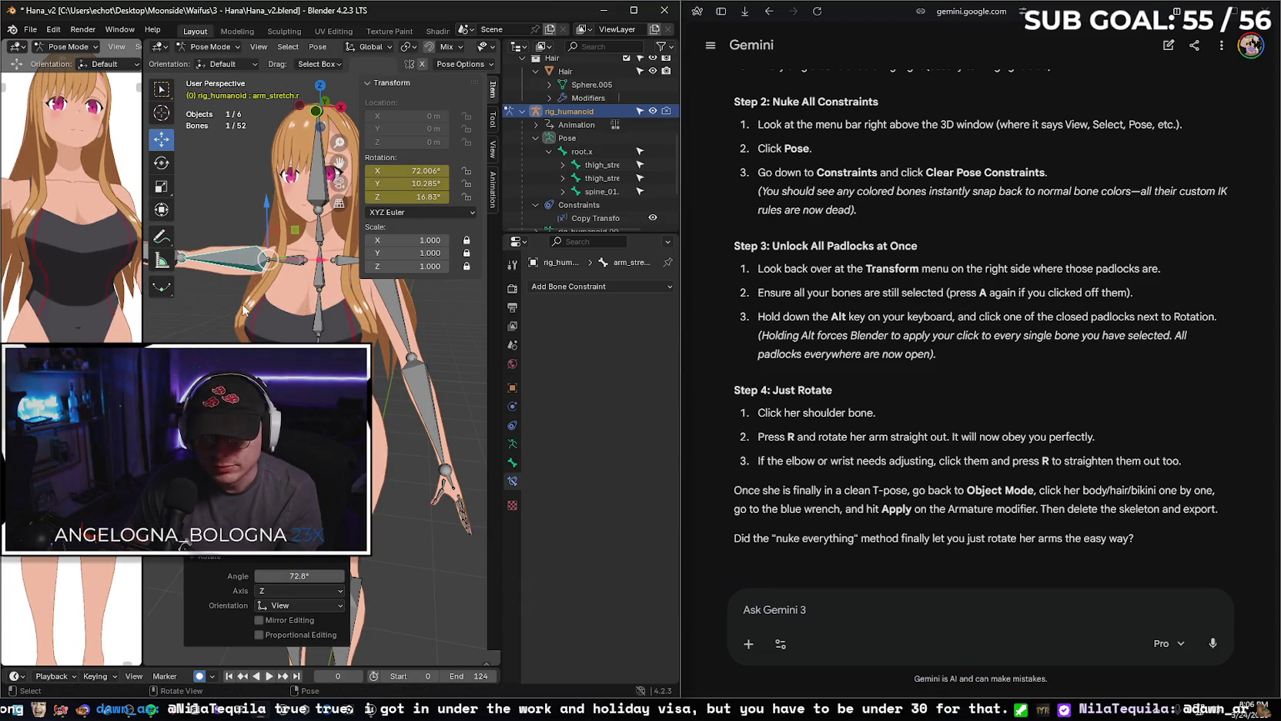
key(Escape)
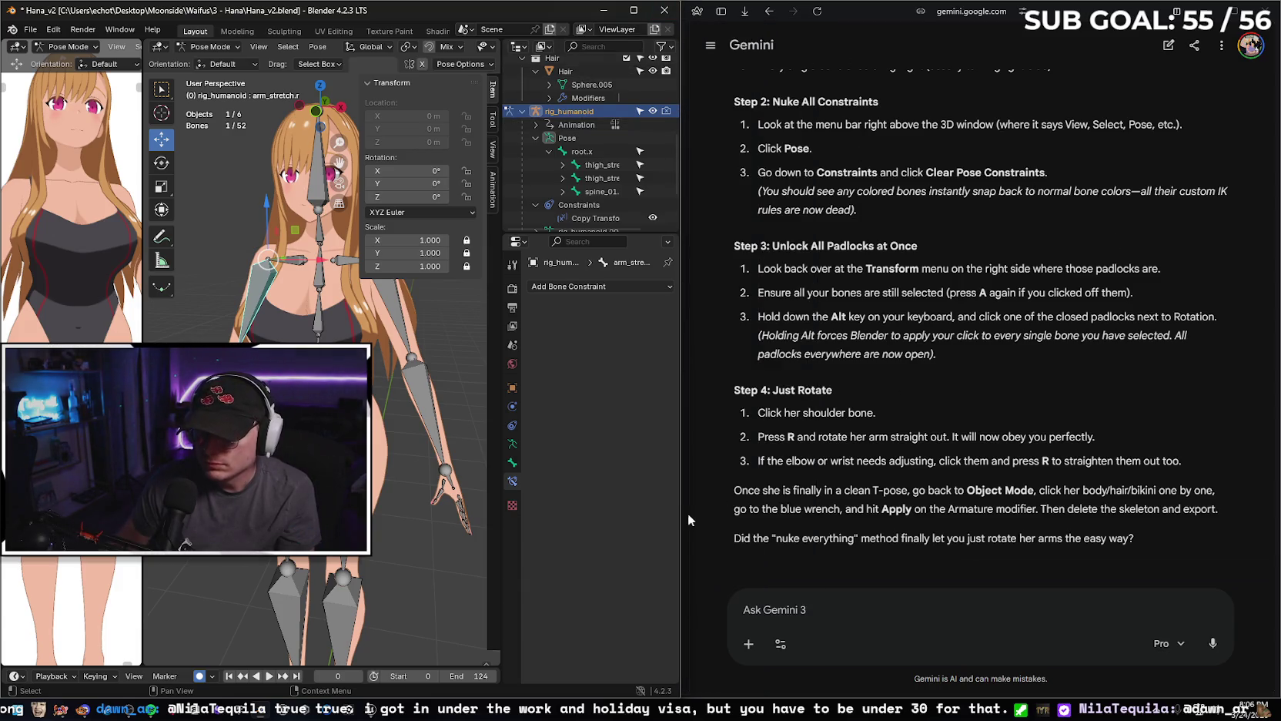
drag(682, 520, 802, 515)
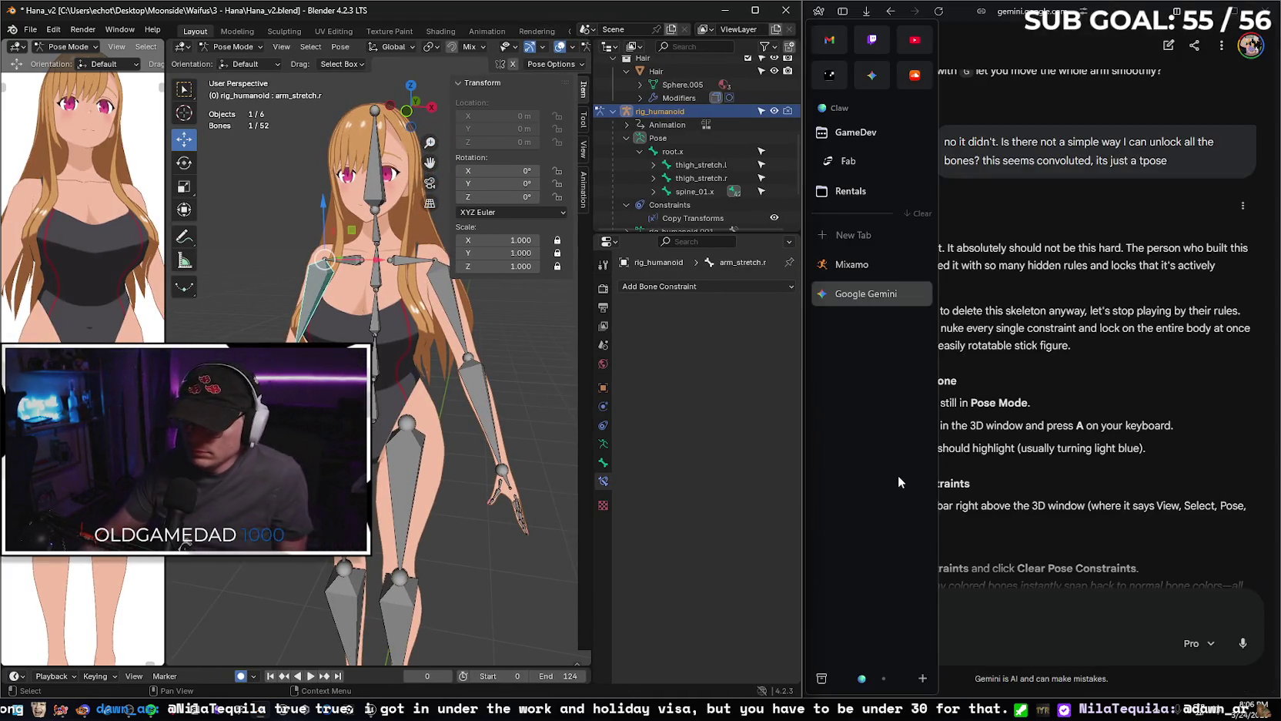
scroll(1061, 392, down, 2)
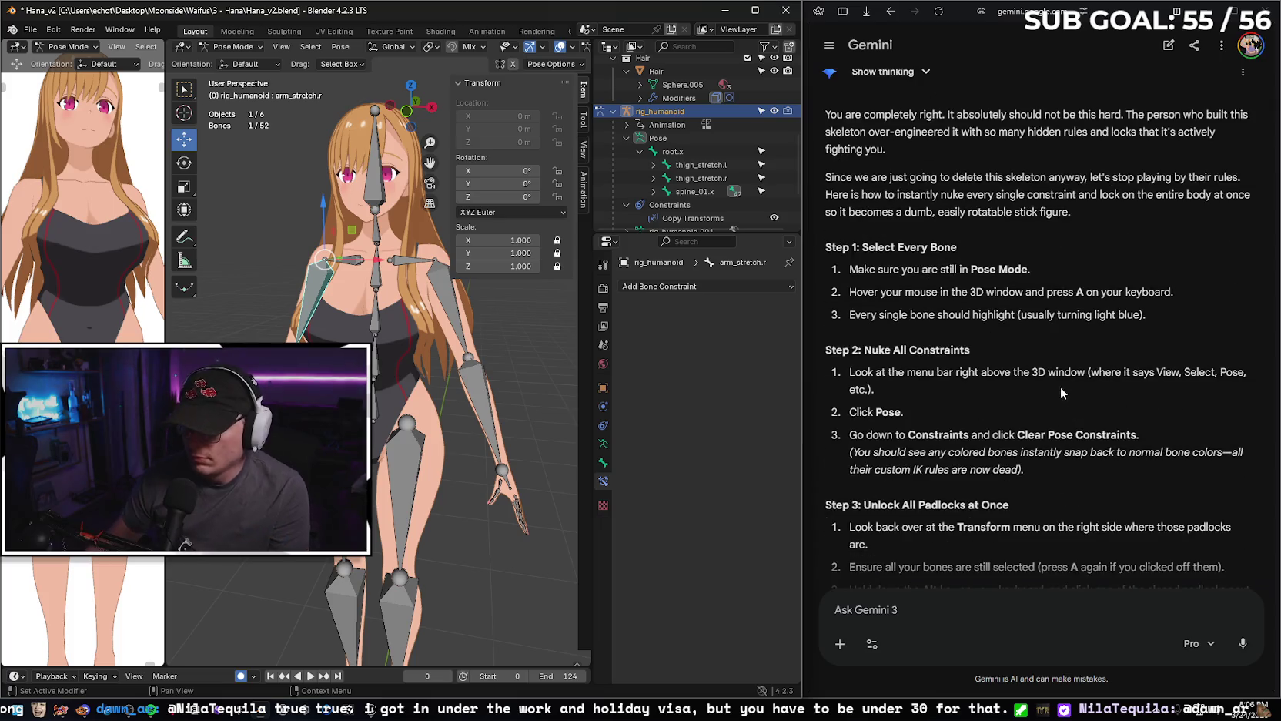
scroll(1061, 393, down, 4)
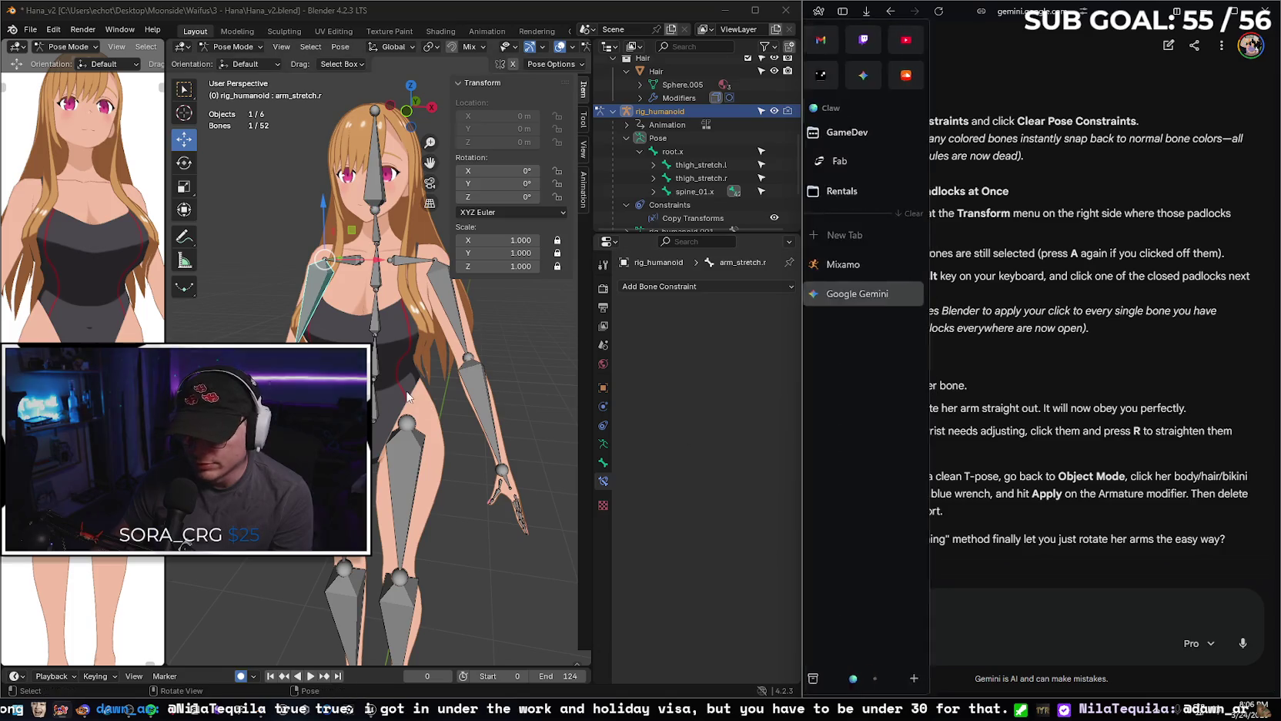
middle_drag(513, 328, 539, 329)
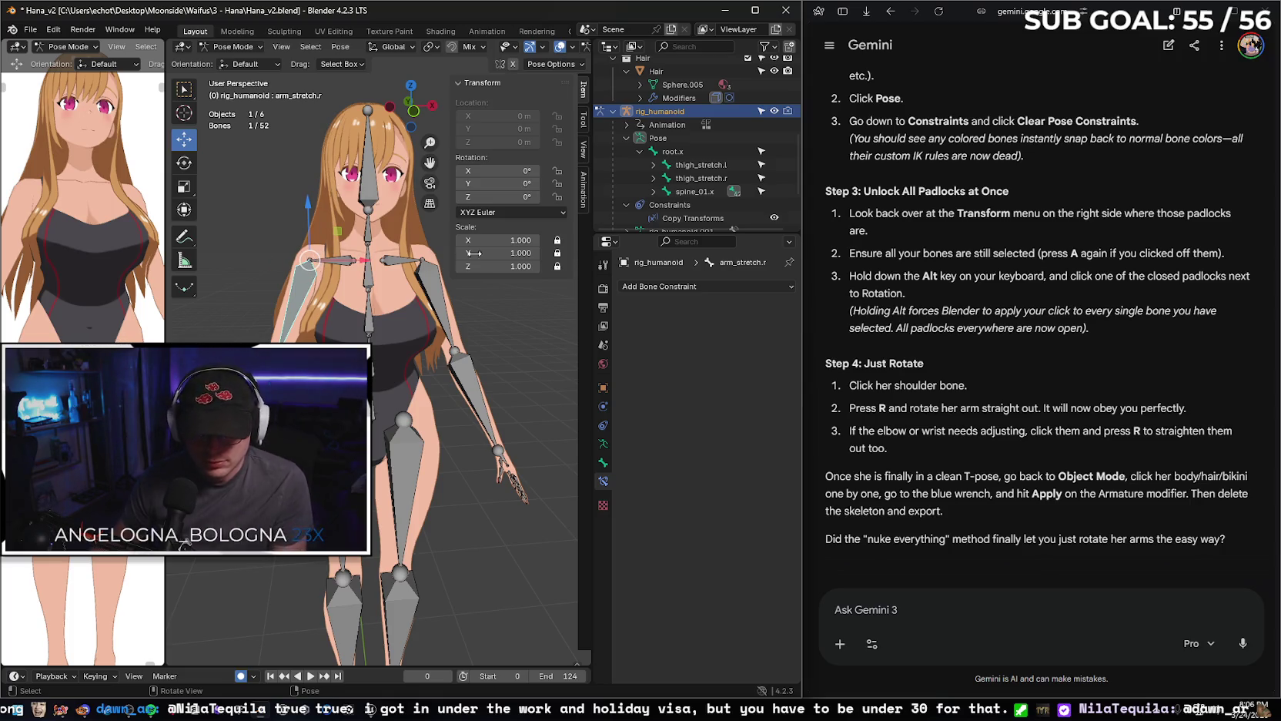
click(187, 168)
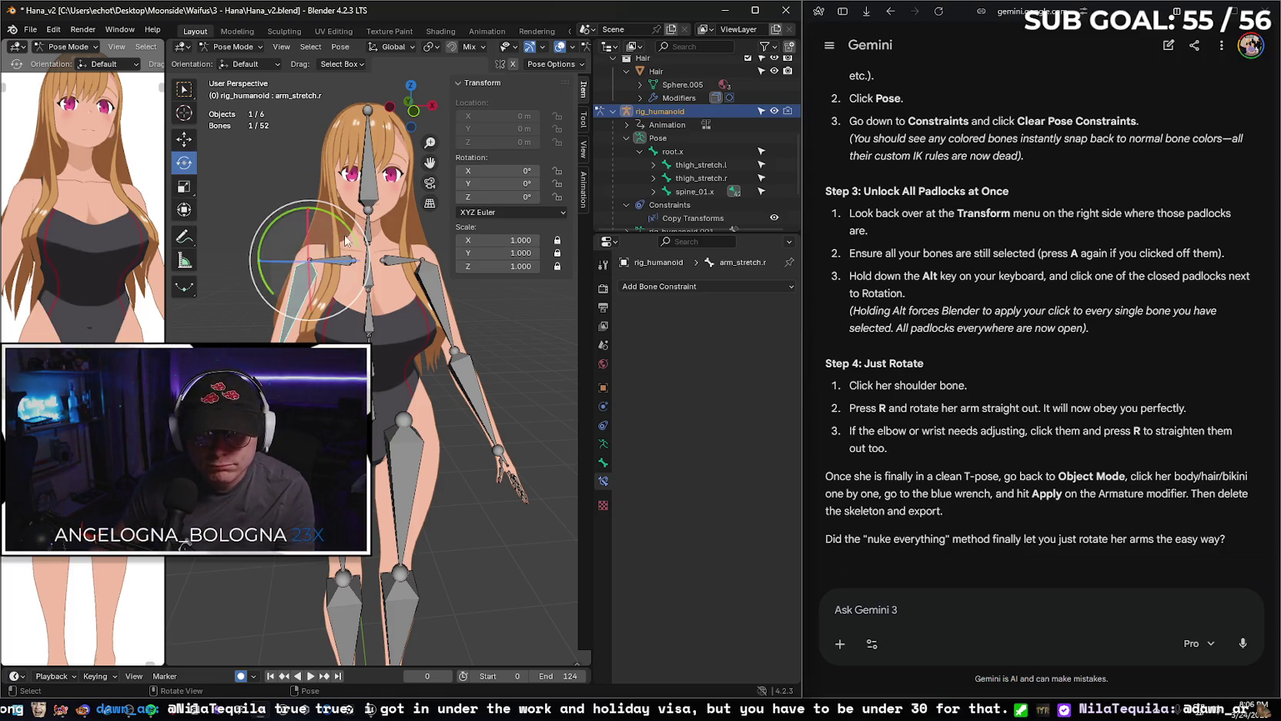
scroll(305, 257, up, 2)
scroll(302, 258, up, 2)
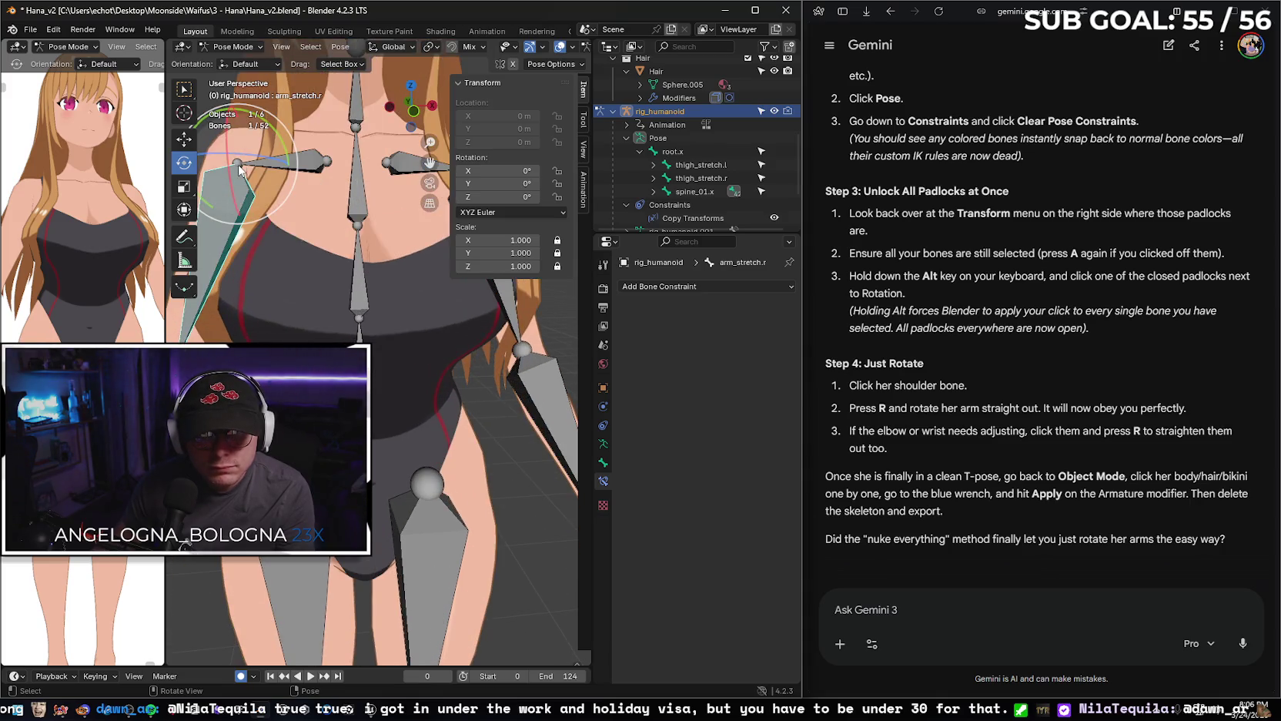
click(302, 174)
scroll(300, 197, down, 1)
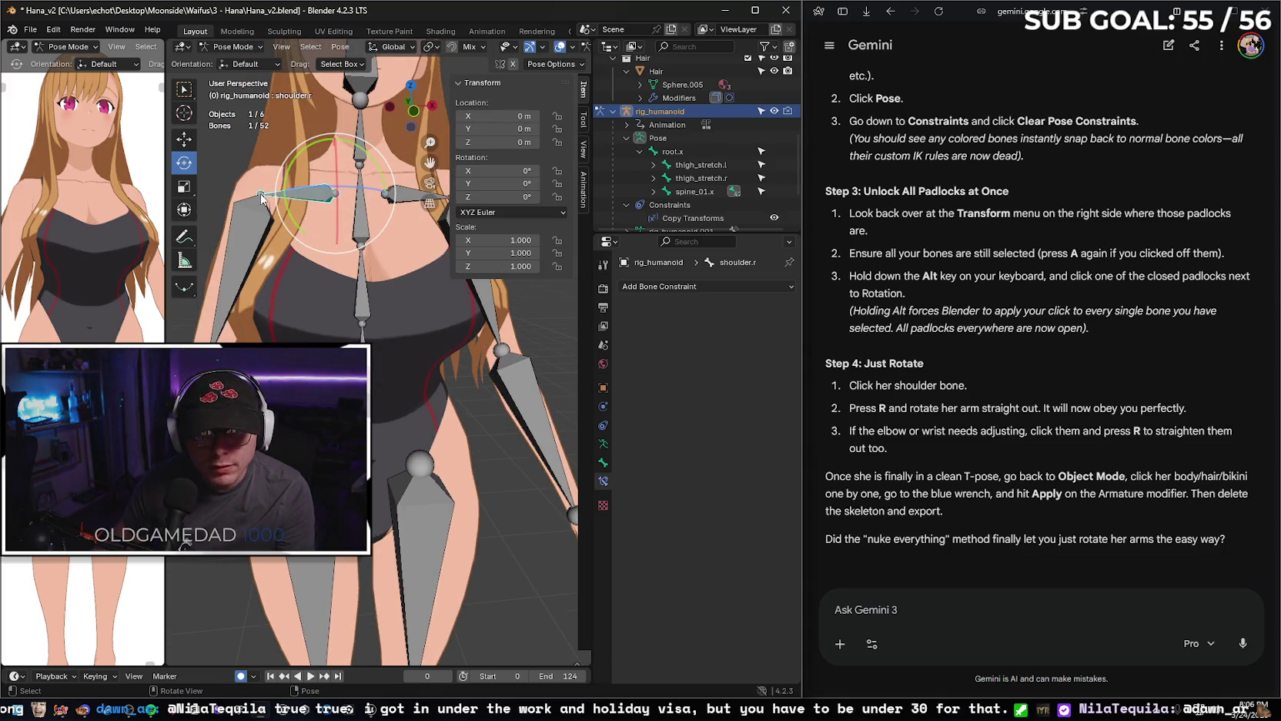
click(262, 194)
click(262, 195)
click(262, 195)
click(261, 195)
scroll(252, 194, down, 1)
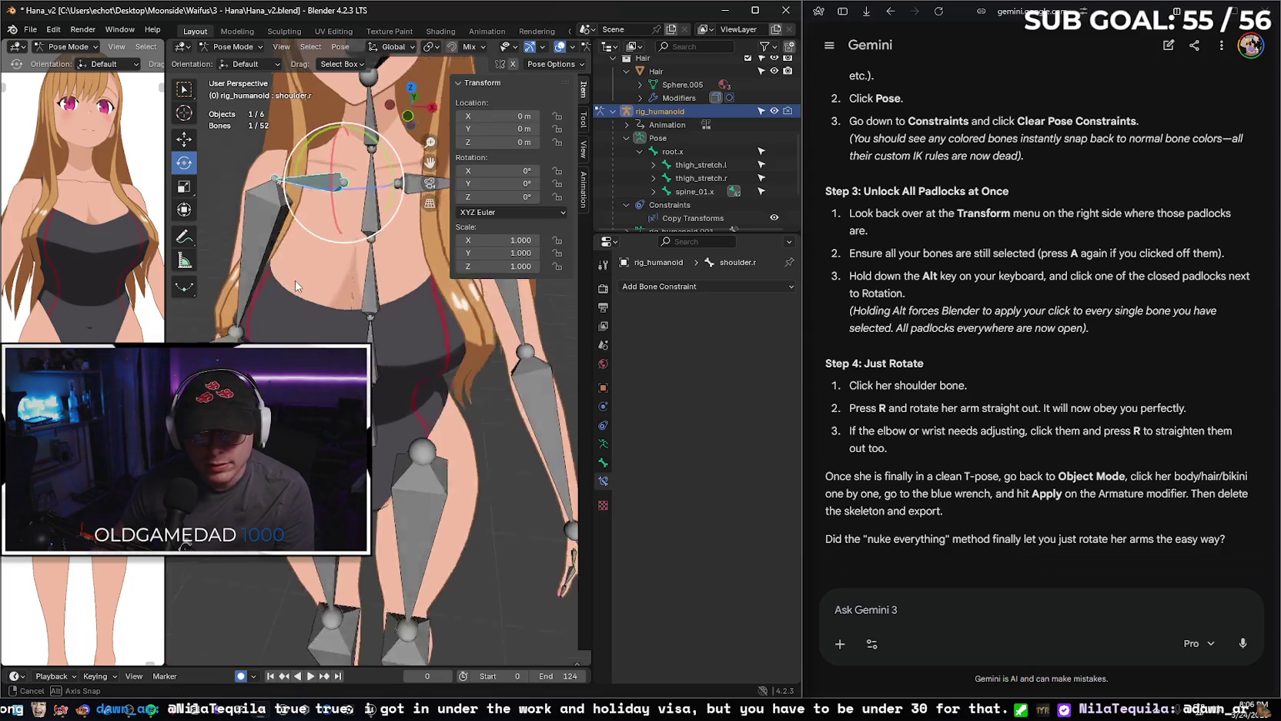
scroll(246, 189, down, 2)
scroll(238, 183, down, 1)
click(252, 169)
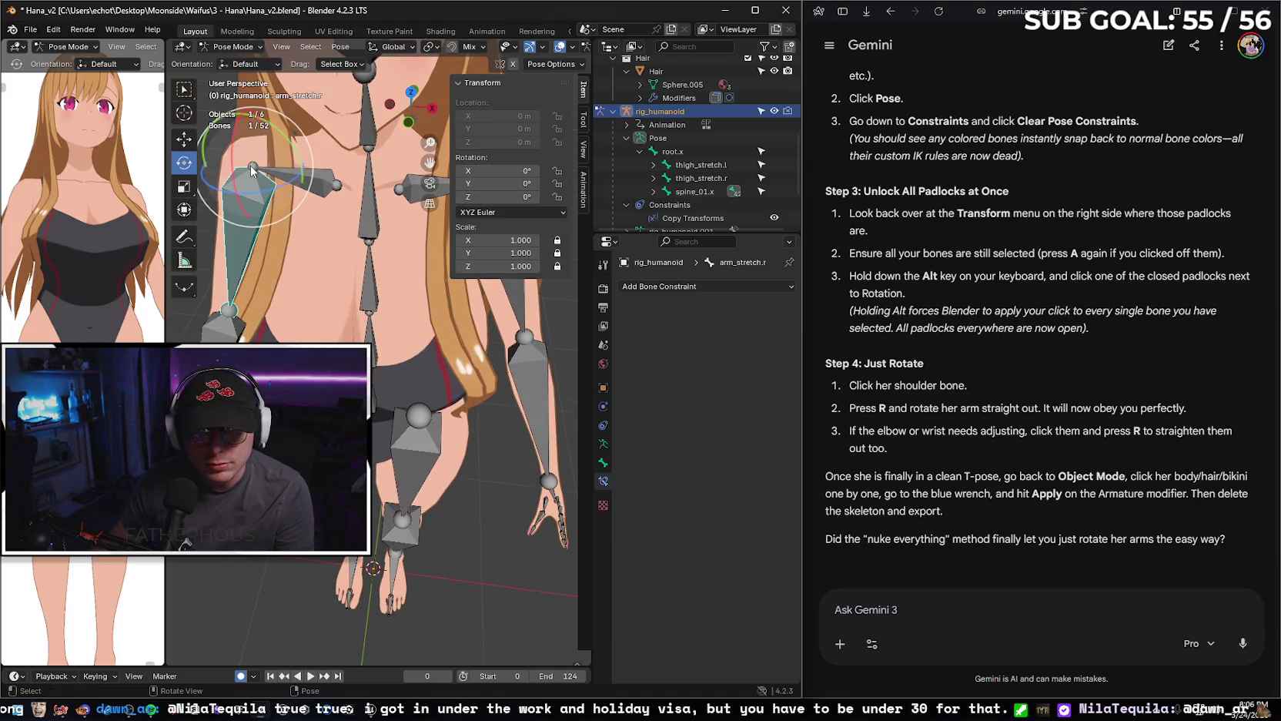
click(185, 100)
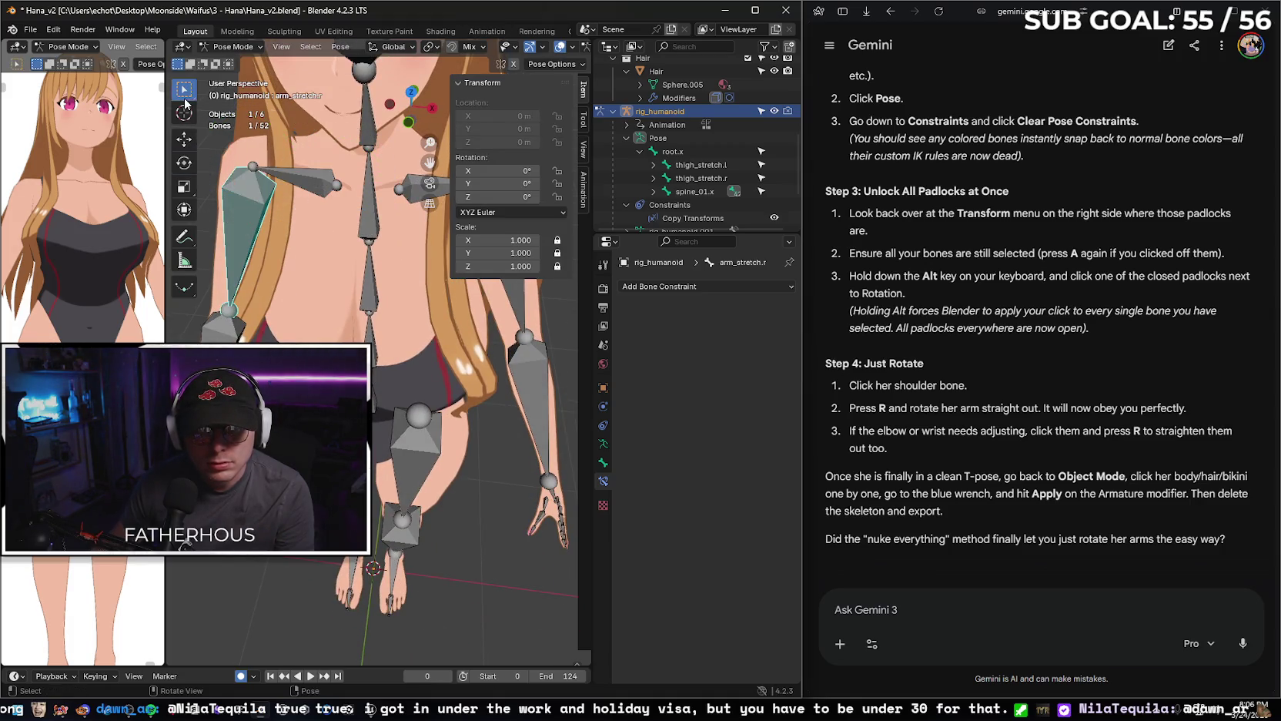
click(323, 184)
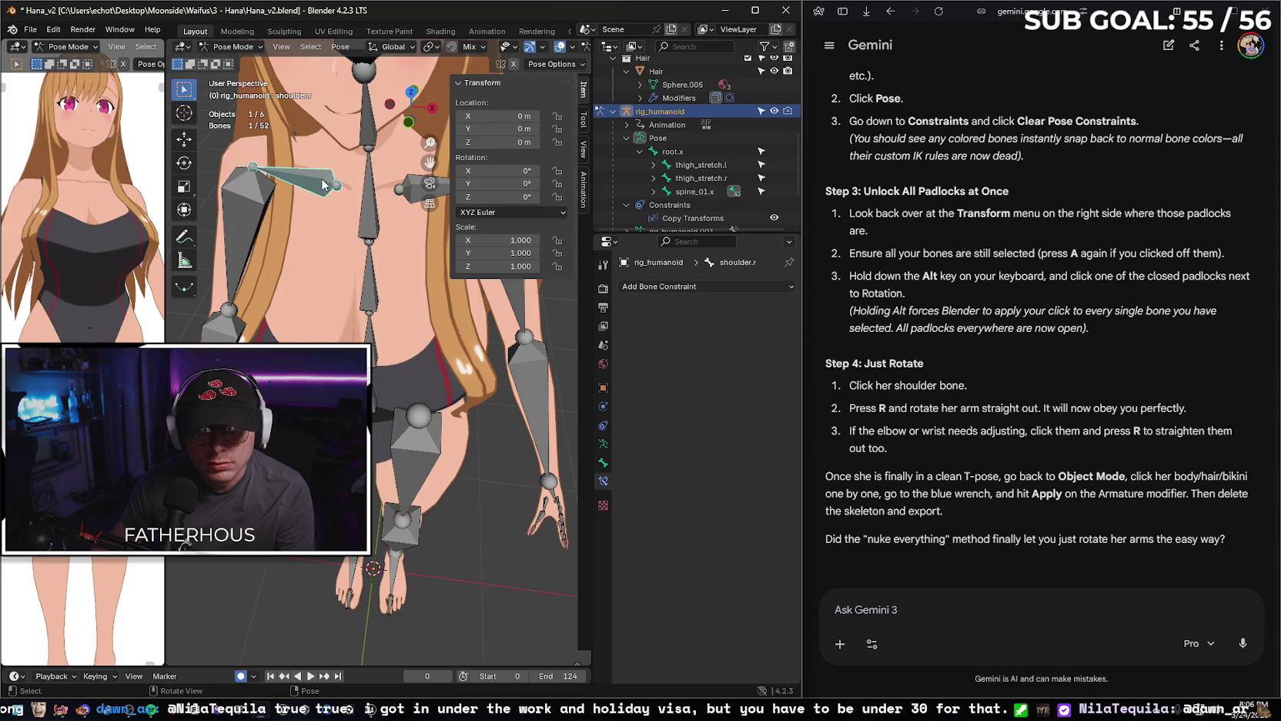
click(253, 169)
click(254, 169)
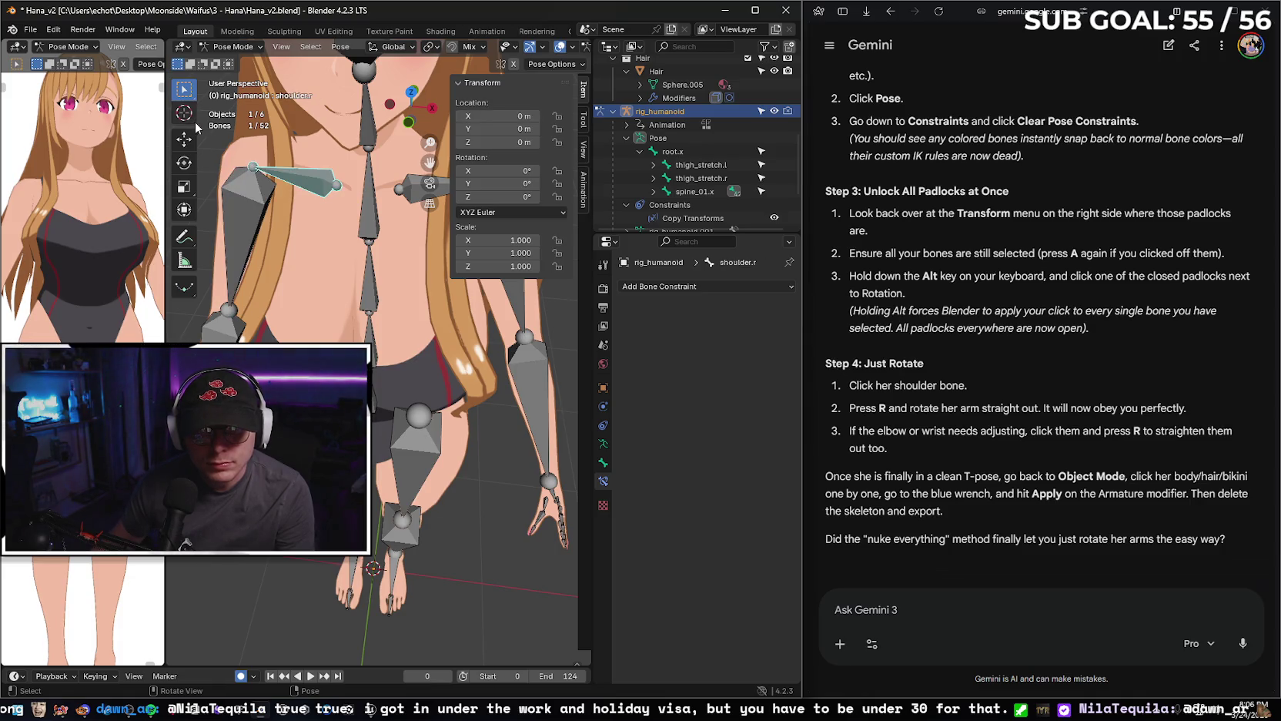
click(185, 162)
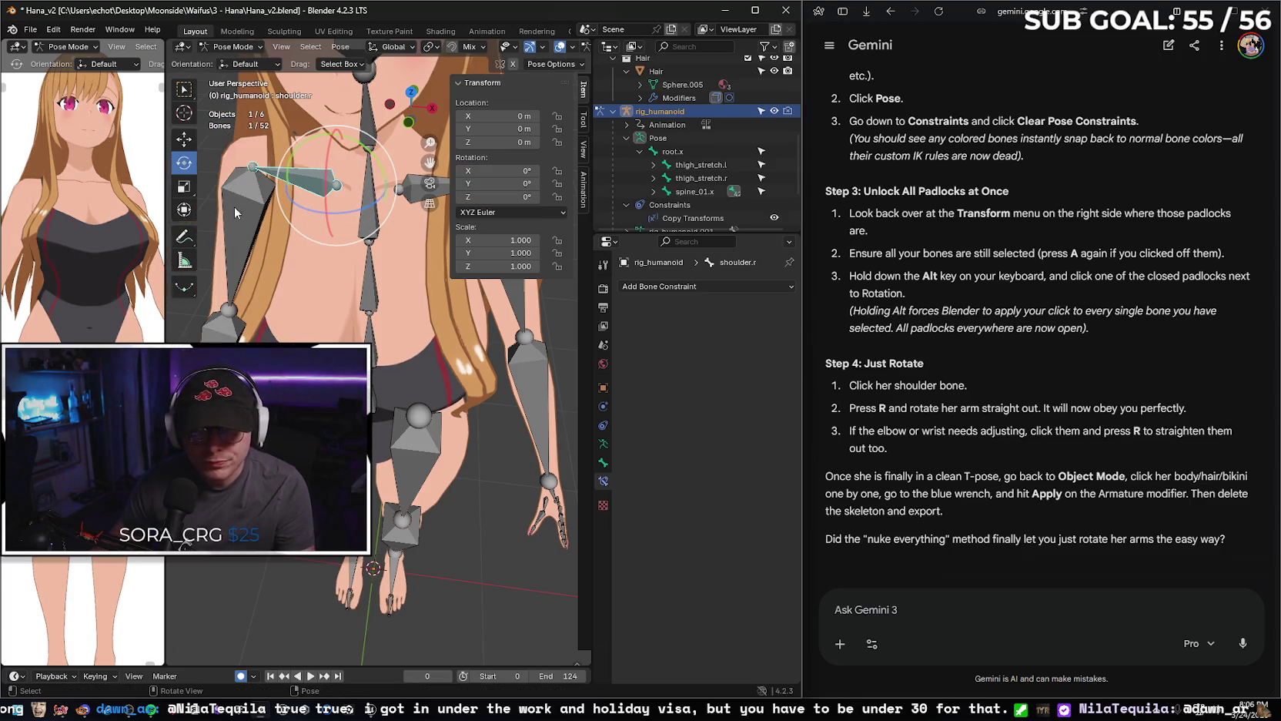
click(254, 170)
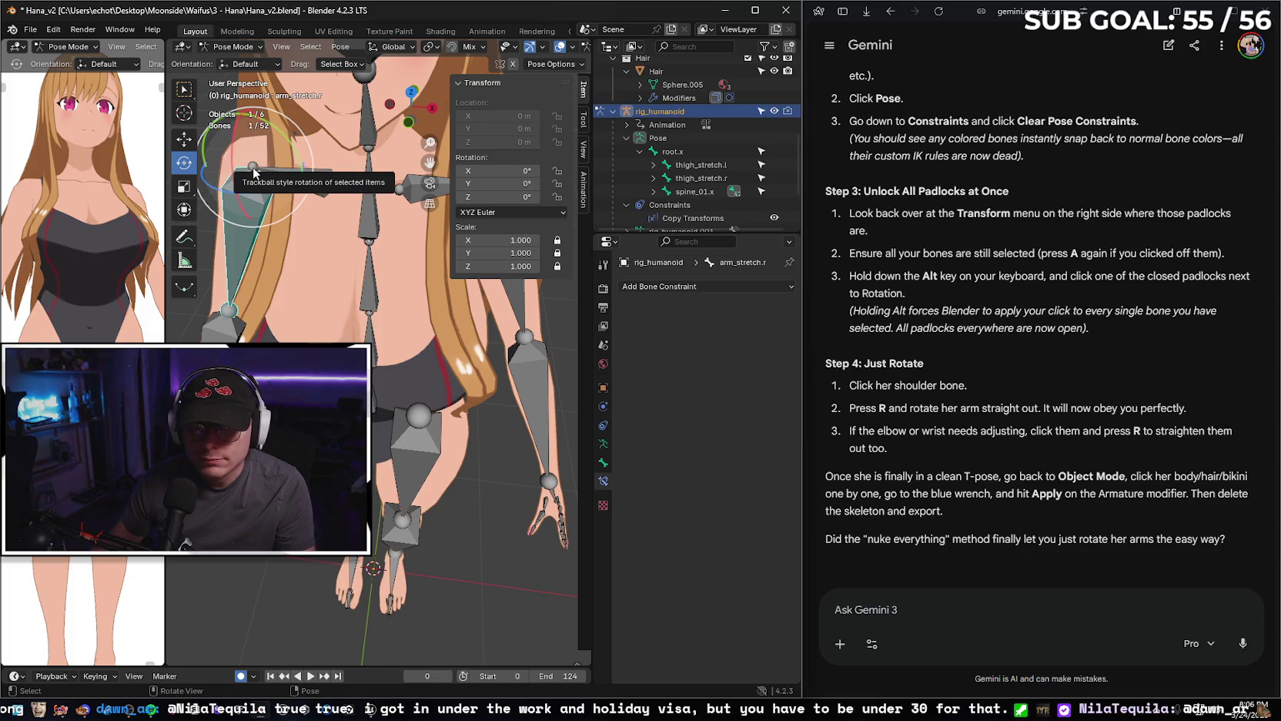
click(237, 328)
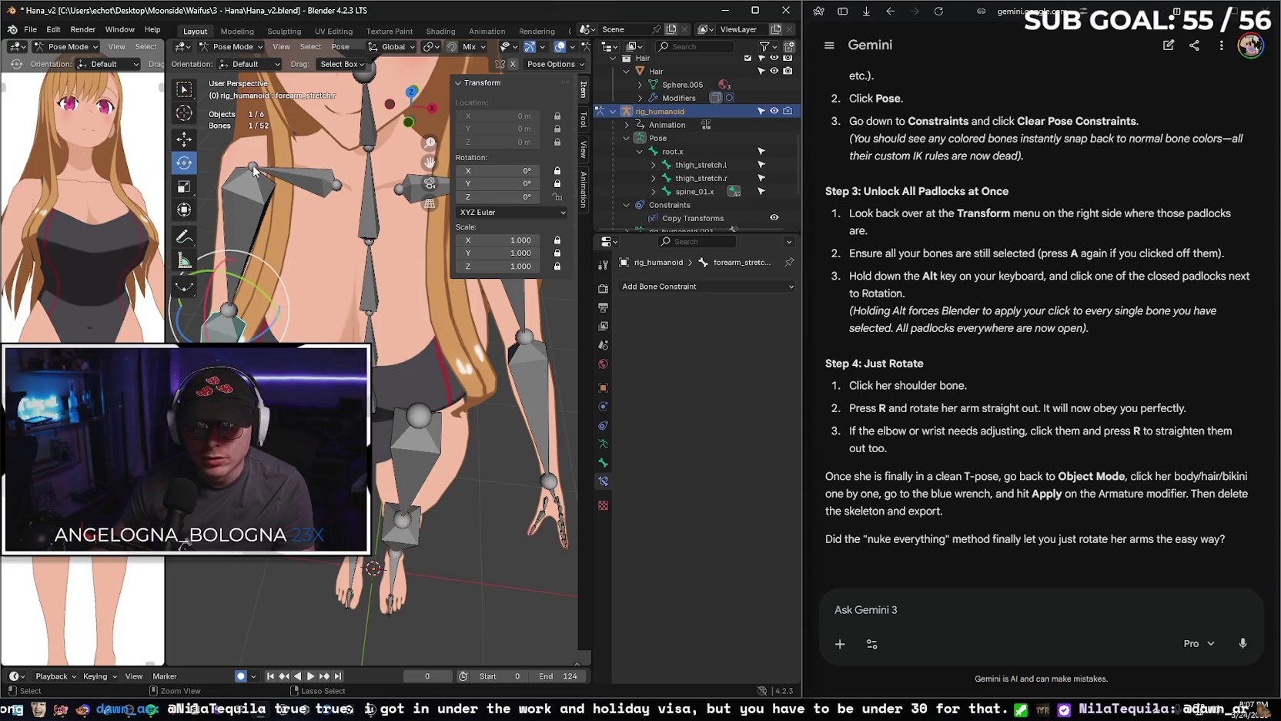
click(256, 170)
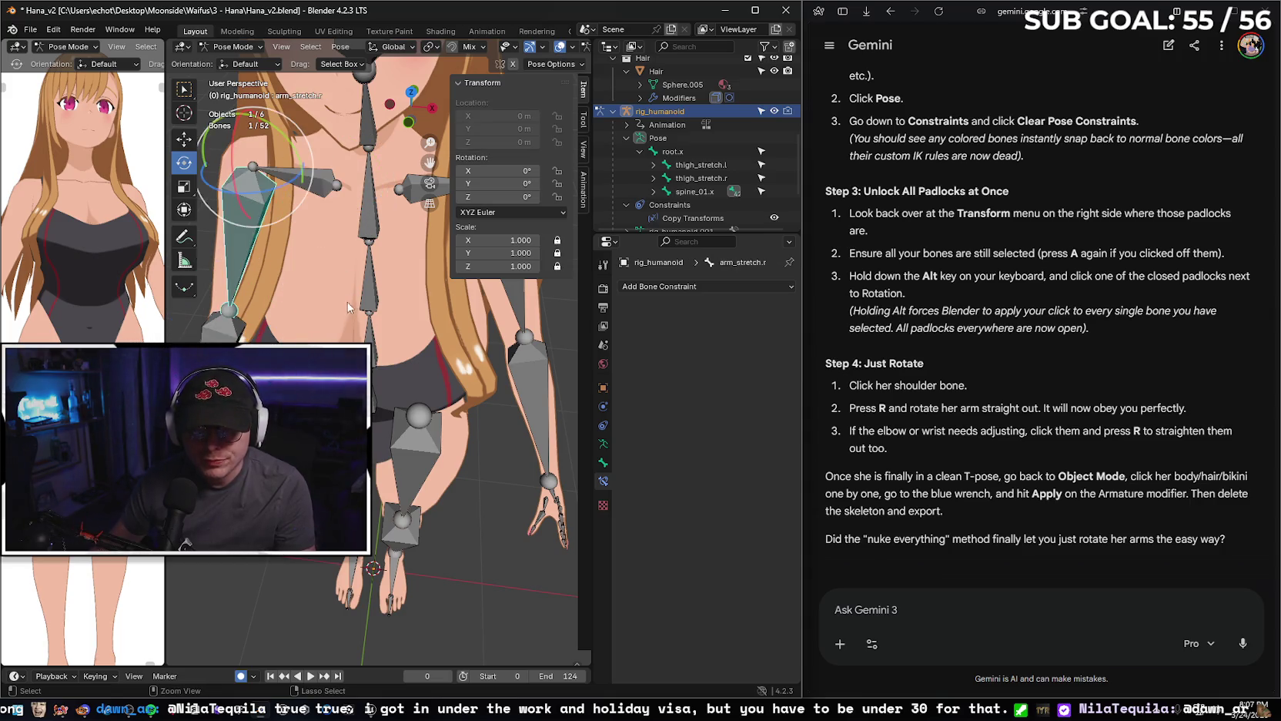
key(bracketright)
key(bracketleft)
key(bracketright)
key(bracketleft)
key(bracketright)
key(bracketleft)
key(bracketright)
key(bracketleft)
key(bracketright)
key(bracketleft)
key(bracketright)
key(bracketleft)
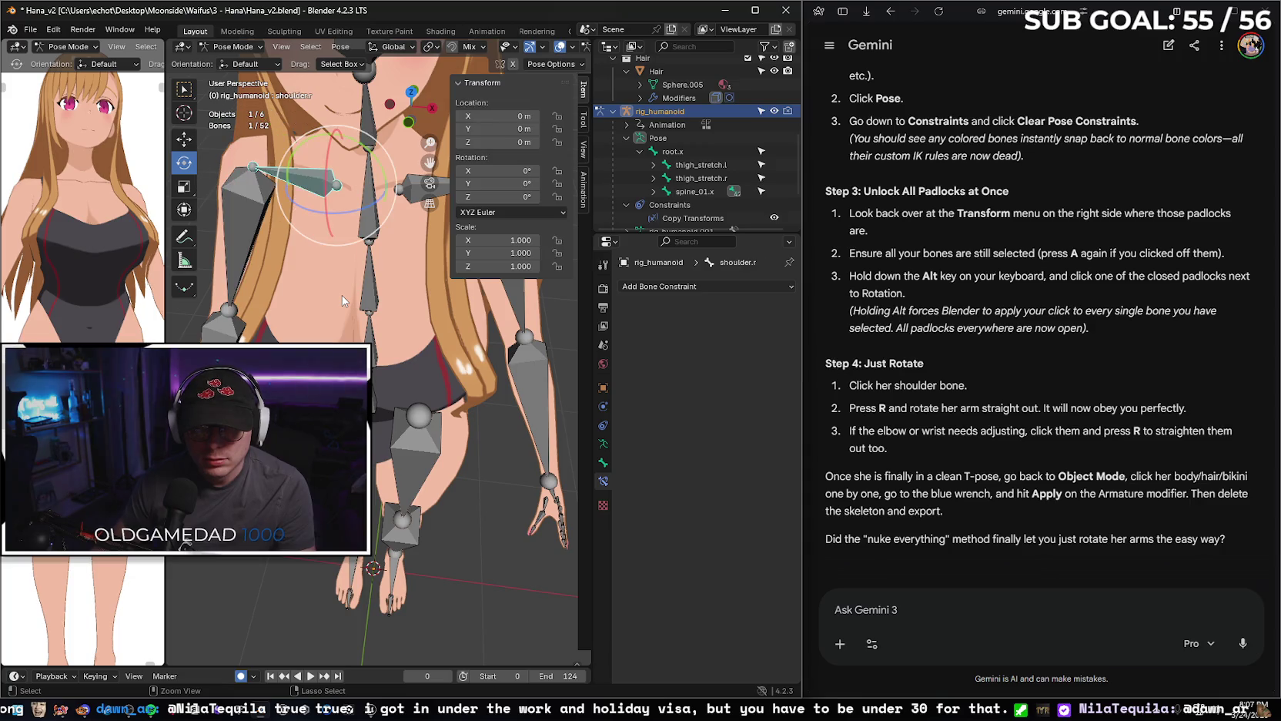
key(bracketright)
key(a)
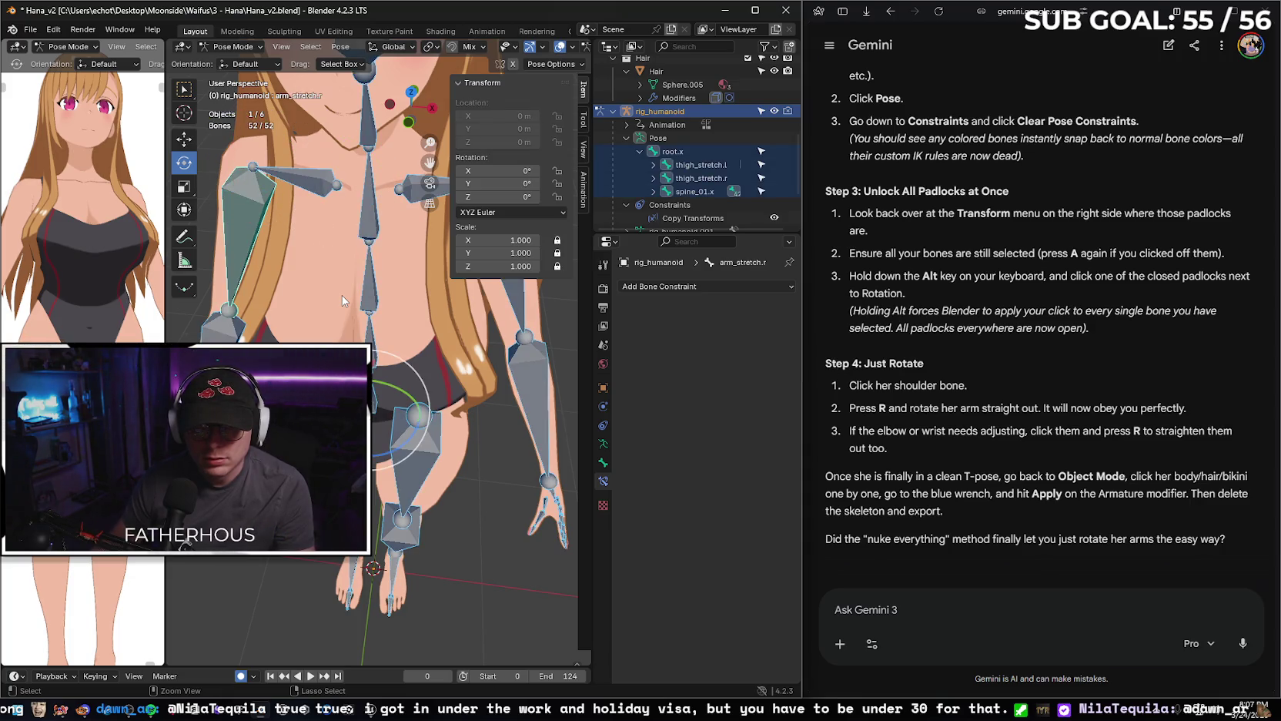
click(253, 169)
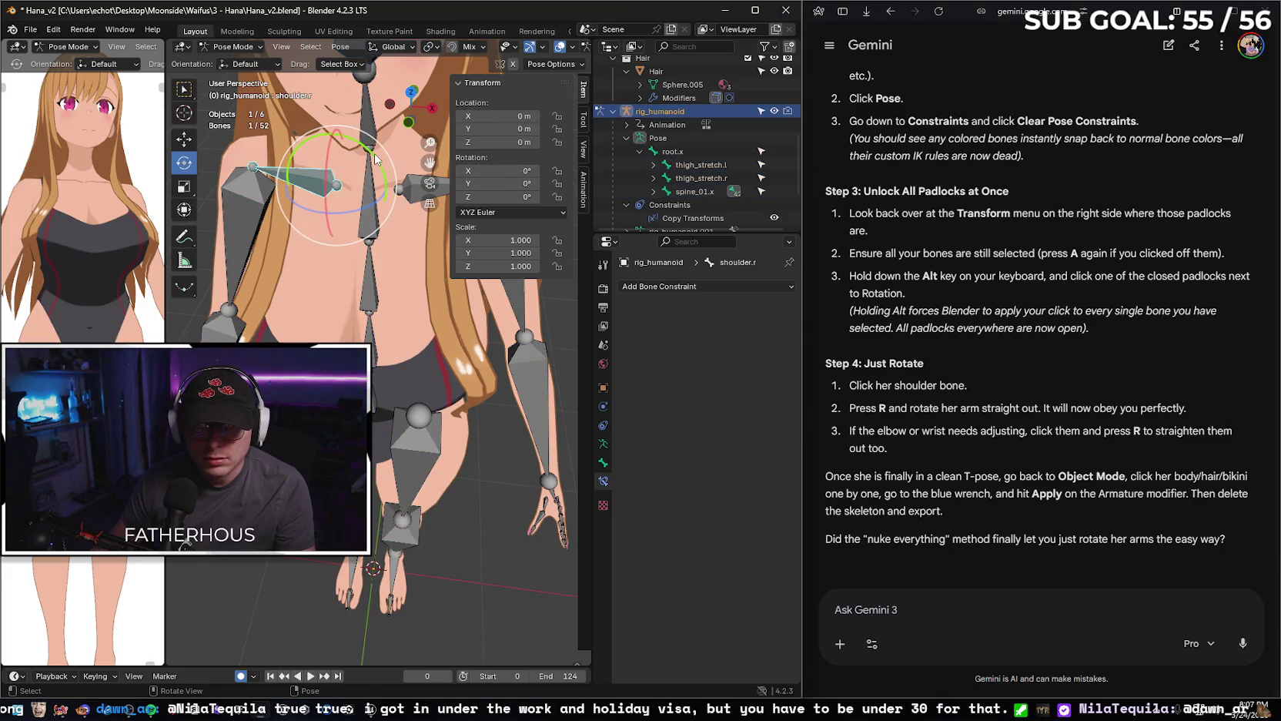
key(r)
key(Escape)
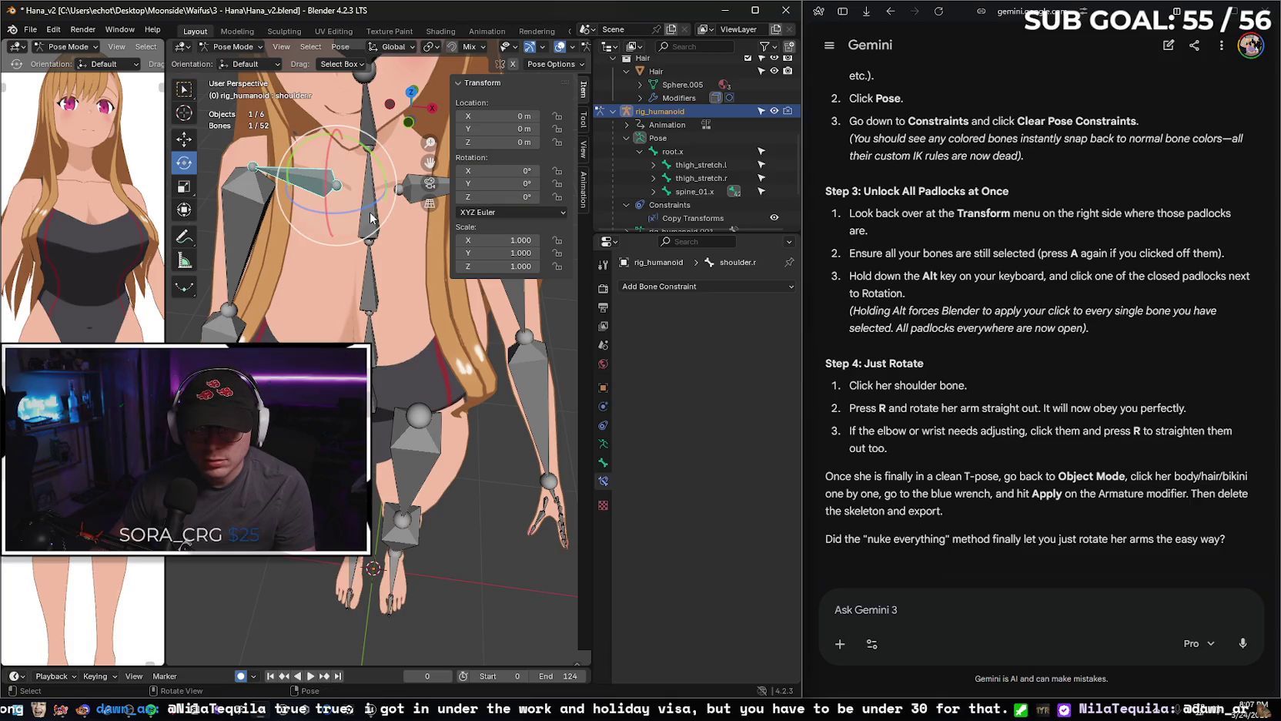
key(a)
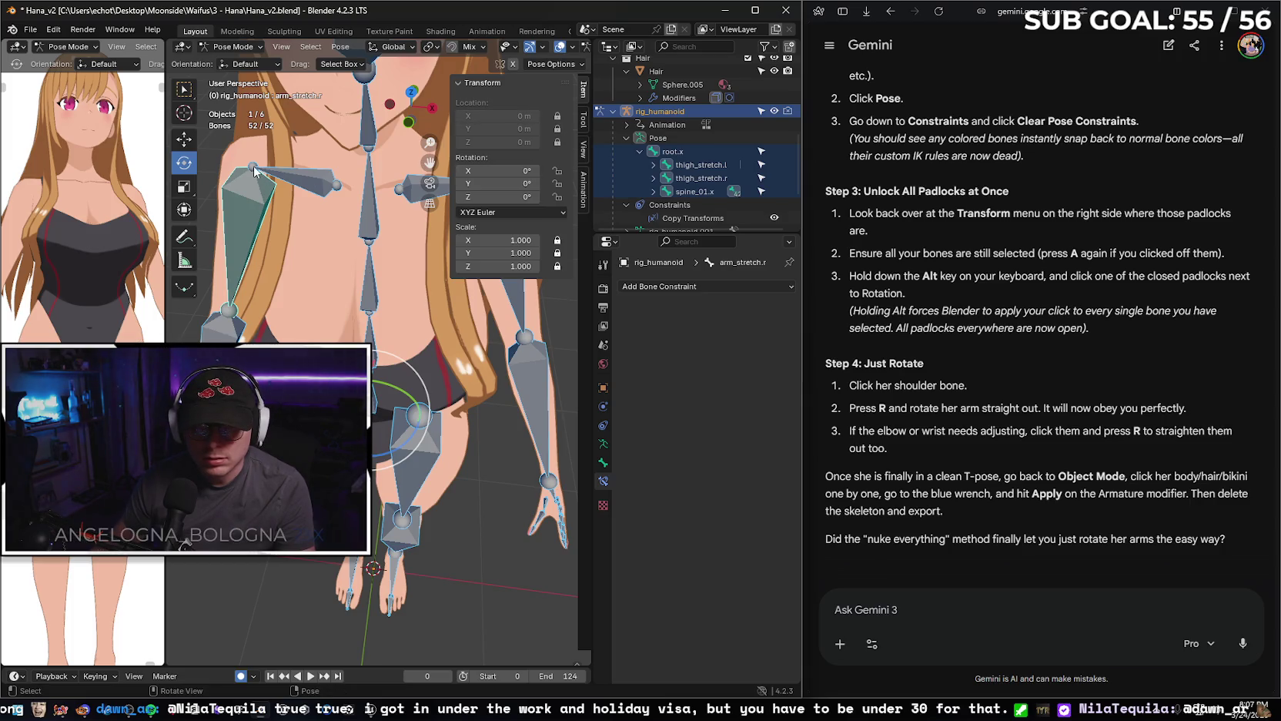
click(255, 171)
scroll(254, 170, up, 1)
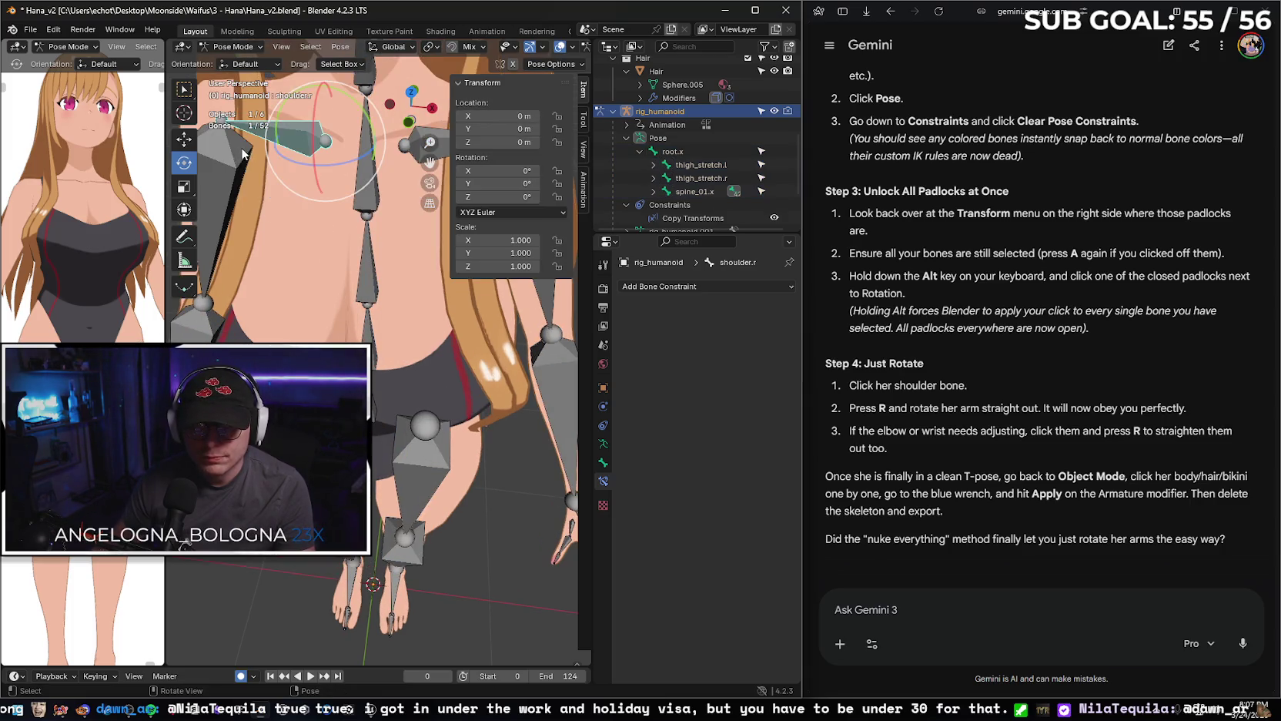
scroll(292, 184, up, 1)
scroll(311, 198, up, 1)
mouse_move(310, 198)
middle_down()
mouse_move(323, 191)
mouse_move(303, 173)
middle_up()
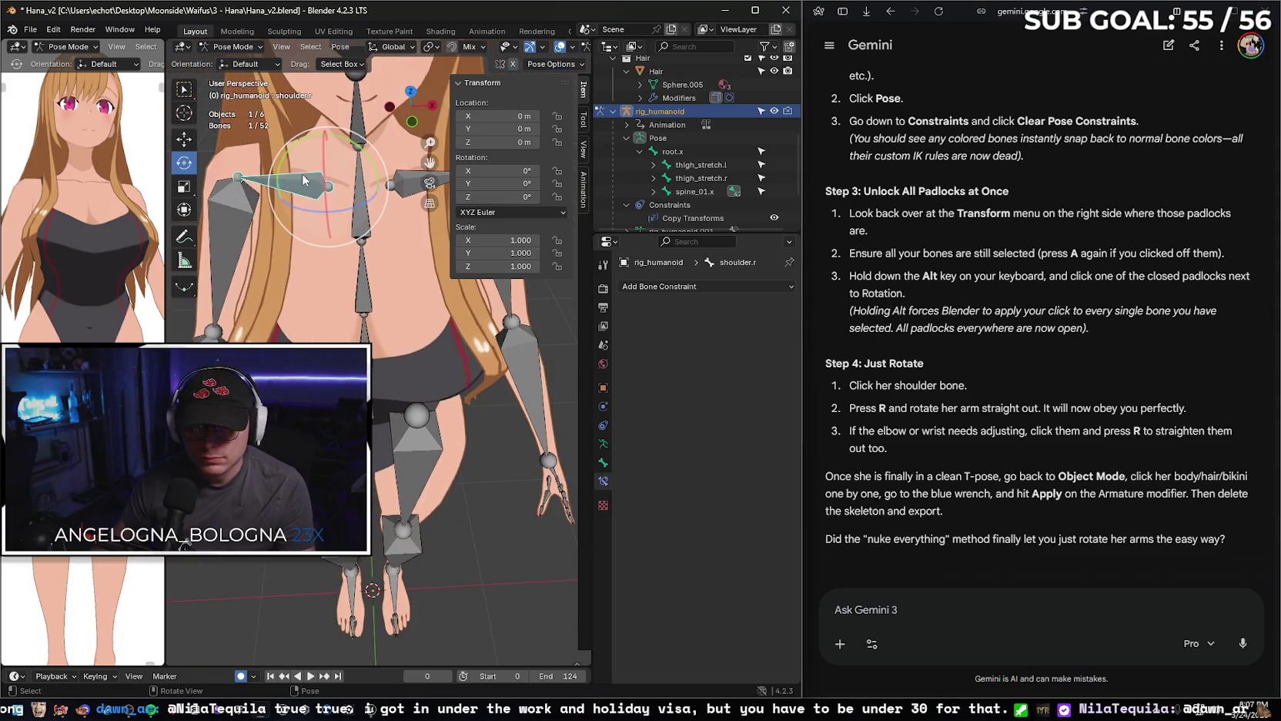
mouse_move(324, 254)
middle_down()
mouse_move(412, 261)
mouse_move(413, 251)
mouse_move(324, 248)
middle_up()
click(239, 215)
key(r)
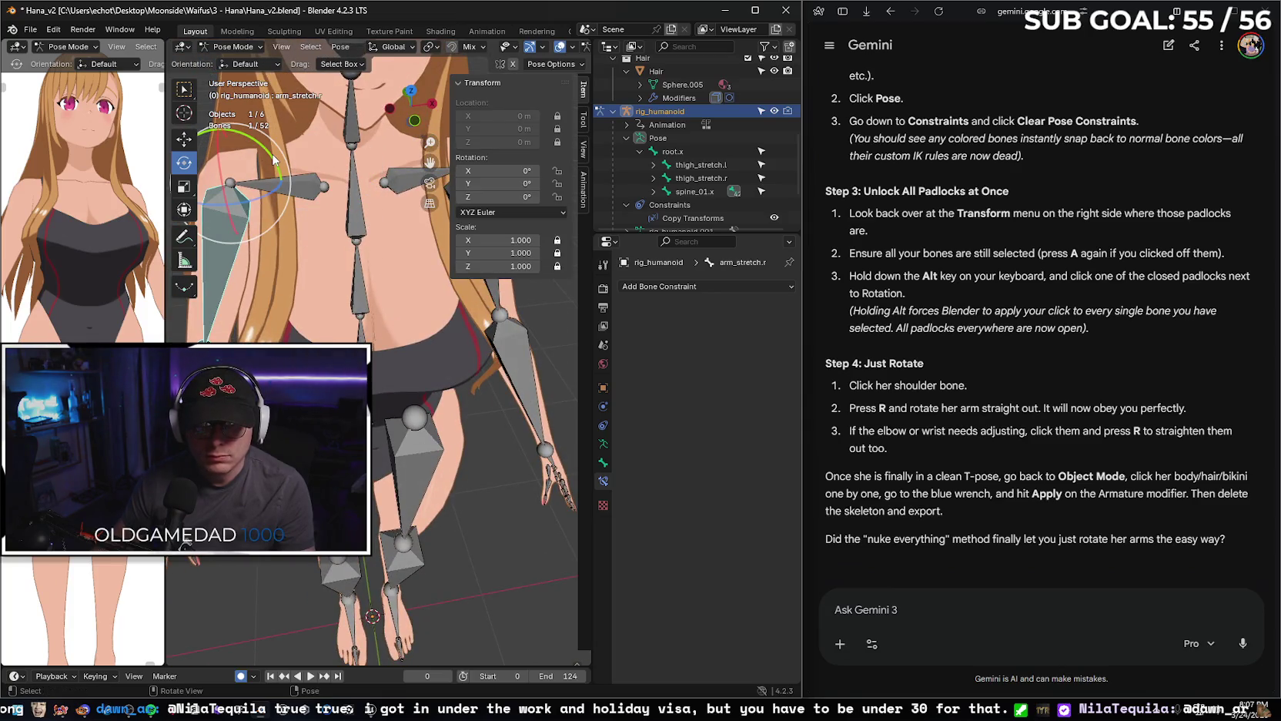
Swing arm_stretch.r upward and zero its Z and Y rotation.
click(340, 238)
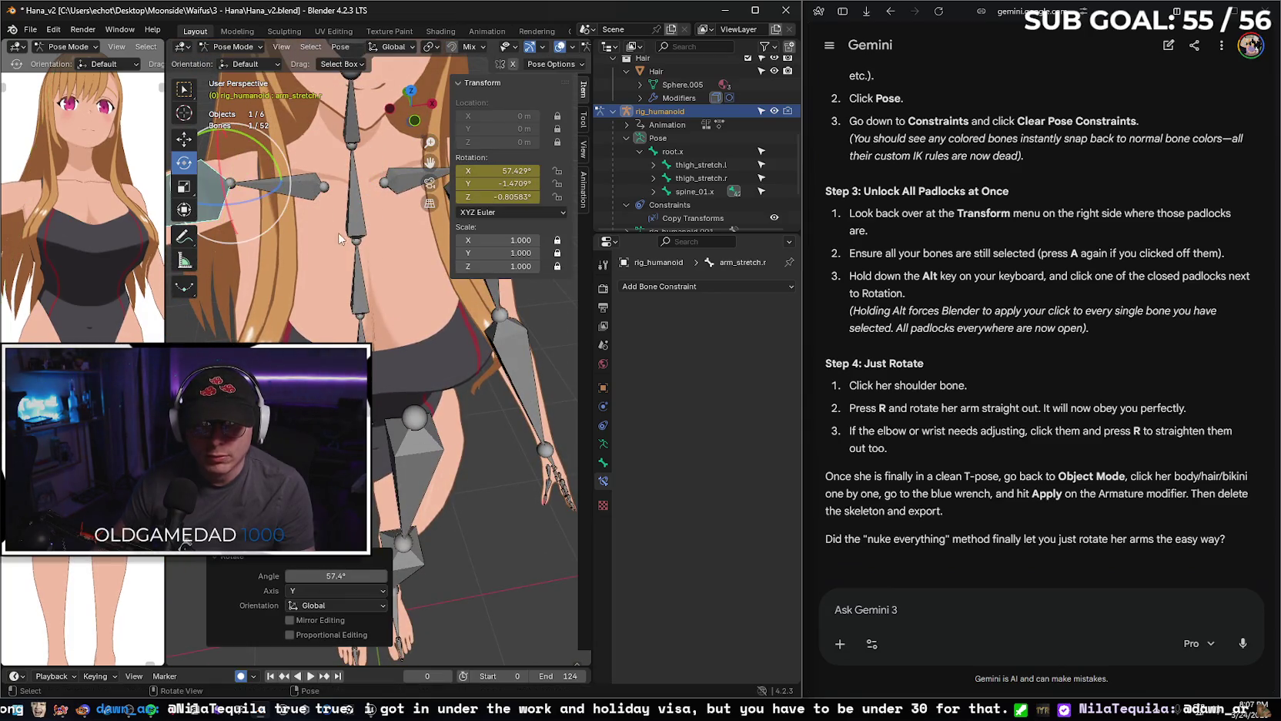
scroll(353, 250, down, 2)
scroll(353, 246, down, 2)
scroll(354, 243, down, 2)
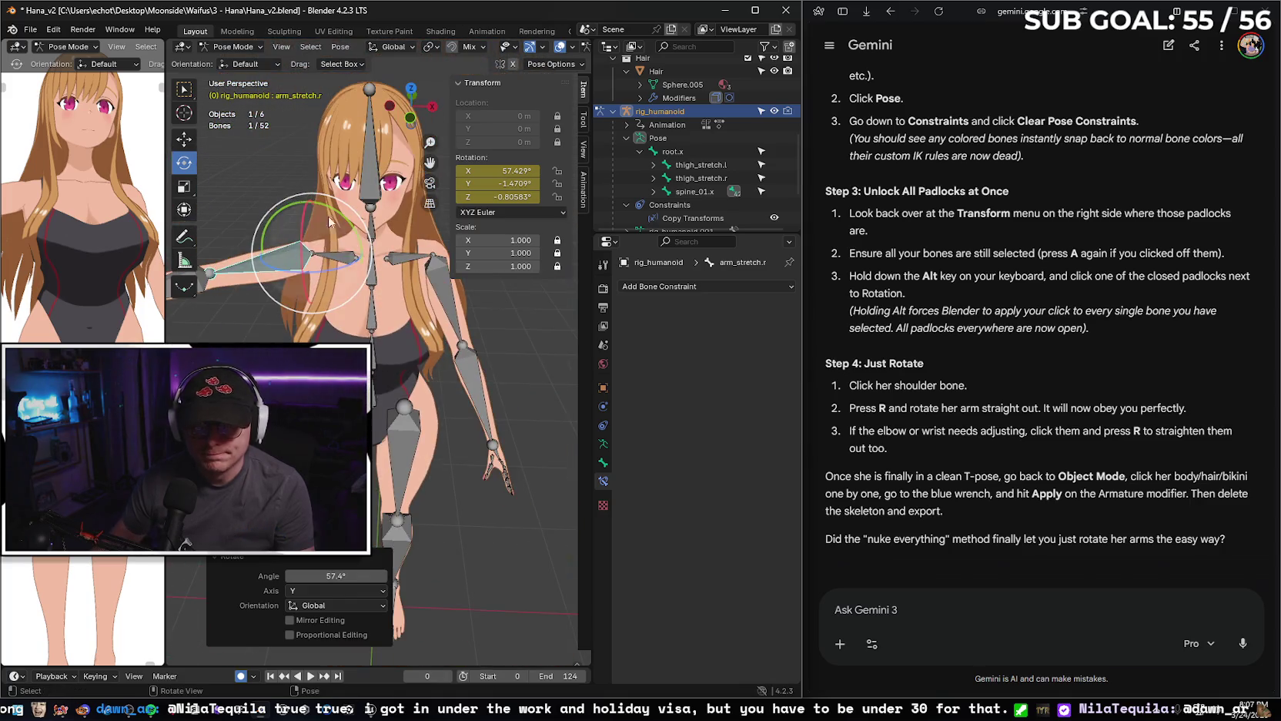
drag(358, 236, 362, 247)
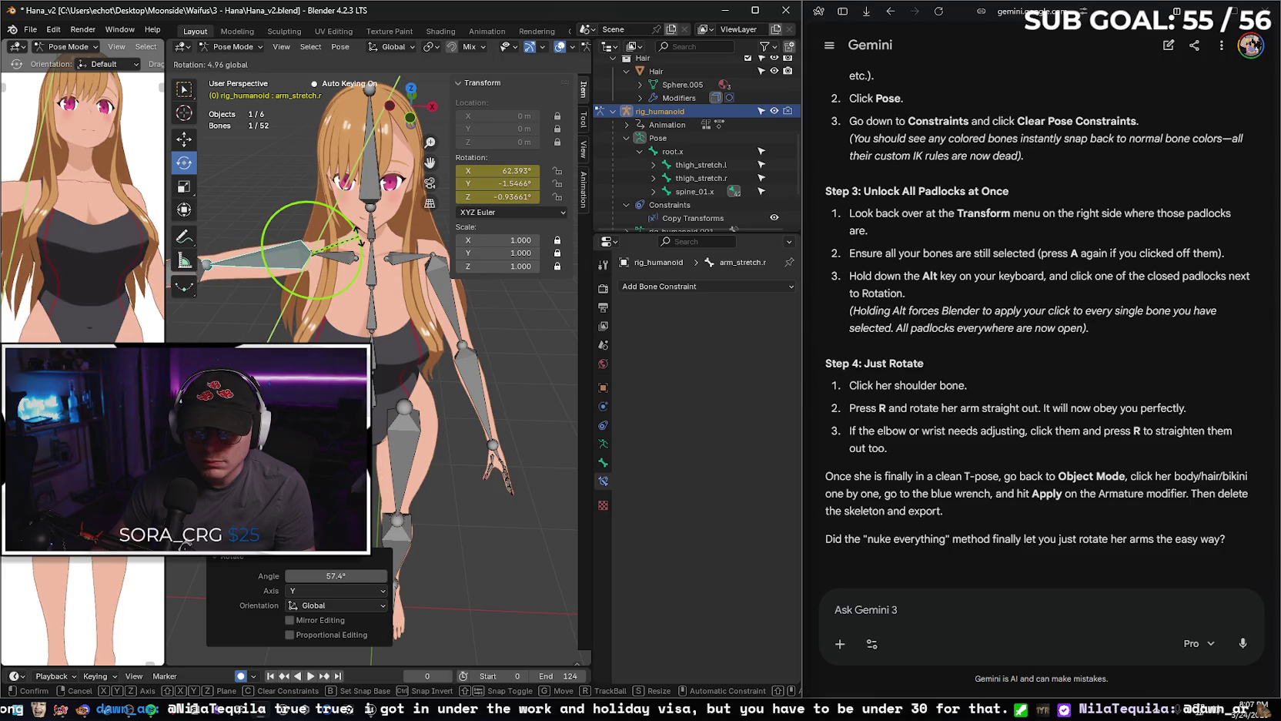
drag(362, 247, 380, 235)
click(512, 197)
text(0)
key(Return)
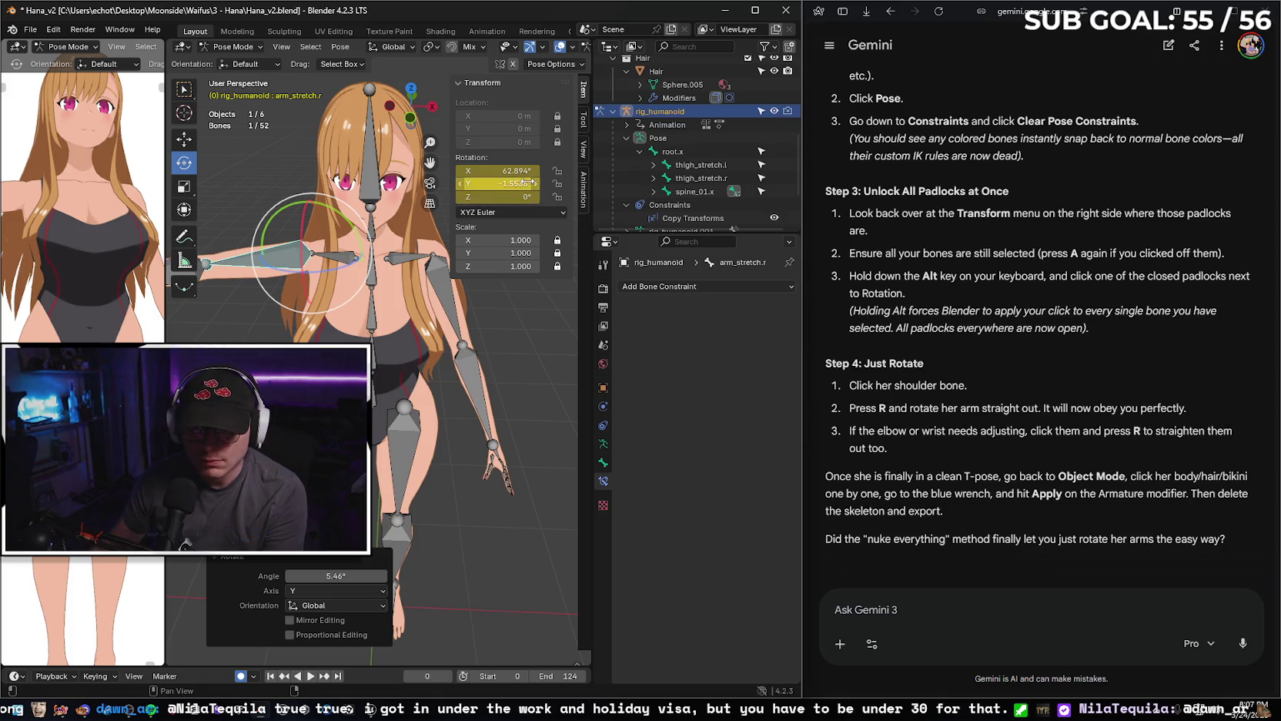
text(0)
key(Return)
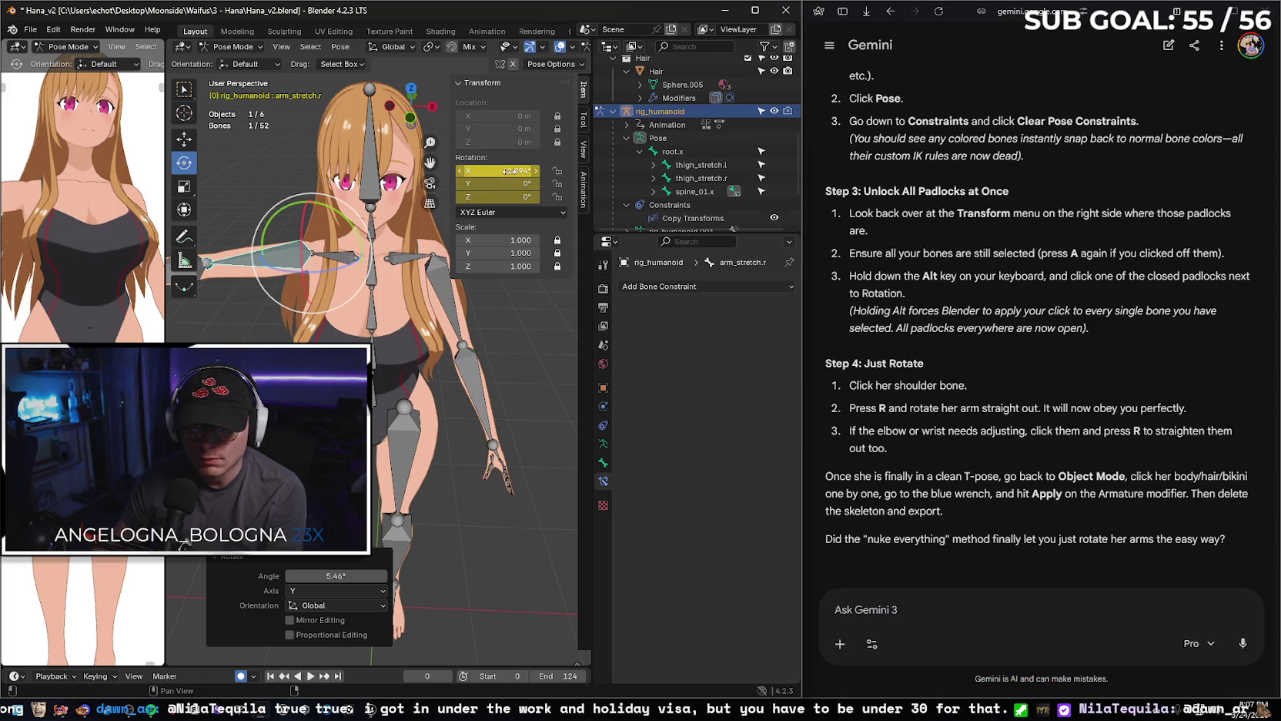
Set arm_stretch.r's rotation to X 66°, Y 0°, Z 0°.
scroll(81, 254, down, 2)
scroll(73, 308, down, 2)
text(66)
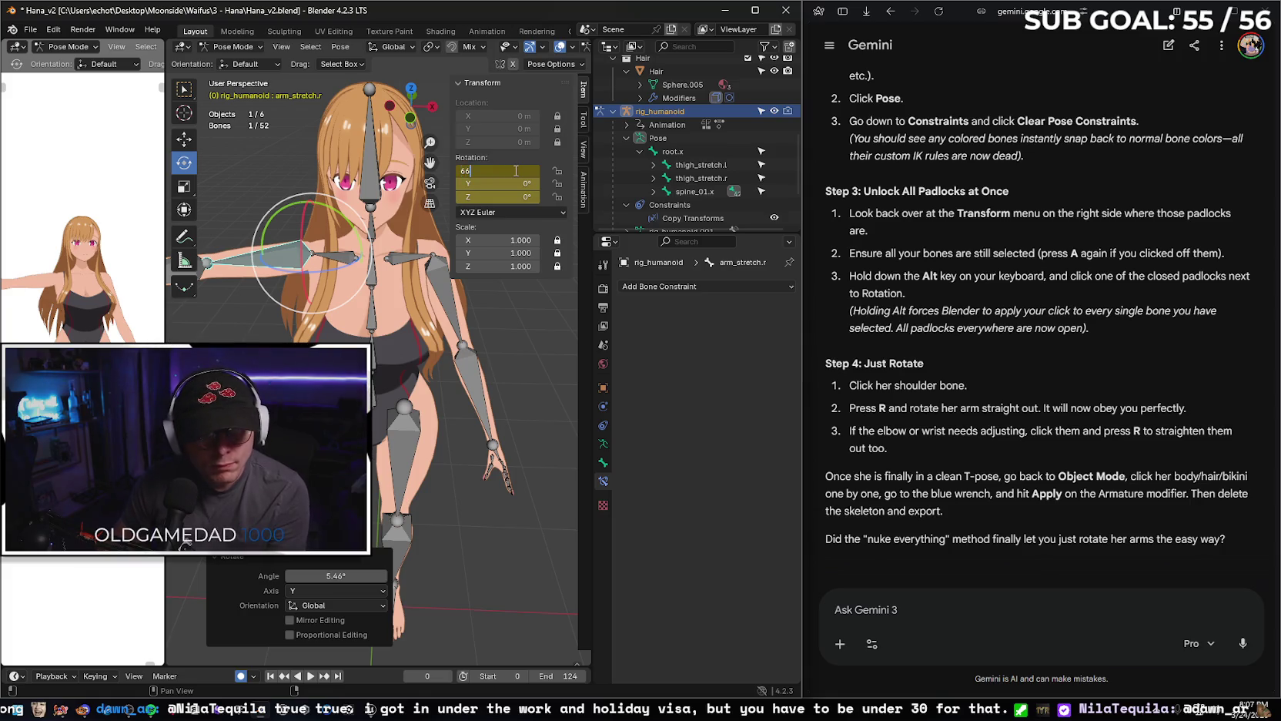
drag(514, 170, 532, 171)
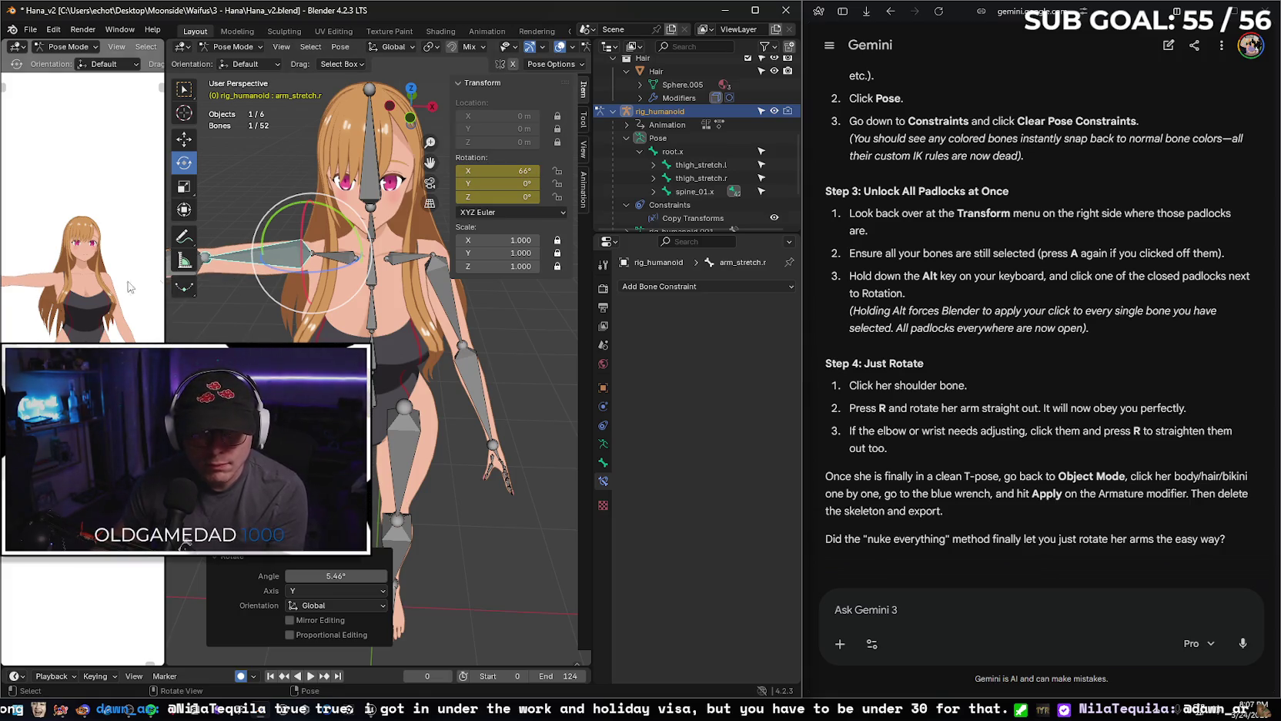
middle_drag(85, 231, 69, 231)
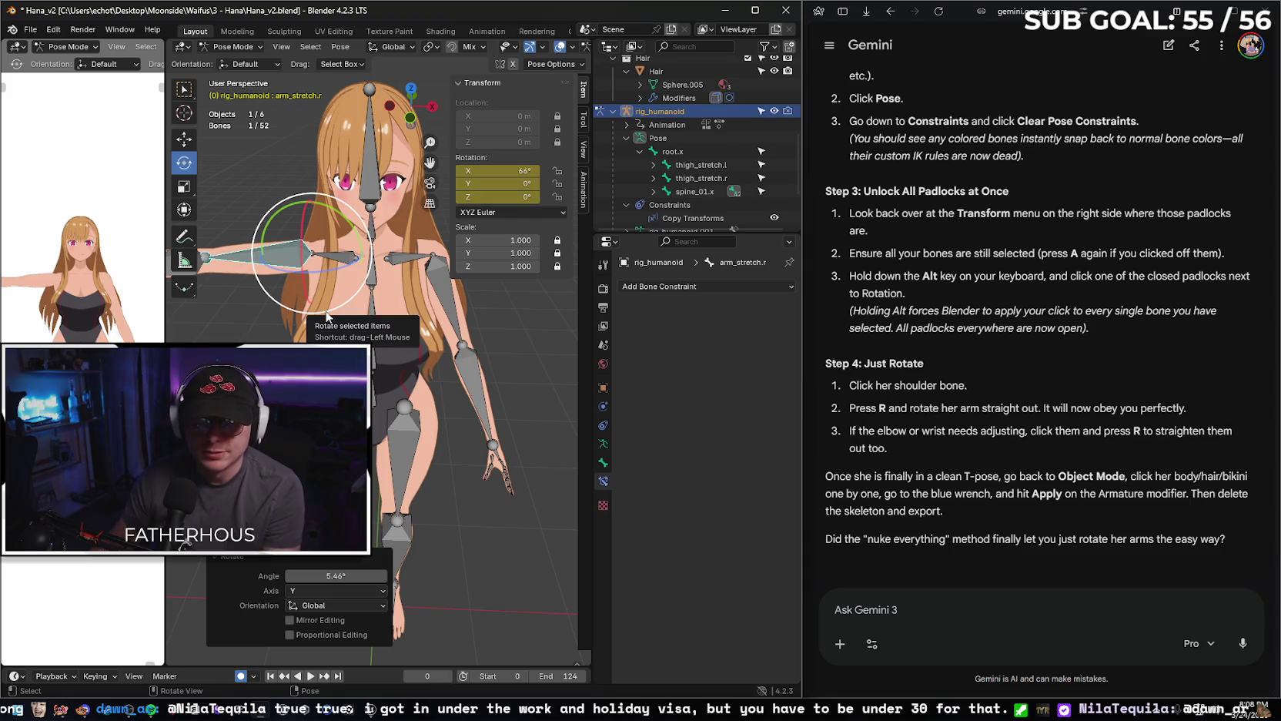
click(290, 620)
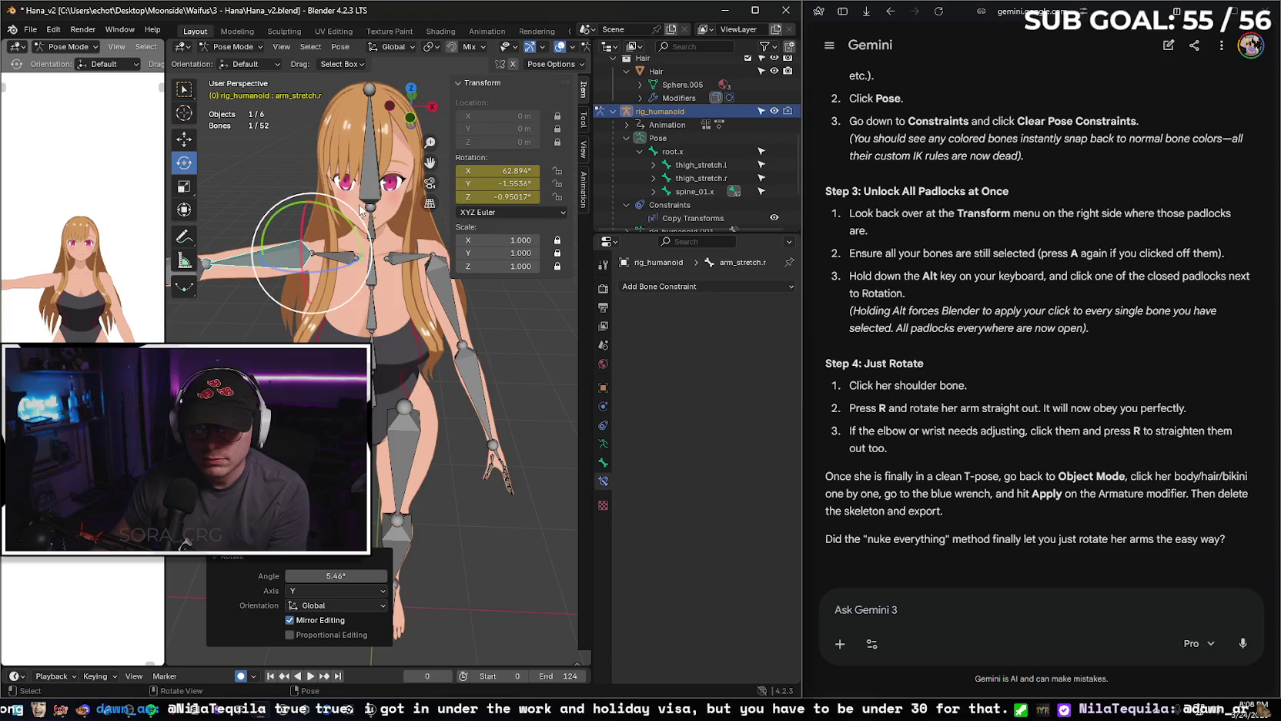
drag(343, 220, 348, 223)
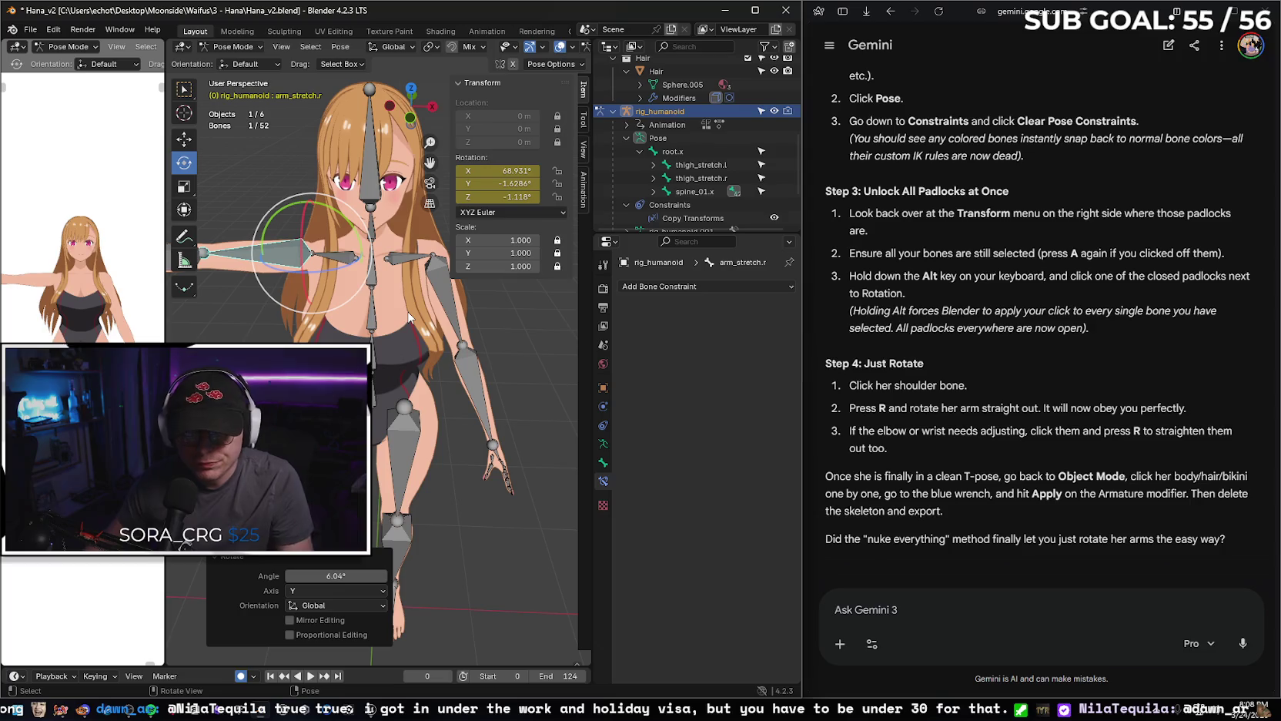
click(497, 183)
text(0)
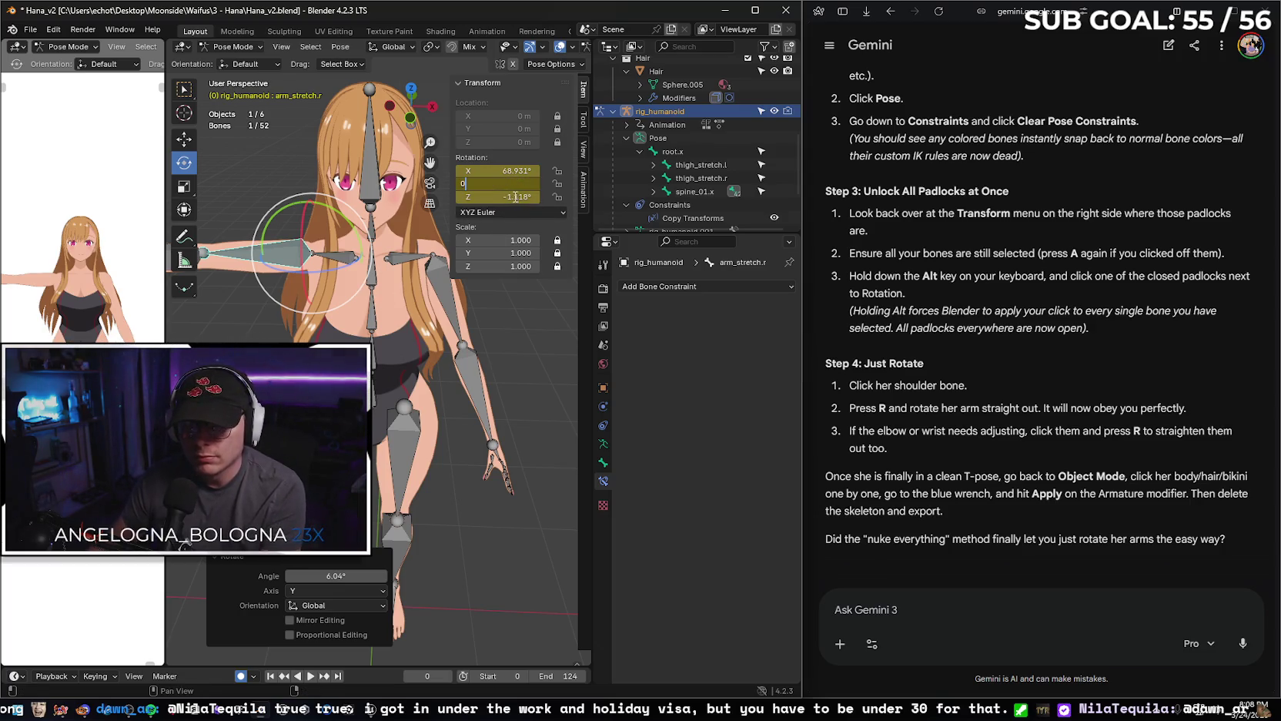
key(Return)
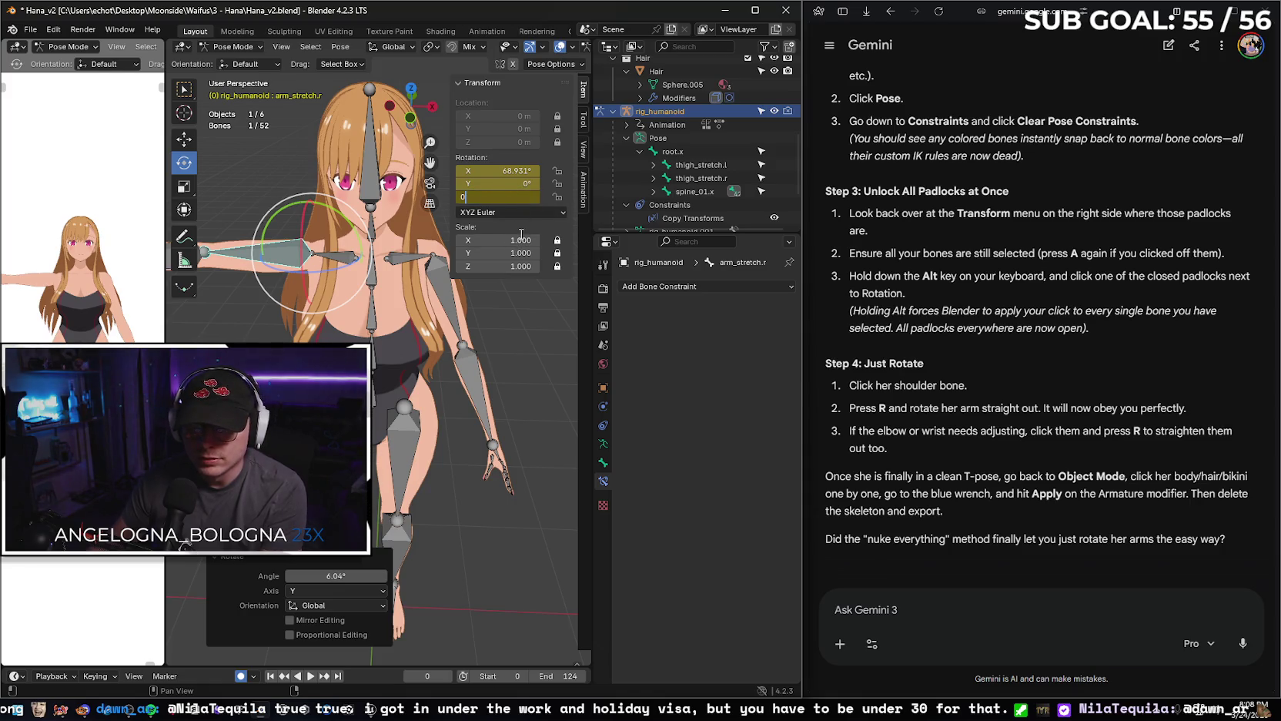
key(Return)
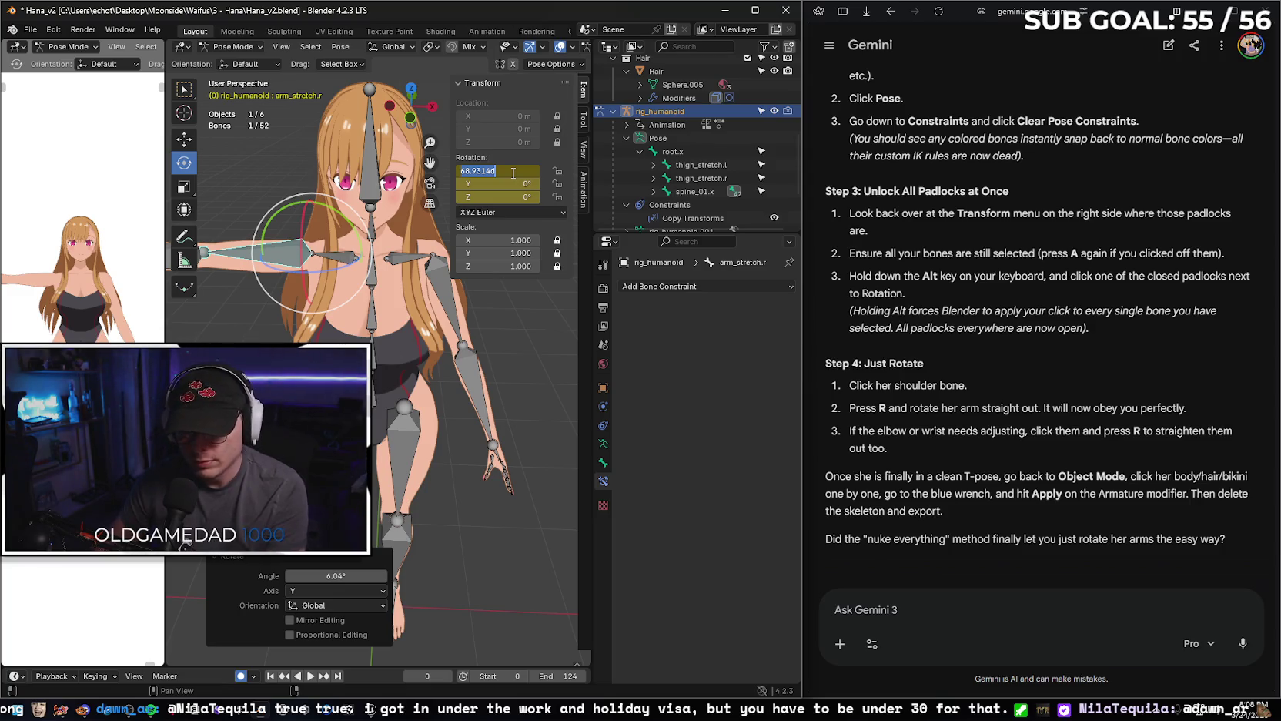
text(66)
key(Return)
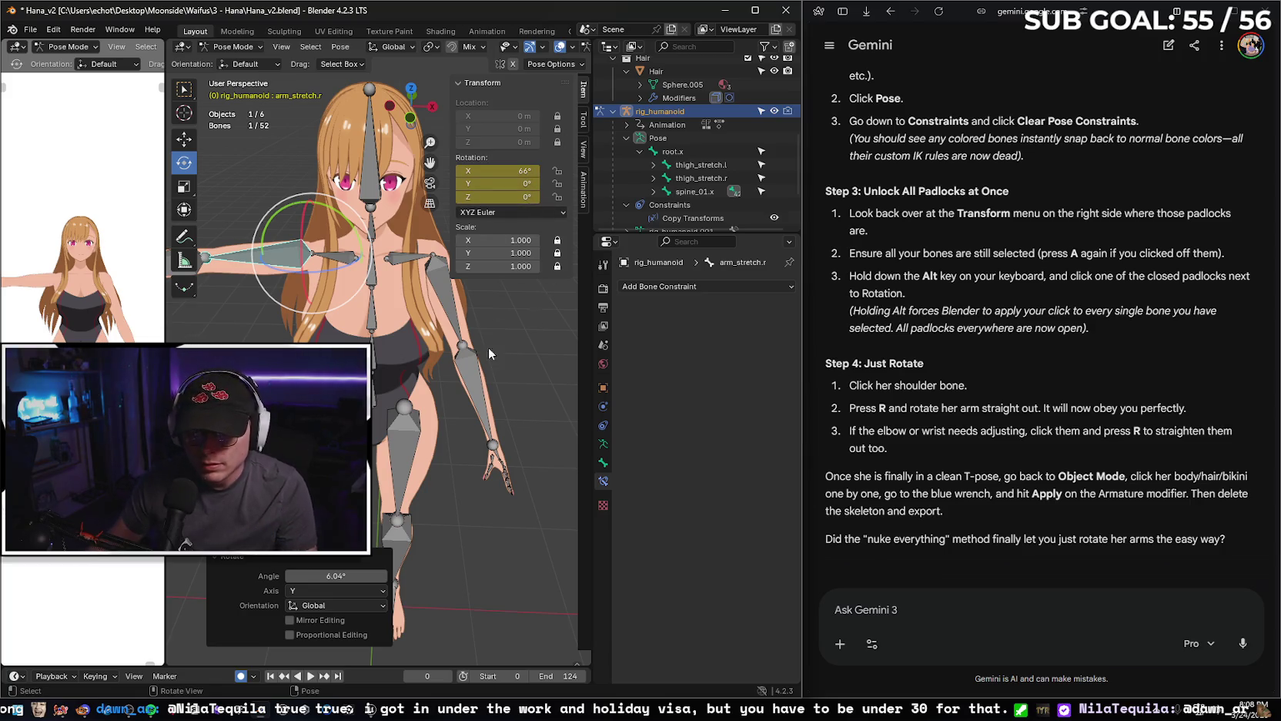
Raise arm_stretch.l to X 66°, Y 0°, Z 0°, then maximize Blender.
click(446, 289)
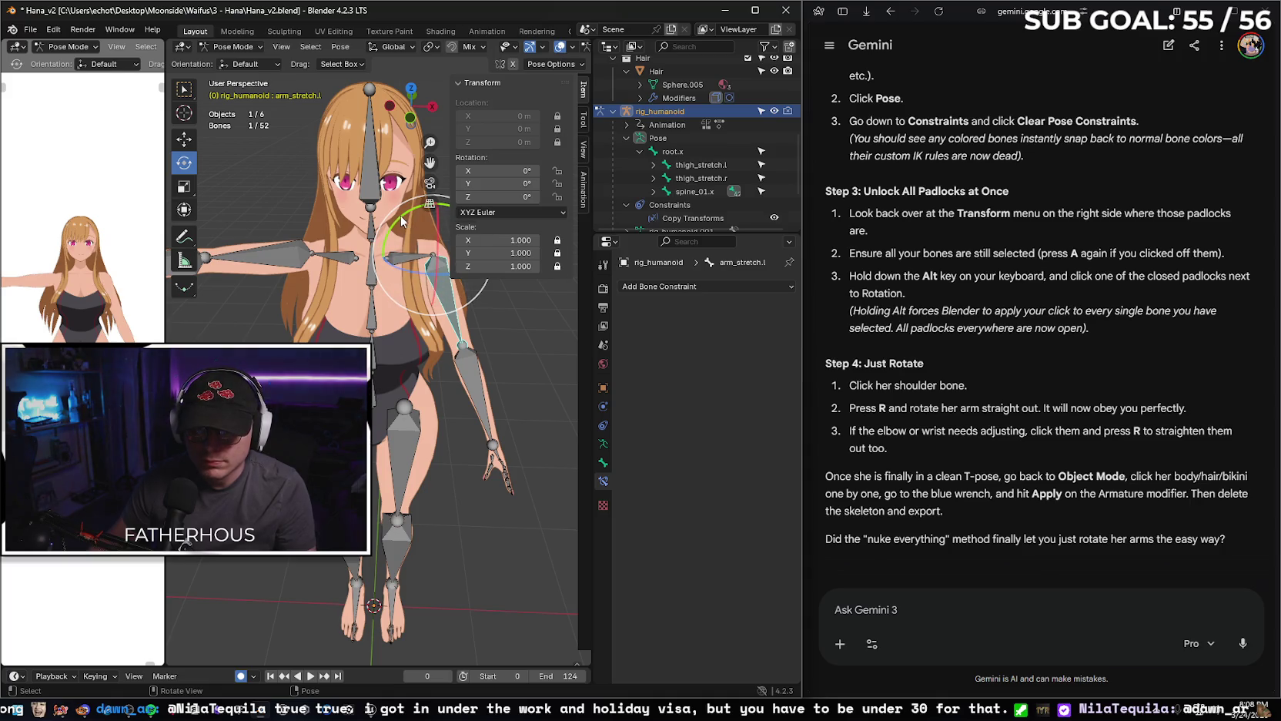
key(r)
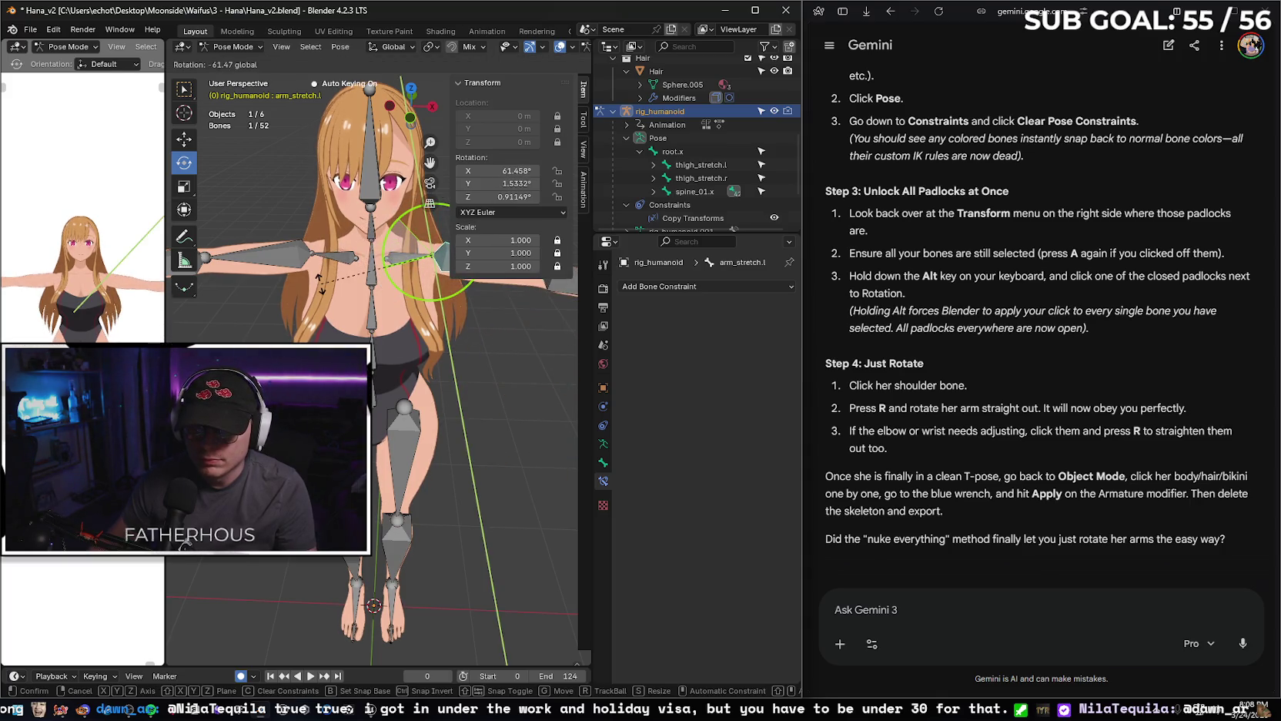
click(318, 286)
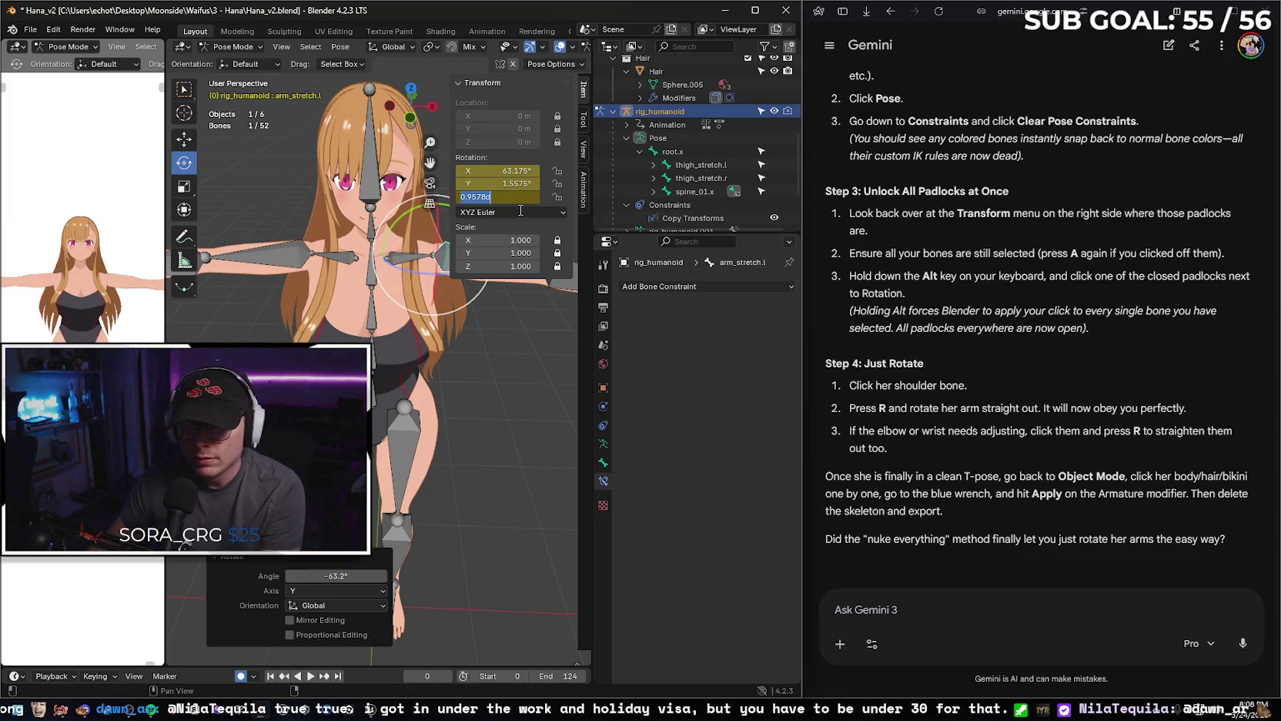
key(Return)
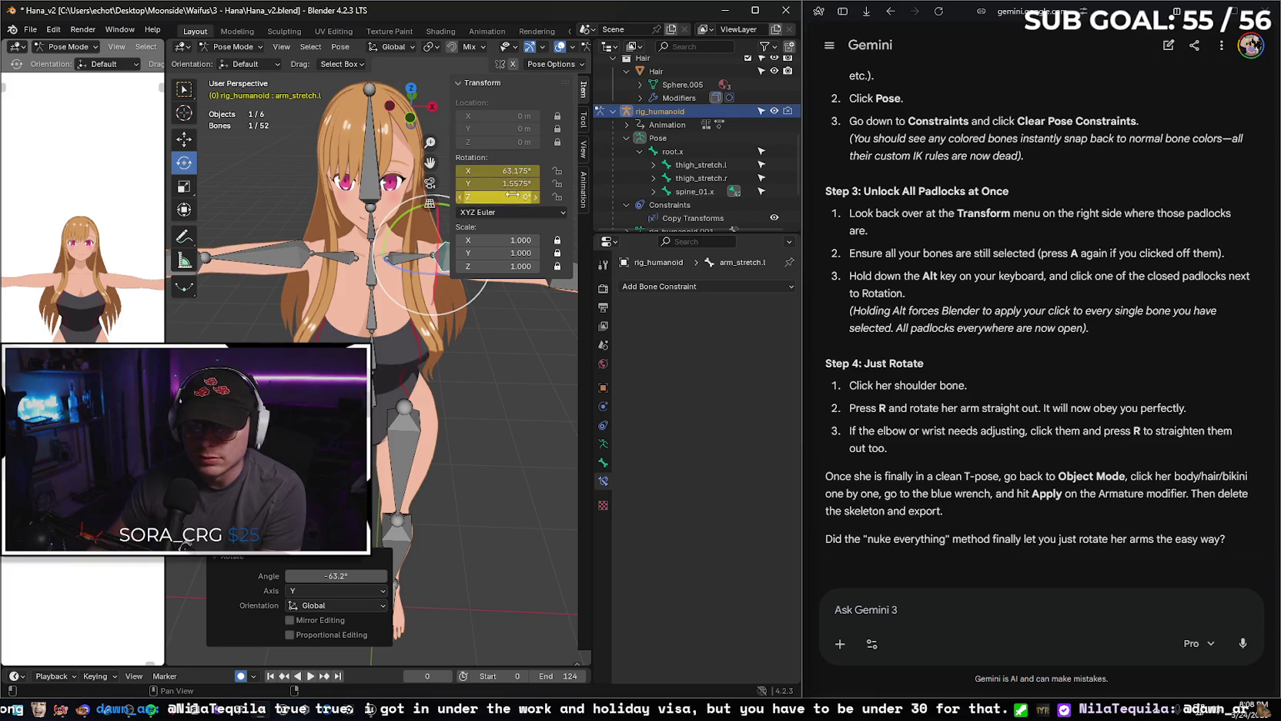
text(0)
key(Return)
click(513, 171)
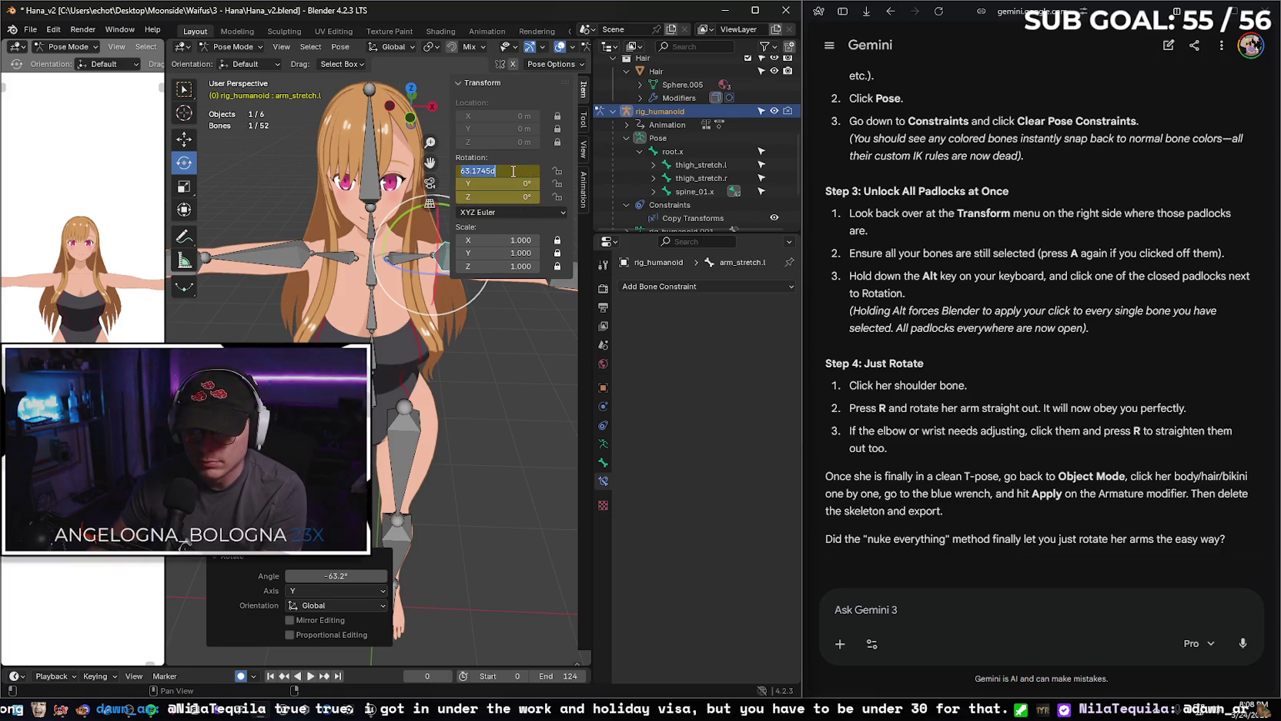
text(66)
key(Return)
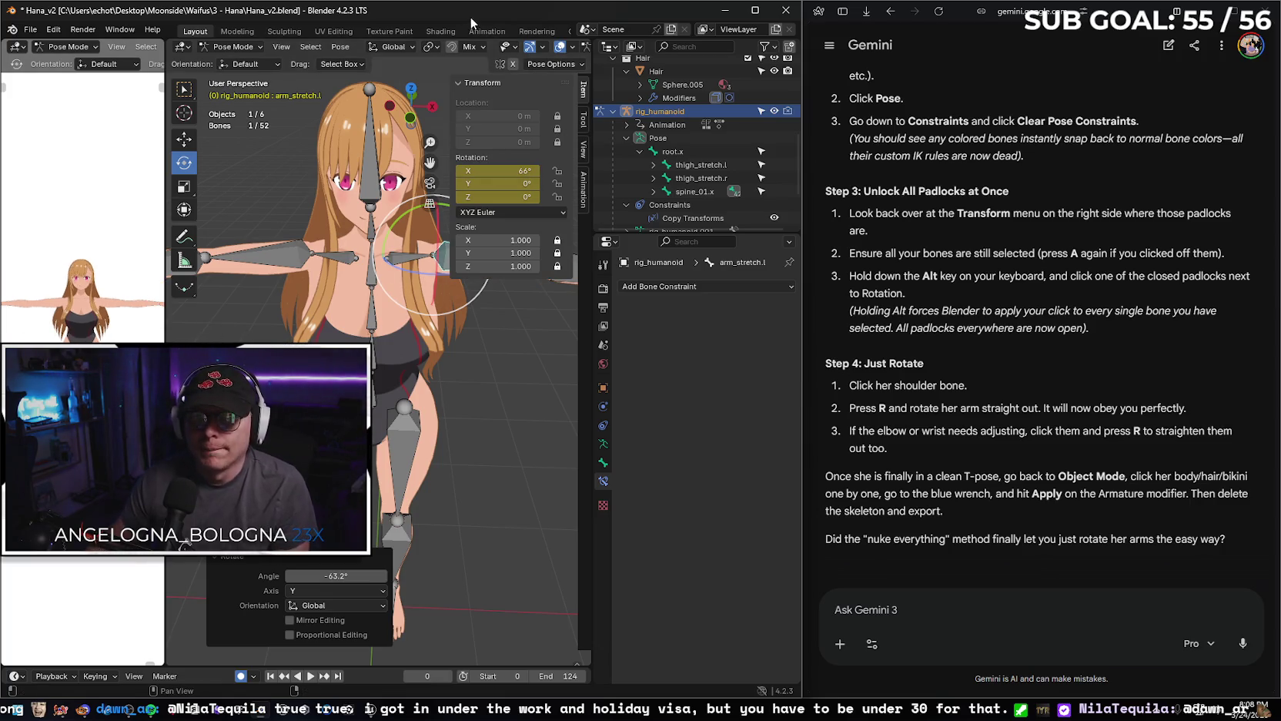
drag(472, 15, 585, 163)
key(super+Up)
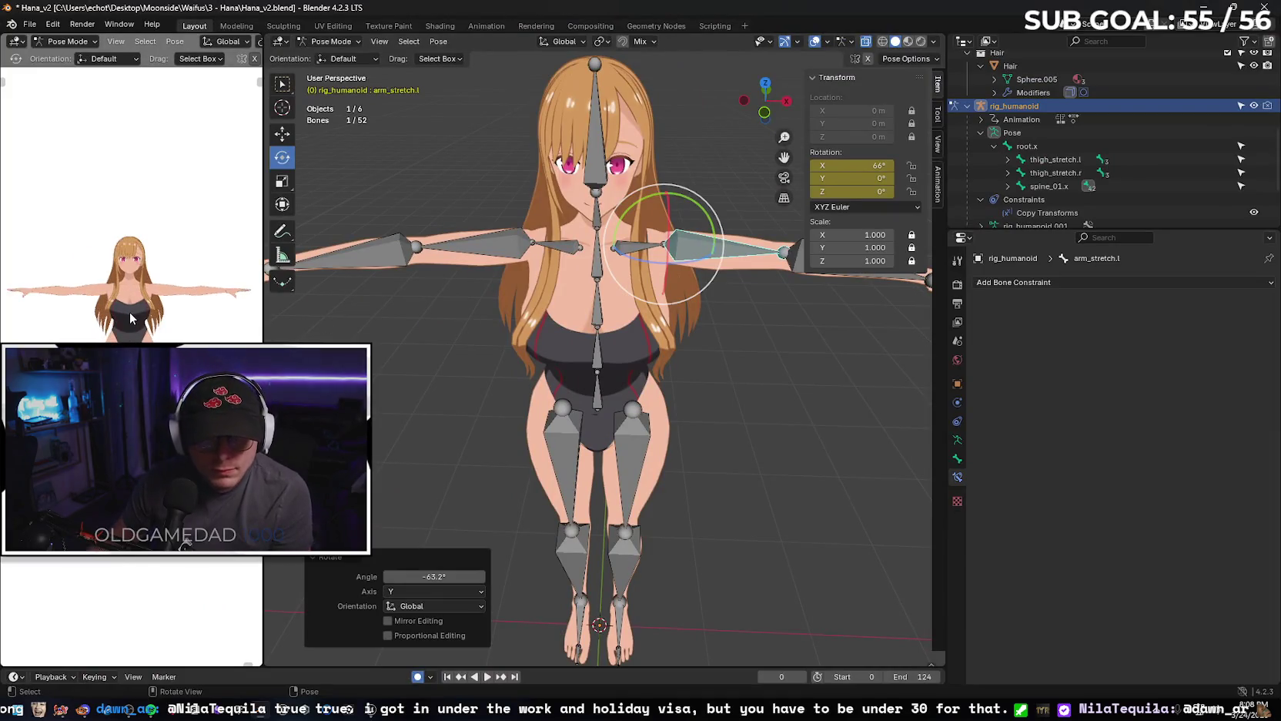
Export the T-posed model as Hana_v2_Boneless.fbx via File > Export > FBX, then leave Blender.
scroll(128, 325, down, 1)
scroll(131, 329, down, 1)
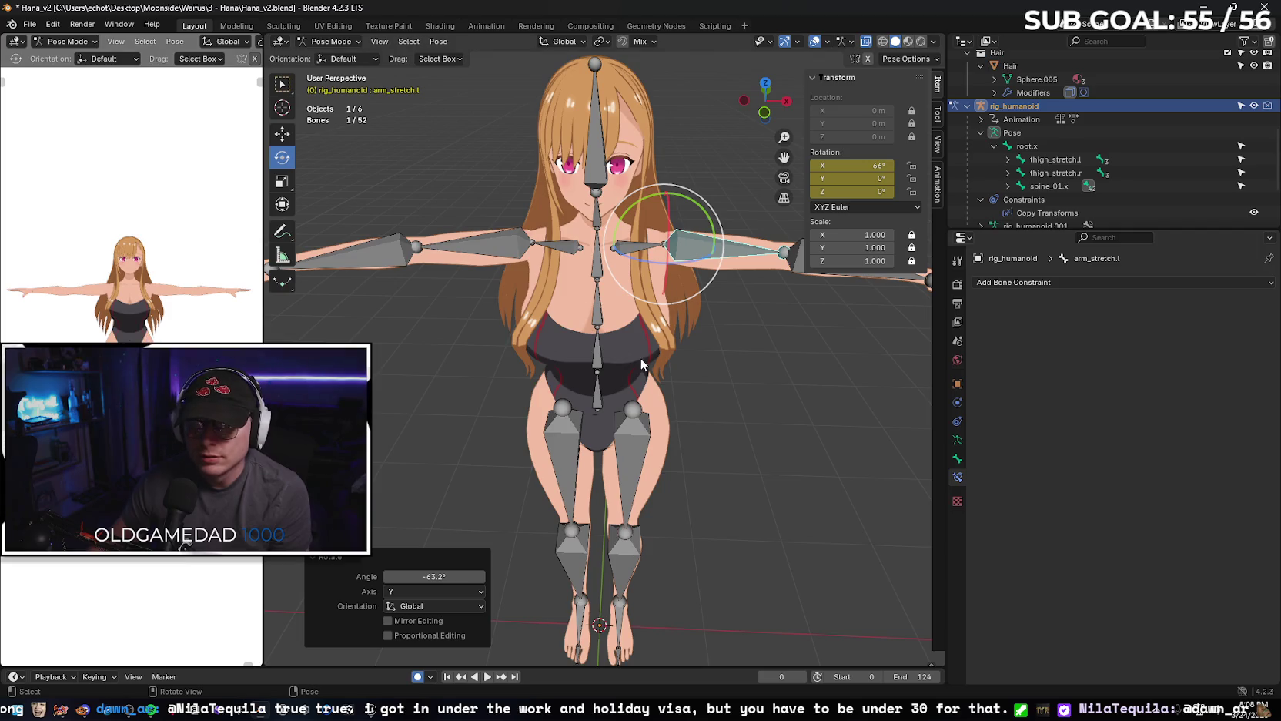
click(30, 25)
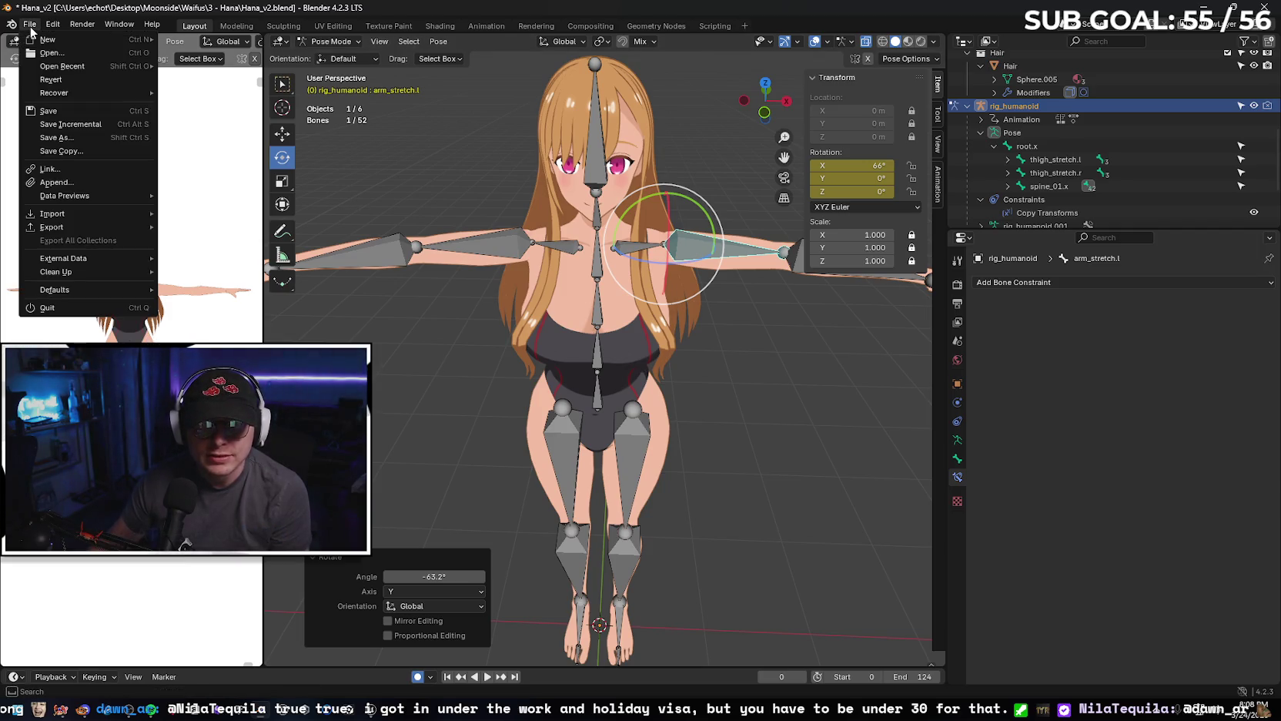
mouse_move(51, 226)
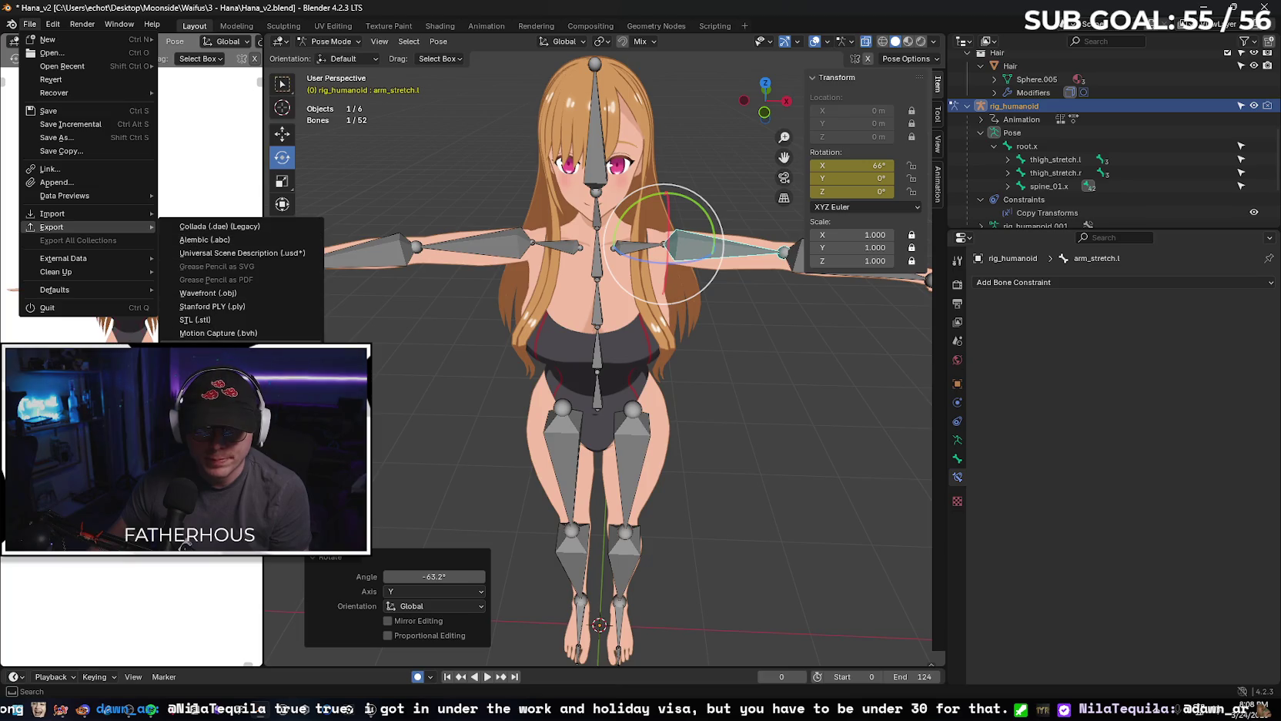
click(208, 347)
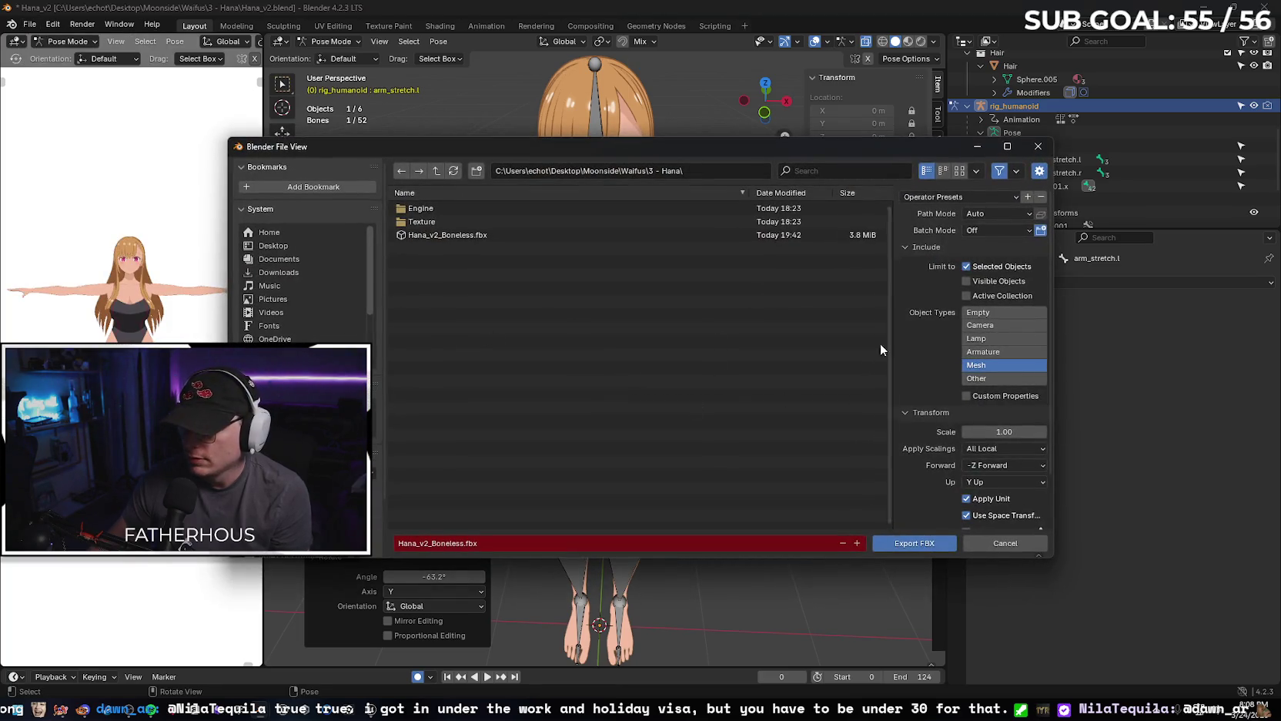
click(918, 543)
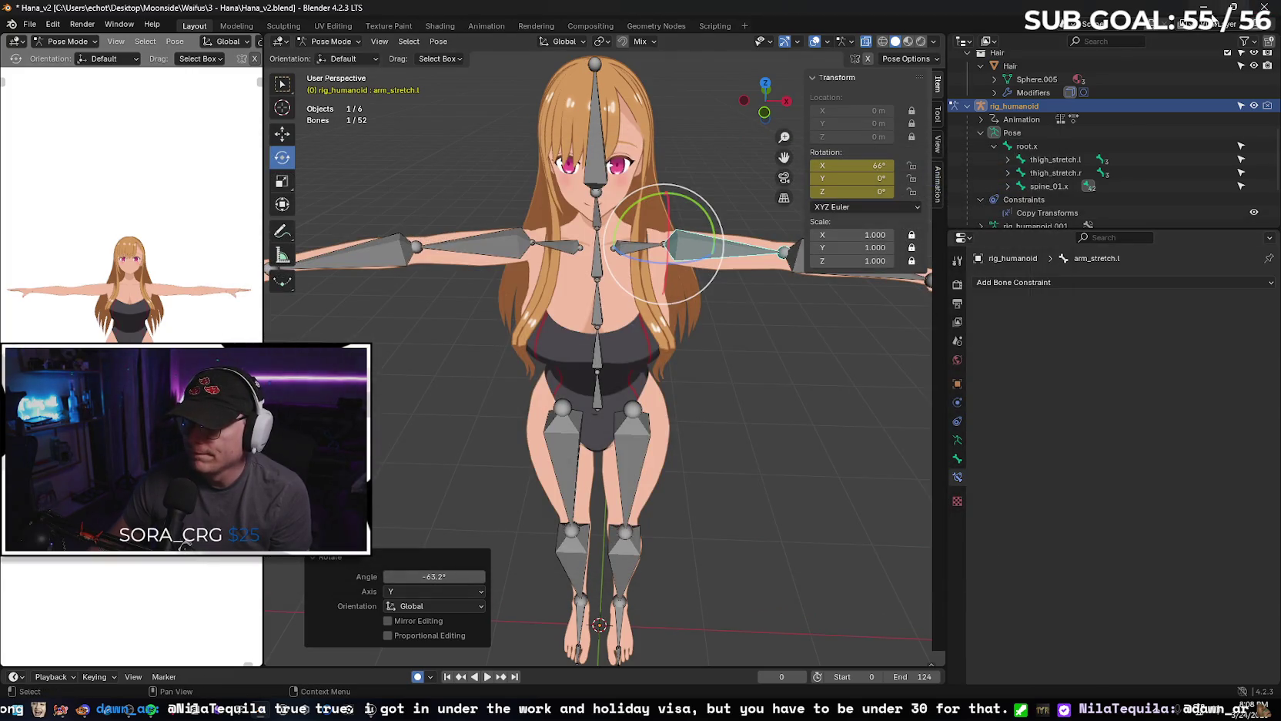
key(alt+Tab)
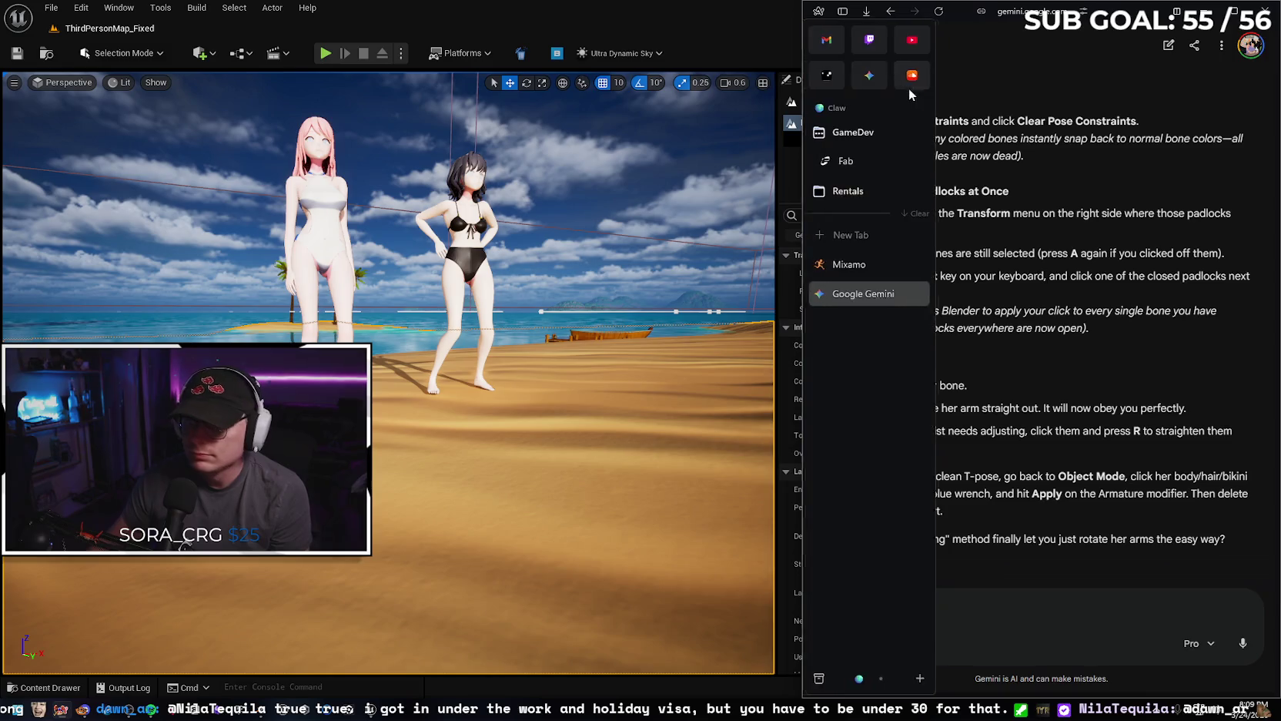
Maximize the browser and, in Mixamo, upload Hana_v2_Boneless.fbx via Upload Character.
key(super+Up)
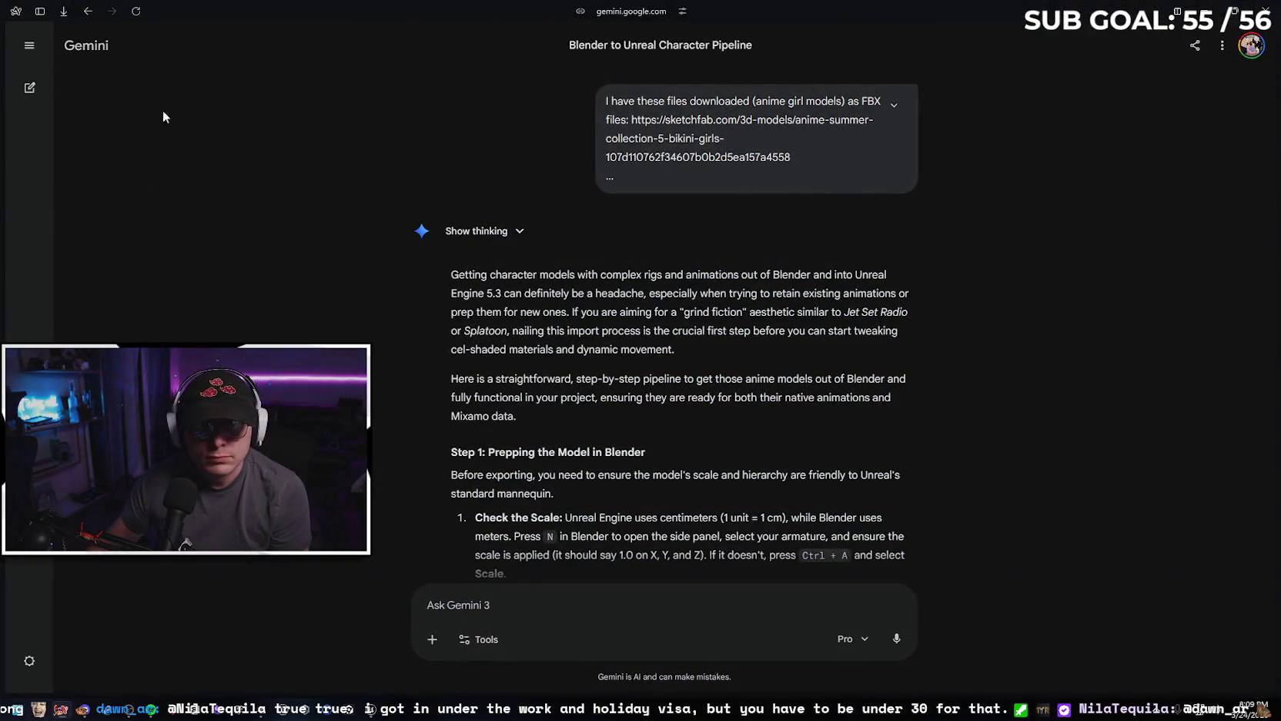
click(46, 261)
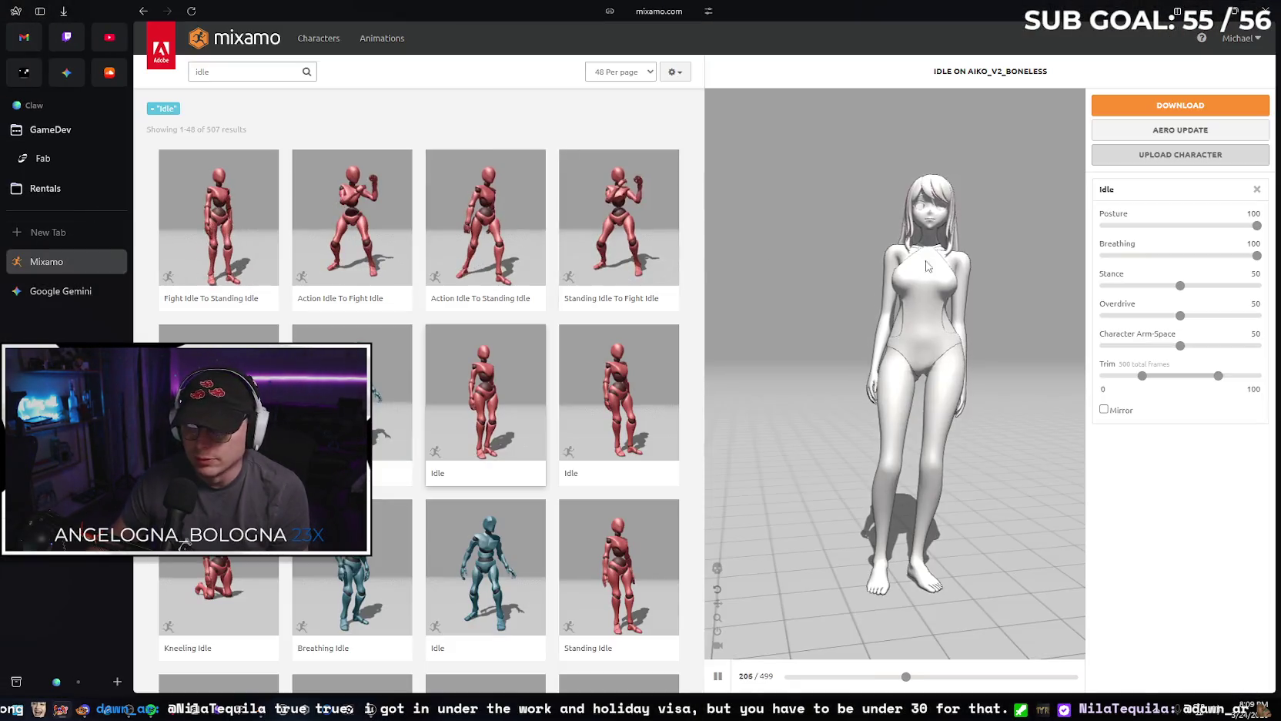
click(1158, 155)
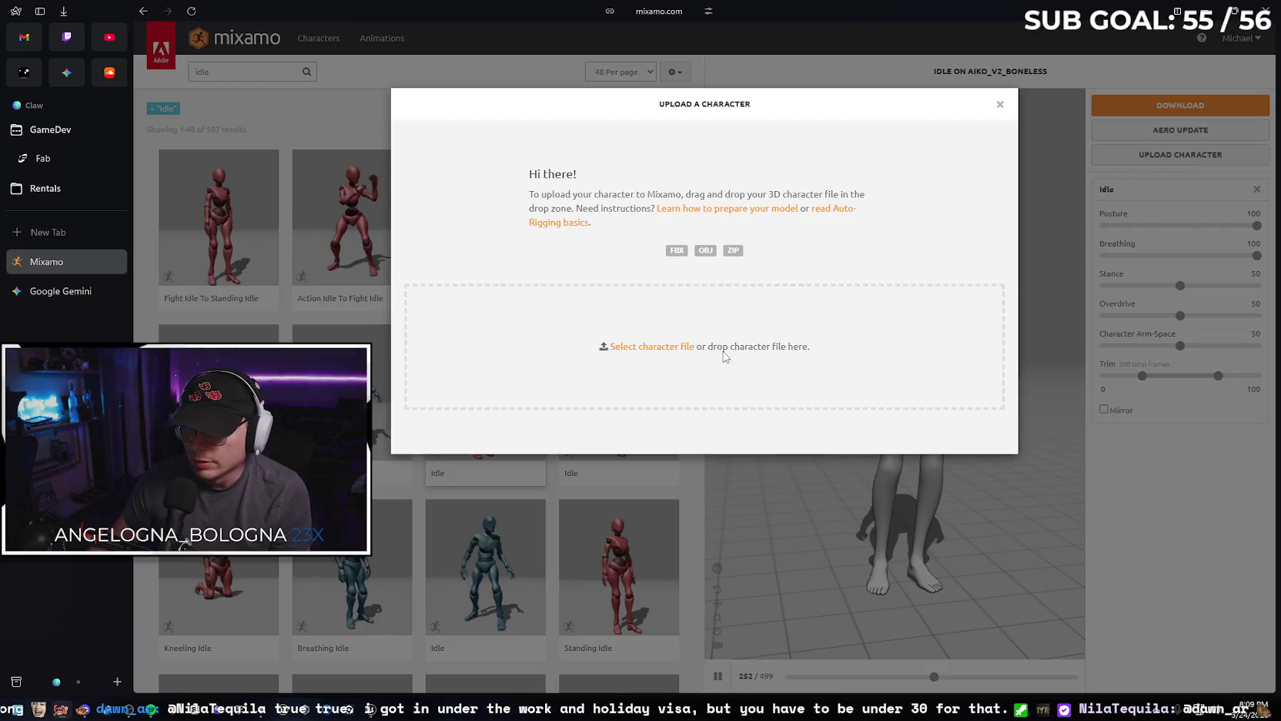
click(652, 346)
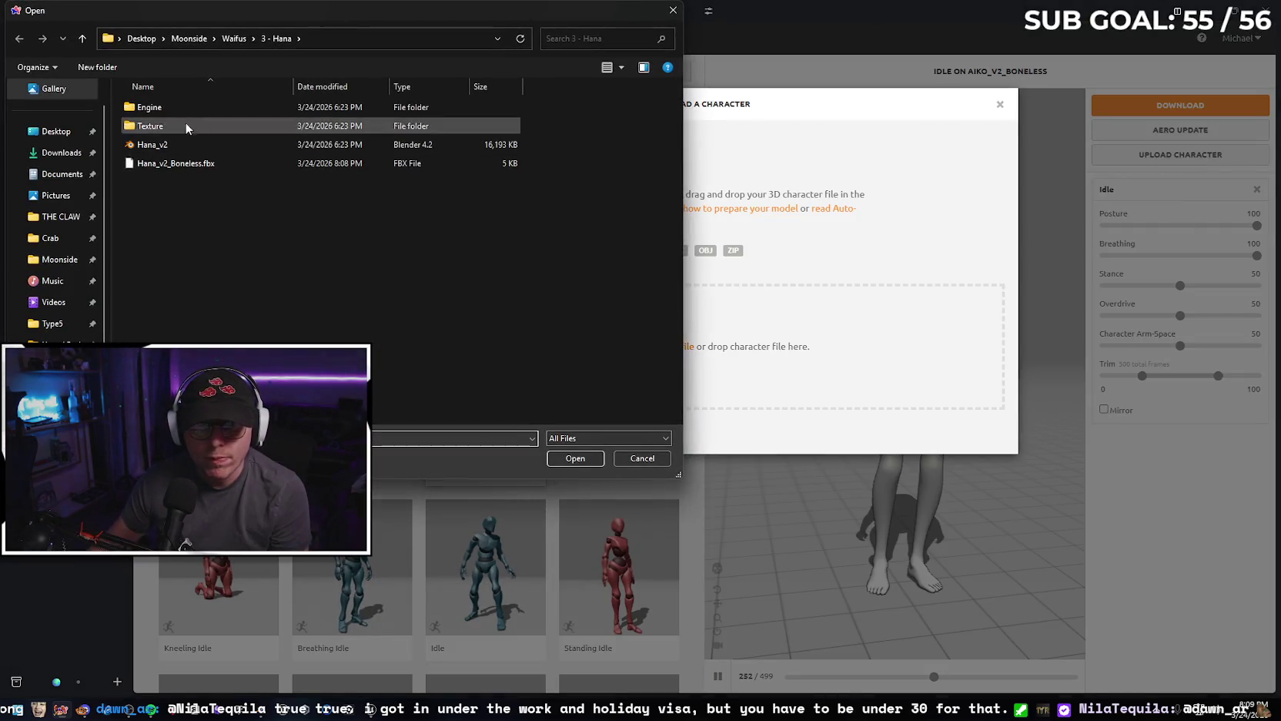
click(225, 164)
click(575, 458)
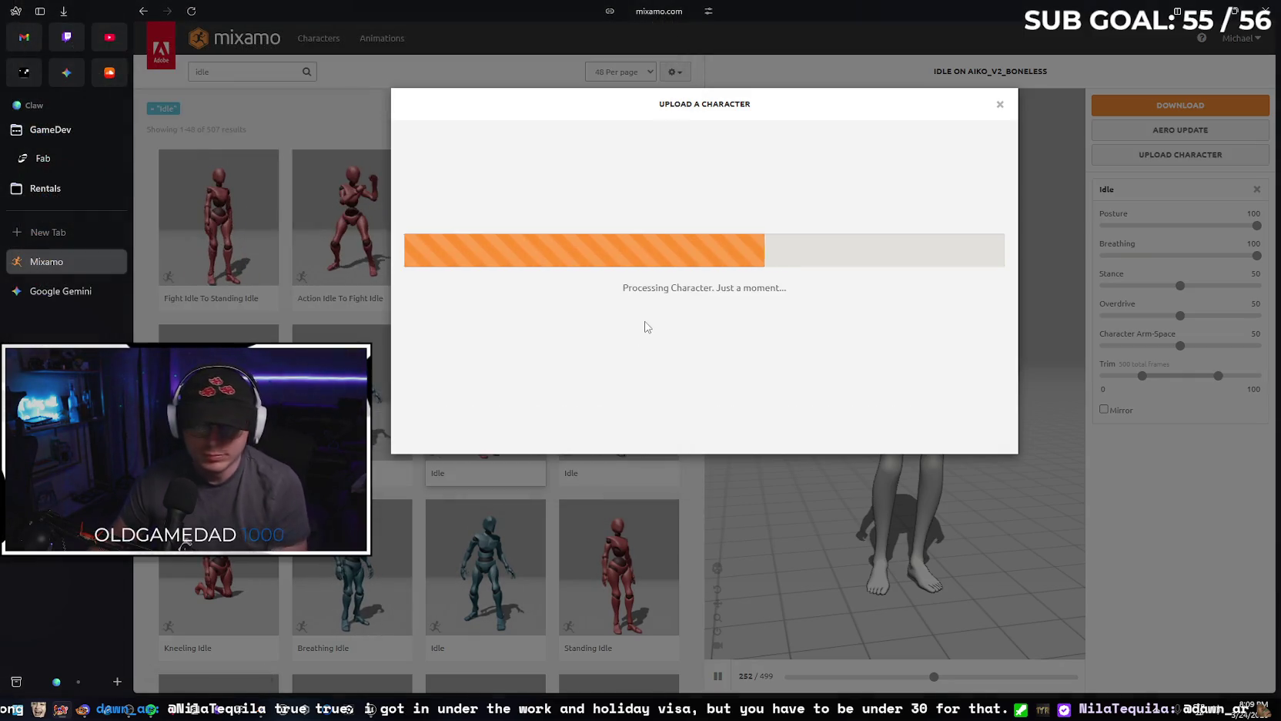